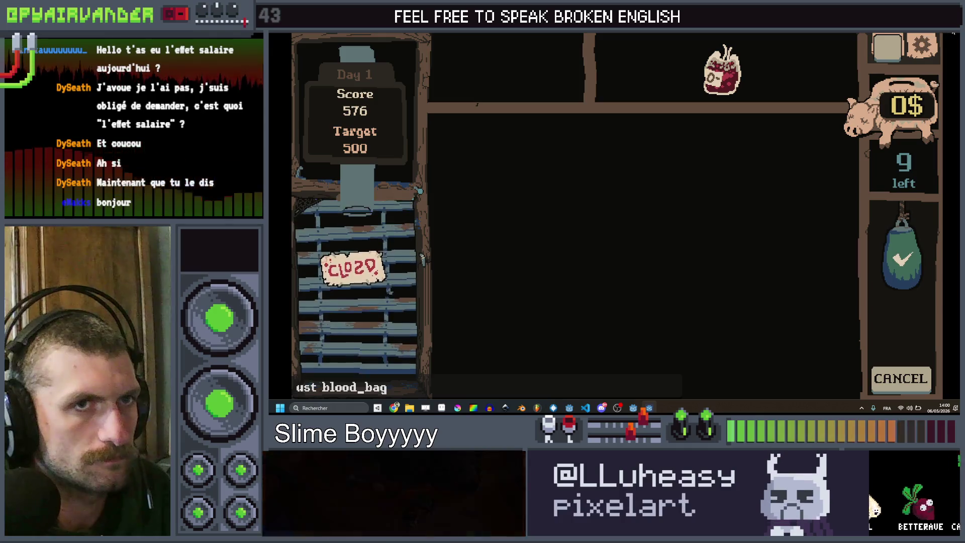
Stop the running game and bring up inventory_ustensil.gd at start_bump's tween creation code.
{"action": "key", "text": "F8"}
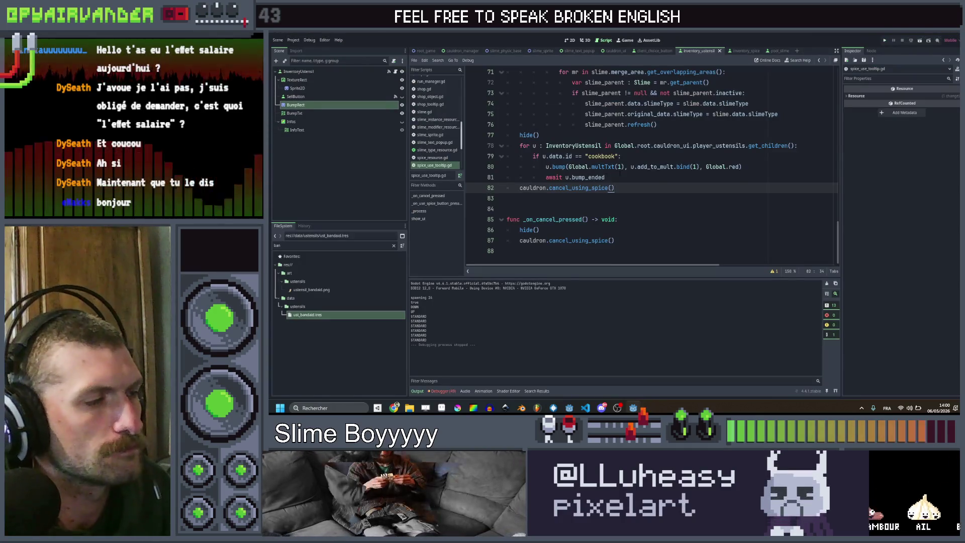
{"action": "left_click", "coordinate": [619, 174]}
{"action": "scroll", "coordinate": [633, 151], "scroll_direction": "up", "scroll_amount": 6}
{"action": "scroll", "coordinate": [645, 136], "scroll_direction": "up", "scroll_amount": 1}
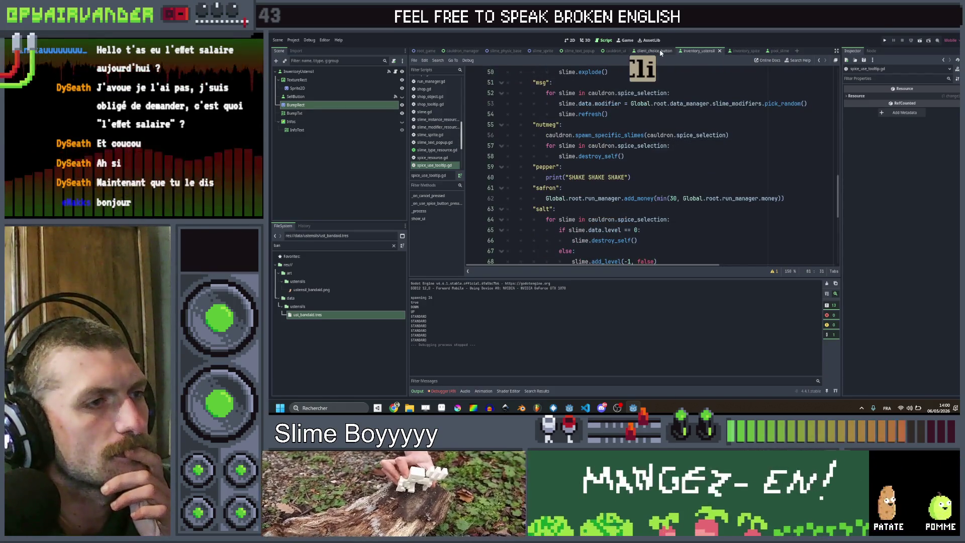
{"action": "left_click", "coordinate": [697, 50]}
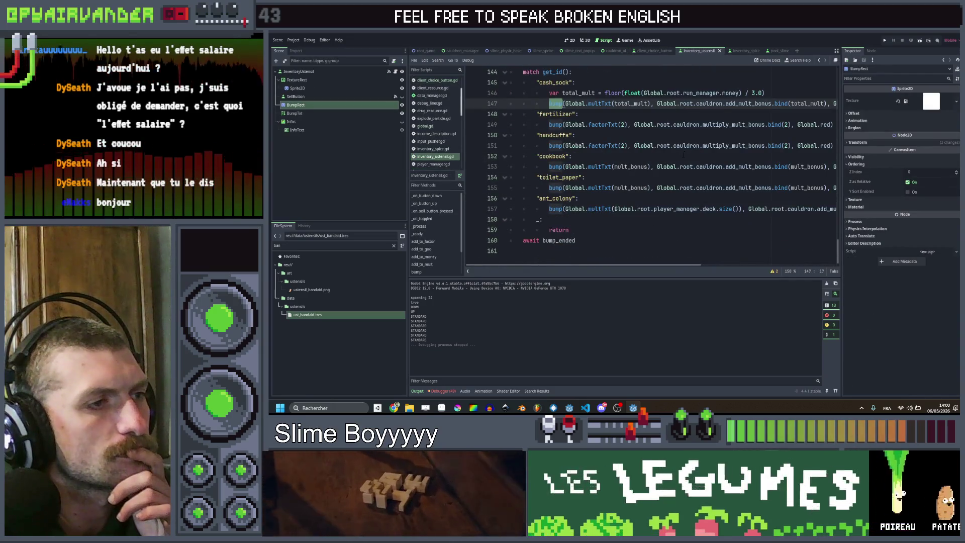
{"action": "scroll", "coordinate": [648, 166], "scroll_direction": "up", "scroll_amount": 15}
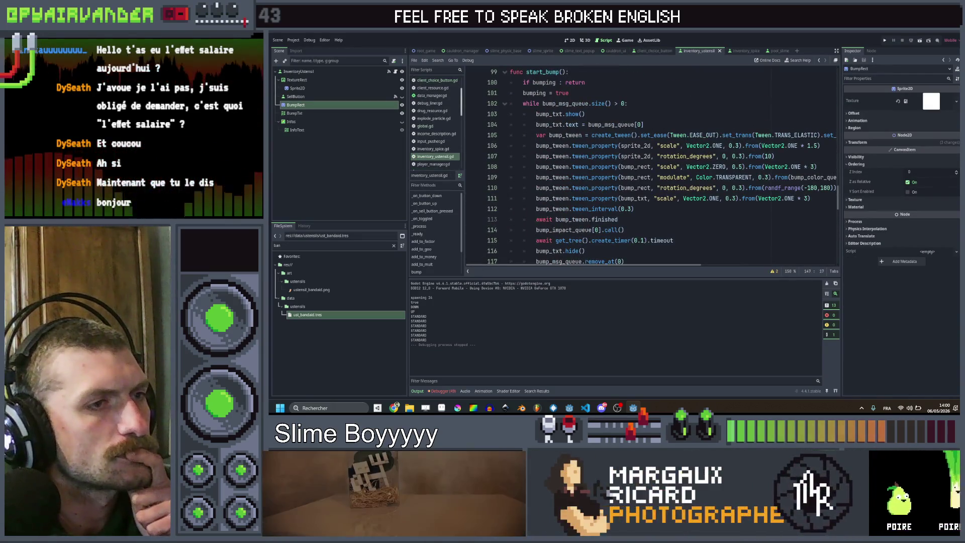
{"action": "left_click", "coordinate": [710, 135]}
{"action": "scroll", "coordinate": [651, 165], "scroll_direction": "right", "scroll_amount": 2}
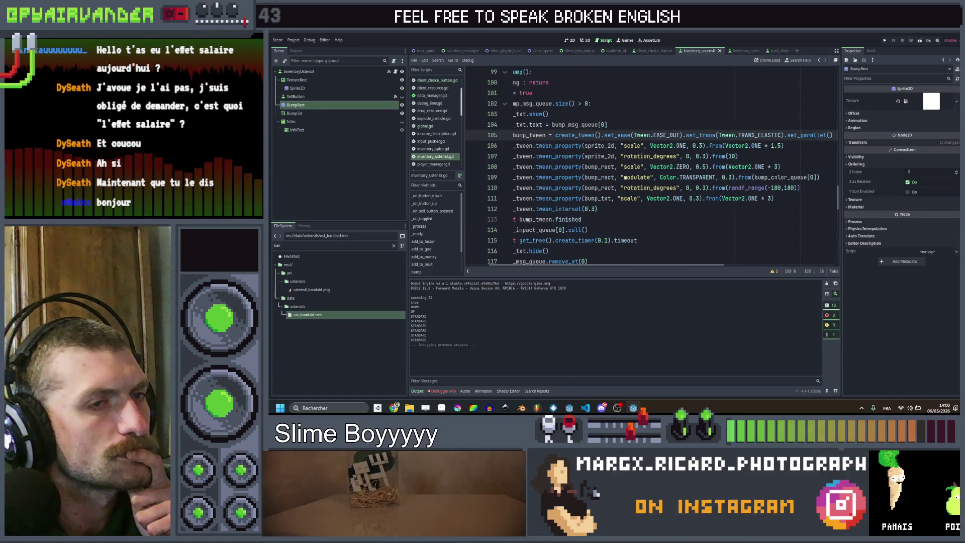
Replace Color.TRANSPARENT with bump_color_queue[0] in the bump rect modulate tween and save.
{"action": "left_click", "coordinate": [781, 166]}
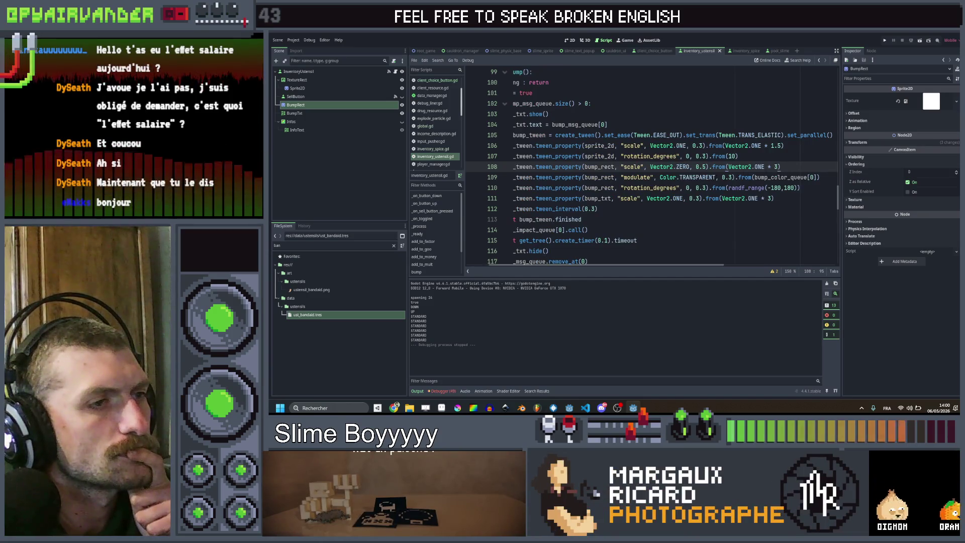
{"action": "left_click", "coordinate": [715, 176]}
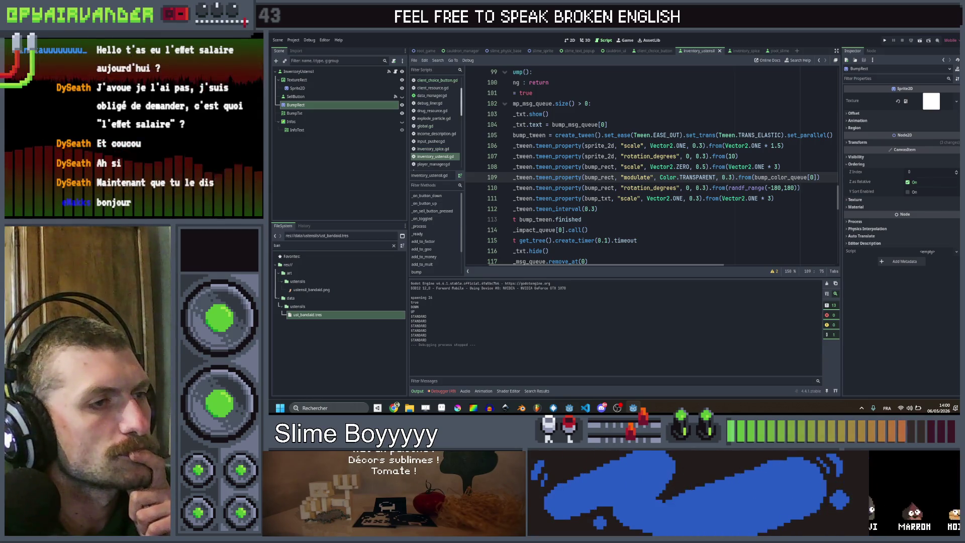
{"action": "left_click_drag", "start_coordinate": [772, 177], "coordinate": [816, 177]}
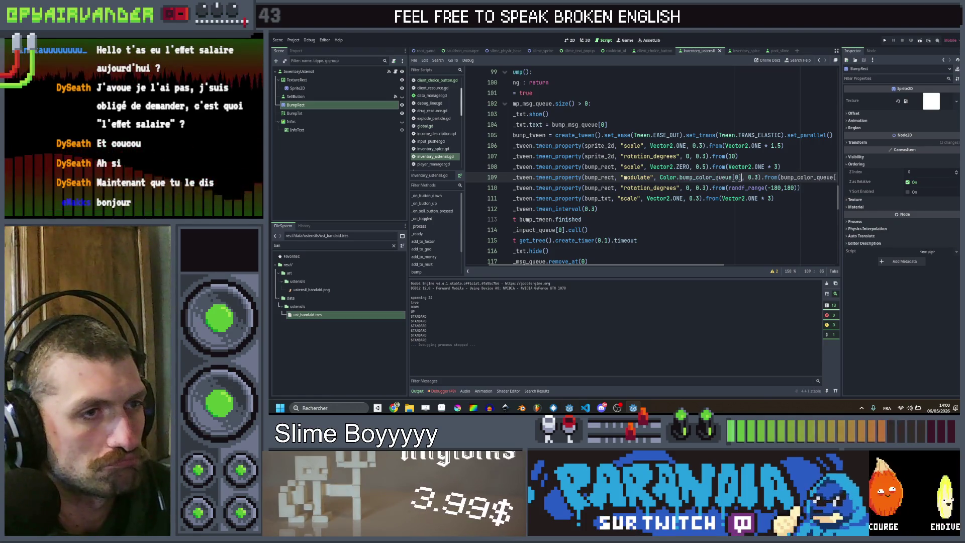
{"action": "left_click", "coordinate": [664, 177]}
{"action": "key", "text": "BackSpace"}
{"action": "key", "text": "BackSpace"}
{"action": "key", "text": "BackSpace"}
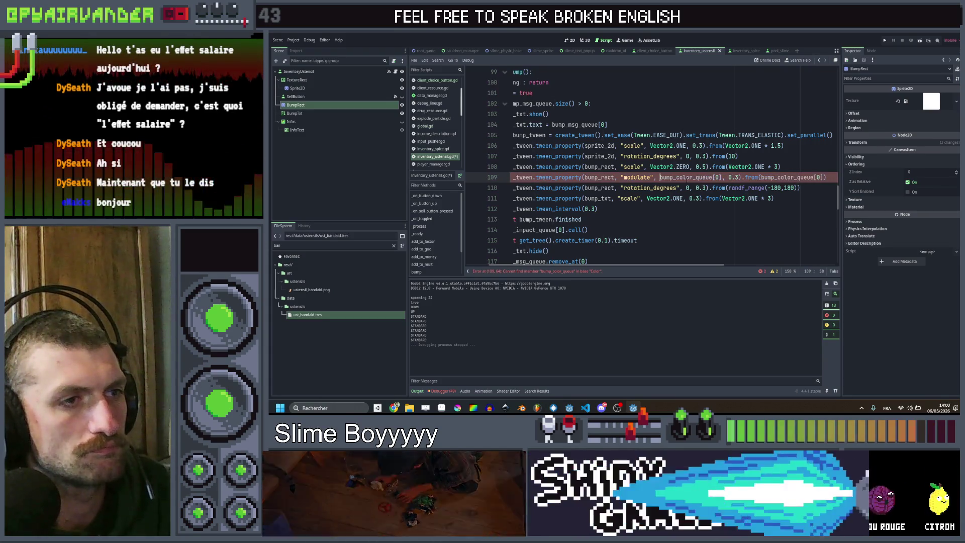
{"action": "left_click", "coordinate": [793, 166]}
{"action": "key", "text": "ctrl+s"}
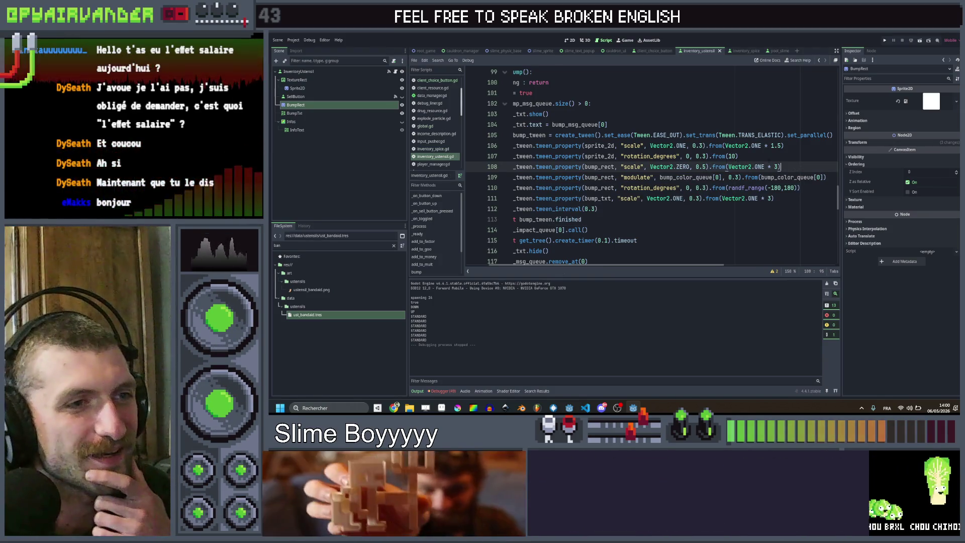
Make the bump rect scale tween start from Vector2.ONE, save, and test-run the project.
{"action": "left_click", "coordinate": [774, 166]}
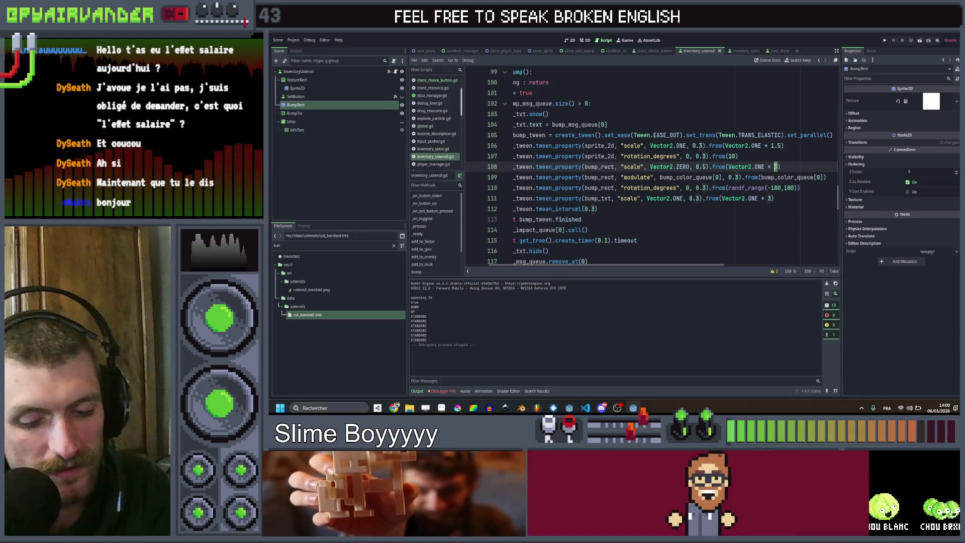
{"action": "type", "text": "2"}
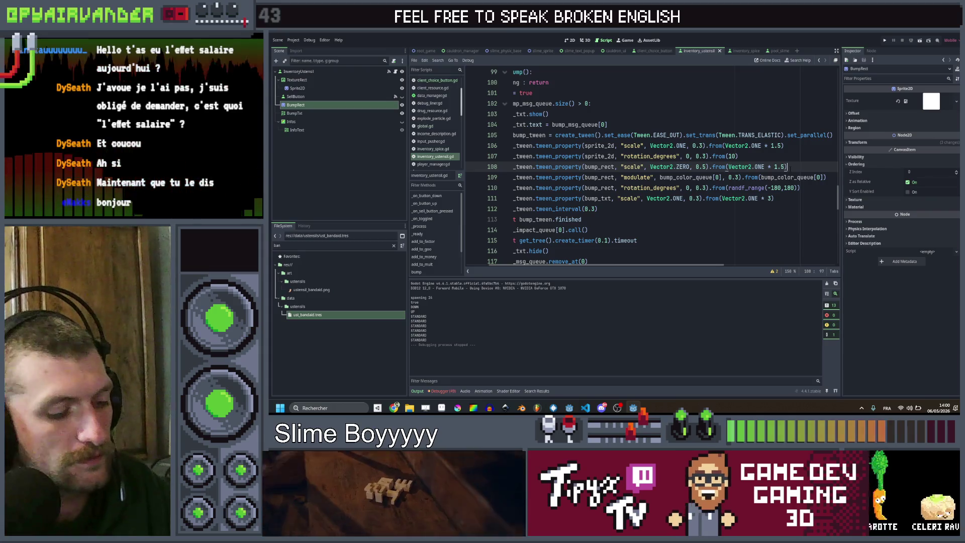
{"action": "key", "text": "ctrl+s"}
{"action": "left_click", "coordinate": [884, 41]}
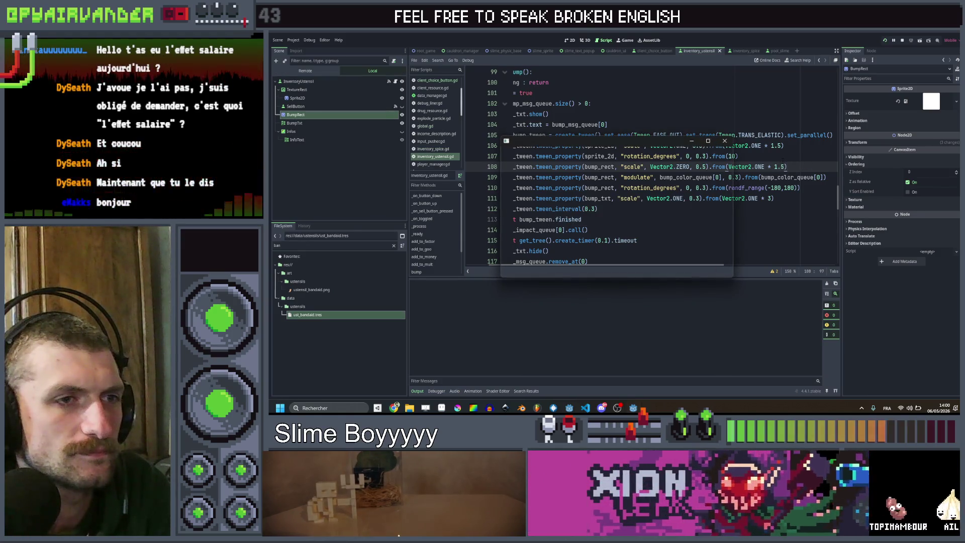
{"action": "left_click", "coordinate": [727, 142]}
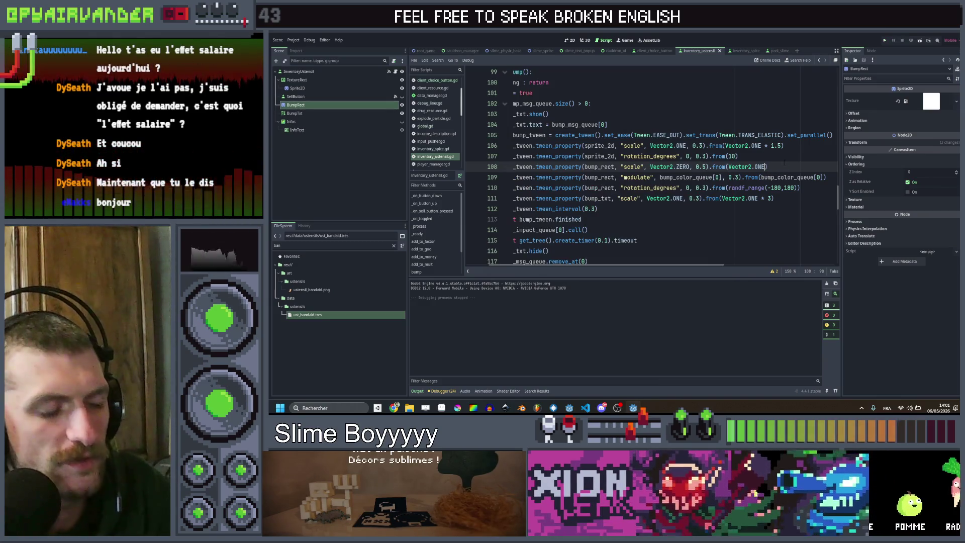
{"action": "type", "text": ")"}
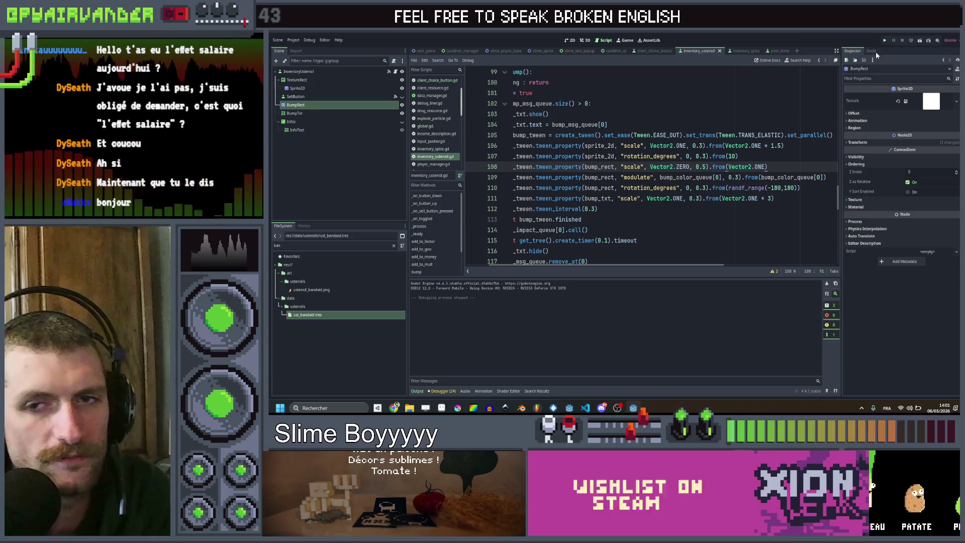
Save, run the game full-size and enter 'ust blood_bag' to watch the score reach 177 x 18.
{"action": "key", "text": "ctrl+s"}
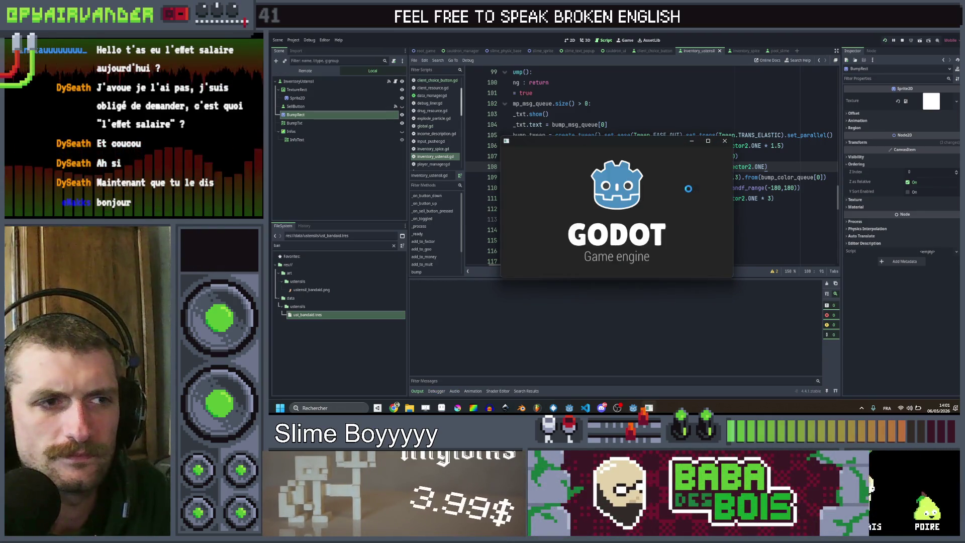
{"action": "left_click", "coordinate": [707, 142]}
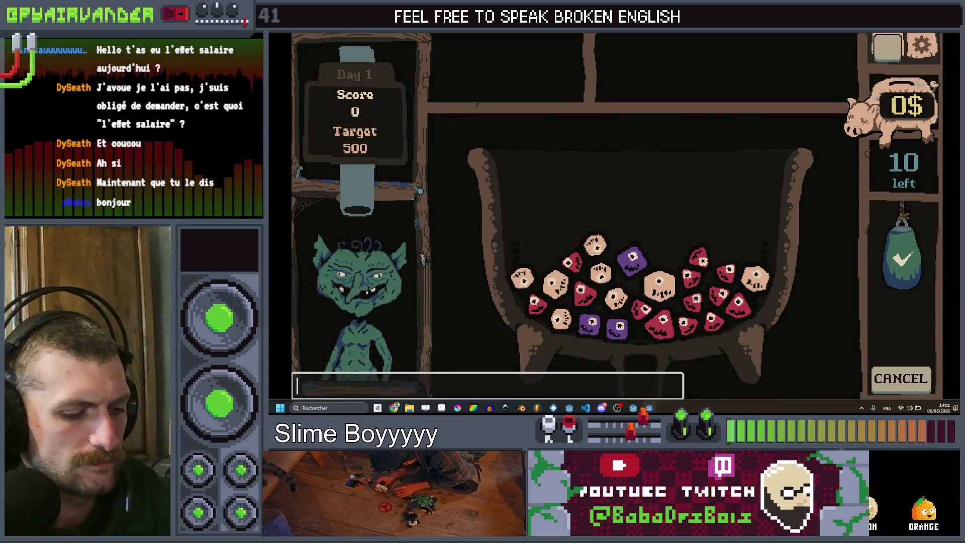
{"action": "type", "text": "us"}
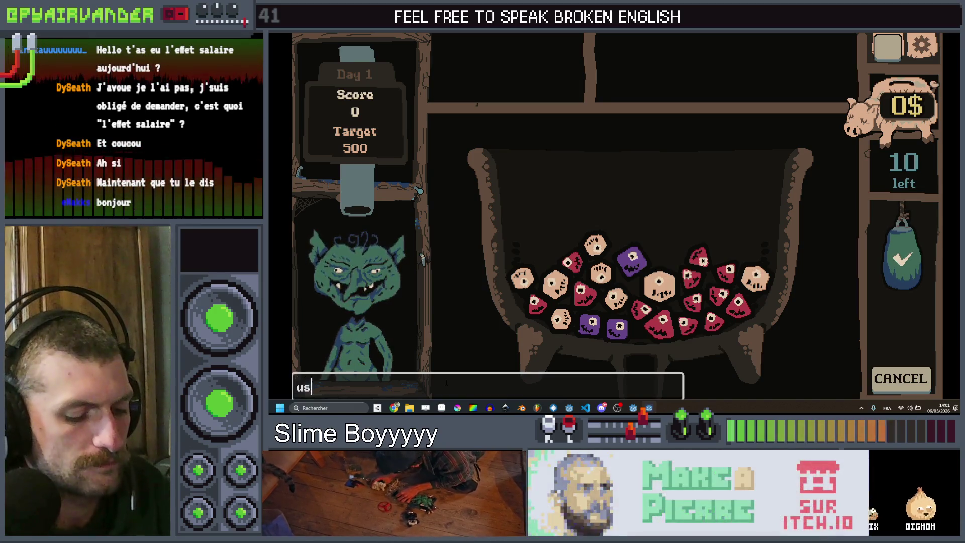
{"action": "type", "text": "t blood_bag"}
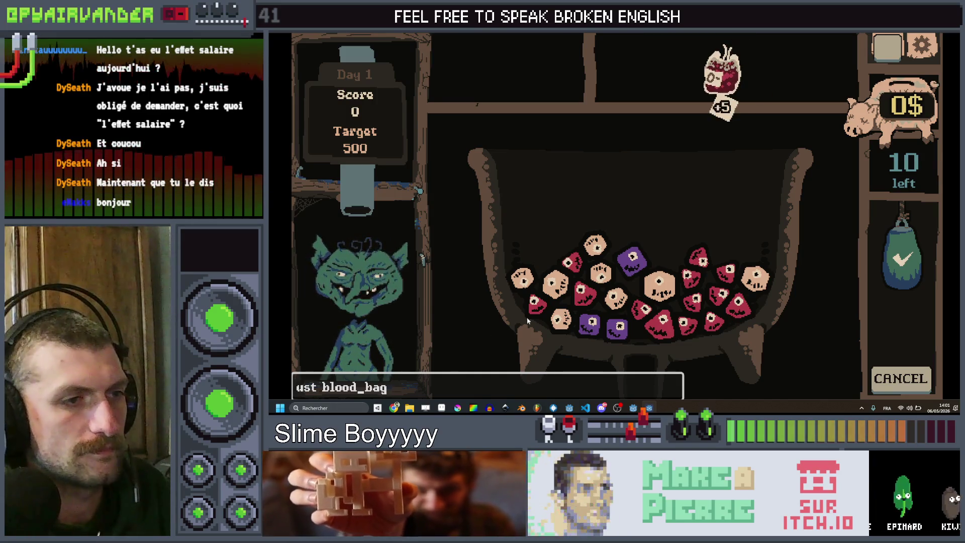
{"action": "key", "text": "Return"}
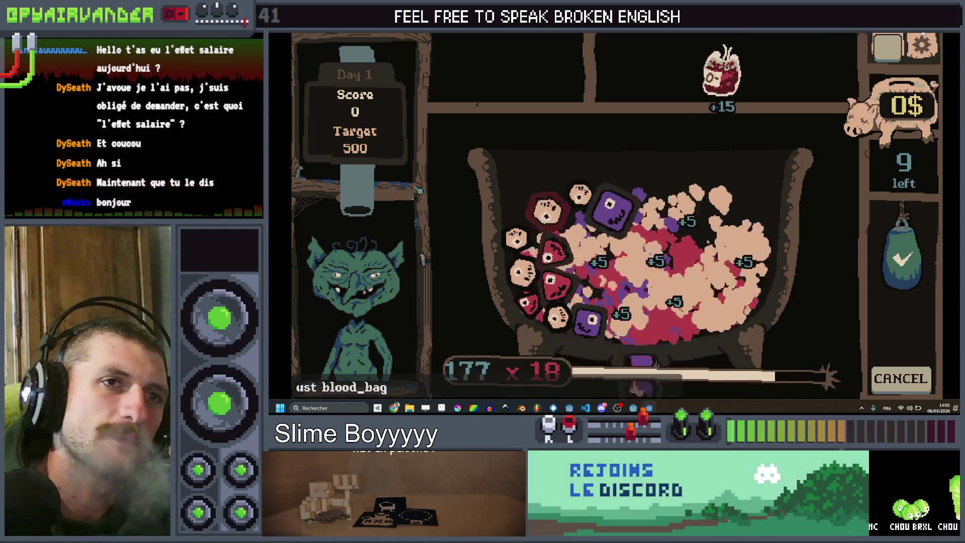
{"action": "key", "text": "alt+Tab"}
Change line 108's scale tween to Vector2.ONE * 0.6 over 0.6 seconds, save and rerun.
{"action": "left_click", "coordinate": [700, 166]}
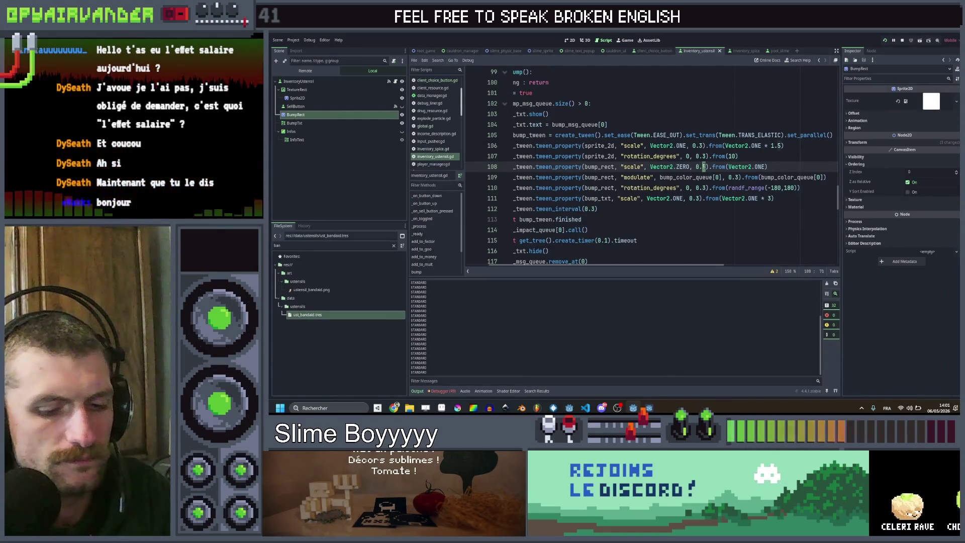
{"action": "type", "text": "4"}
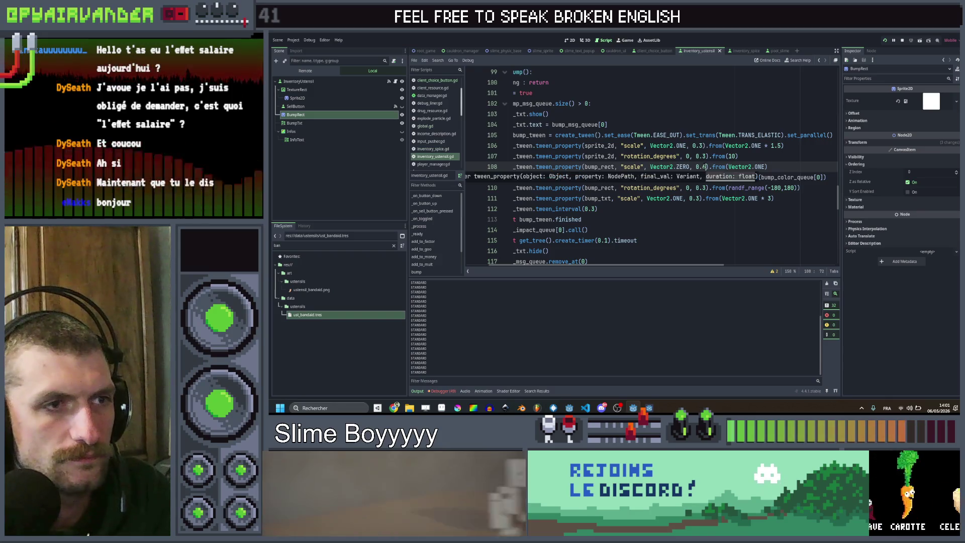
{"action": "double_click", "coordinate": [682, 167]}
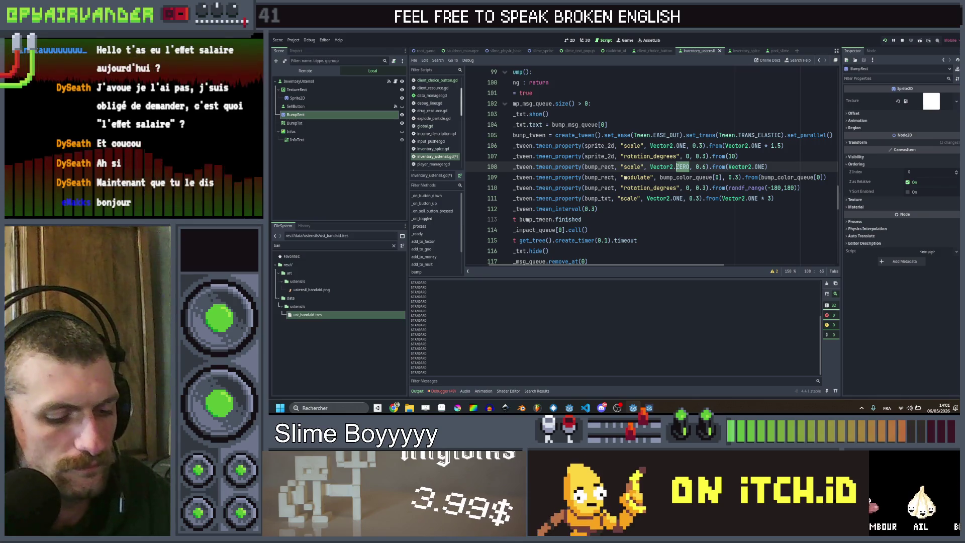
{"action": "type", "text": "on"}
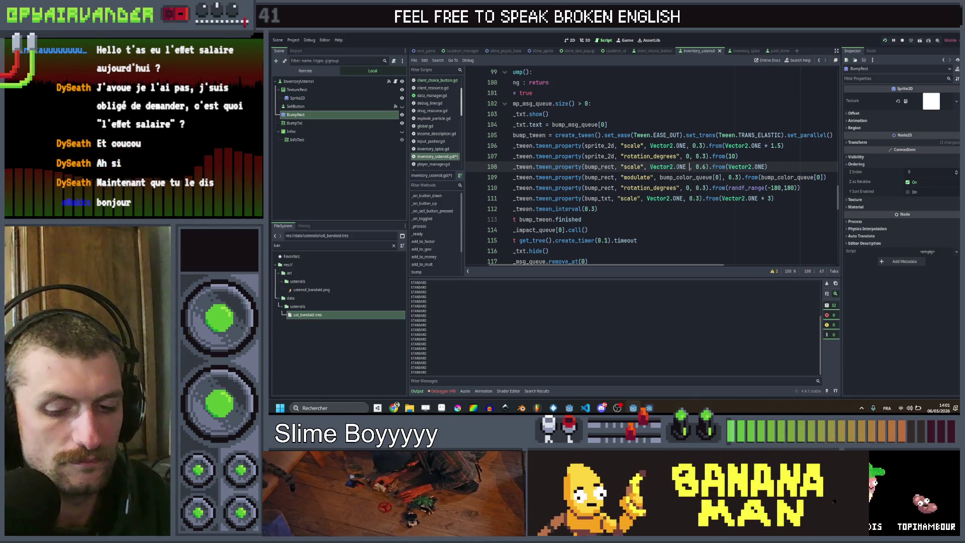
{"action": "type", "text": "0.6"}
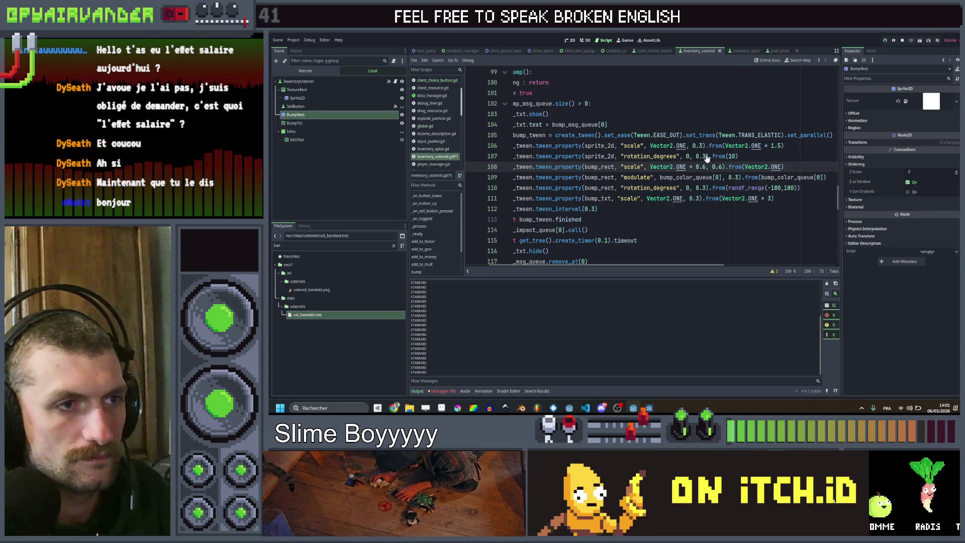
{"action": "key", "text": "ctrl+s"}
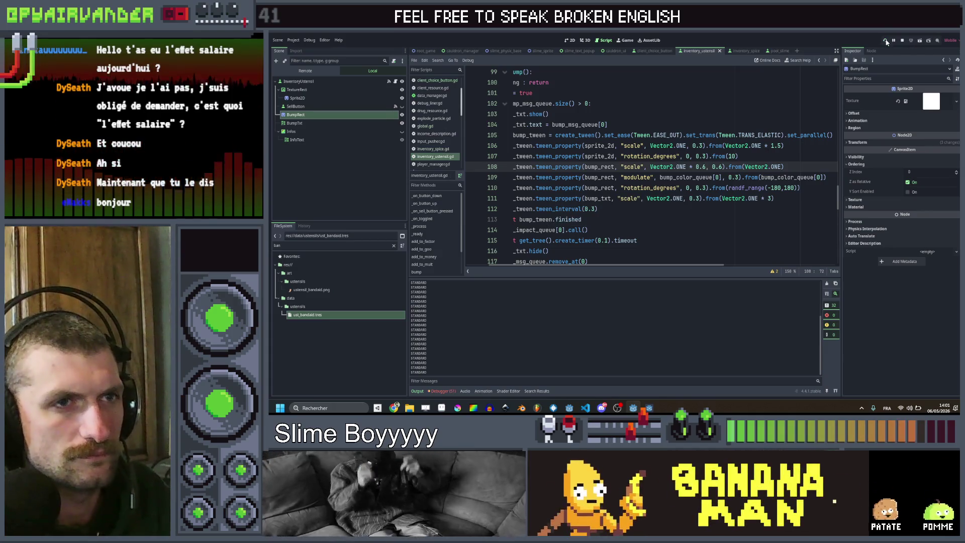
{"action": "left_click", "coordinate": [885, 42]}
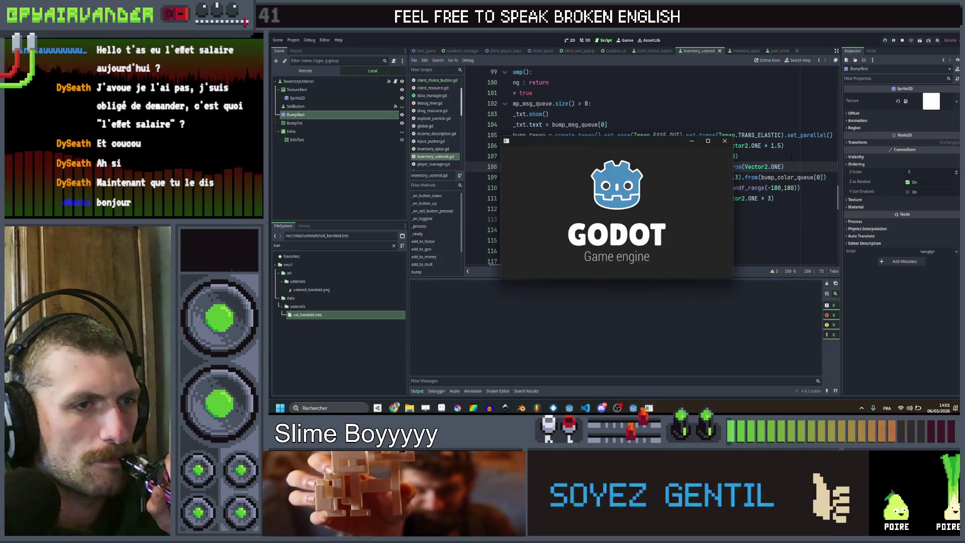
Maximize the test game and run the 'ust blood_bag' console command to spawn a blood bag.
{"action": "left_click", "coordinate": [709, 142]}
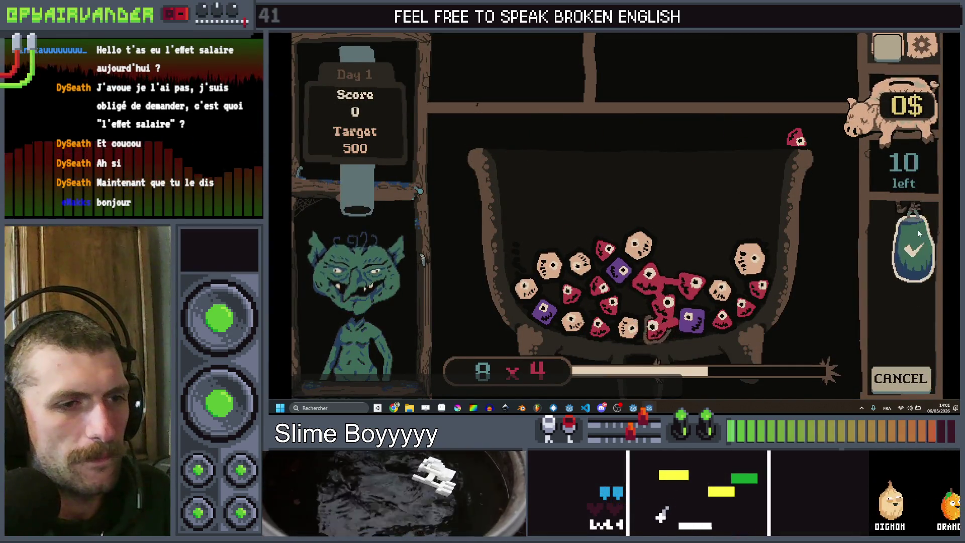
{"action": "key", "text": "grave"}
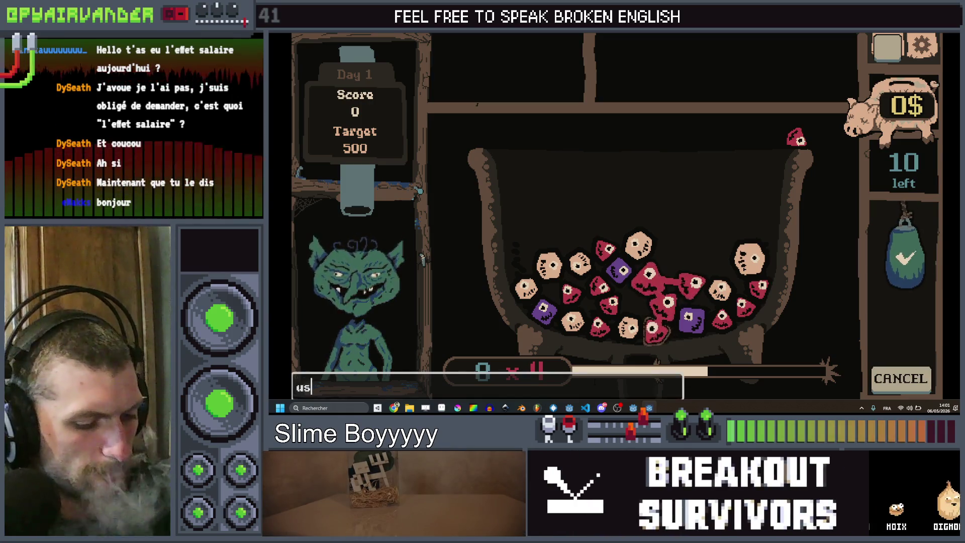
{"action": "type", "text": "t blood_ba"}
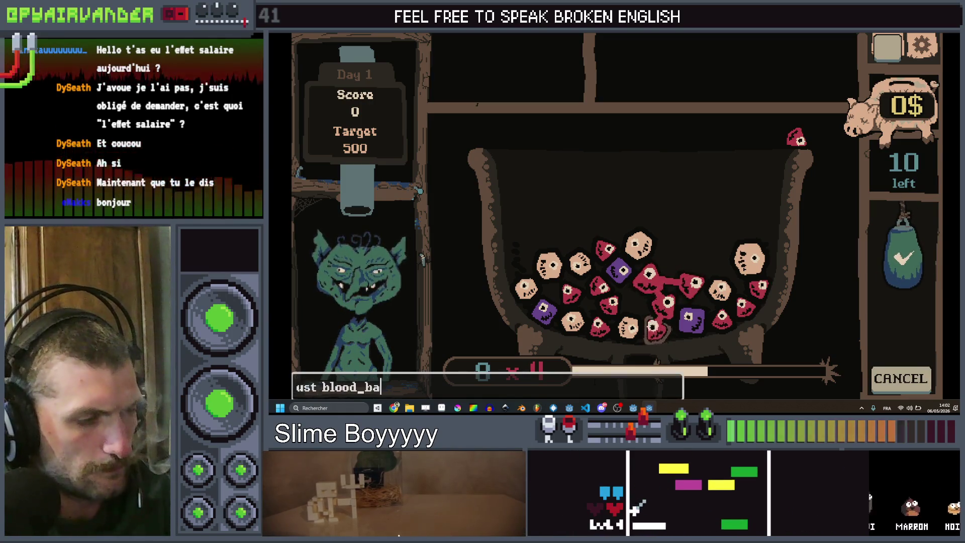
{"action": "type", "text": "g"}
{"action": "key", "text": "Return"}
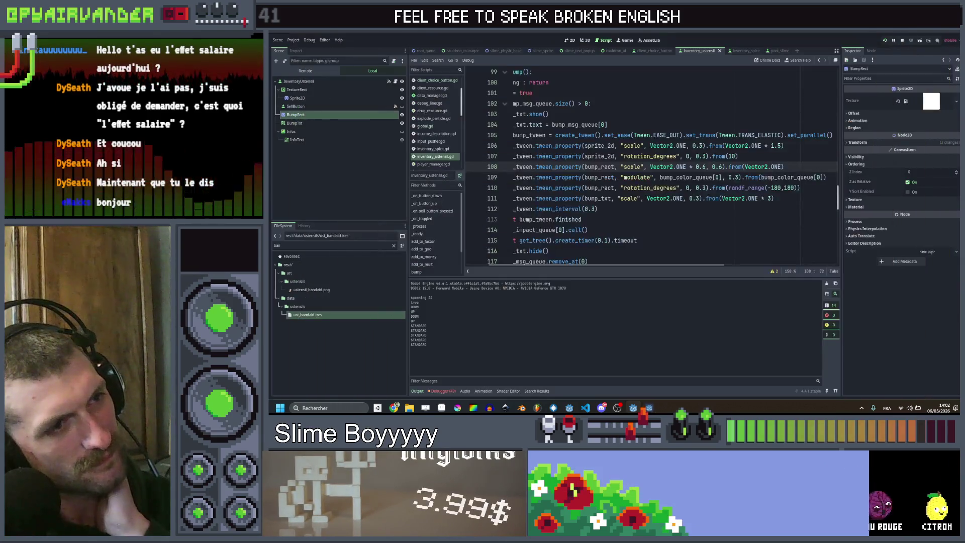
Make the bump rotation tween target randf_range(-20, 20) and save.
{"action": "left_click", "coordinate": [711, 201]}
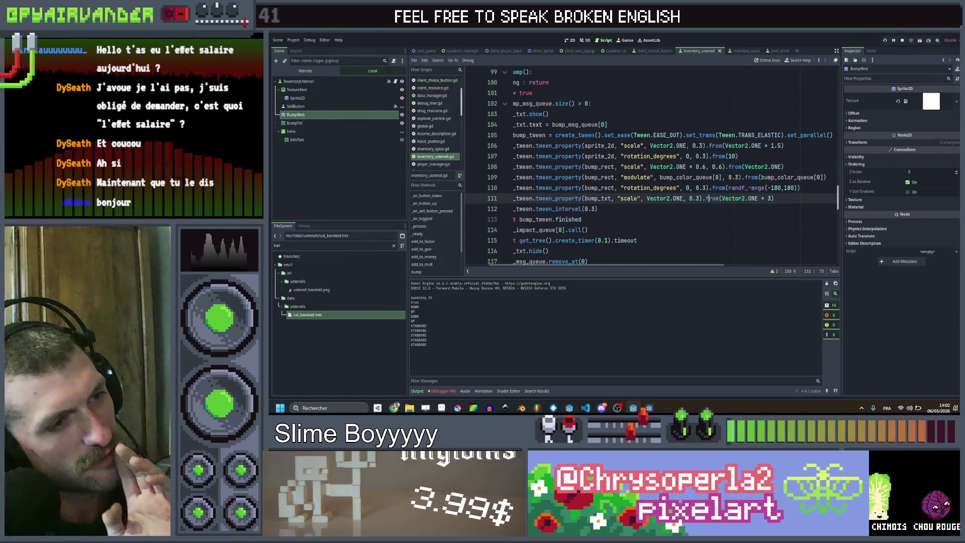
{"action": "left_click_drag", "start_coordinate": [798, 188], "coordinate": [729, 188]}
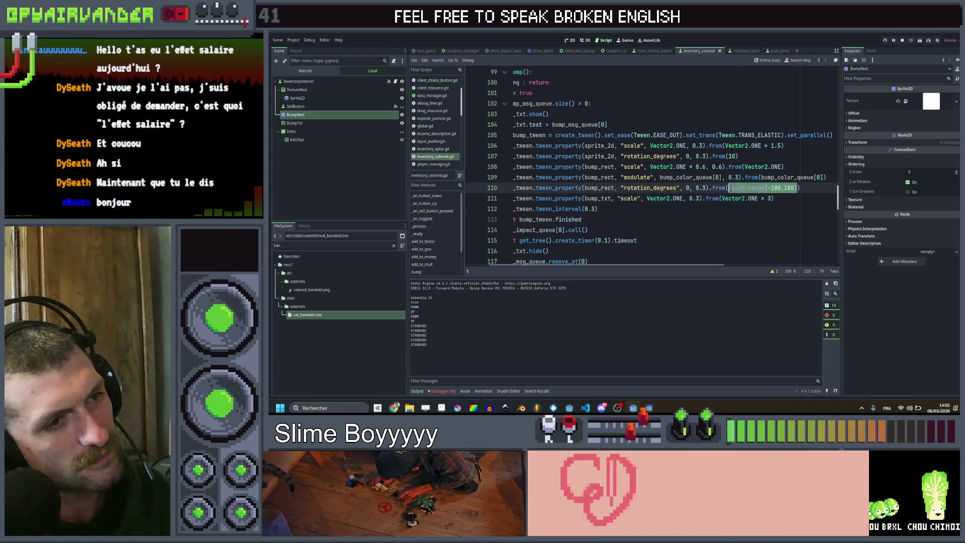
{"action": "key", "text": "ctrl+c"}
{"action": "double_click", "coordinate": [687, 188]}
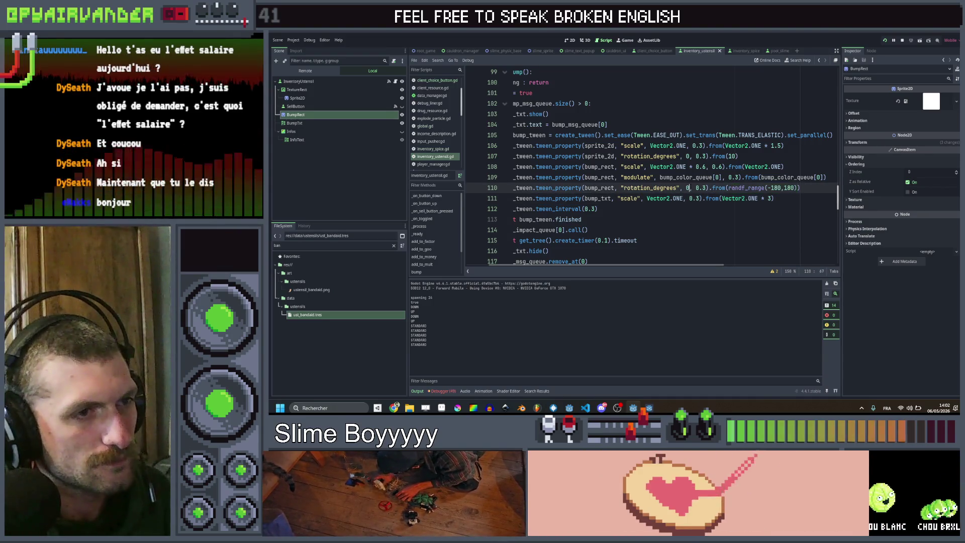
{"action": "key", "text": "ctrl+v"}
{"action": "left_click", "coordinate": [732, 188]}
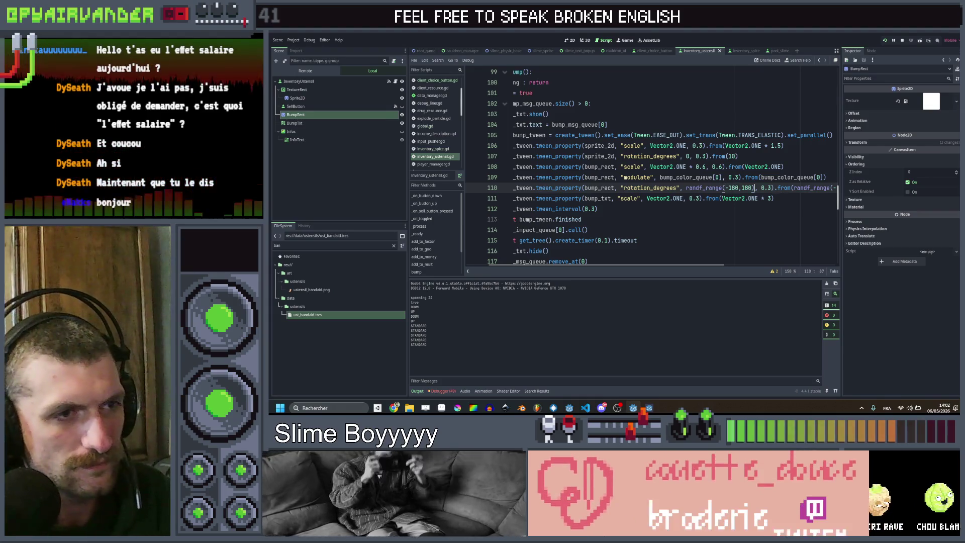
{"action": "type", "text": "20,2"}
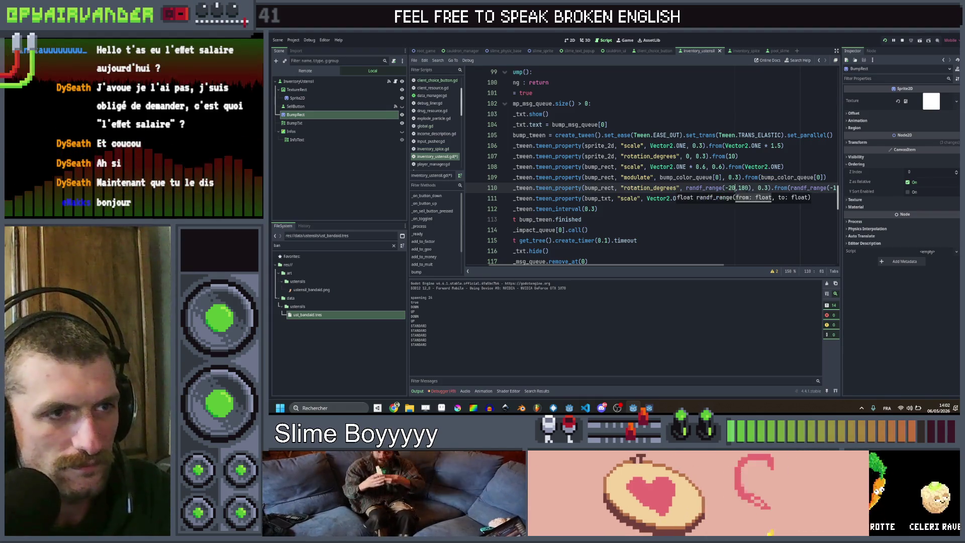
{"action": "type", "text": "0"}
{"action": "key", "text": "ctrl+s"}
Duplicate the bump rect scale tween line below the tween interval.
{"action": "left_click", "coordinate": [796, 167]}
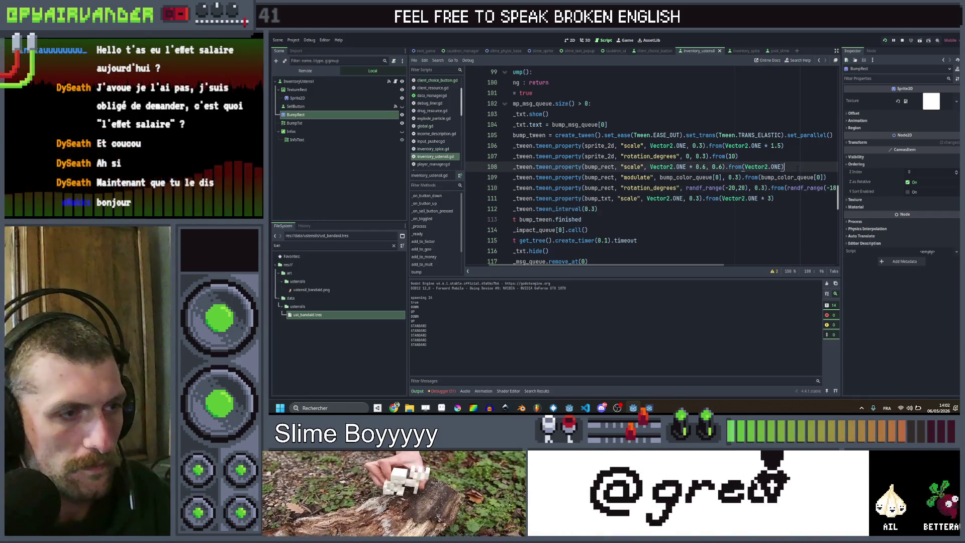
{"action": "left_click", "coordinate": [737, 207]}
{"action": "left_click", "coordinate": [701, 219]}
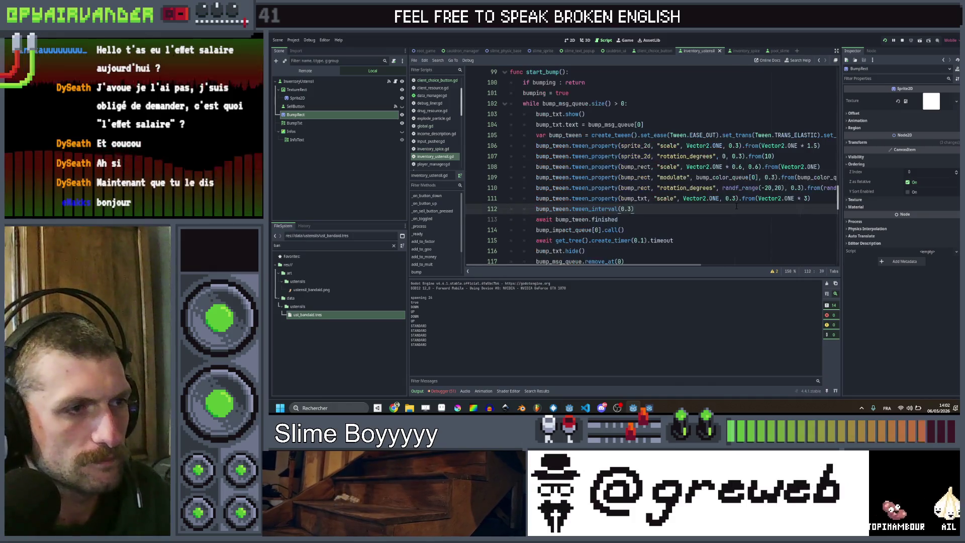
{"action": "key", "text": "ctrl+v"}
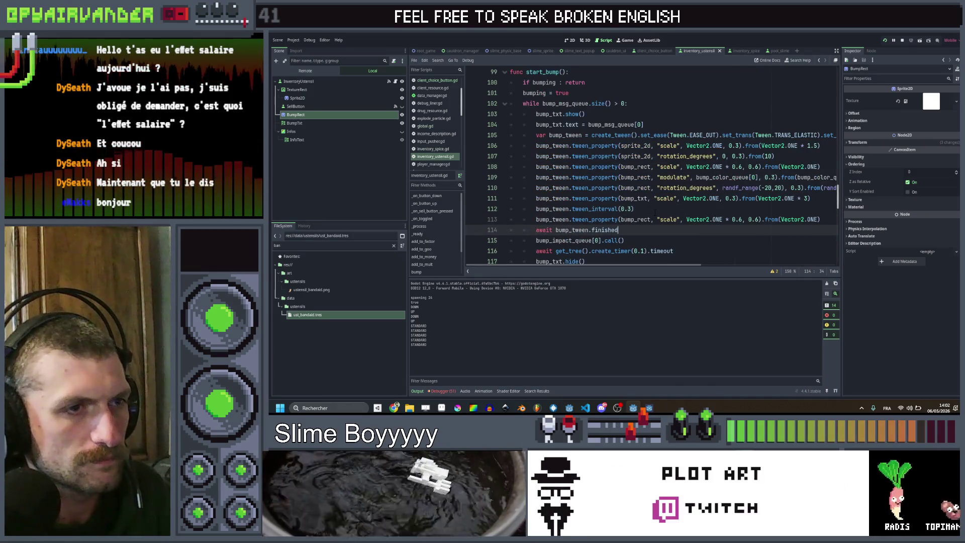
{"action": "scroll", "coordinate": [654, 213], "scroll_direction": "right", "scroll_amount": 2}
{"action": "scroll", "coordinate": [782, 210], "scroll_direction": "left", "scroll_amount": 2}
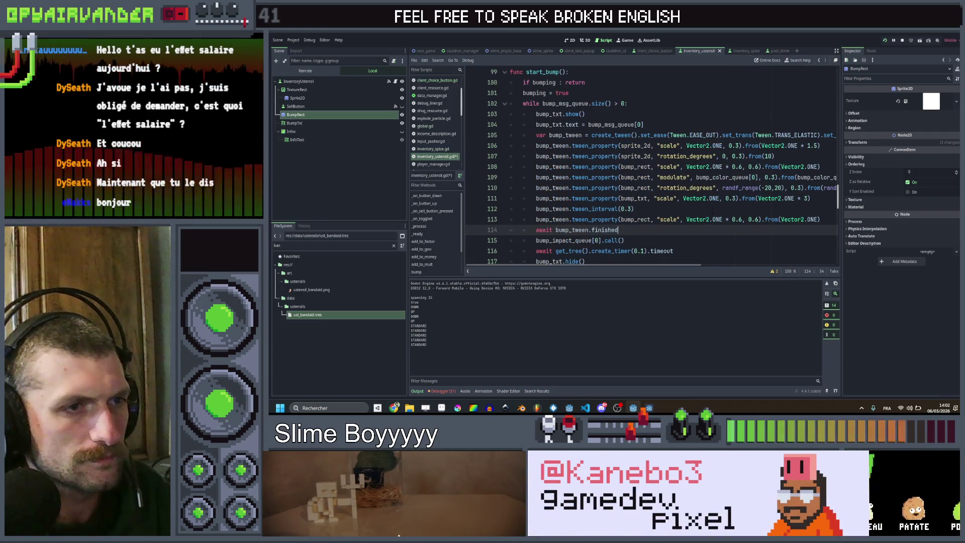
{"action": "scroll", "coordinate": [712, 211], "scroll_direction": "right", "scroll_amount": 2}
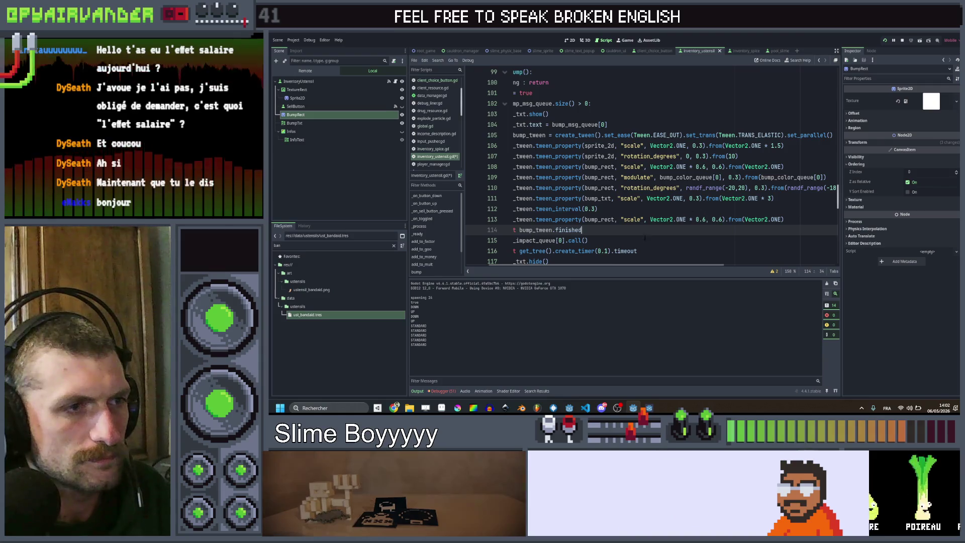
Add a bump_tween.set_parallel(false) line ahead of the tween interval.
{"action": "left_click", "coordinate": [631, 209]}
{"action": "key", "text": "Return"}
{"action": "key", "text": "Up"}
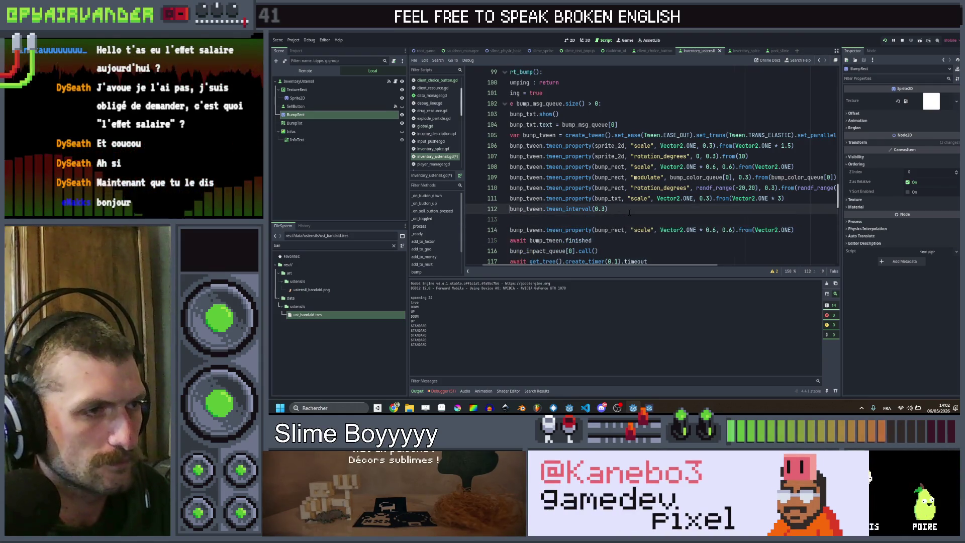
{"action": "key", "text": "ctrl+shift+Right"}
{"action": "key", "text": "Down"}
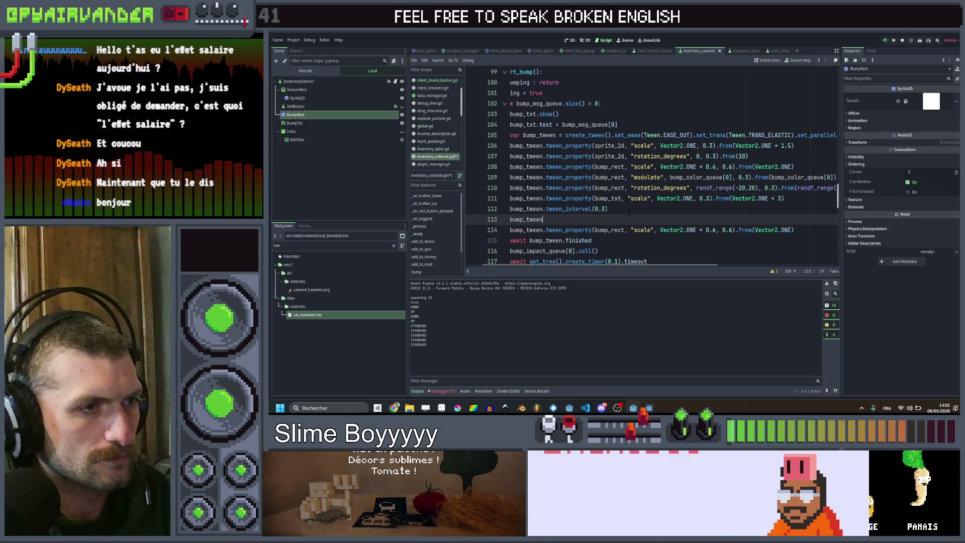
{"action": "type", "text": ".set"}
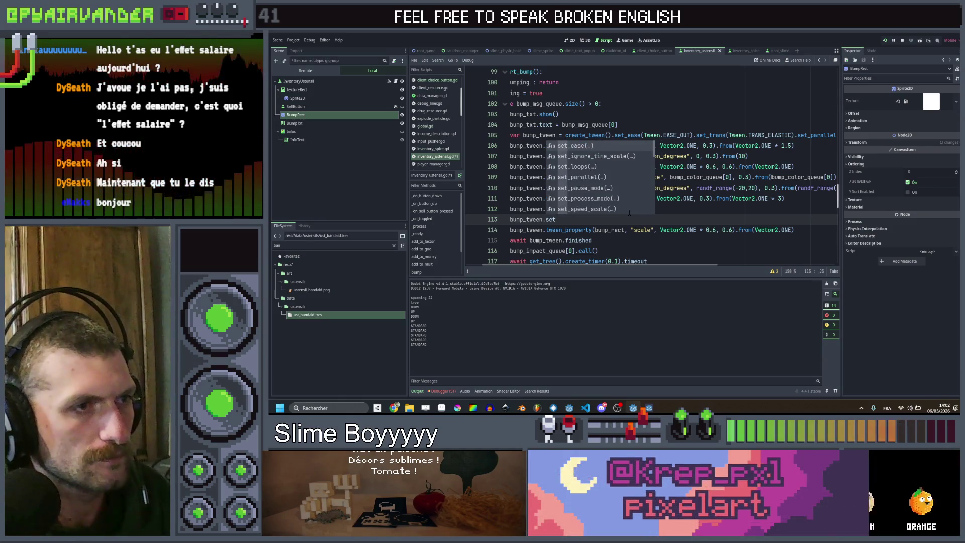
{"action": "key", "text": "Down"}
{"action": "key", "text": "Down"}
{"action": "key", "text": "Down"}
{"action": "key", "text": "Return"}
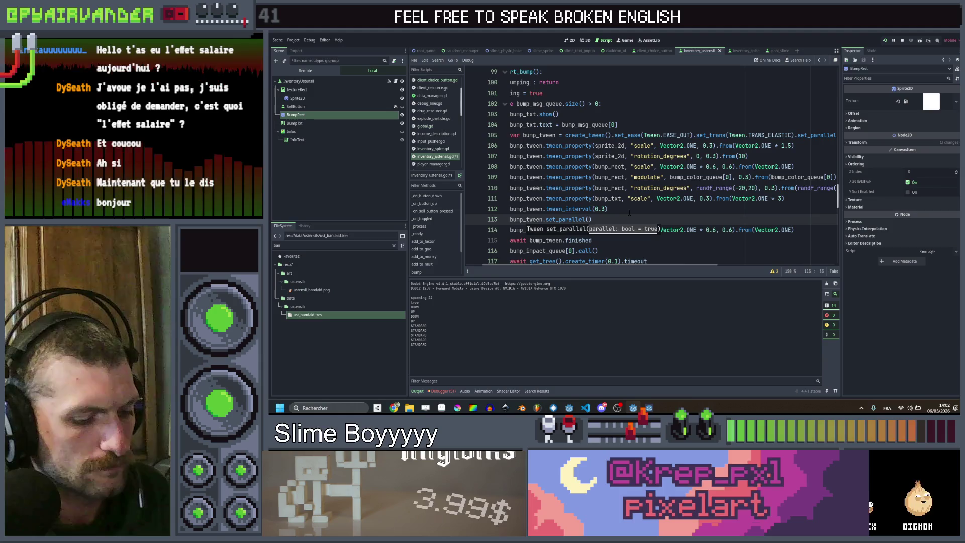
{"action": "type", "text": "false"}
{"action": "key", "text": "End"}
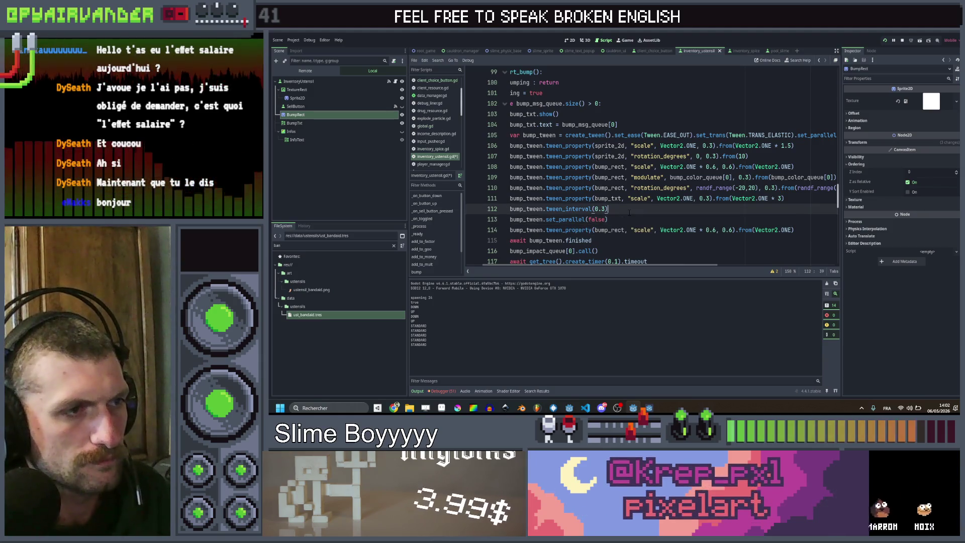
{"action": "key", "text": "alt+Up"}
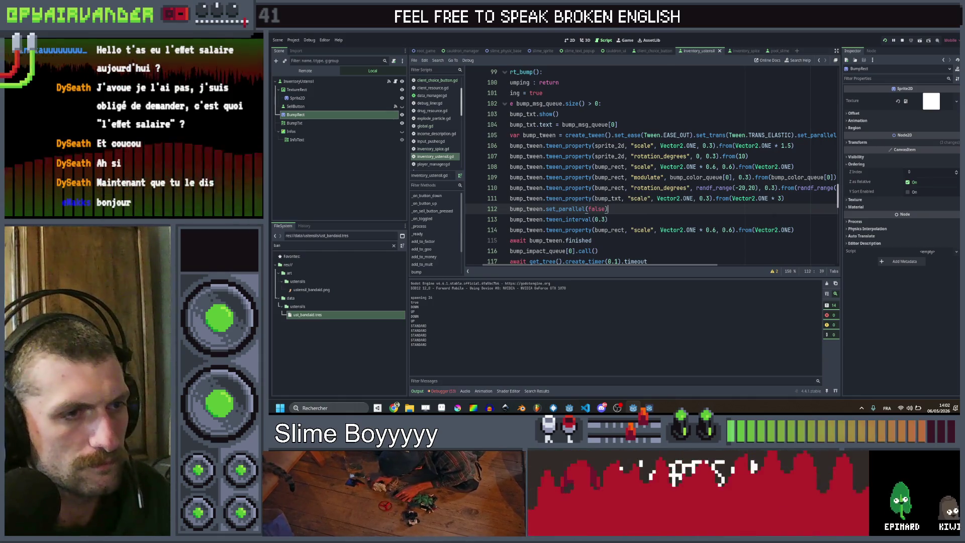
Make the duplicated line shrink the bump rect to Vector2.ZERO over 0.2 s, save and relaunch.
{"action": "left_click_drag", "start_coordinate": [678, 230], "coordinate": [715, 229]}
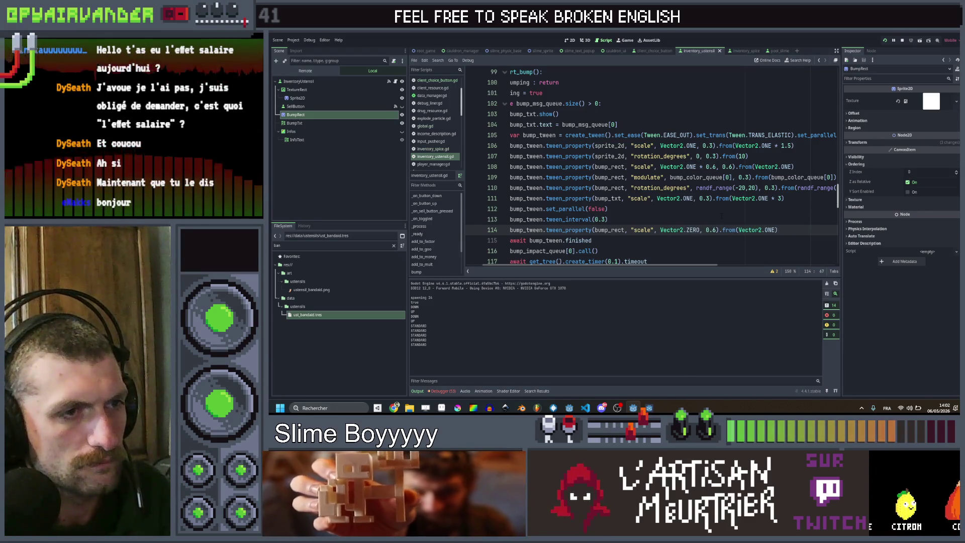
{"action": "left_click", "coordinate": [721, 216]}
{"action": "key", "text": "ctrl+s"}
{"action": "left_click", "coordinate": [712, 229]}
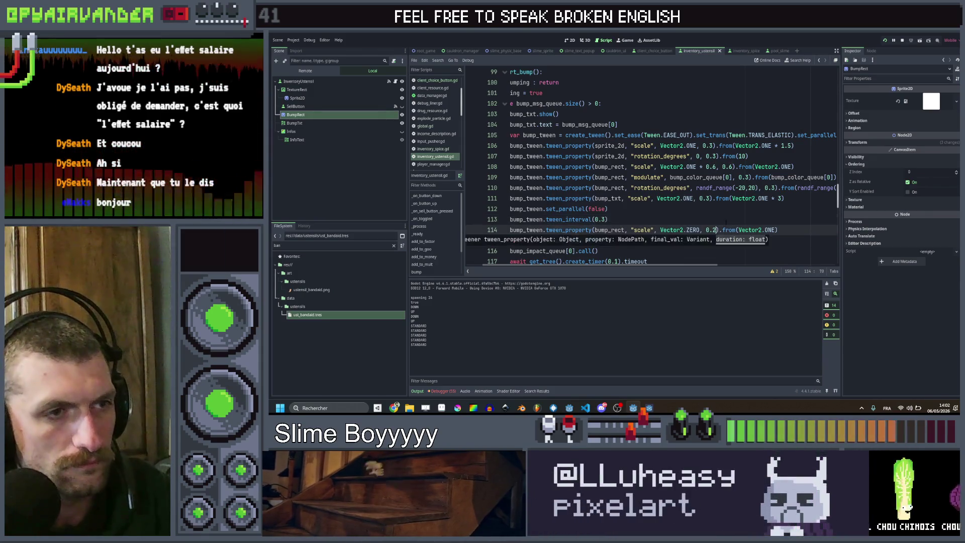
{"action": "left_click", "coordinate": [724, 222]}
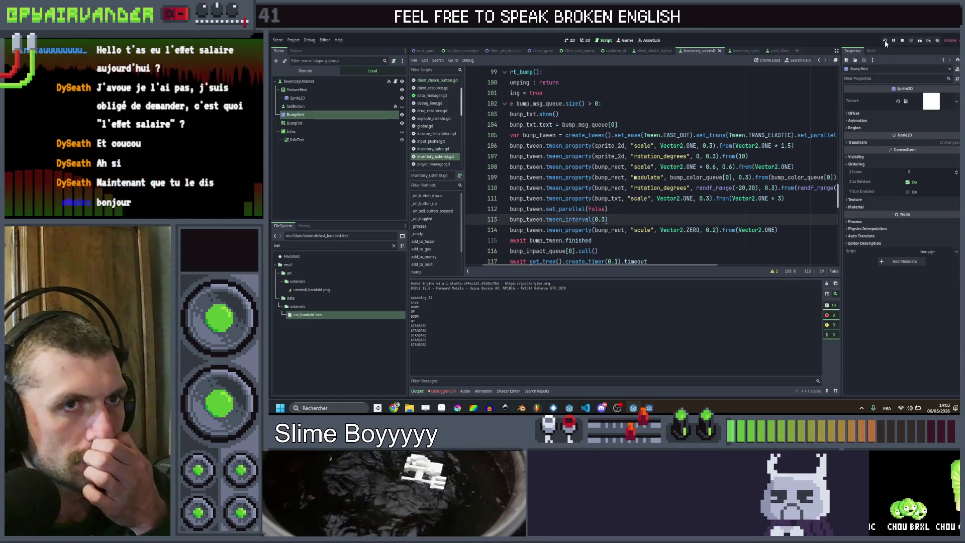
{"action": "key", "text": "F5"}
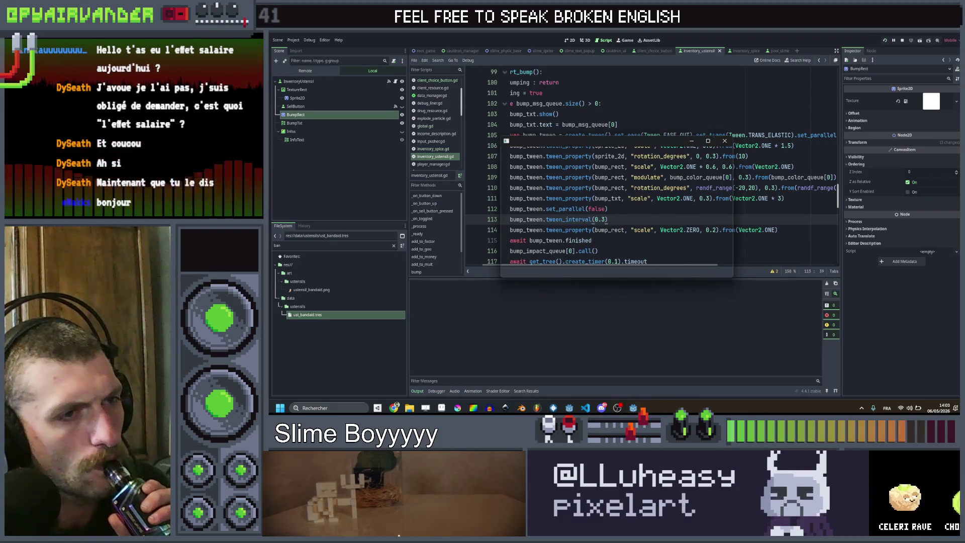
Maximize the game, spawn a blood bag via the console, and score the linked red dice to 67 x 12.
{"action": "left_click", "coordinate": [715, 137]}
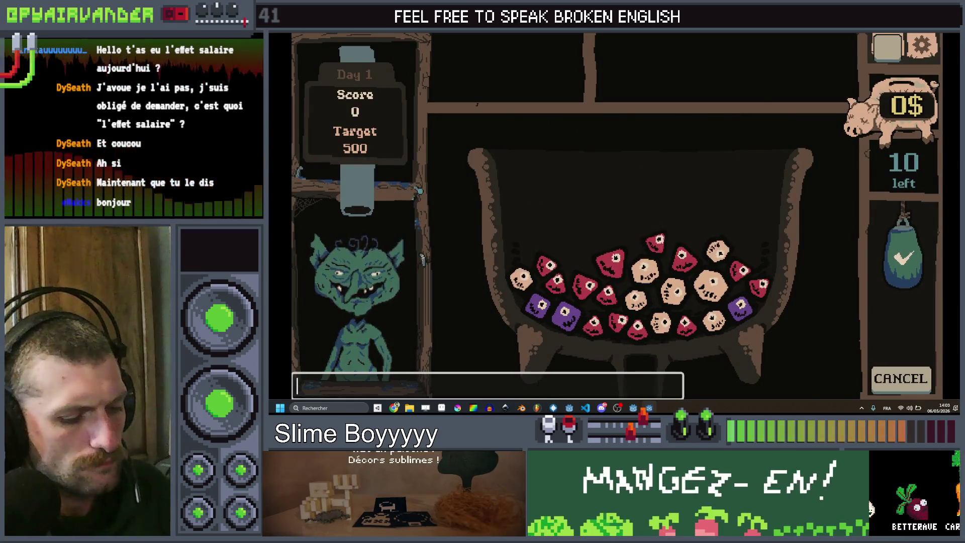
{"action": "type", "text": "func blood"}
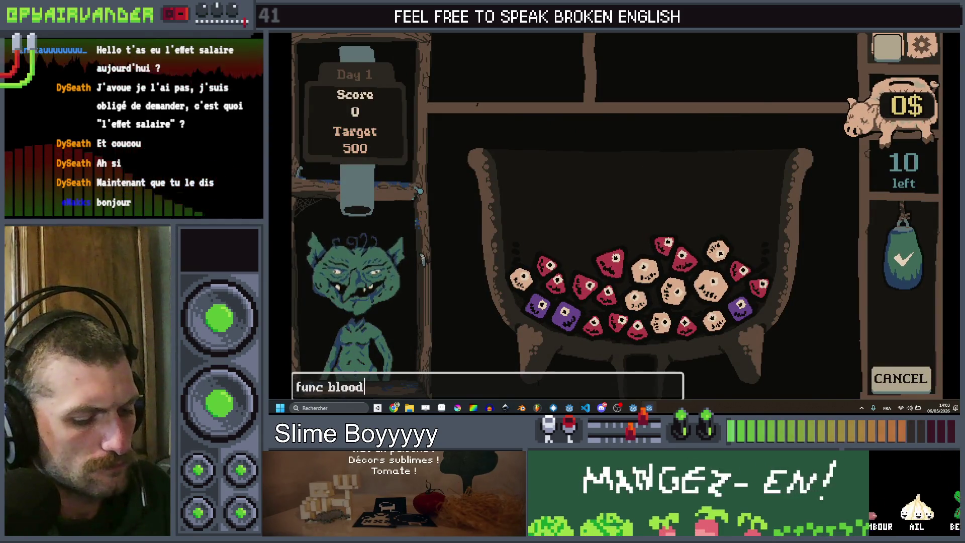
{"action": "type", "text": "_bag"}
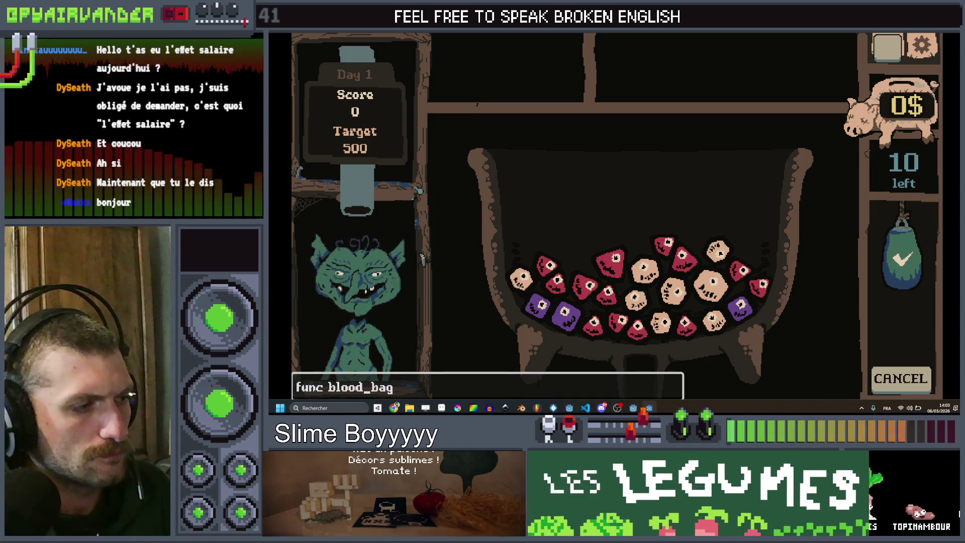
{"action": "left_click_drag", "start_coordinate": [324, 387], "coordinate": [269, 379]}
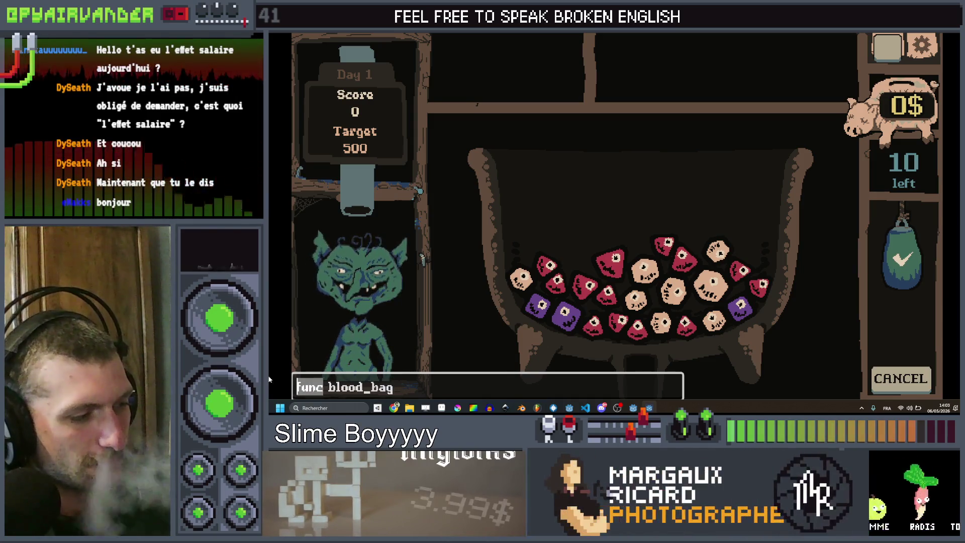
{"action": "type", "text": "st"}
{"action": "key", "text": "Return"}
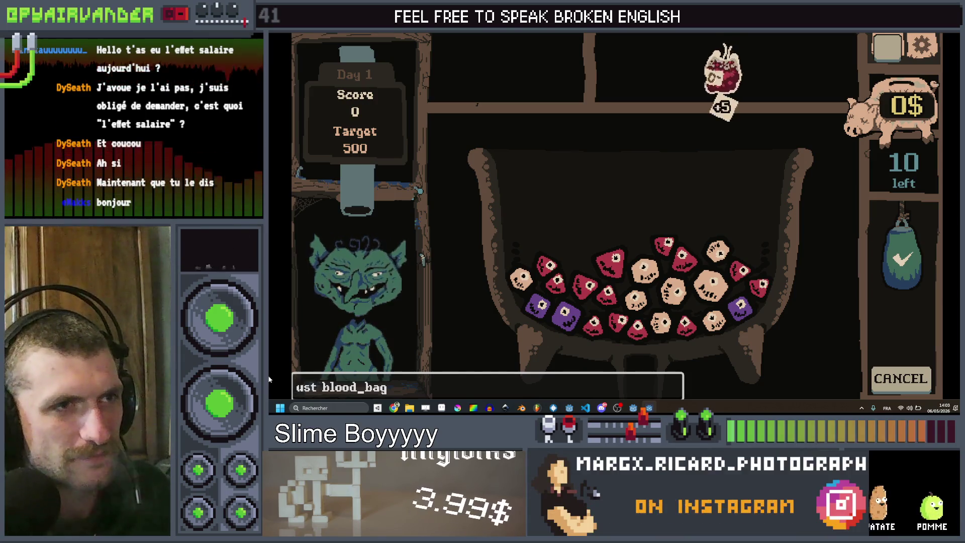
{"action": "left_click", "coordinate": [551, 272]}
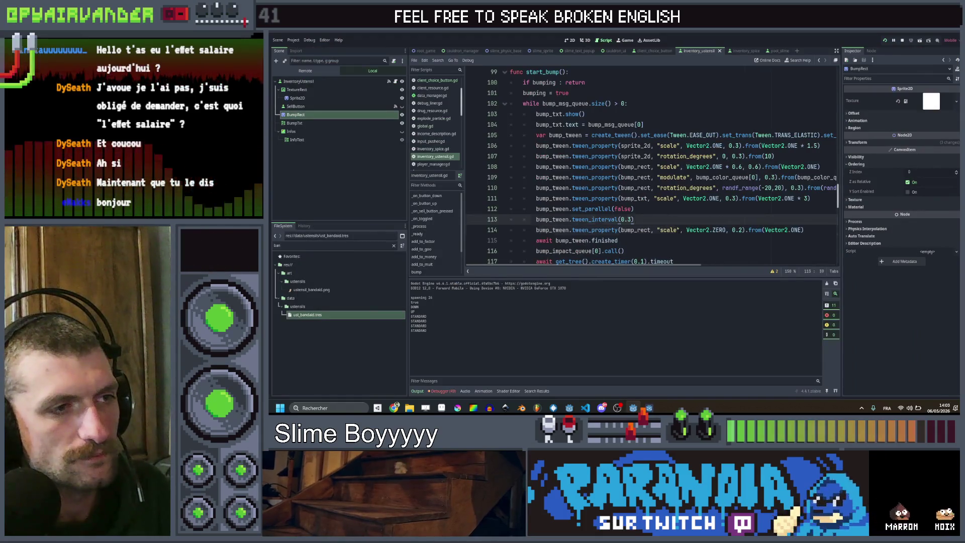
Move the shrink-to-zero scale line above the tween interval and save.
{"action": "left_click", "coordinate": [652, 230]}
{"action": "key", "text": "alt+Up"}
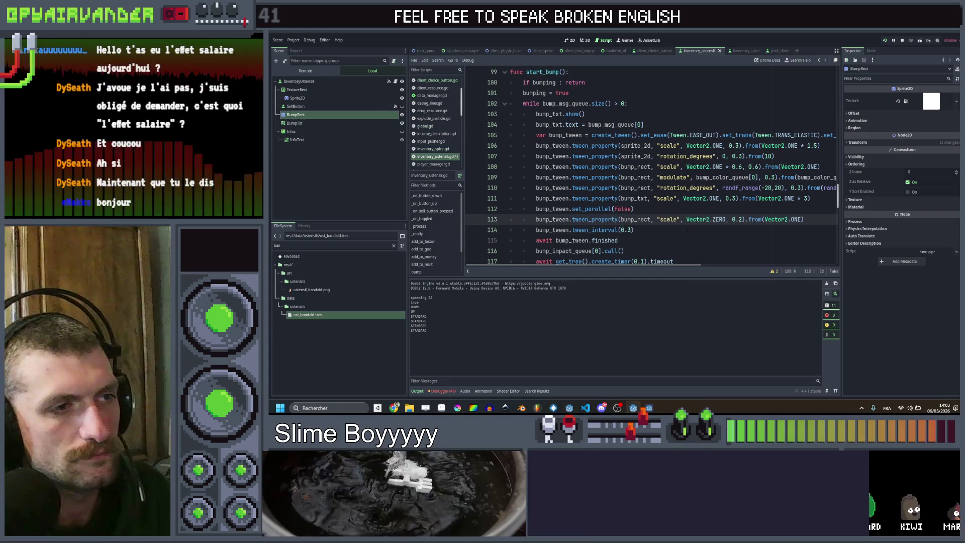
{"action": "key", "text": "ctrl+s"}
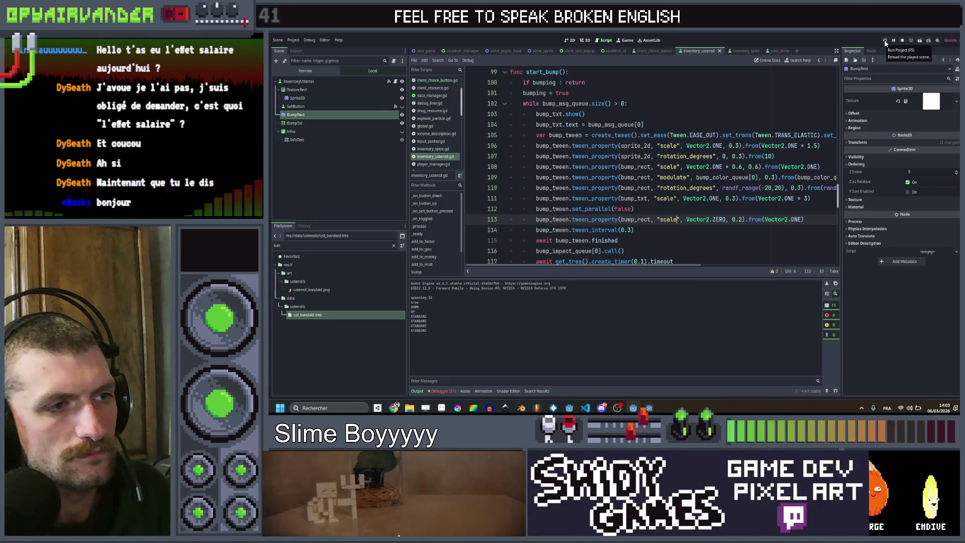
Delete the tween_interval(0.3) line while keeping set_parallel(false), then rerun with F5.
{"action": "left_click", "coordinate": [646, 230]}
{"action": "key", "text": "ctrl+shift+k"}
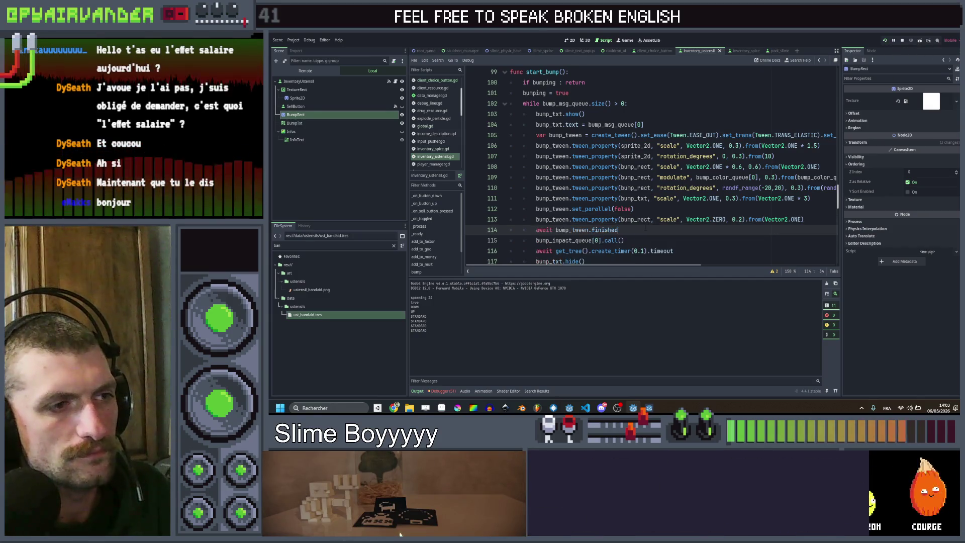
{"action": "key", "text": "ctrl+z"}
{"action": "key", "text": "ctrl+z"}
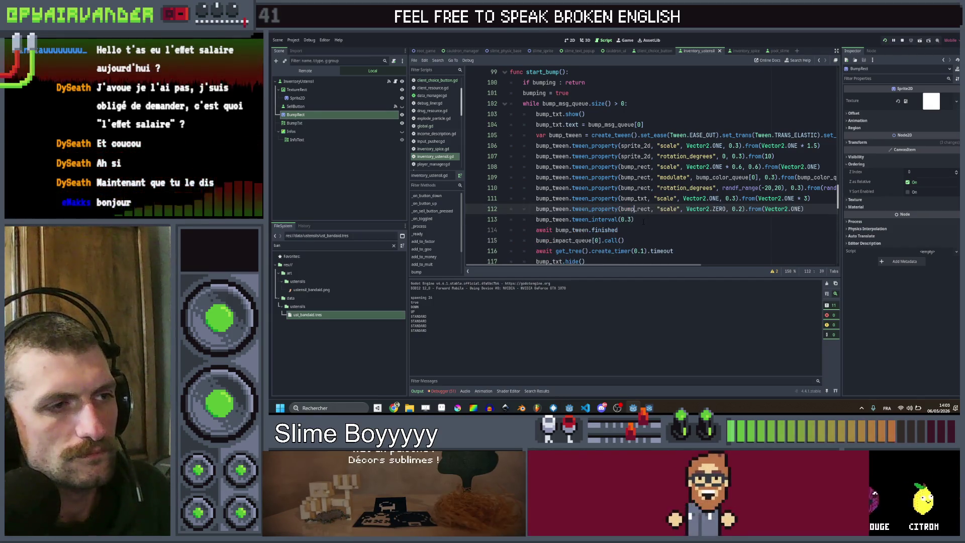
{"action": "key", "text": "ctrl+y"}
{"action": "left_click", "coordinate": [643, 229]}
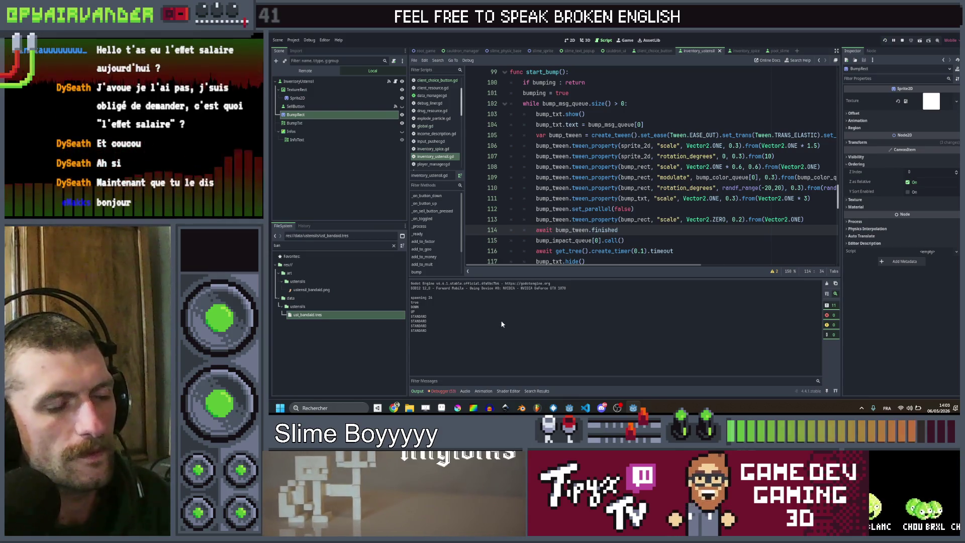
{"action": "key", "text": "F5"}
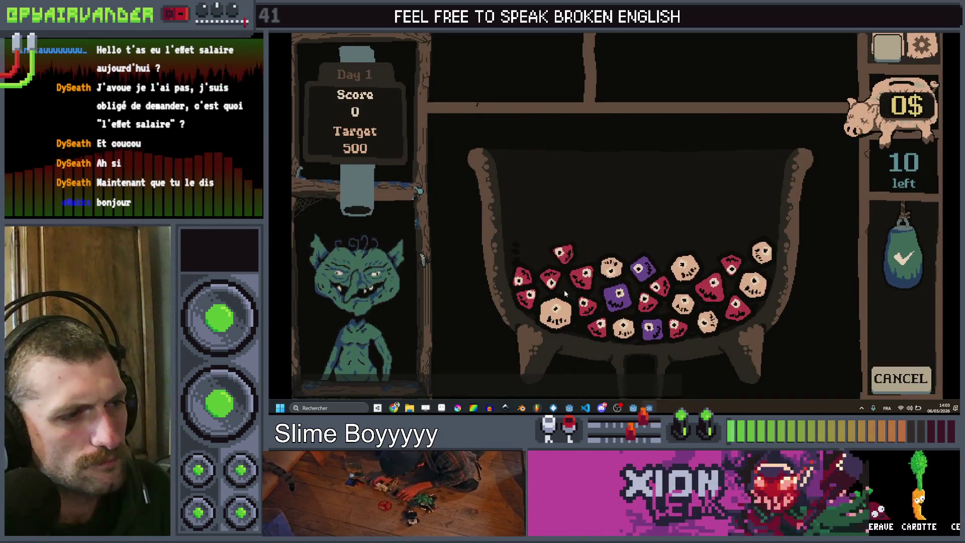
Enter the 'ust blood_bag' cheat, pop the dice pile to reach 118 x 14 (991), then minimize the game.
{"action": "type", "text": "ust blood_bag"}
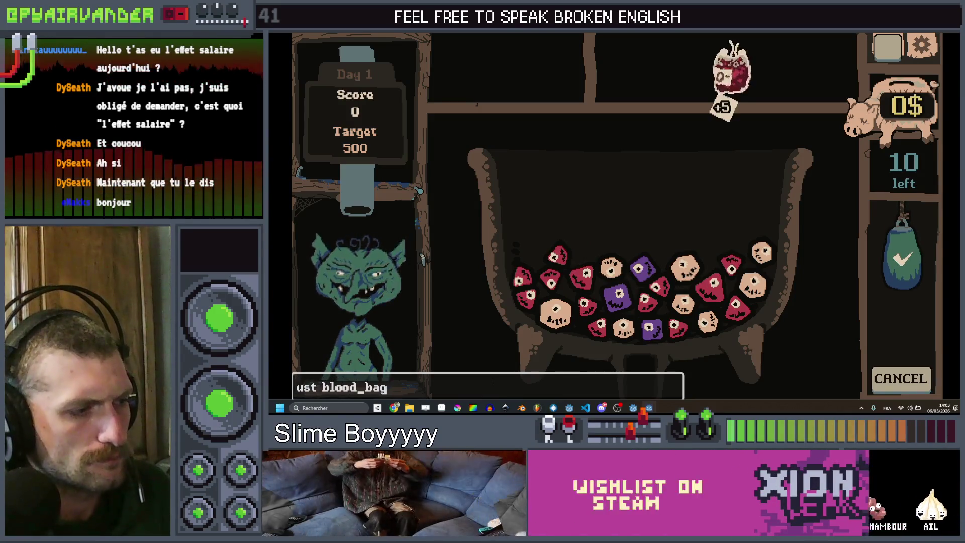
{"action": "left_click", "coordinate": [552, 256]}
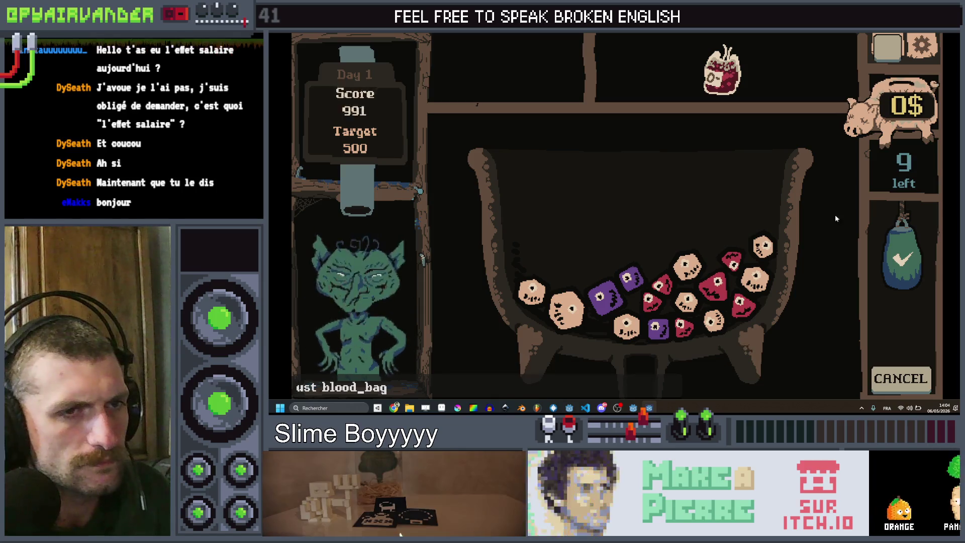
{"action": "left_click", "coordinate": [915, 34]}
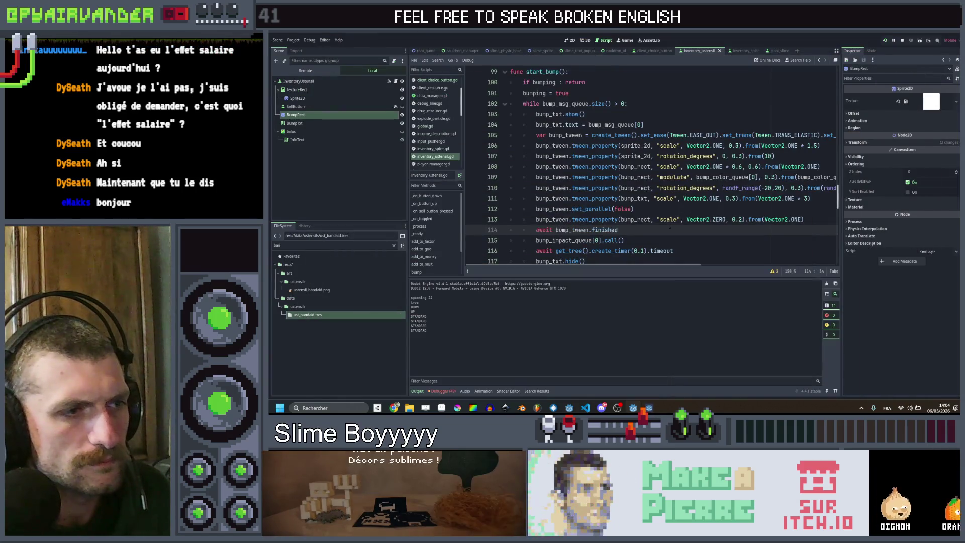
Review the set_parallel(false), shrink and await lines of start_bump's tween code.
{"action": "left_click", "coordinate": [668, 198]}
{"action": "left_click", "coordinate": [668, 208]}
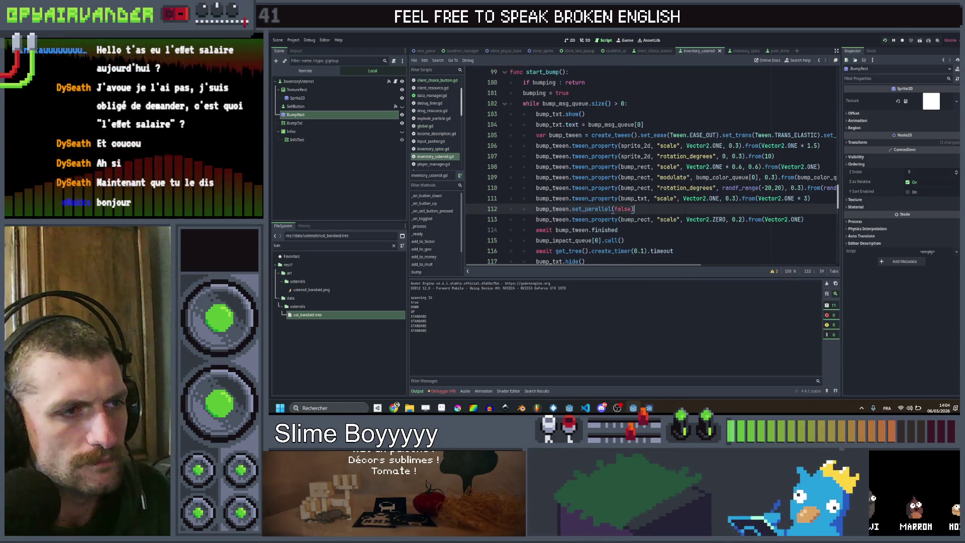
{"action": "scroll", "coordinate": [685, 210], "scroll_direction": "up", "scroll_amount": 3}
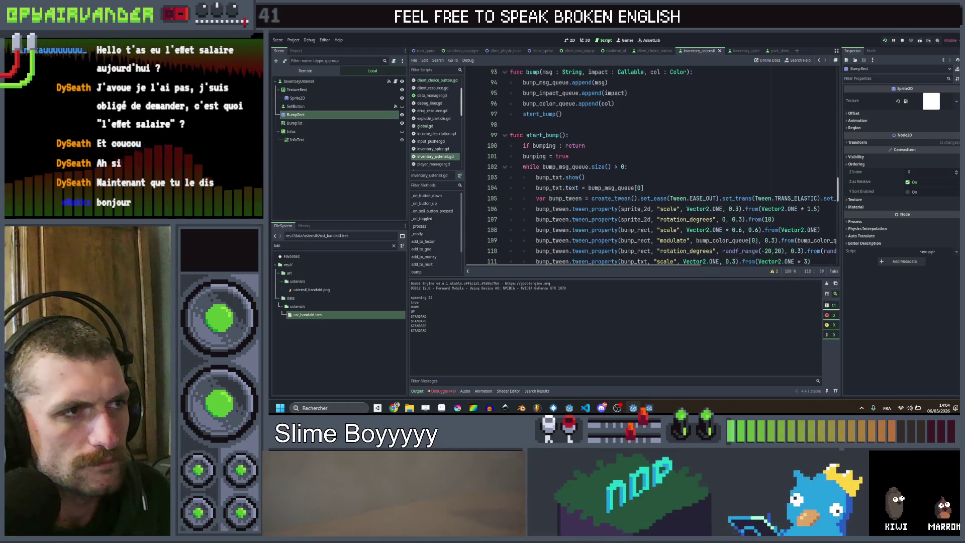
{"action": "scroll", "coordinate": [687, 210], "scroll_direction": "down", "scroll_amount": 3}
{"action": "scroll", "coordinate": [686, 211], "scroll_direction": "down", "scroll_amount": 3}
{"action": "left_click", "coordinate": [683, 201]}
{"action": "scroll", "coordinate": [683, 202], "scroll_direction": "down", "scroll_amount": 3}
{"action": "scroll", "coordinate": [684, 203], "scroll_direction": "up", "scroll_amount": 2}
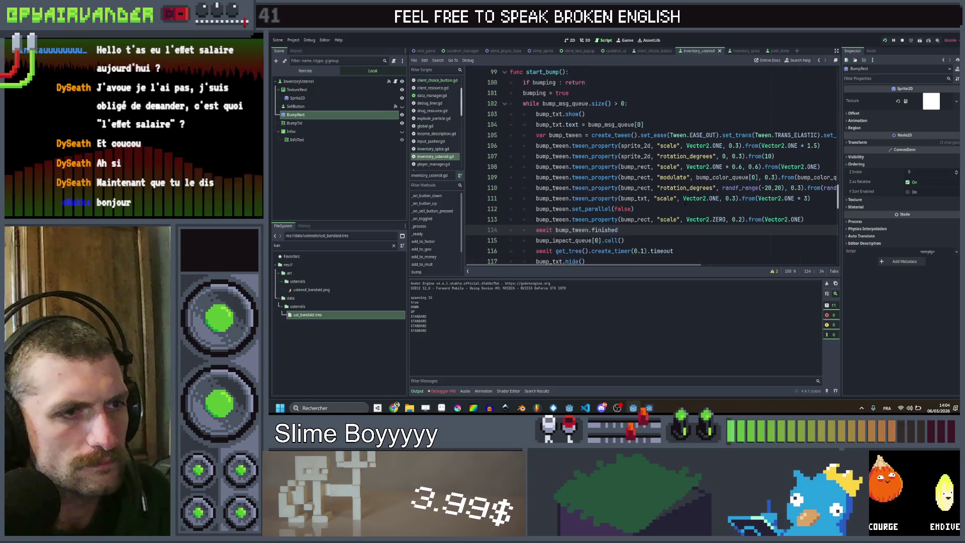
{"action": "scroll", "coordinate": [676, 202], "scroll_direction": "down", "scroll_amount": 2}
{"action": "scroll", "coordinate": [664, 201], "scroll_direction": "up", "scroll_amount": 2}
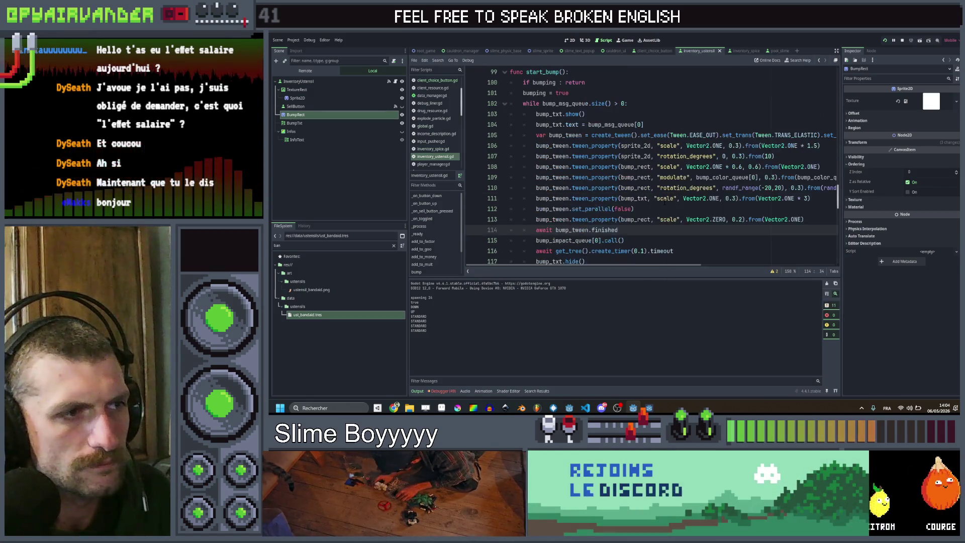
{"action": "scroll", "coordinate": [664, 202], "scroll_direction": "down", "scroll_amount": 1}
{"action": "scroll", "coordinate": [660, 204], "scroll_direction": "right", "scroll_amount": 3}
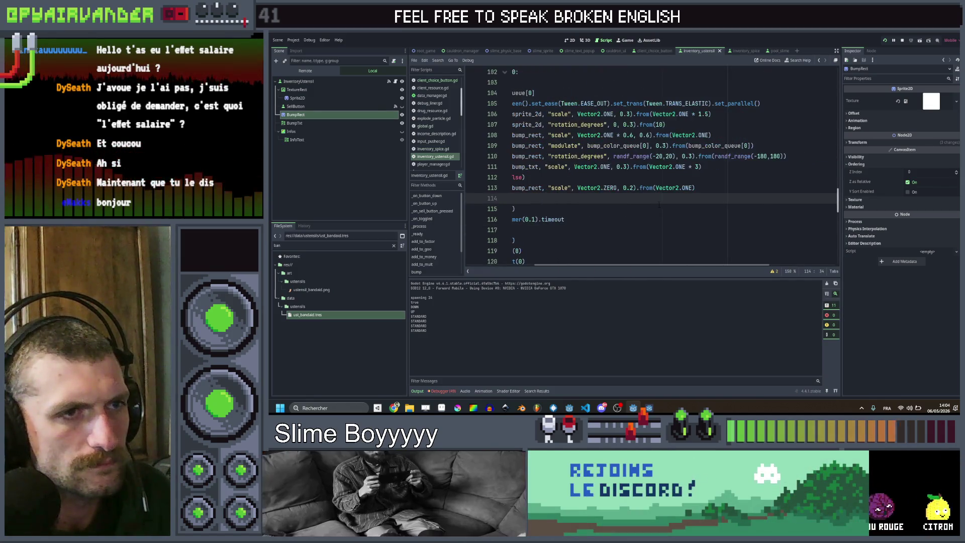
{"action": "scroll", "coordinate": [658, 205], "scroll_direction": "left", "scroll_amount": 3}
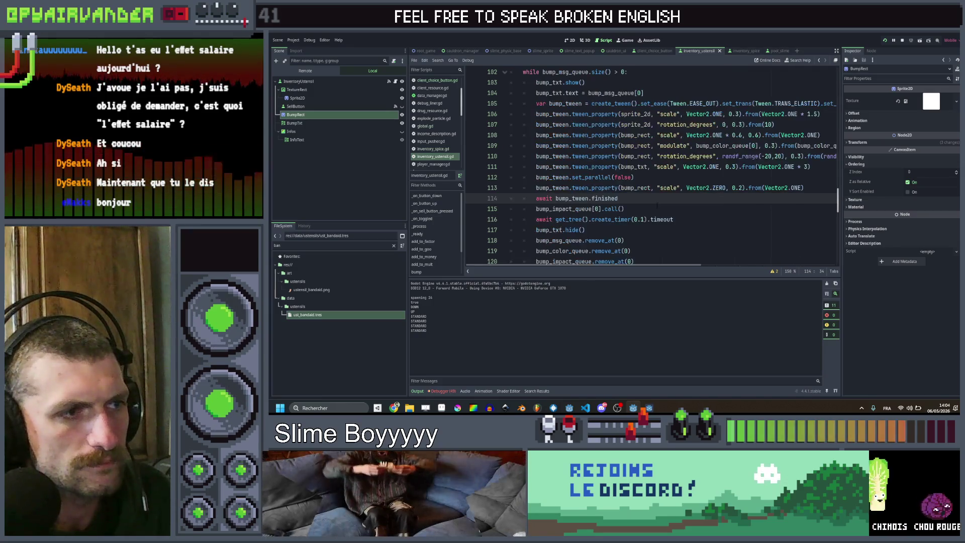
{"action": "scroll", "coordinate": [656, 206], "scroll_direction": "right", "scroll_amount": 3}
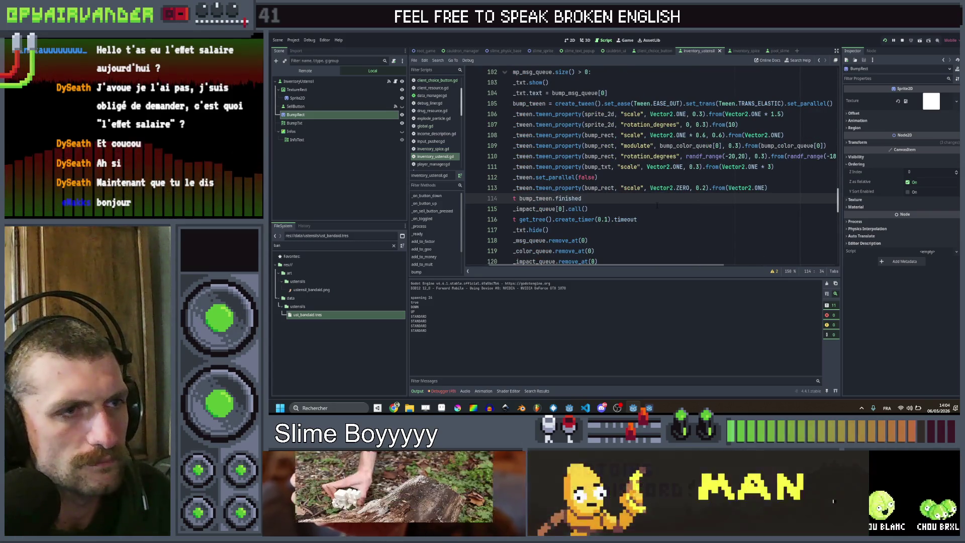
{"action": "scroll", "coordinate": [657, 206], "scroll_direction": "up", "scroll_amount": 3}
{"action": "scroll", "coordinate": [656, 206], "scroll_direction": "left", "scroll_amount": 3}
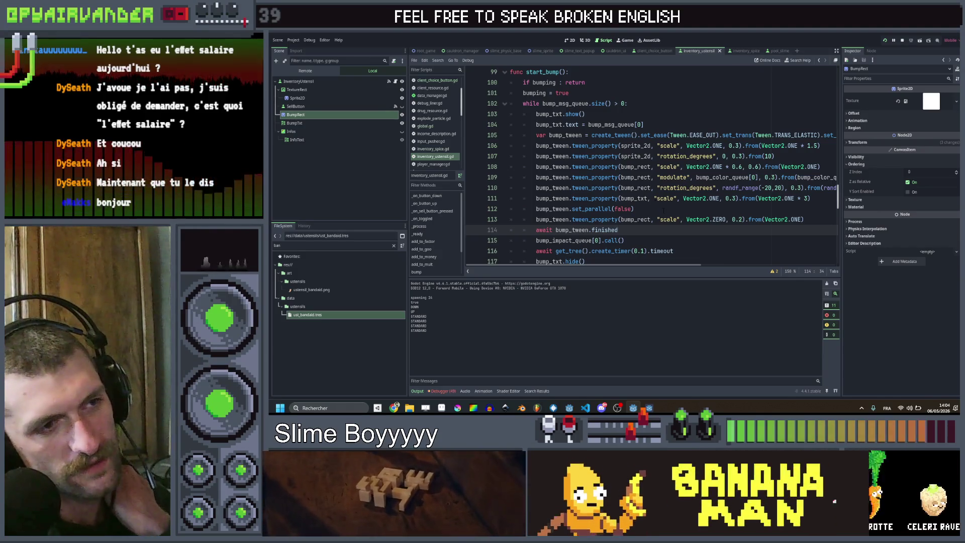
{"action": "scroll", "coordinate": [654, 203], "scroll_direction": "up", "scroll_amount": 1}
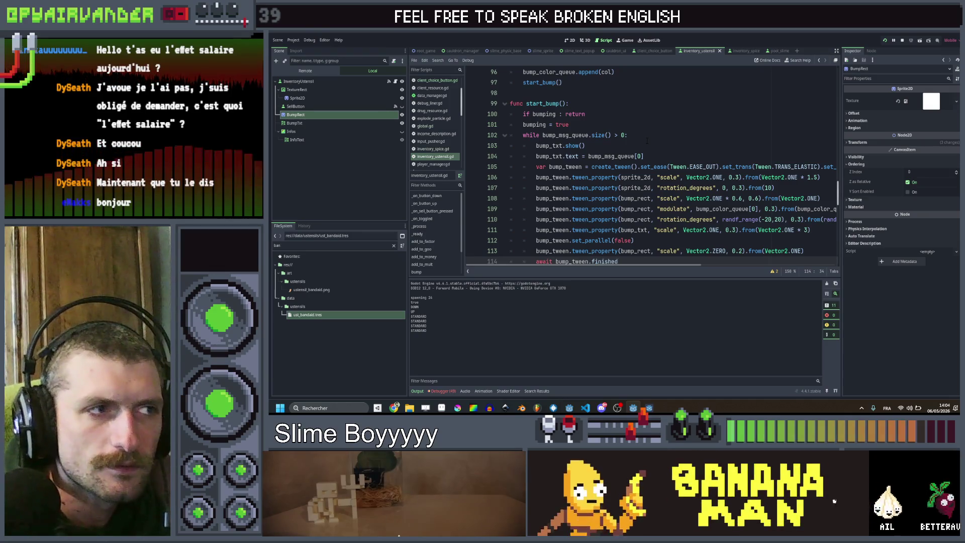
Insert a blank line 102 after 'bumping = true' in start_bump.
{"action": "left_click", "coordinate": [627, 113]}
{"action": "left_click", "coordinate": [627, 103]}
{"action": "scroll", "coordinate": [627, 105], "scroll_direction": "up", "scroll_amount": 1}
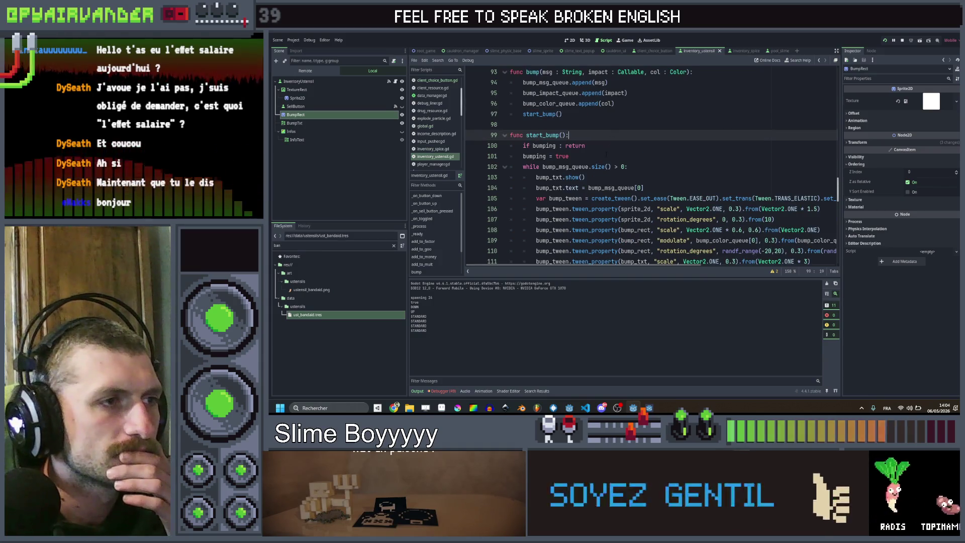
{"action": "left_click", "coordinate": [619, 155]}
{"action": "key", "text": "Return"}
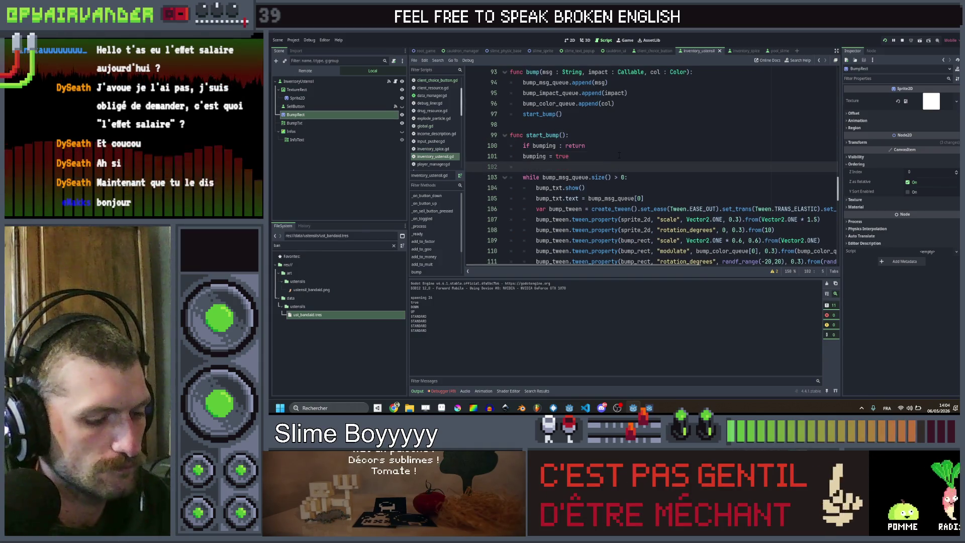
Declare var acceleration = 0.99 on line 102, save, and select every matching 0.3 duration from line 107.
{"action": "type", "text": "var accelerati"}
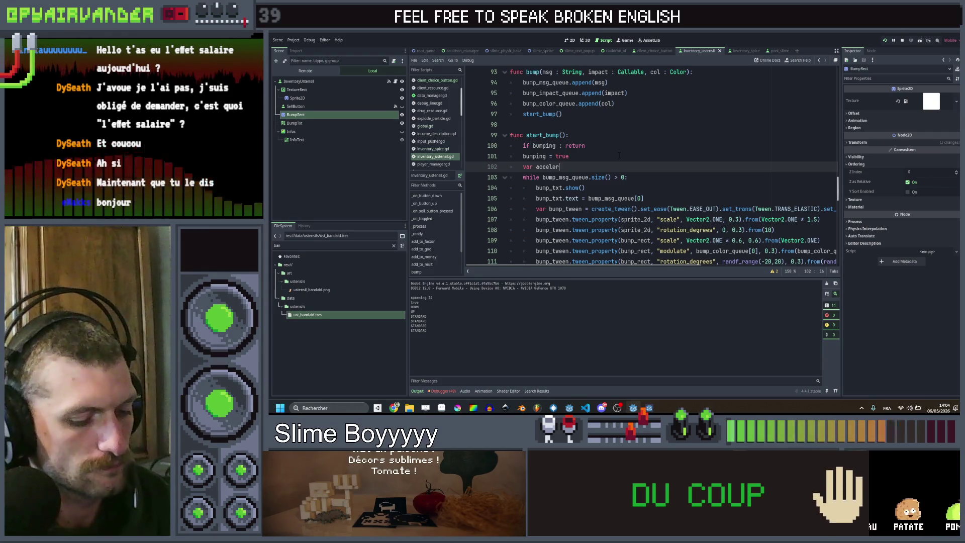
{"action": "type", "text": "on = "}
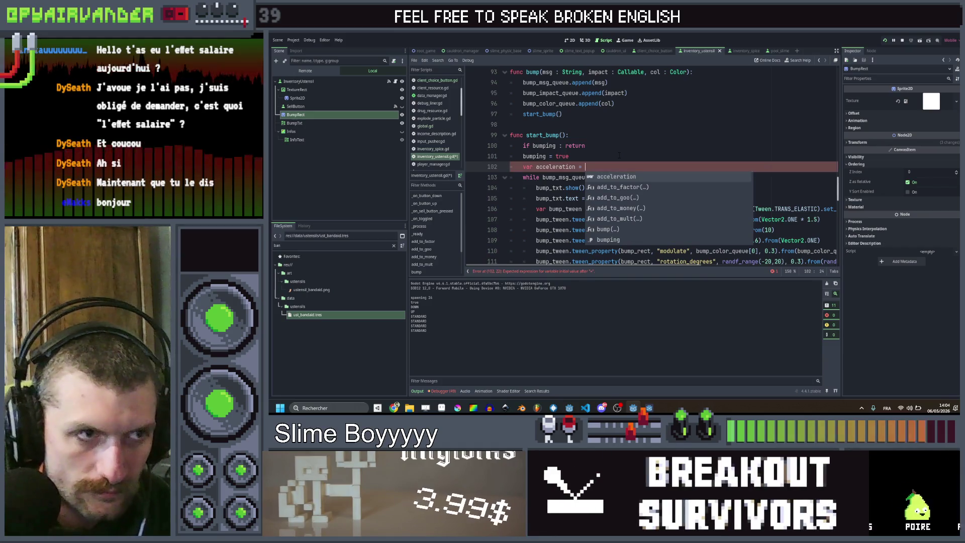
{"action": "type", "text": "0.99"}
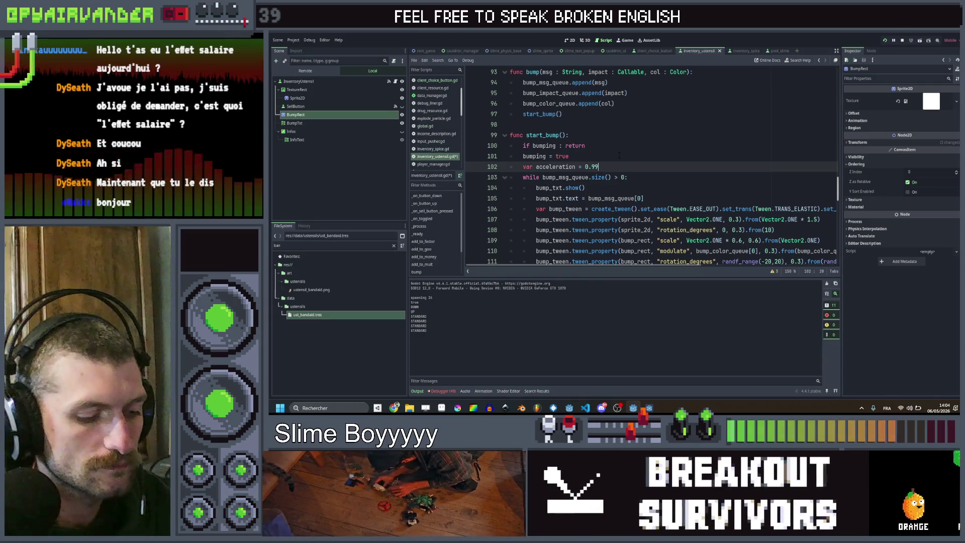
{"action": "key", "text": "ctrl+s"}
{"action": "scroll", "coordinate": [619, 155], "scroll_direction": "down", "scroll_amount": 2}
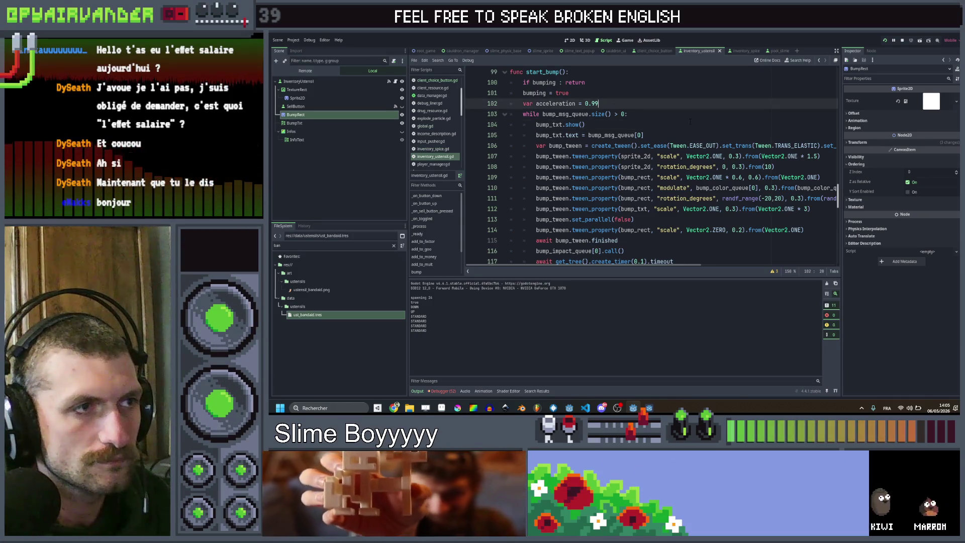
{"action": "left_click", "coordinate": [738, 156]}
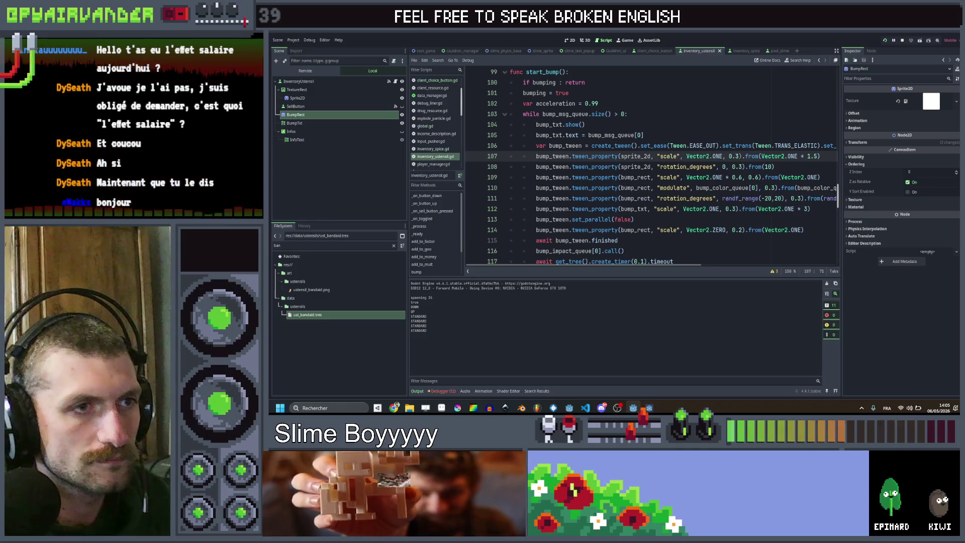
{"action": "scroll", "coordinate": [650, 166], "scroll_direction": "right", "scroll_amount": 3}
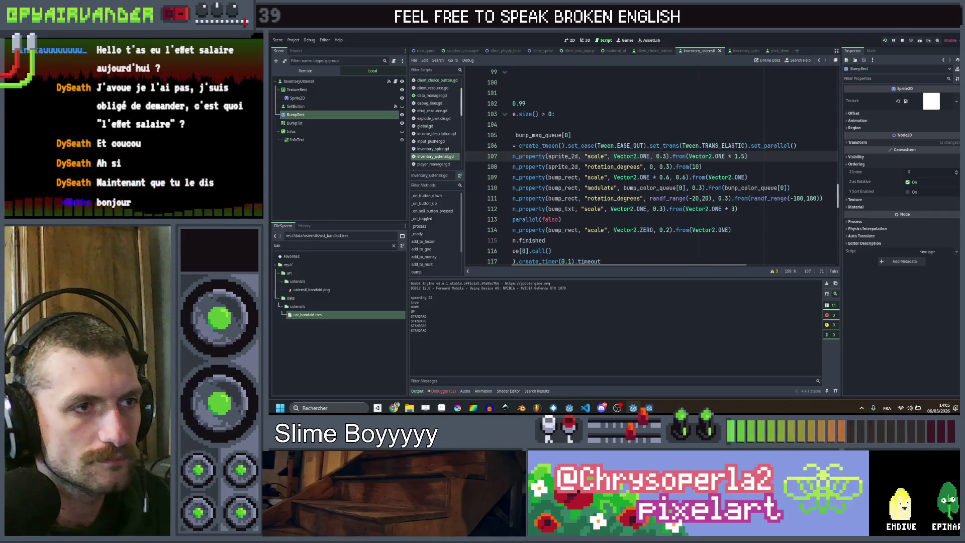
{"action": "key", "text": "shift+Left"}
{"action": "key", "text": "shift+Left"}
{"action": "key", "text": "shift+Left"}
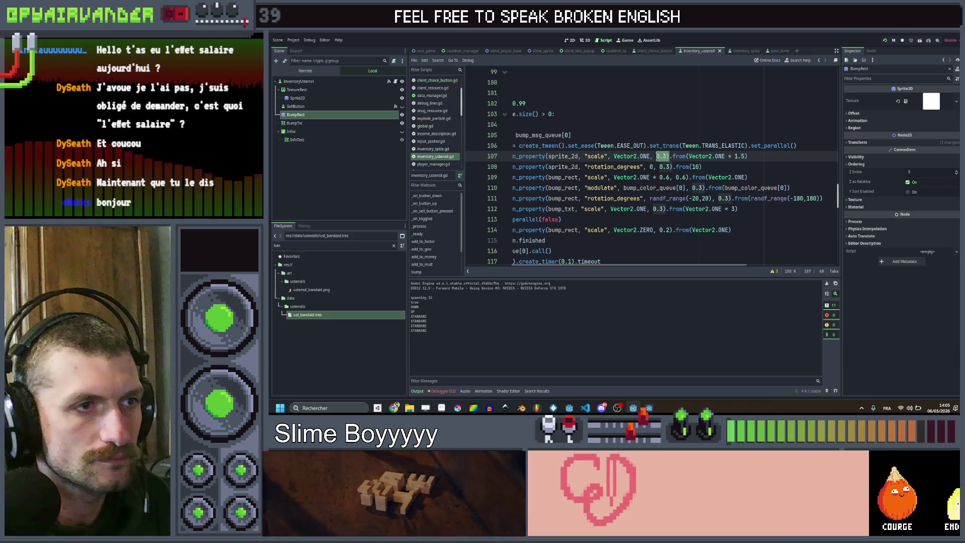
{"action": "key", "text": "ctrl+d"}
{"action": "key", "text": "ctrl+d"}
{"action": "key", "text": "ctrl+d"}
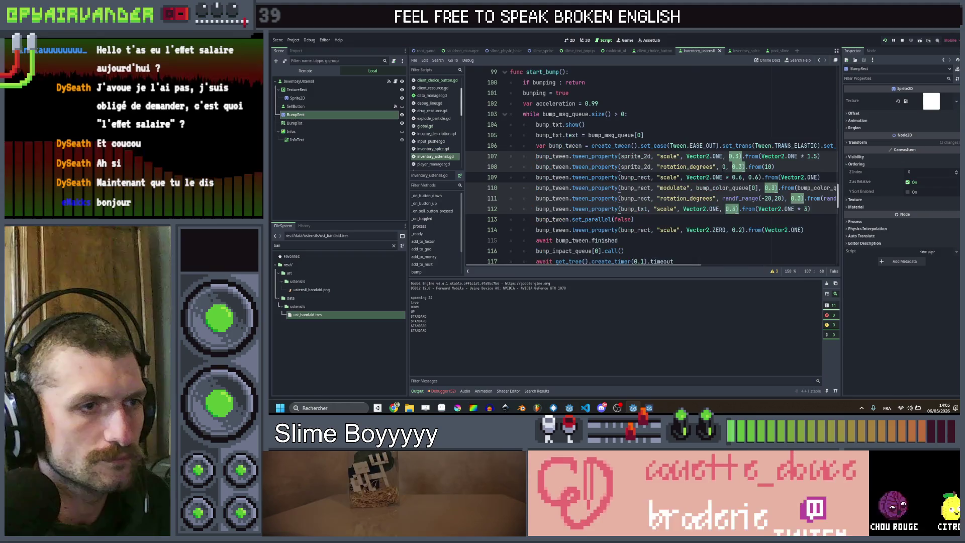
Select all the 0.3 tween durations in start_bump's loop to replace them with duration.
{"action": "left_click", "coordinate": [651, 166]}
{"action": "double_click", "coordinate": [733, 156]}
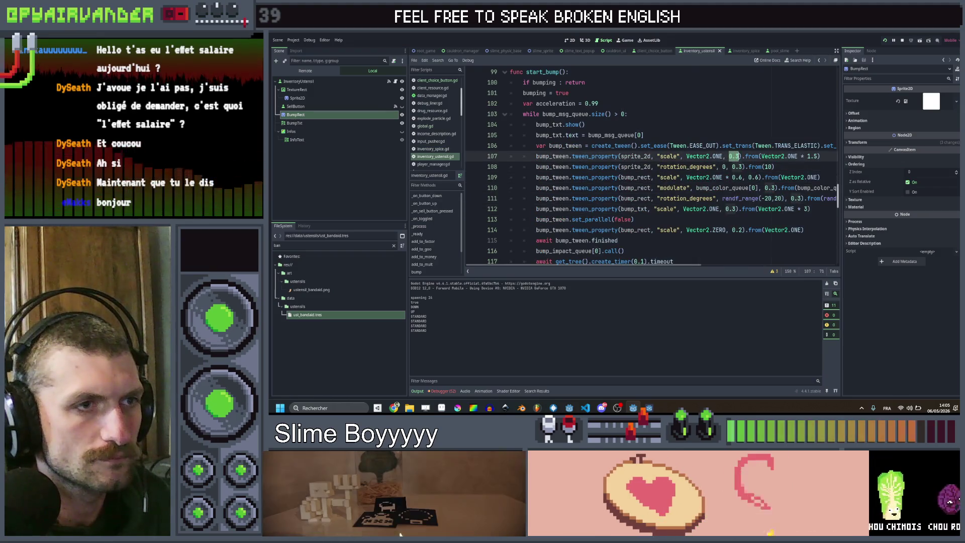
{"action": "key", "text": "ctrl+d"}
{"action": "key", "text": "ctrl+d"}
{"action": "key", "text": "ctrl+d"}
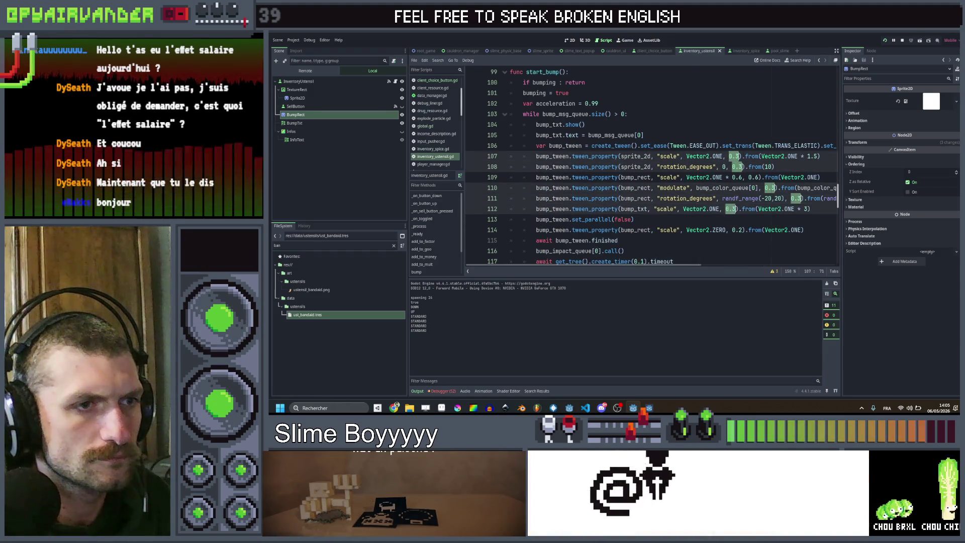
{"action": "scroll", "coordinate": [650, 165], "scroll_direction": "right", "scroll_amount": 2}
{"action": "type", "text": "duration"}
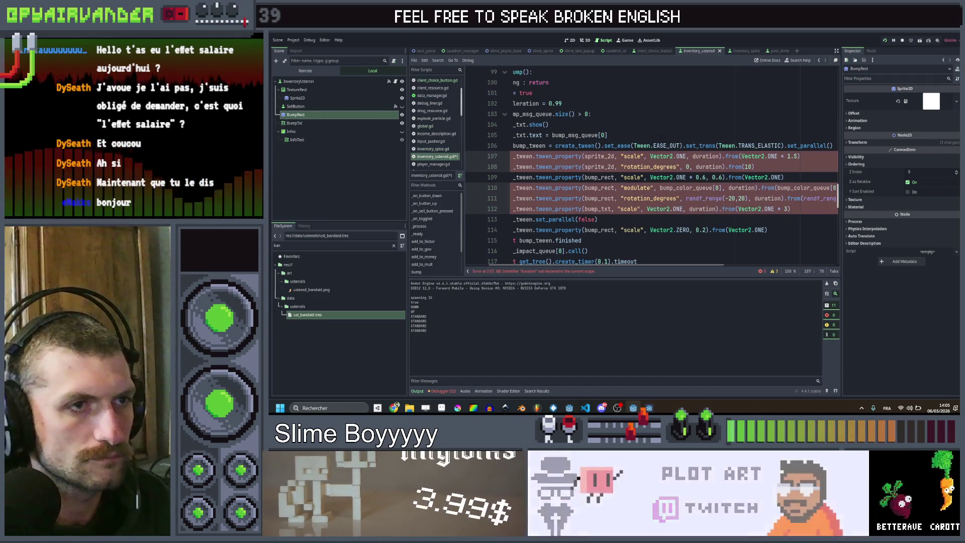
Above the tween creation line, declare var duration = 0.3 * acceleration.
{"action": "left_click", "coordinate": [668, 134]}
{"action": "key", "text": "Return"}
{"action": "type", "text": "var duration"}
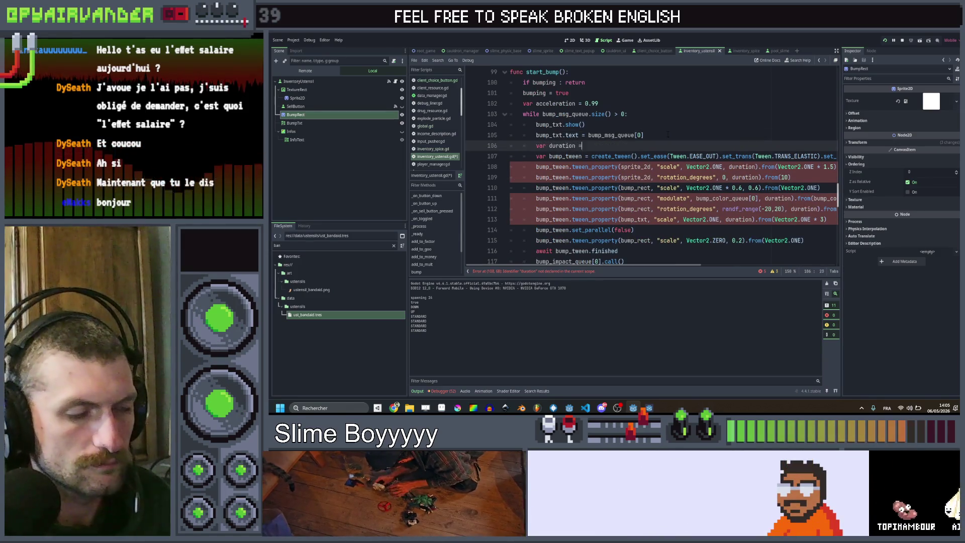
{"action": "type", "text": " = "}
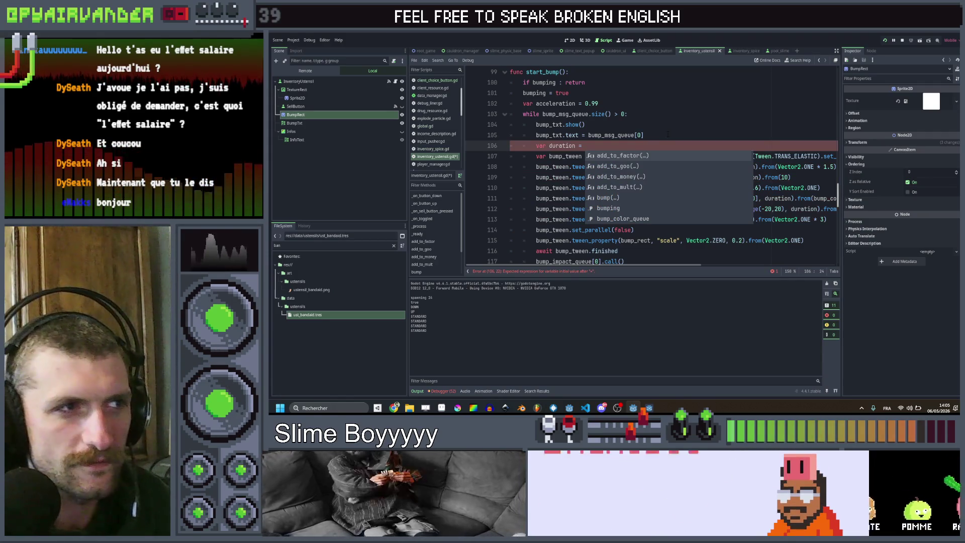
{"action": "type", "text": "0.3"}
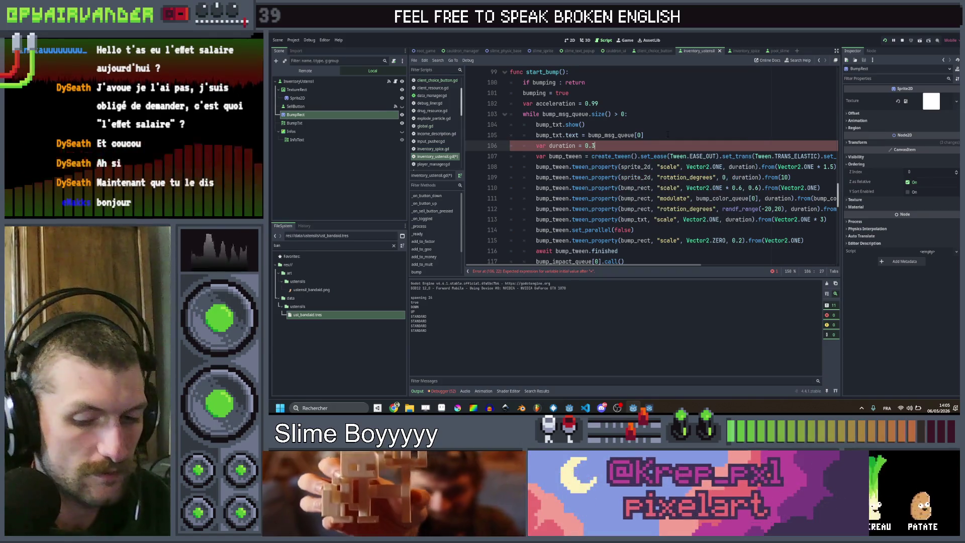
{"action": "type", "text": " * acceleration"}
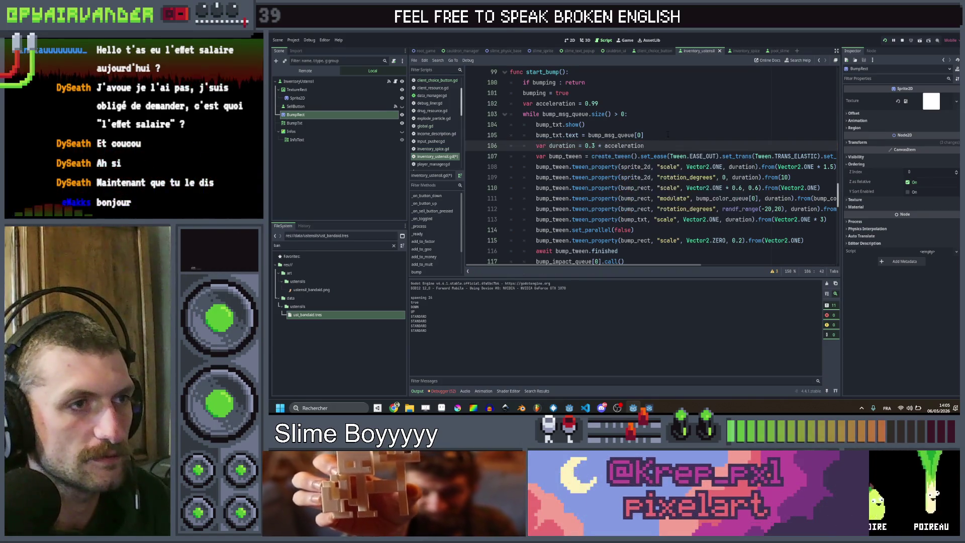
Save, then add acceleration -= 0.05 below the duration line.
{"action": "key", "text": "ctrl+s"}
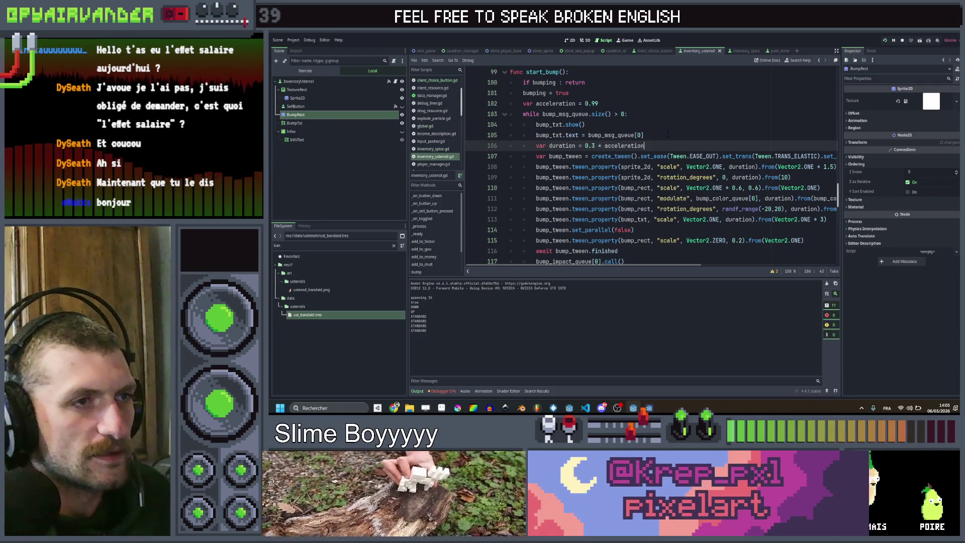
{"action": "key", "text": "Return"}
{"action": "type", "text": "accel"}
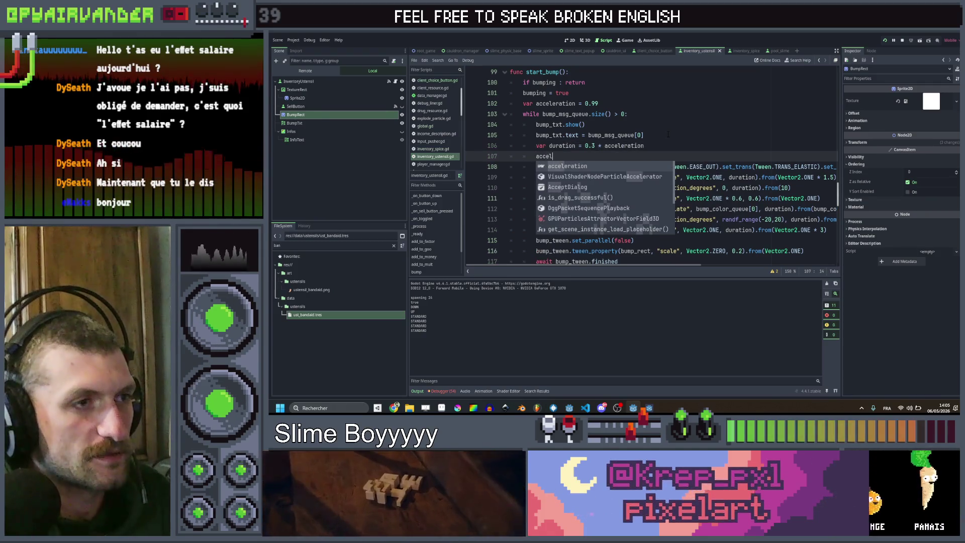
{"action": "type", "text": "eration -= 0.05"}
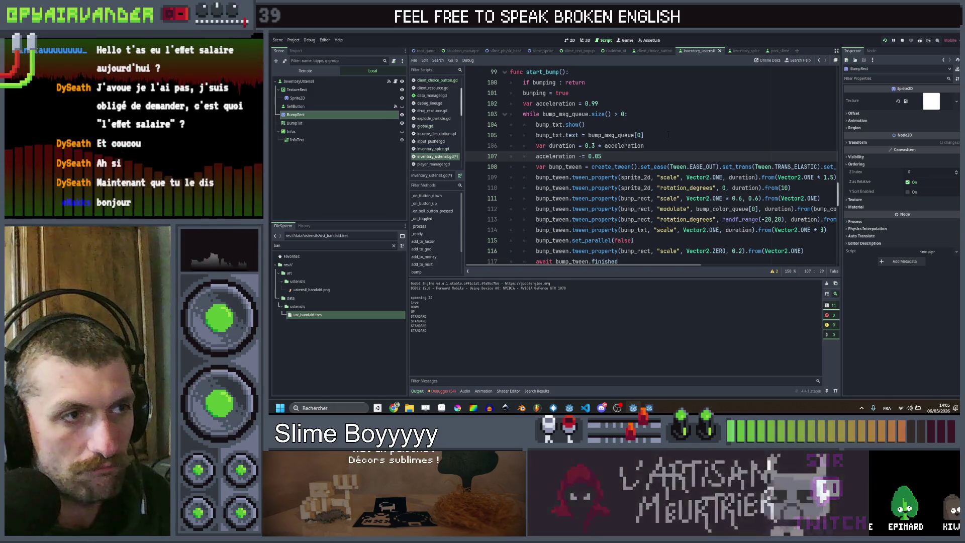
Add a line acceleration = max(0.1, acceleration) after the decrement and save the script.
{"action": "key", "text": "ctrl+shift+d"}
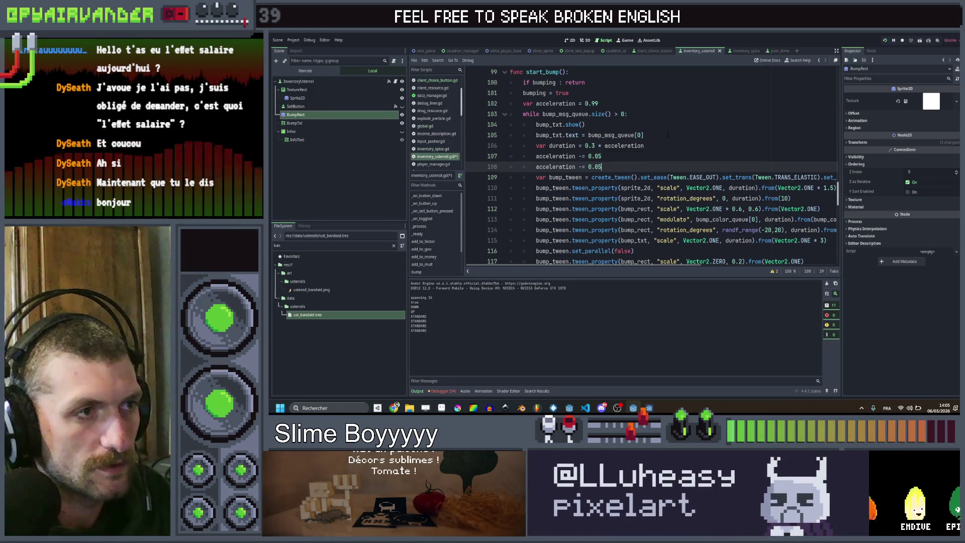
{"action": "key", "text": "Left"}
{"action": "key", "text": "Left"}
{"action": "key", "text": "Left"}
{"action": "key", "text": "BackSpace"}
{"action": "key", "text": "Right"}
{"action": "key", "text": "Right"}
{"action": "key", "text": "Right"}
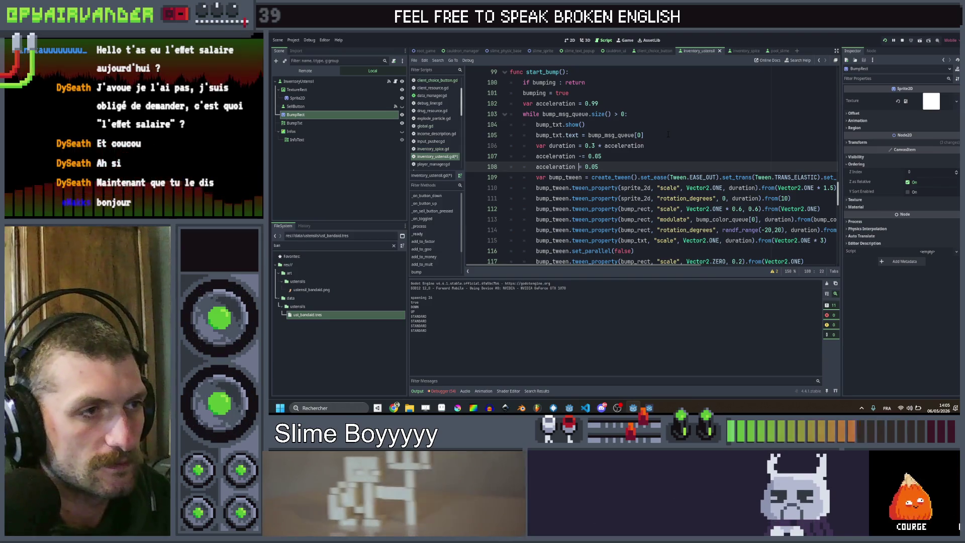
{"action": "key", "text": "End"}
{"action": "key", "text": "shift+Left"}
{"action": "key", "text": "shift+Left"}
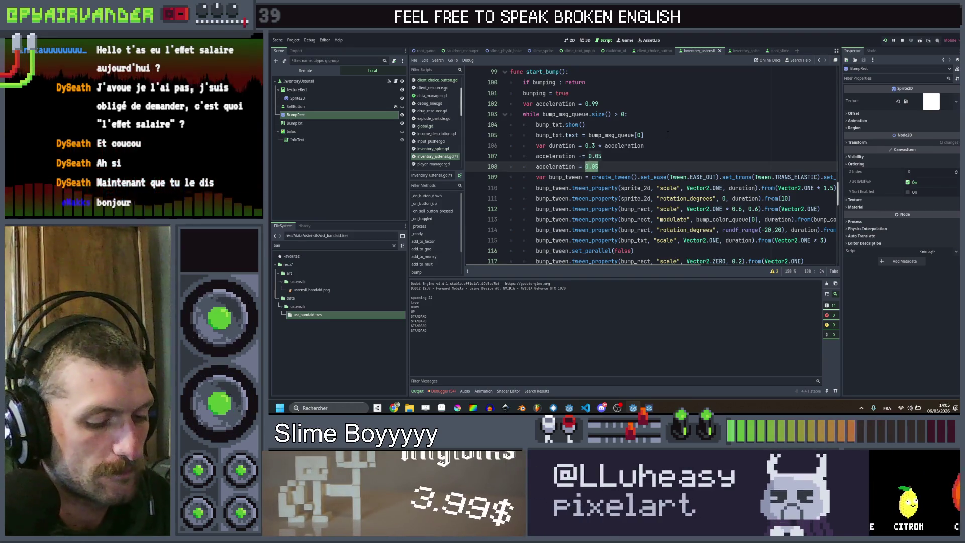
{"action": "type", "text": "(0."}
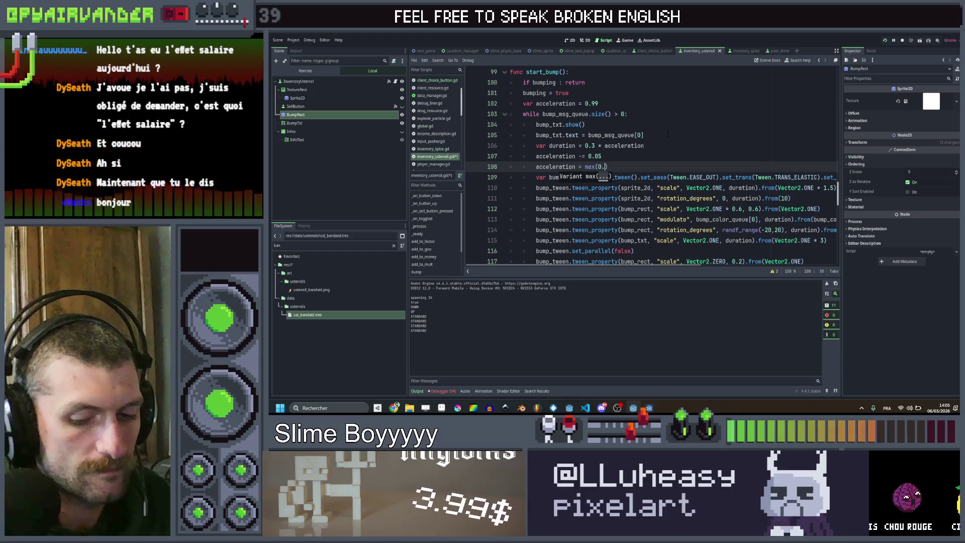
{"action": "type", "text": "0"}
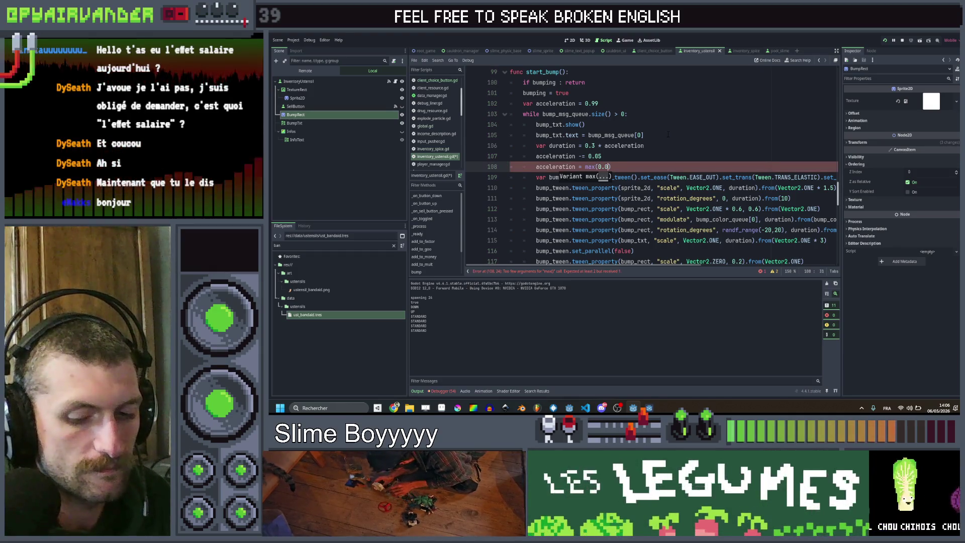
{"action": "key", "text": "BackSpace"}
{"action": "type", "text": "1,"}
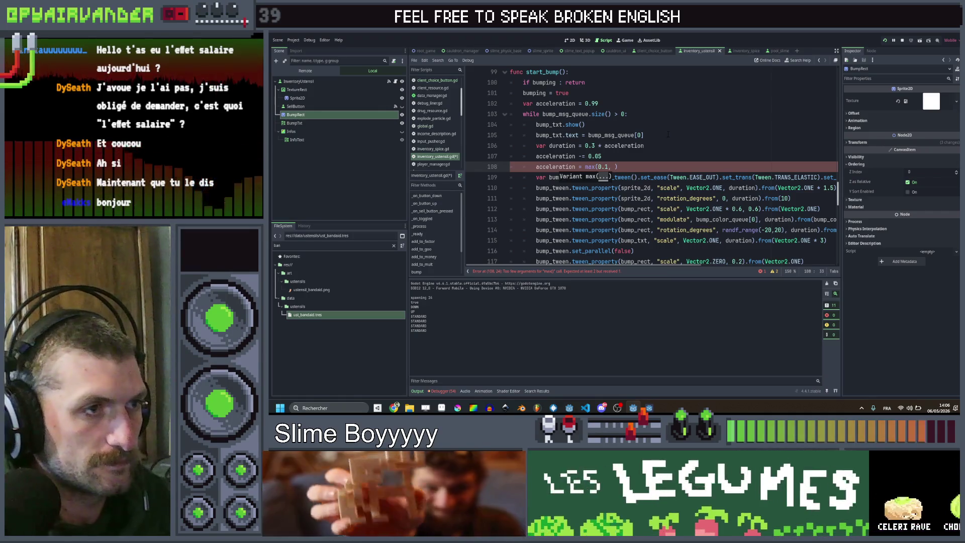
{"action": "type", "text": "acce"}
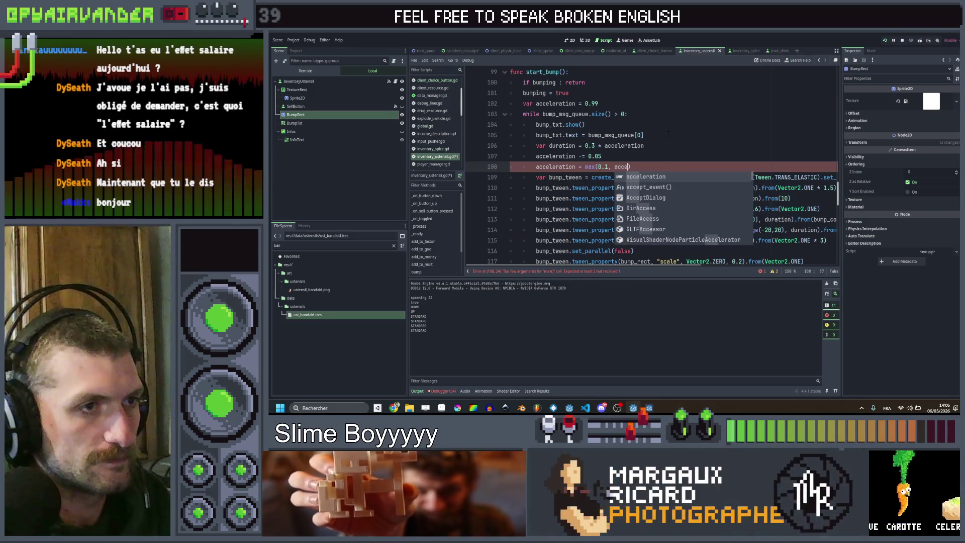
{"action": "key", "text": "Return"}
{"action": "key", "text": "End"}
{"action": "key", "text": "ctrl+s"}
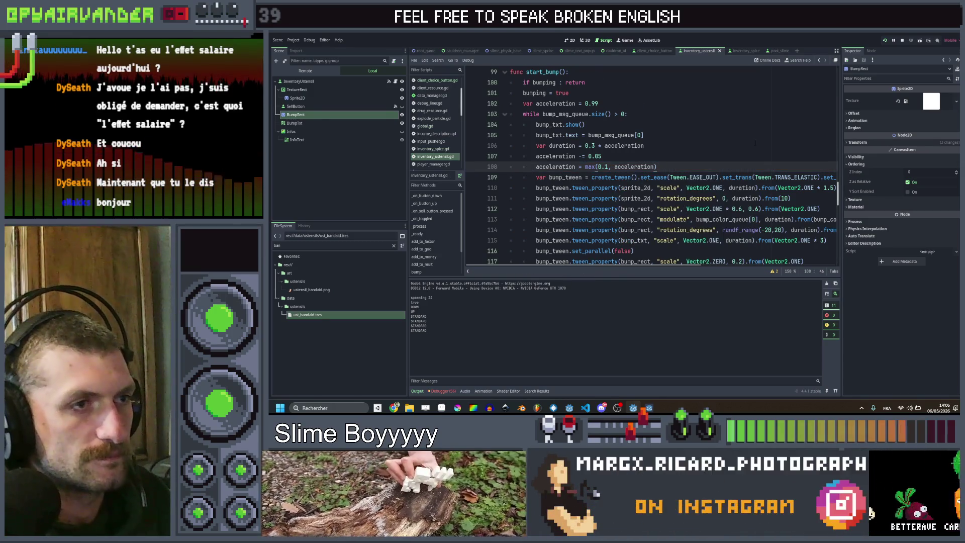
Replace 0.6, 0.2 and 0.1 with duration * 2, duration and duration/2.0, then save.
{"action": "scroll", "coordinate": [668, 134], "scroll_direction": "down", "scroll_amount": 2}
{"action": "scroll", "coordinate": [653, 166], "scroll_direction": "up", "scroll_amount": 1}
{"action": "scroll", "coordinate": [653, 166], "scroll_direction": "right", "scroll_amount": 3}
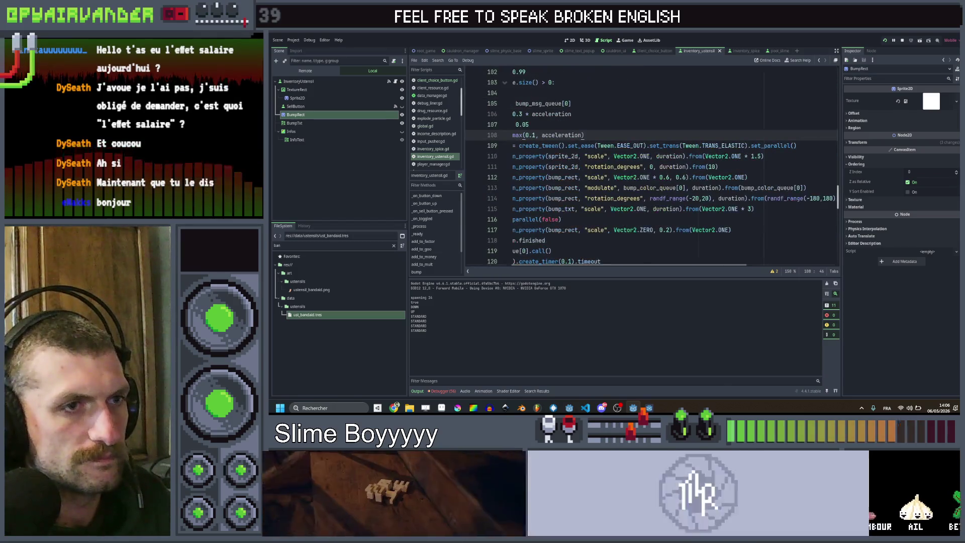
{"action": "double_click", "coordinate": [680, 177]}
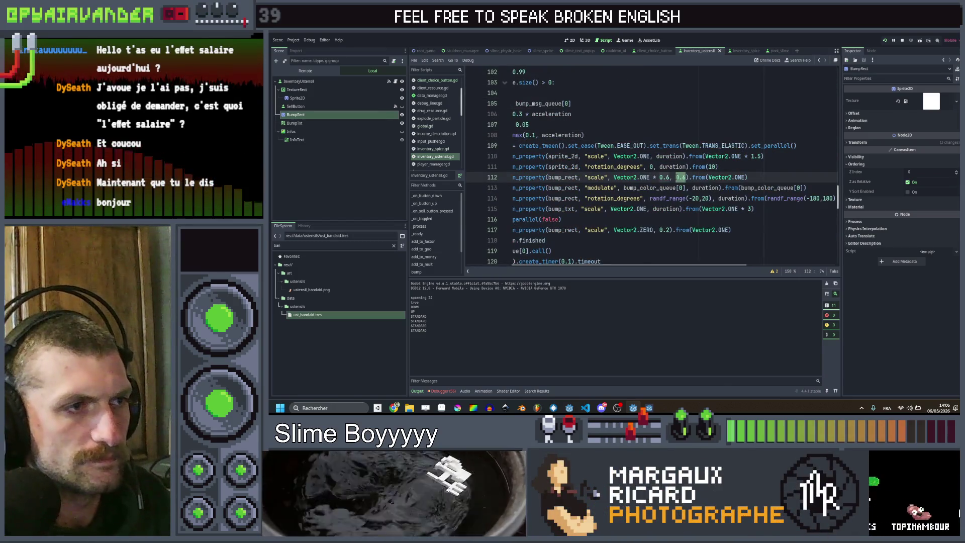
{"action": "type", "text": "duration *"}
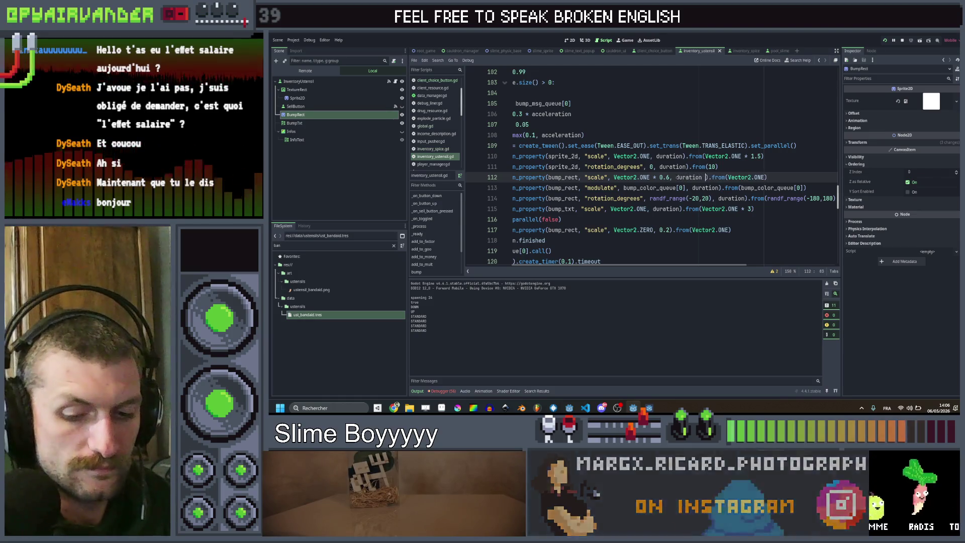
{"action": "scroll", "coordinate": [676, 177], "scroll_direction": "down", "scroll_amount": 1}
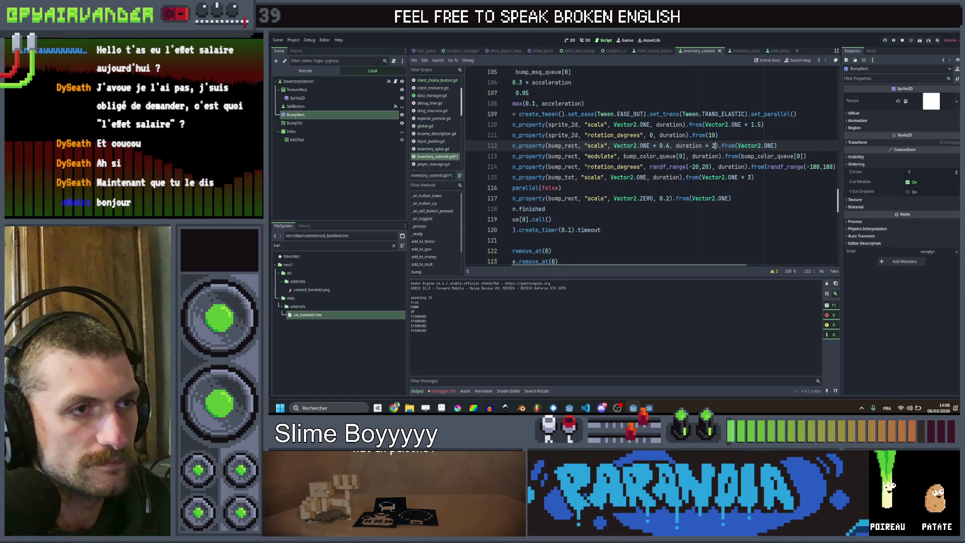
{"action": "scroll", "coordinate": [722, 186], "scroll_direction": "left", "scroll_amount": 2}
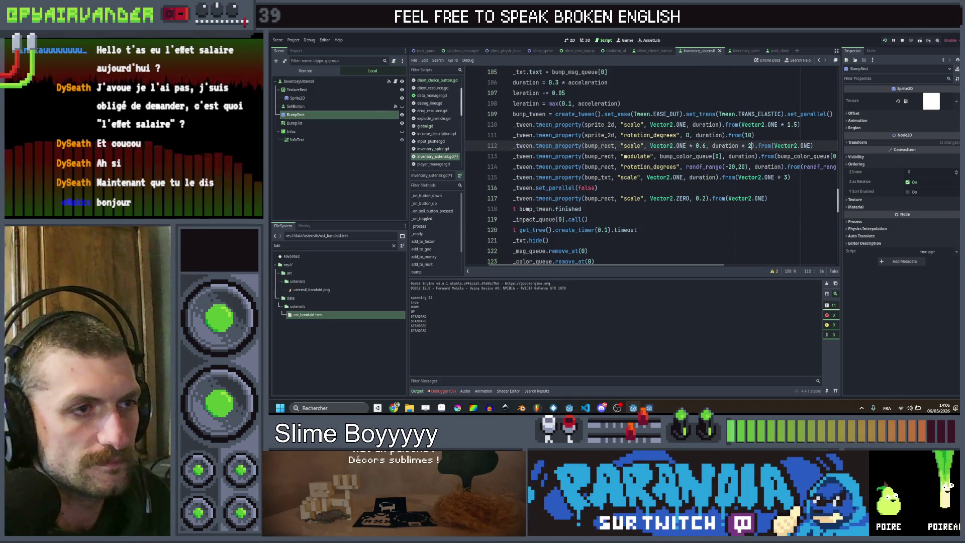
{"action": "double_click", "coordinate": [700, 198]}
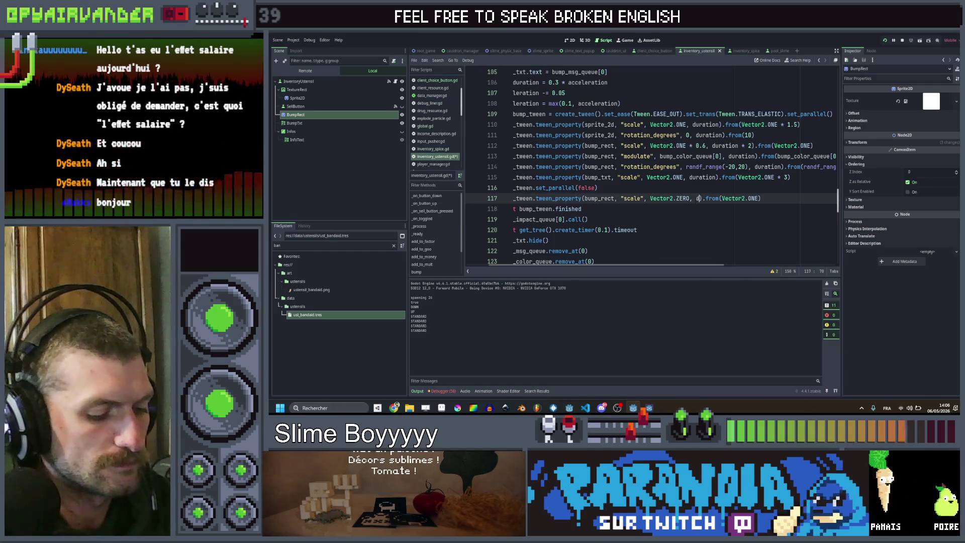
{"action": "type", "text": "uration"}
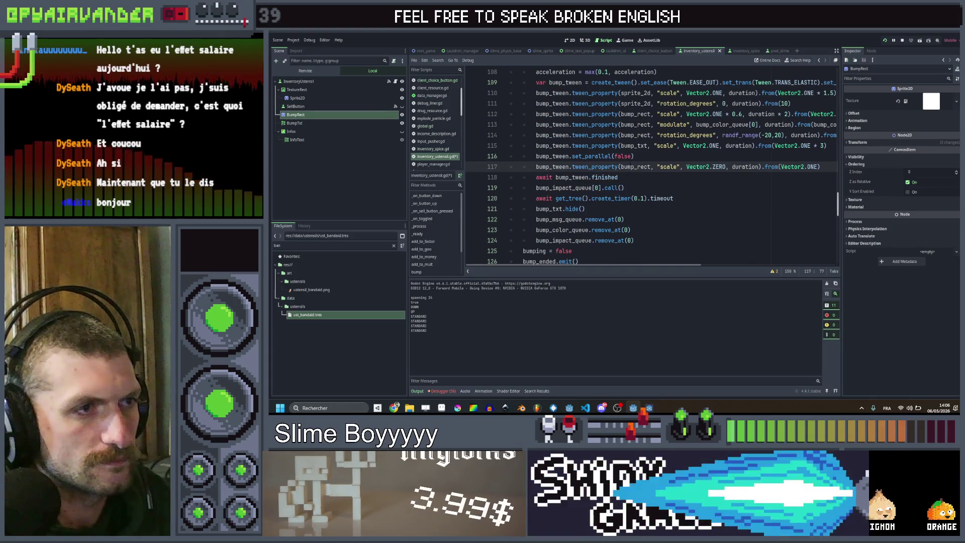
{"action": "double_click", "coordinate": [638, 198]}
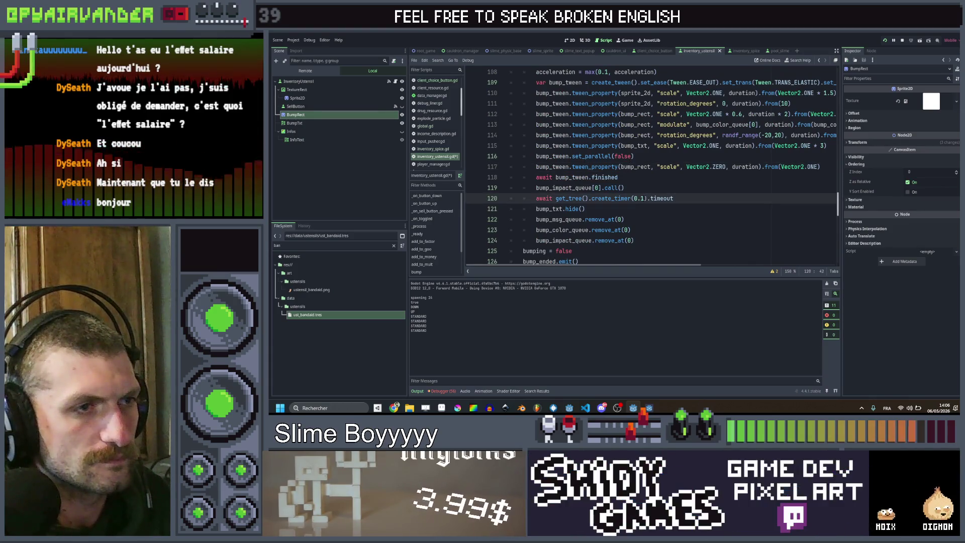
{"action": "type", "text": "cur"}
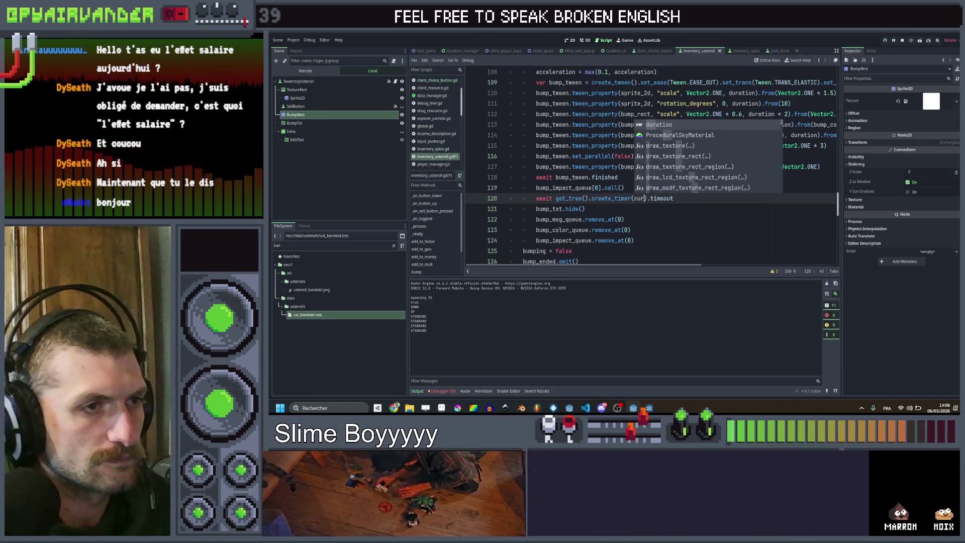
{"action": "type", "text": "ation/"}
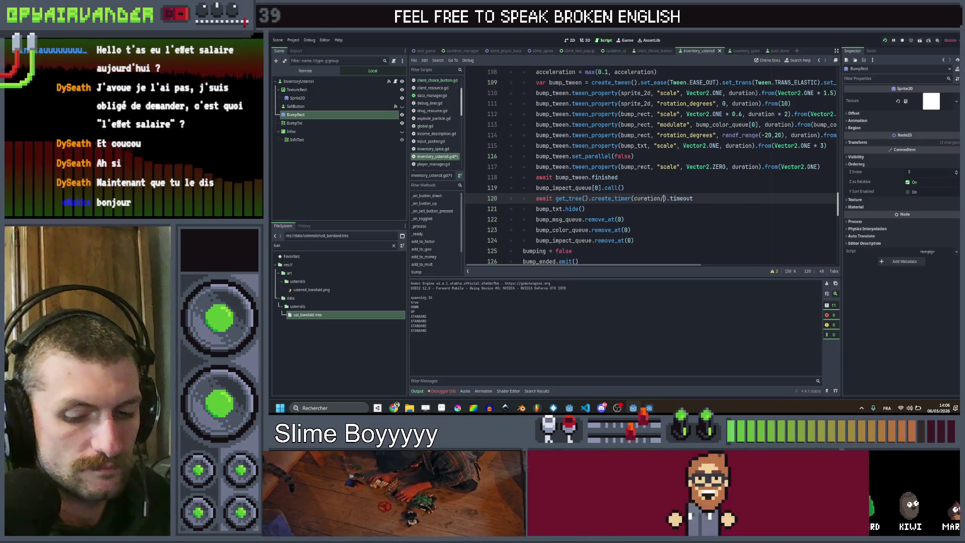
{"action": "type", "text": "2"}
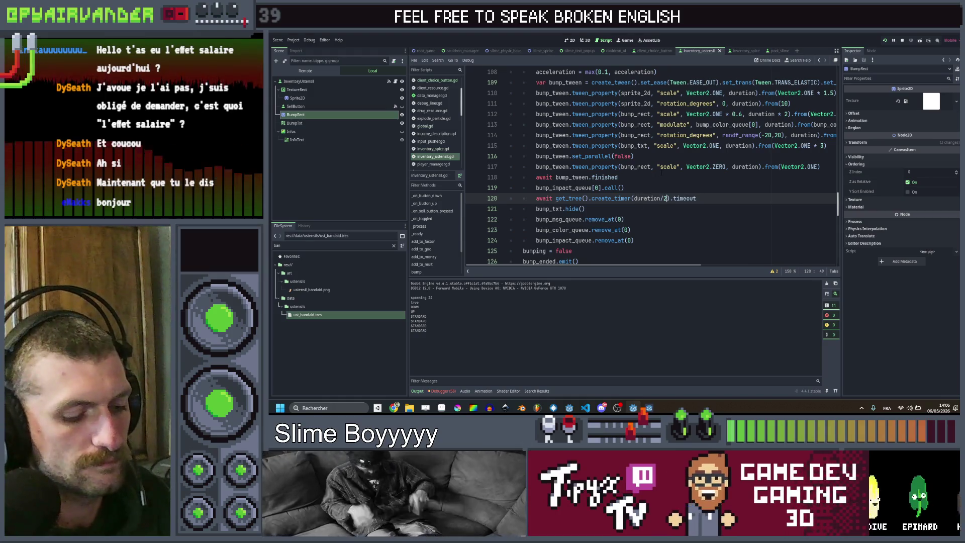
{"action": "type", "text": ".0"}
{"action": "key", "text": "ctrl+s"}
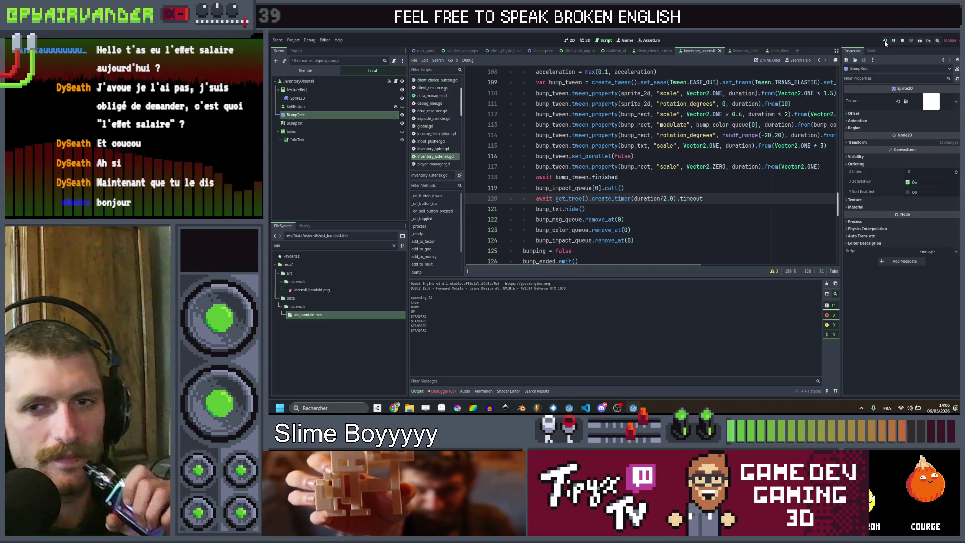
Run Slime Soup full-screen, enter a console command, play to 135 x 16, then stop it.
{"action": "left_click", "coordinate": [884, 40]}
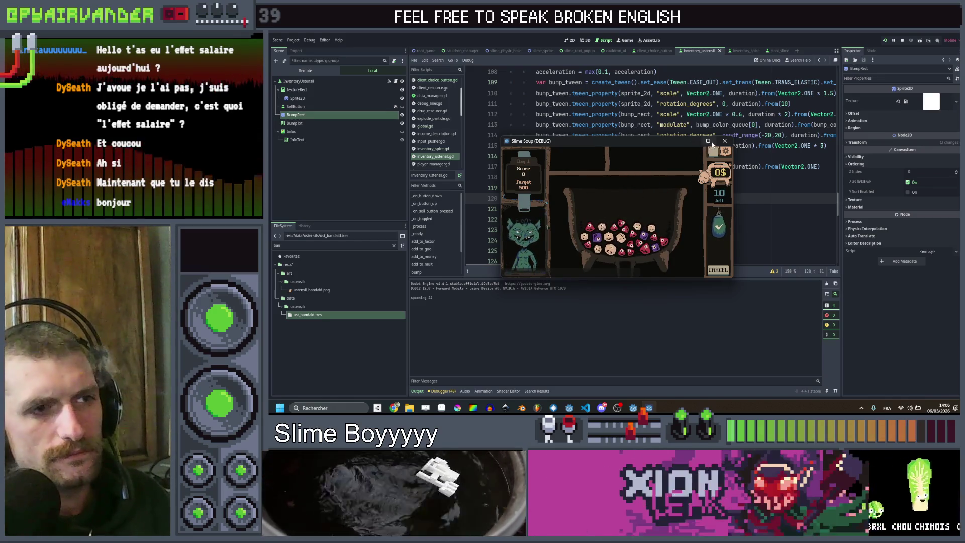
{"action": "left_click", "coordinate": [709, 142]}
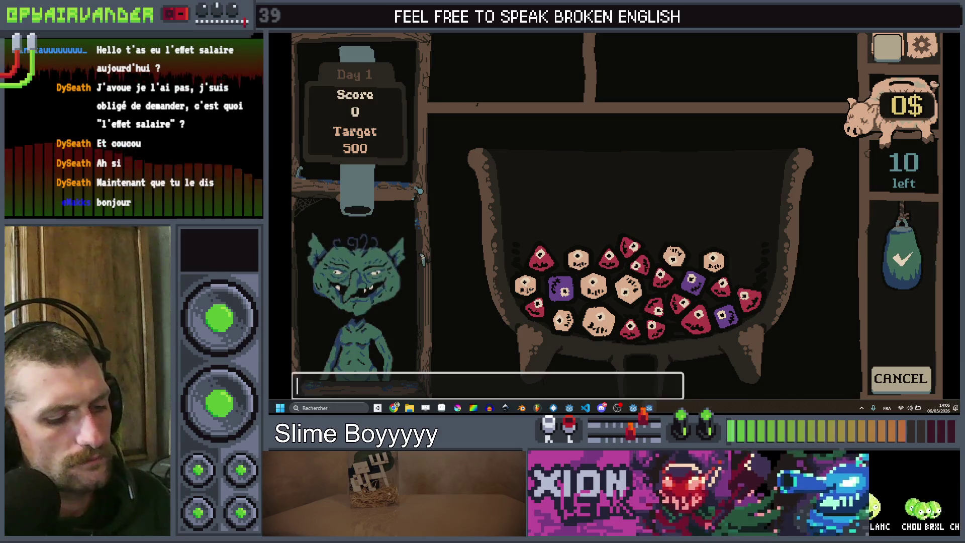
{"action": "type", "text": "duratio"}
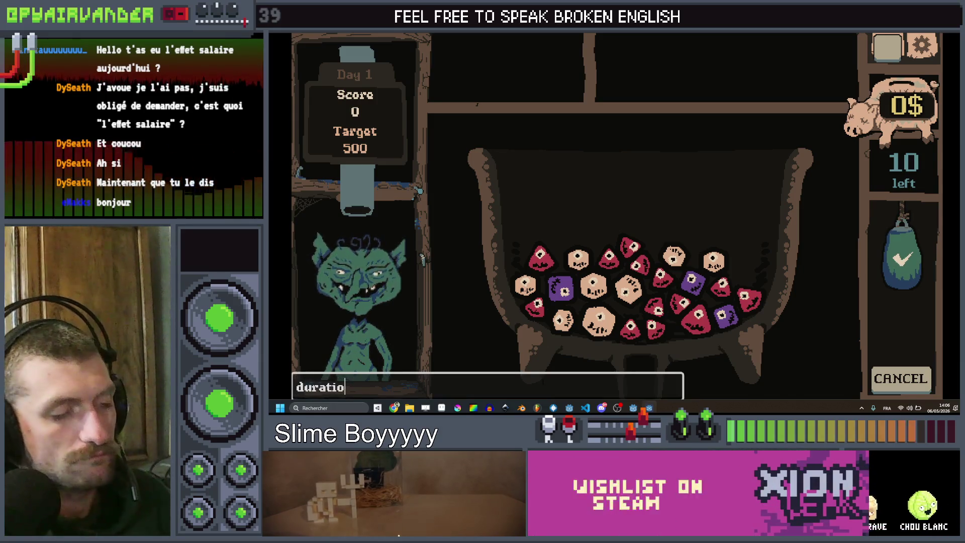
{"action": "key", "text": "BackSpace"}
{"action": "key", "text": "BackSpace"}
{"action": "key", "text": "BackSpace"}
{"action": "type", "text": "ust blood_bag"}
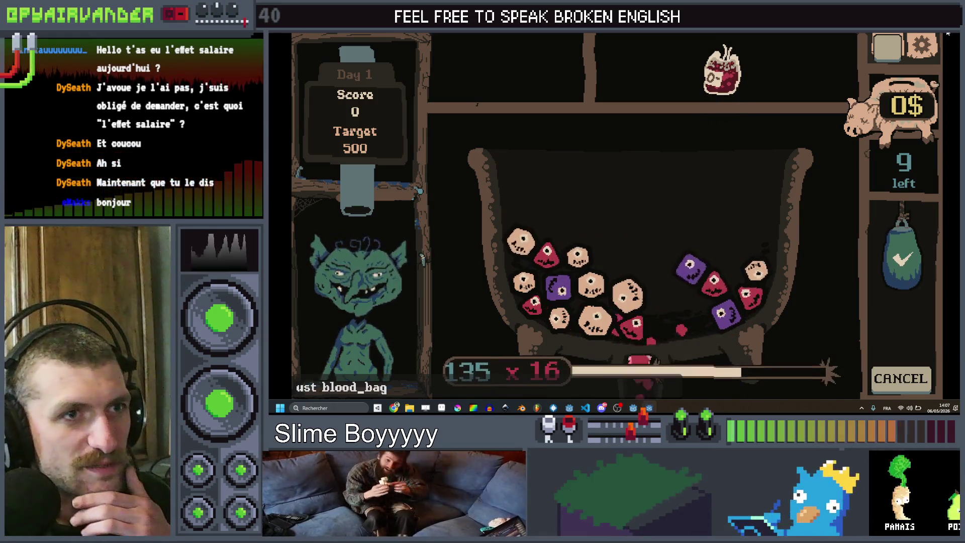
{"action": "key", "text": "F8"}
{"action": "scroll", "coordinate": [618, 158], "scroll_direction": "up", "scroll_amount": 4}
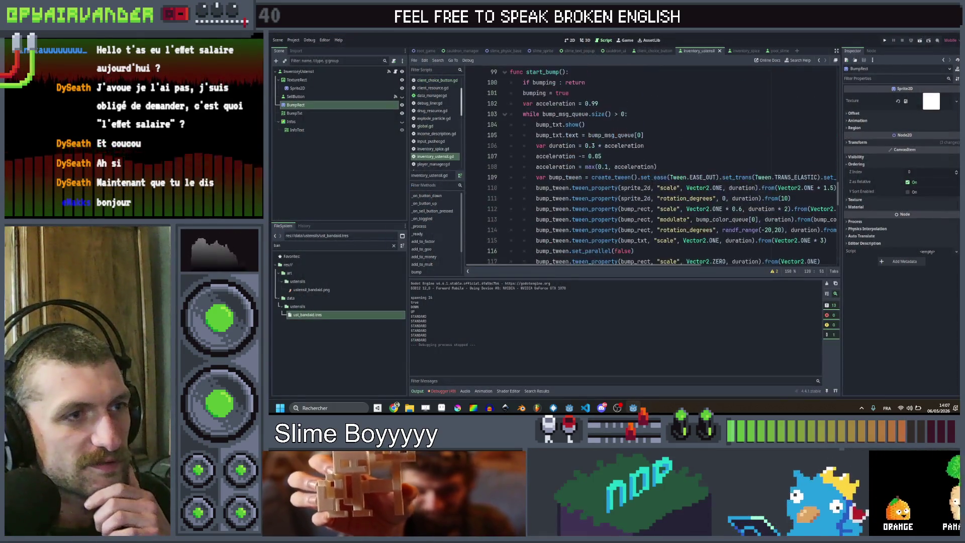
Start acceleration at 1, set the base bump duration to 0.1, and relaunch Slime Soup full-screen.
{"action": "left_click", "coordinate": [596, 135]}
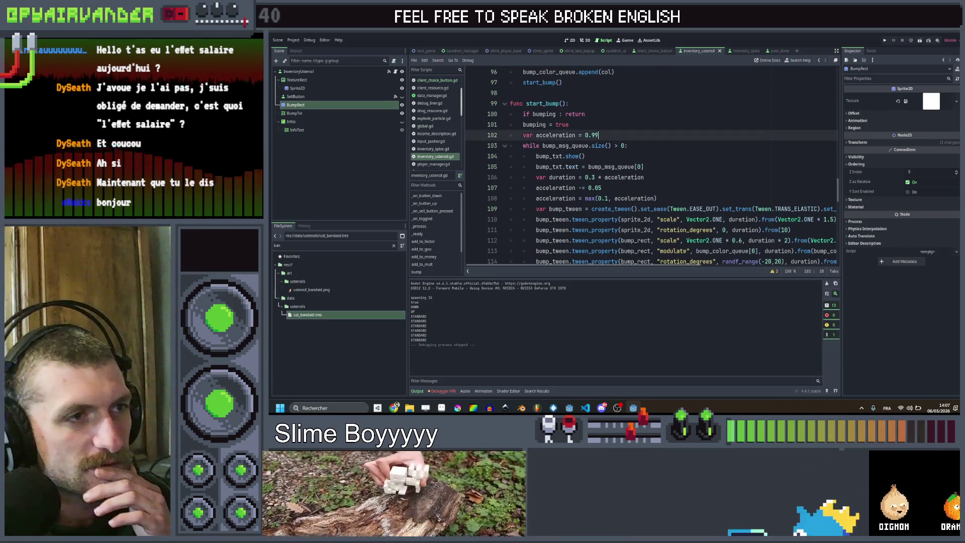
{"action": "left_click", "coordinate": [606, 188]}
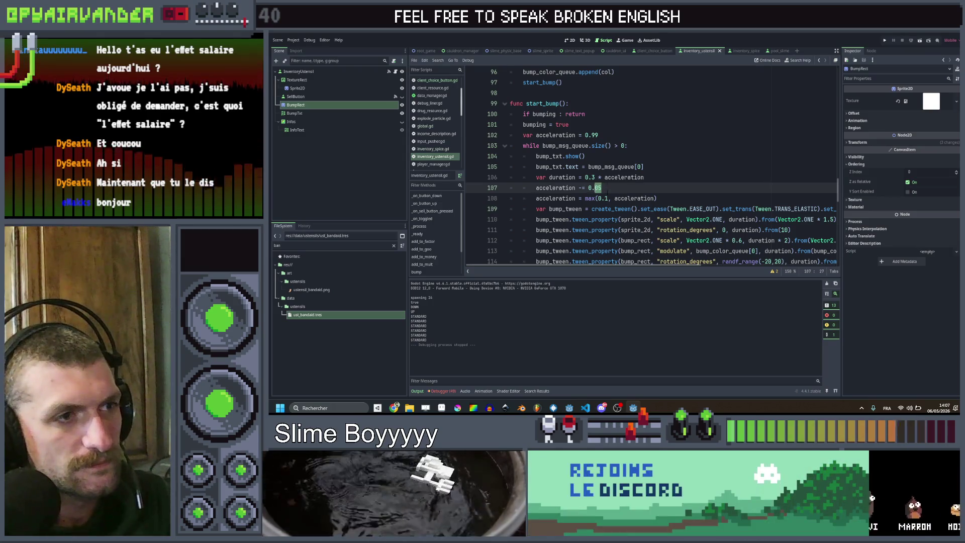
{"action": "left_click", "coordinate": [597, 134]}
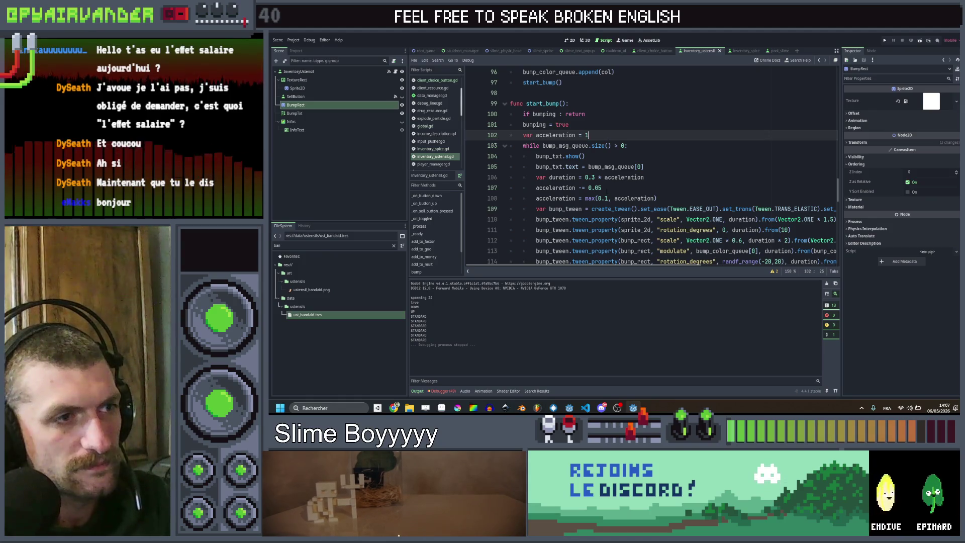
{"action": "left_click_drag", "start_coordinate": [602, 187], "coordinate": [595, 188]}
{"action": "type", "text": "5"}
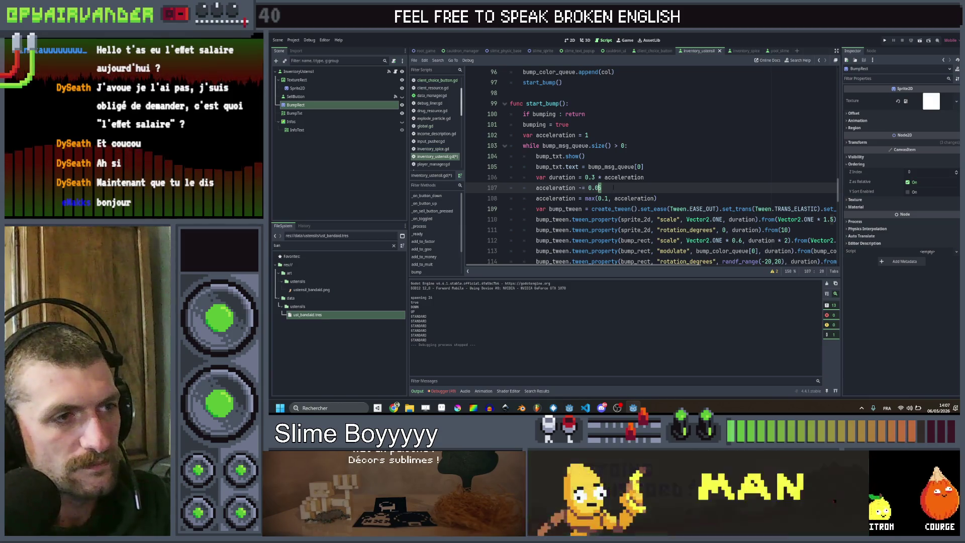
{"action": "scroll", "coordinate": [613, 187], "scroll_direction": "down", "scroll_amount": 1}
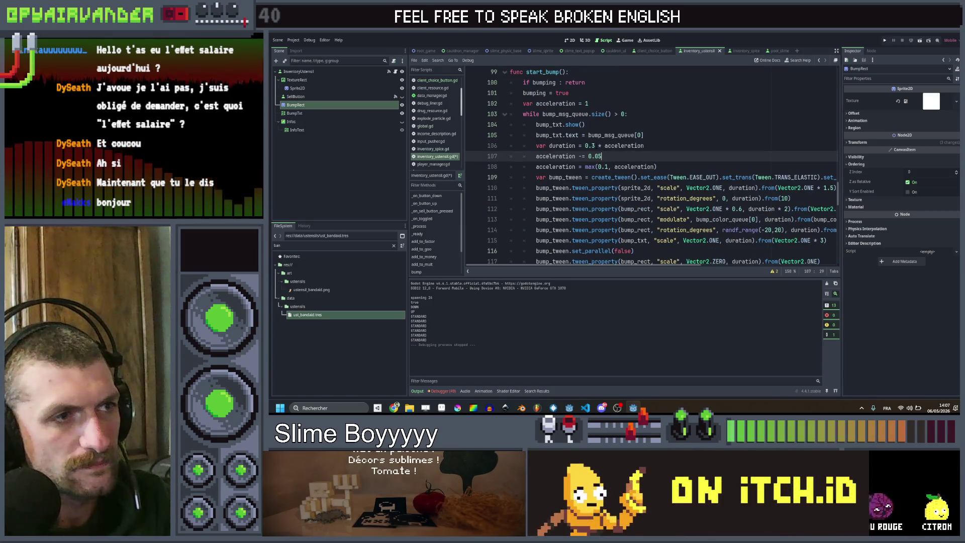
{"action": "left_click", "coordinate": [593, 146]}
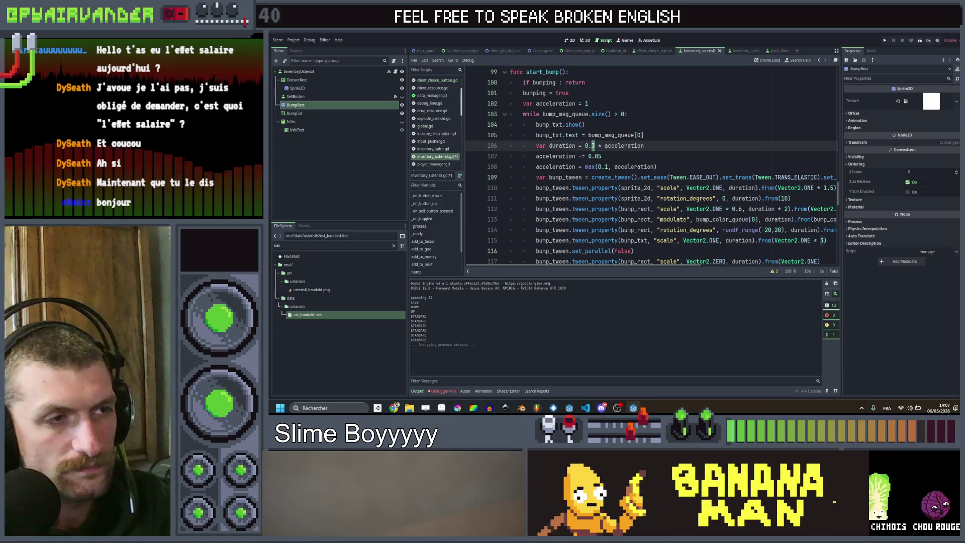
{"action": "type", "text": "1"}
{"action": "left_click", "coordinate": [690, 132]}
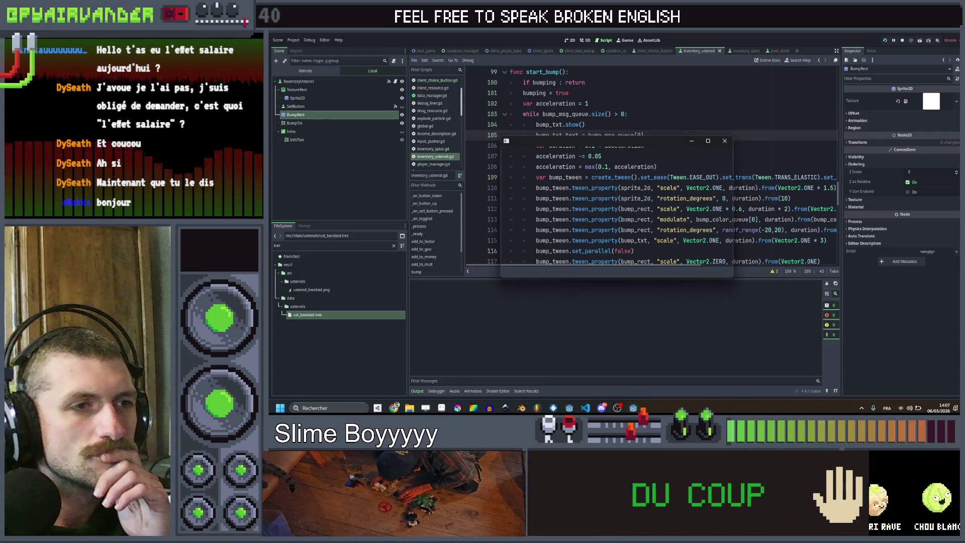
{"action": "left_click", "coordinate": [708, 142]}
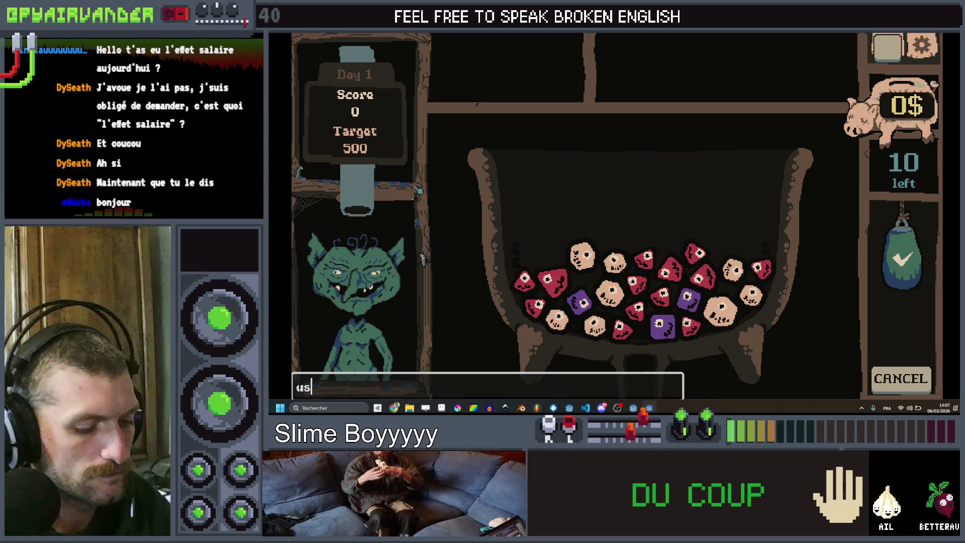
Add the blood bag via the 'ust blood' console command, chain red creatures to 1236, then stop.
{"action": "type", "text": "st blood_bag"}
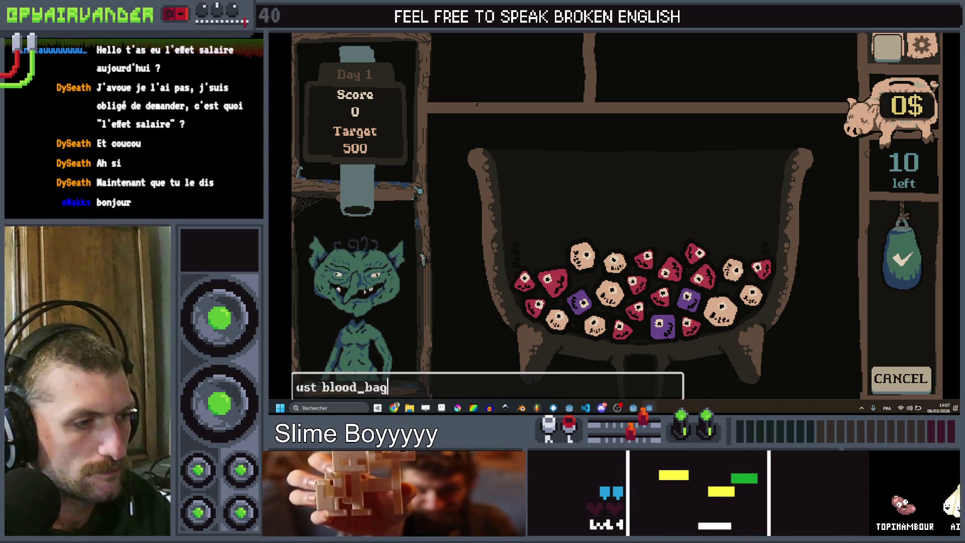
{"action": "key", "text": "Return"}
{"action": "left_click_drag", "start_coordinate": [695, 253], "coordinate": [622, 329]}
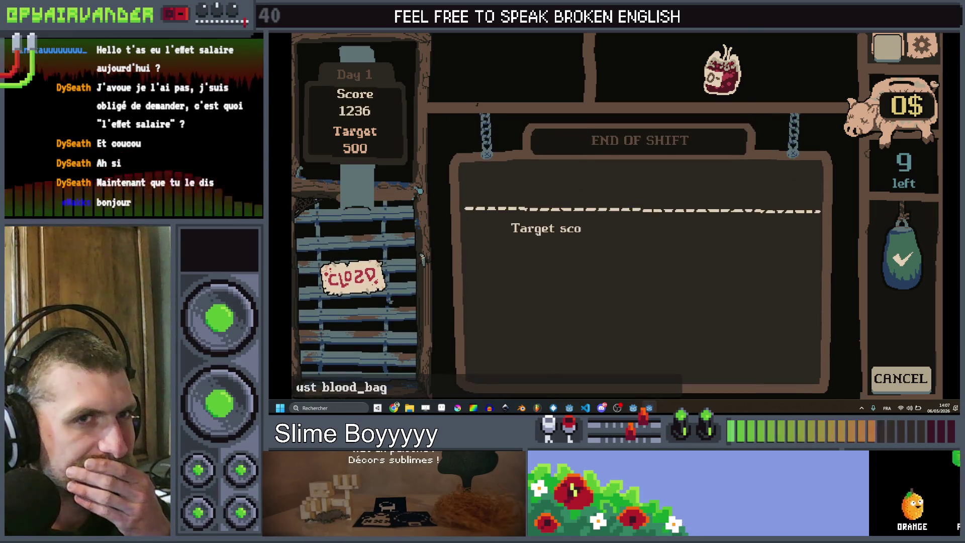
{"action": "key", "text": "F8"}
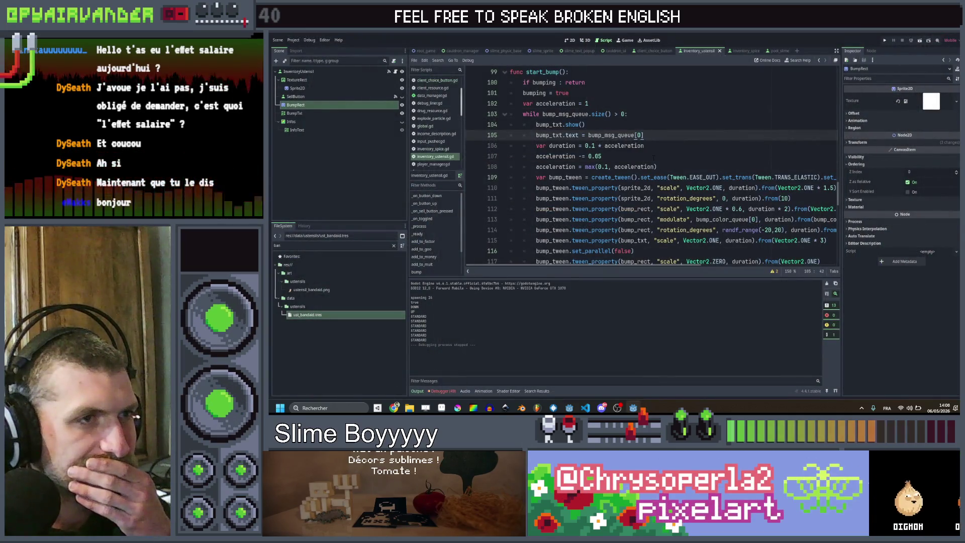
Change line 107 to acceleration -= 0.1, save, and run the project.
{"action": "left_click", "coordinate": [653, 156]}
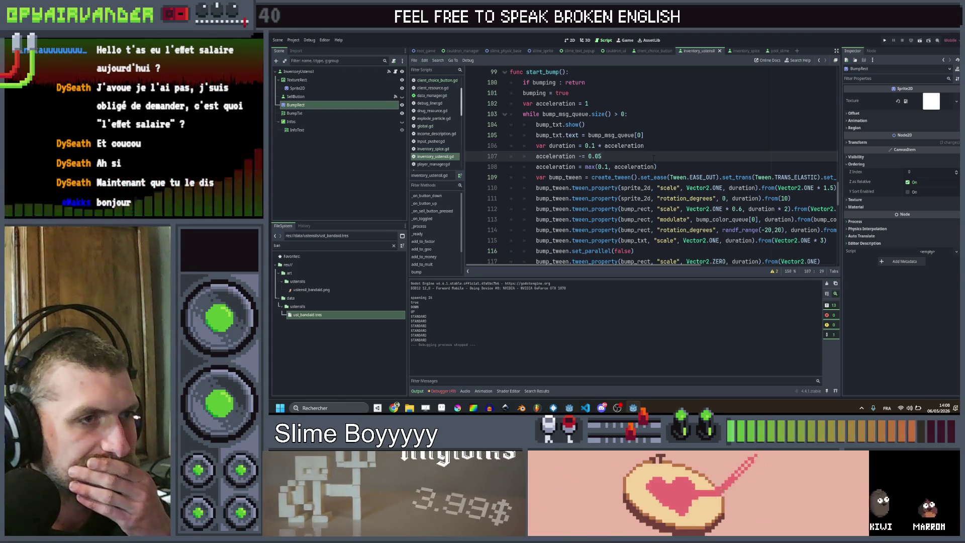
{"action": "key", "text": "shift+Left"}
{"action": "key", "text": "shift+Left"}
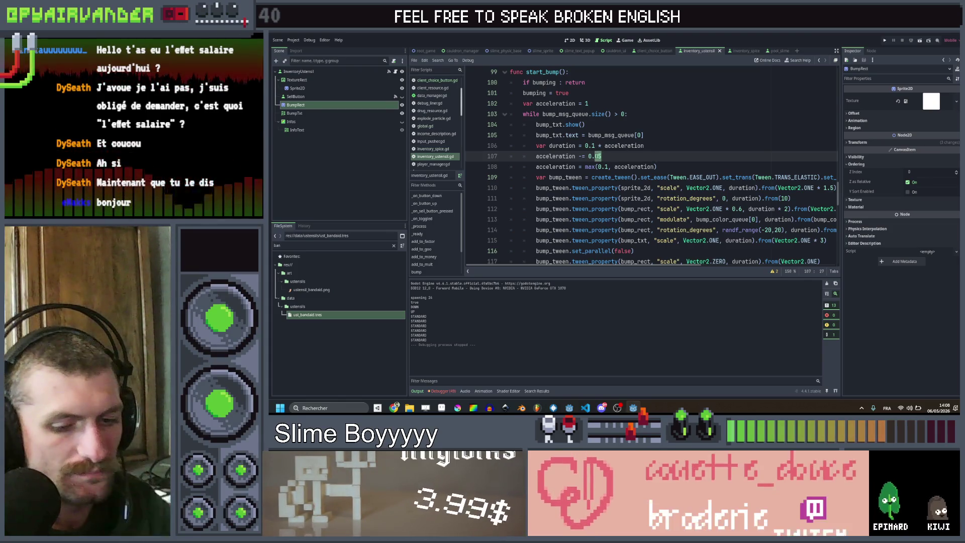
{"action": "type", "text": "1"}
{"action": "left_click", "coordinate": [644, 145]}
{"action": "key", "text": "ctrl+s"}
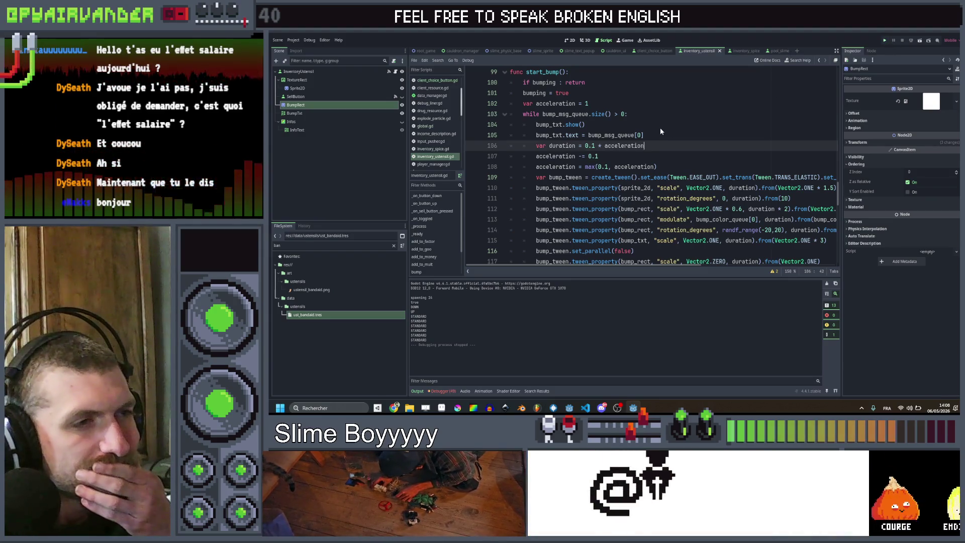
{"action": "key", "text": "F5"}
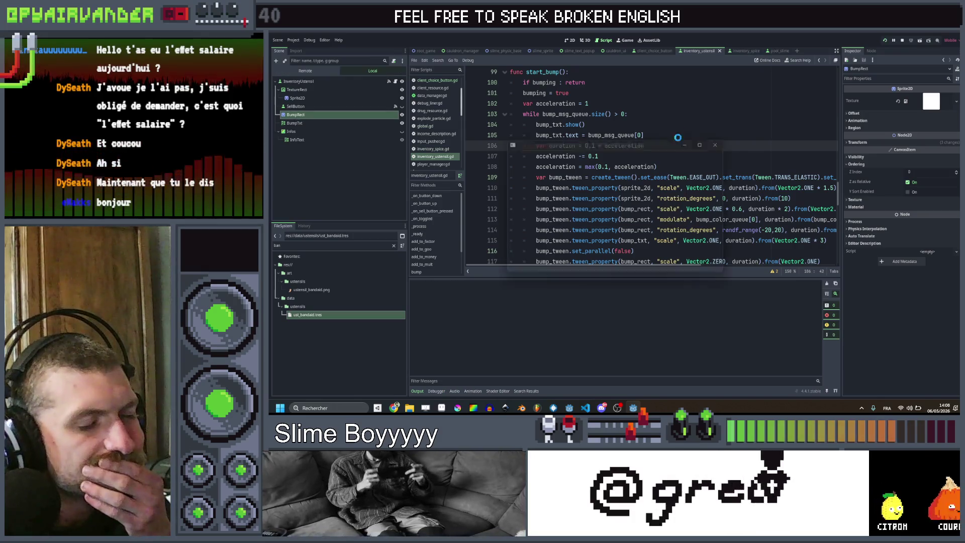
Full-screen the game, add blood_bag via console, chain red pieces to 1236, and collect earnings.
{"action": "left_click", "coordinate": [707, 141]}
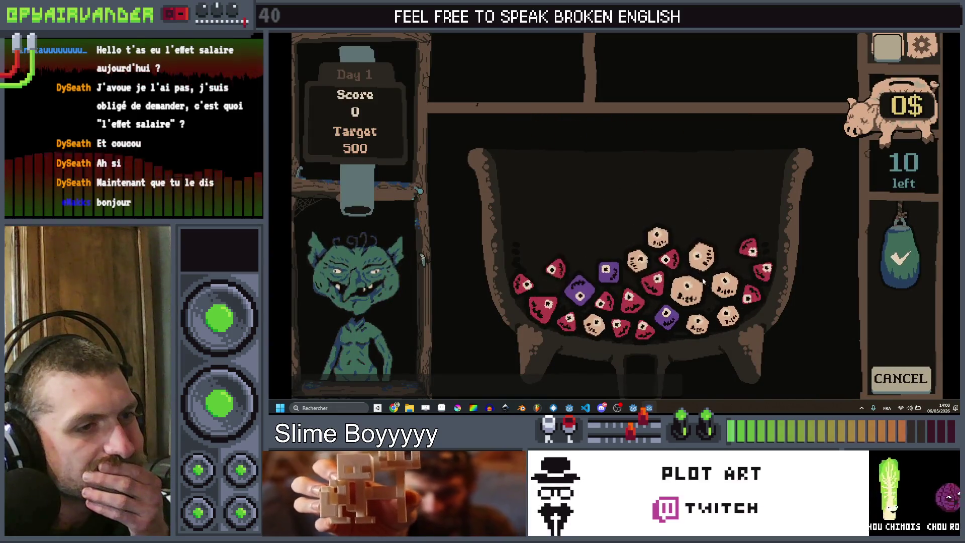
{"action": "type", "text": "ust blood_bag"}
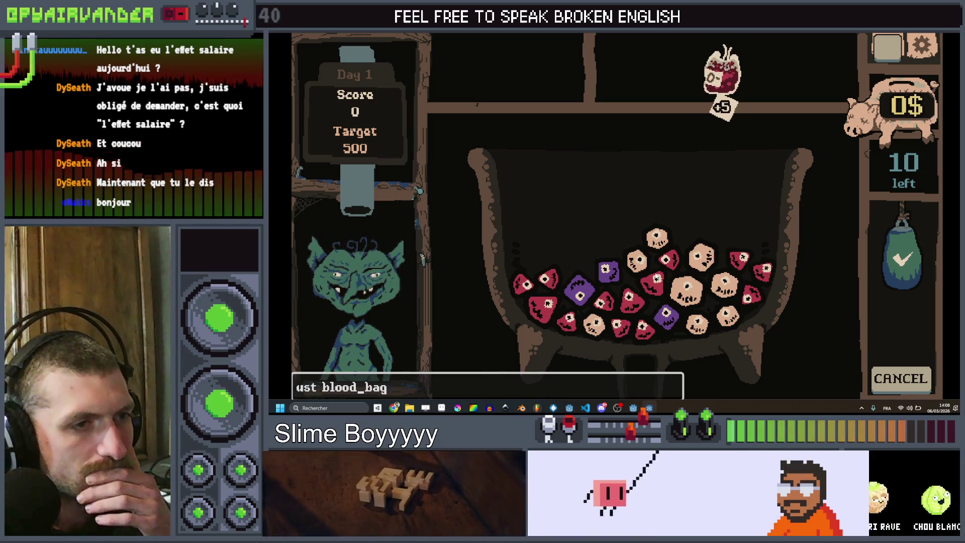
{"action": "left_click", "coordinate": [656, 278]}
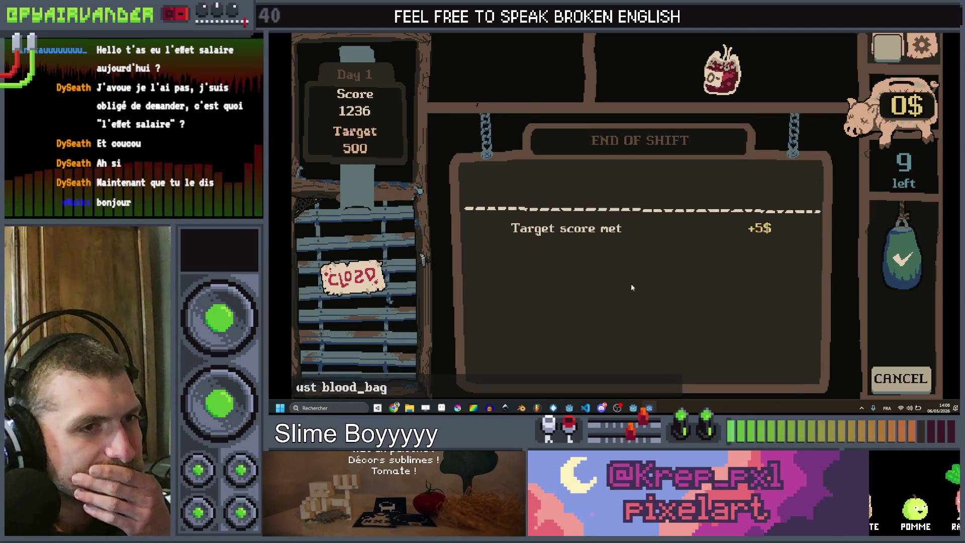
{"action": "left_click", "coordinate": [661, 185]}
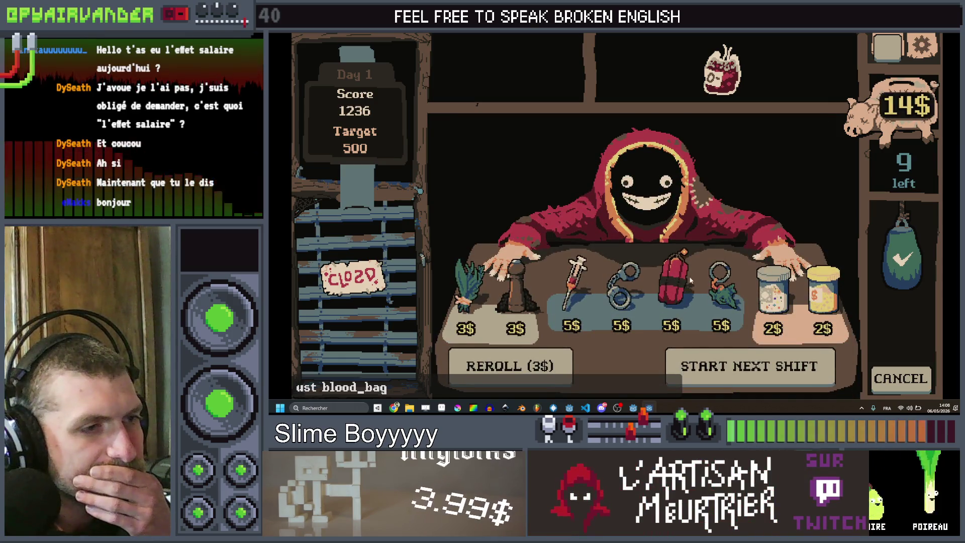
Buy the syringe for 5$, play the Day 1 shift to 2221 points, and close the game.
{"action": "left_click", "coordinate": [567, 284]}
{"action": "left_click", "coordinate": [616, 220]}
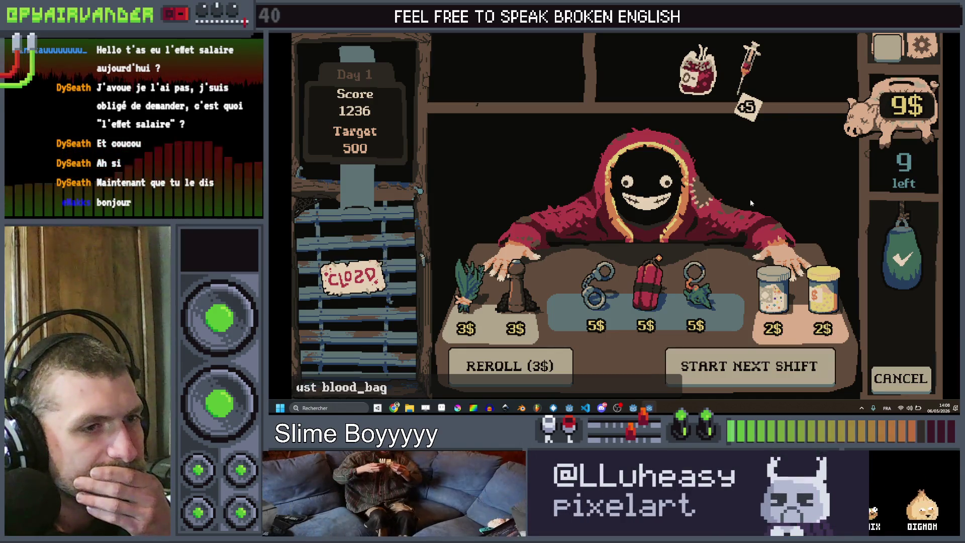
{"action": "mouse_move", "coordinate": [698, 71]}
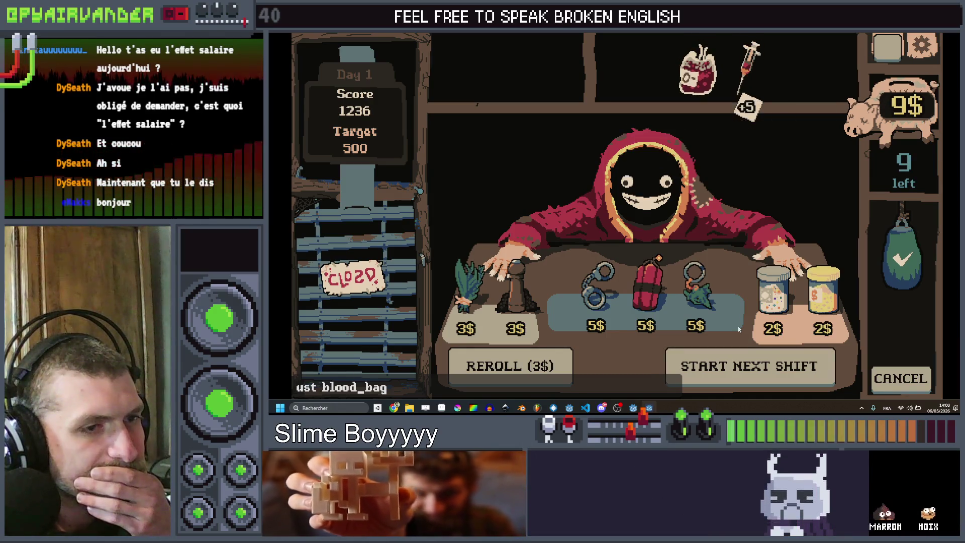
{"action": "left_click", "coordinate": [807, 365]}
{"action": "left_click", "coordinate": [606, 255]}
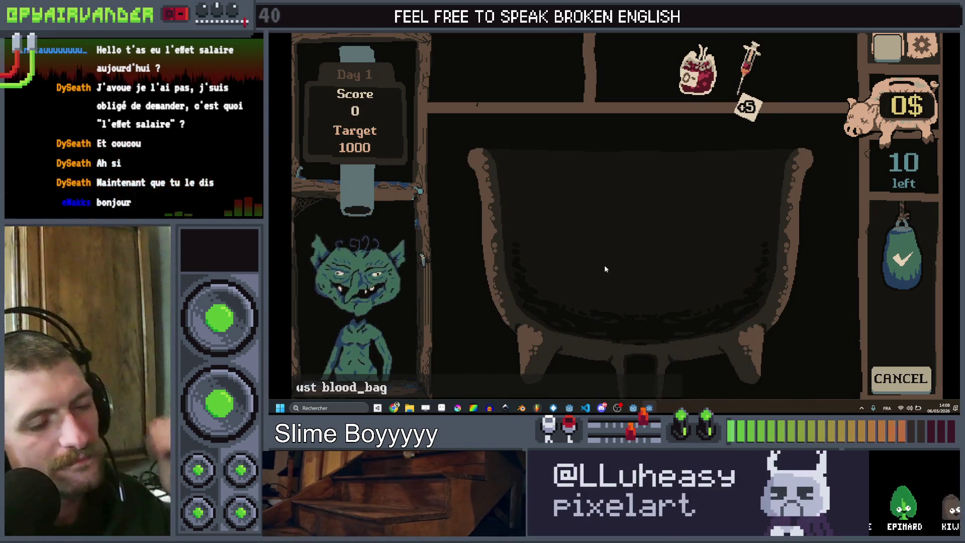
{"action": "mouse_move", "coordinate": [533, 310]}
{"action": "left_mouse_down"}
{"action": "mouse_move", "coordinate": [552, 284]}
{"action": "mouse_move", "coordinate": [583, 294]}
{"action": "mouse_move", "coordinate": [578, 263]}
{"action": "mouse_move", "coordinate": [658, 266]}
{"action": "mouse_move", "coordinate": [664, 255]}
{"action": "left_mouse_up"}
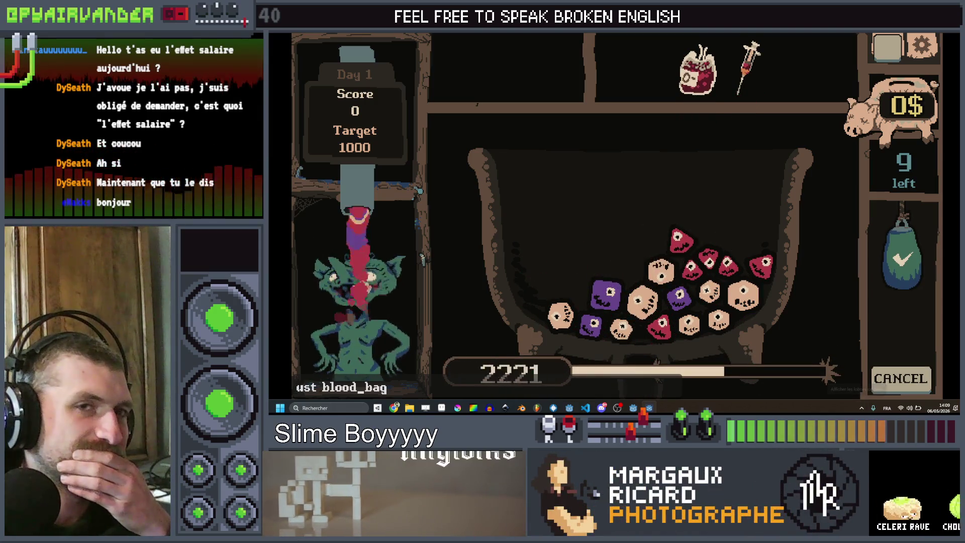
{"action": "key", "text": "F8"}
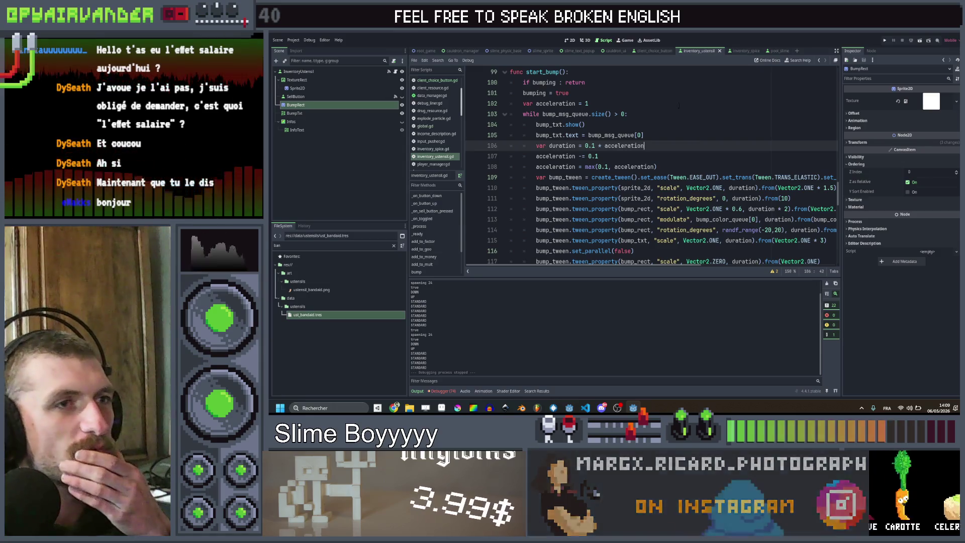
Scroll to line 123 to review the end of the bump routine.
{"action": "scroll", "coordinate": [670, 194], "scroll_direction": "down", "scroll_amount": 4}
{"action": "left_click", "coordinate": [671, 198]}
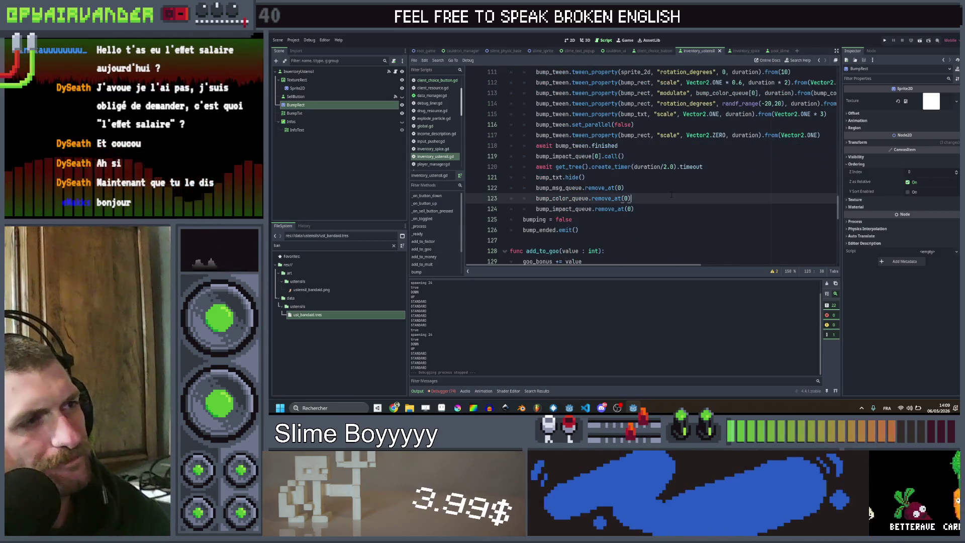
{"action": "scroll", "coordinate": [432, 111], "scroll_direction": "up", "scroll_amount": 3}
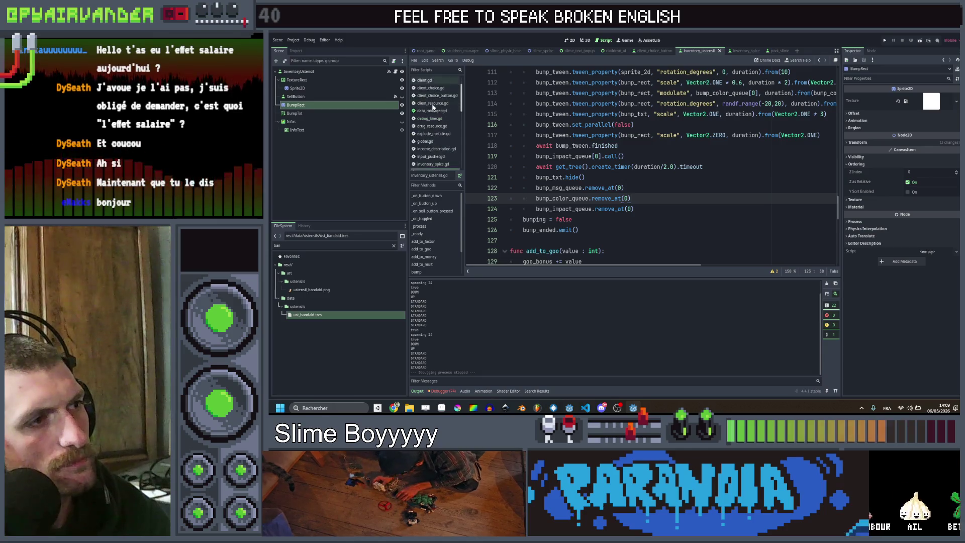
Review the bump calls in global.gd's ustensil_trigger_internal, then look at cauldron_ui.gd.
{"action": "left_click", "coordinate": [429, 116]}
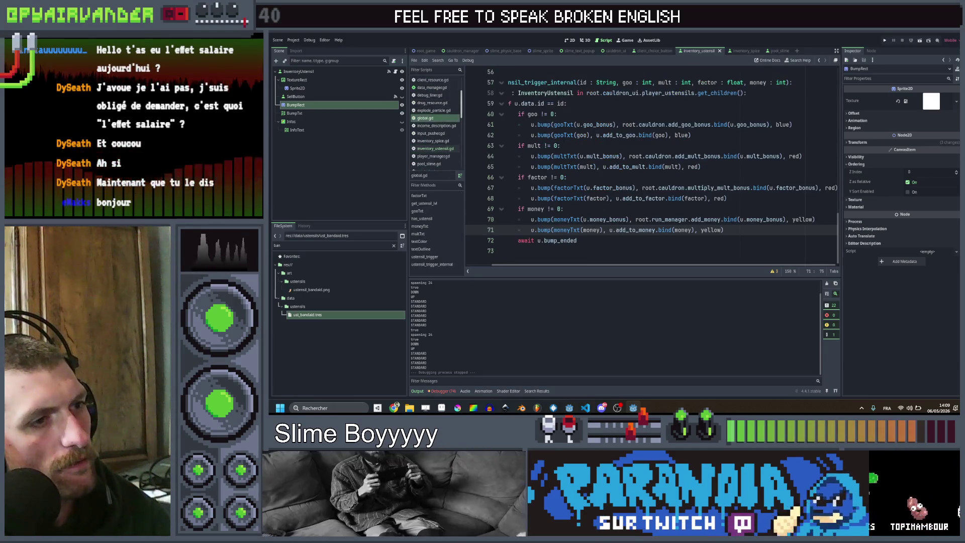
{"action": "left_click", "coordinate": [563, 208]}
{"action": "scroll", "coordinate": [651, 166], "scroll_direction": "up", "scroll_amount": 3}
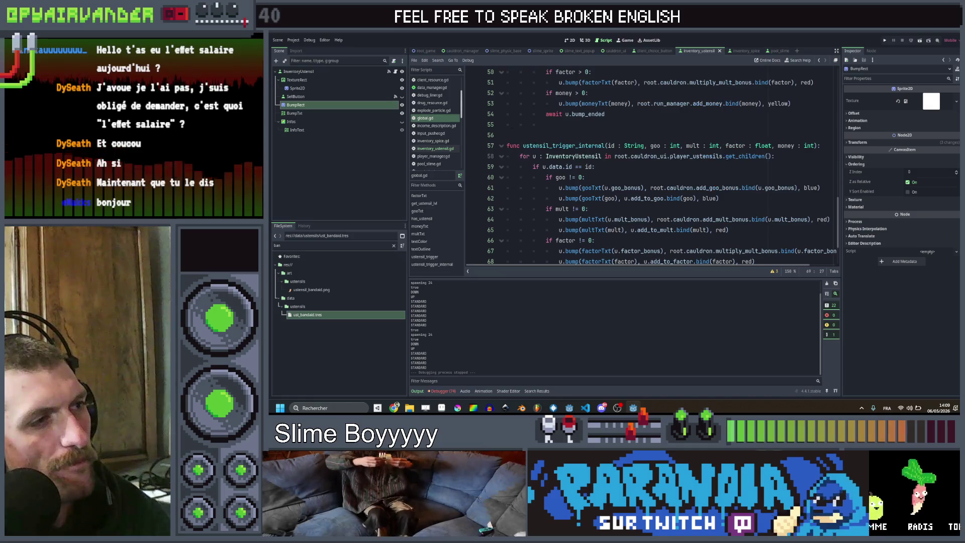
{"action": "scroll", "coordinate": [432, 120], "scroll_direction": "up", "scroll_amount": 3}
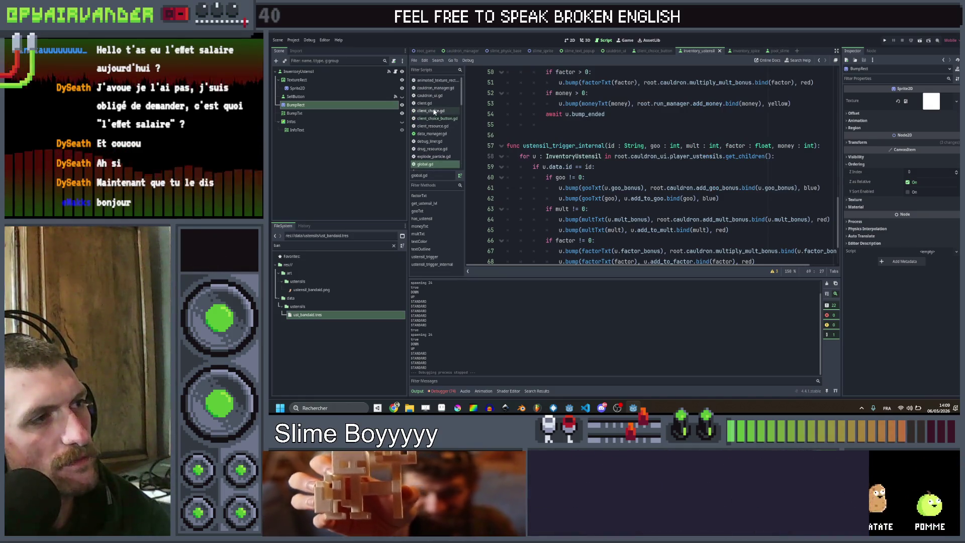
{"action": "left_click", "coordinate": [437, 96]}
{"action": "scroll", "coordinate": [668, 159], "scroll_direction": "up", "scroll_amount": 7}
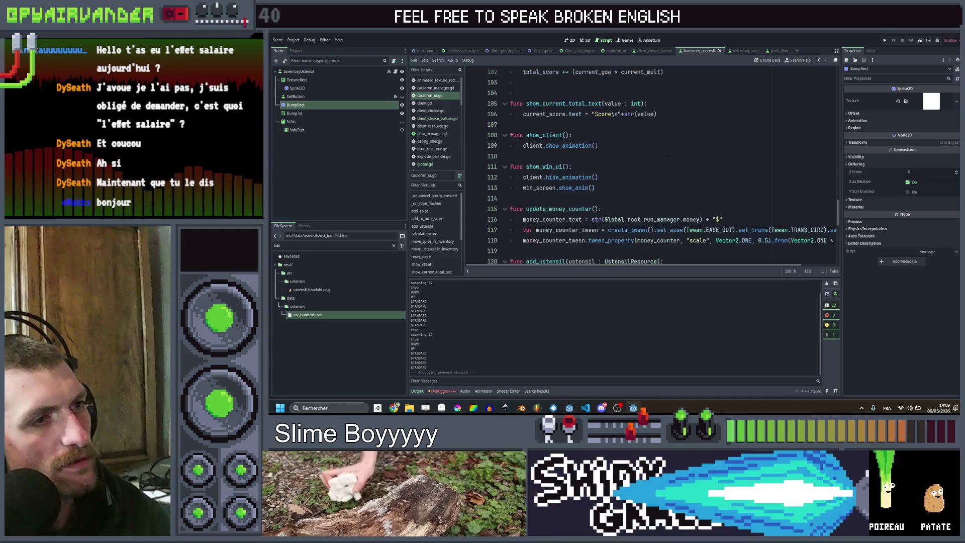
{"action": "scroll", "coordinate": [667, 159], "scroll_direction": "up", "scroll_amount": 2}
{"action": "left_click", "coordinate": [666, 164]}
{"action": "scroll", "coordinate": [666, 164], "scroll_direction": "up", "scroll_amount": 2}
{"action": "scroll", "coordinate": [668, 164], "scroll_direction": "up", "scroll_amount": 8}
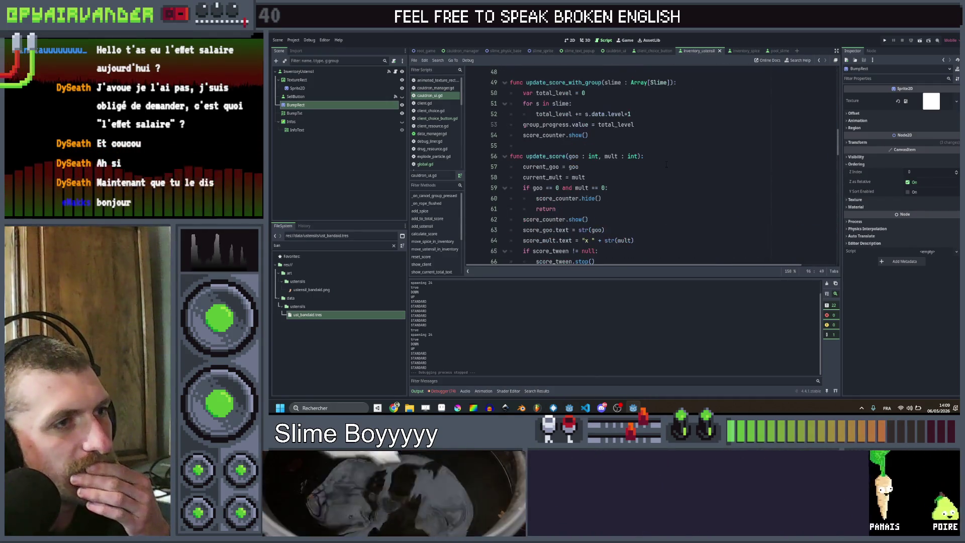
{"action": "scroll", "coordinate": [668, 164], "scroll_direction": "down", "scroll_amount": 2}
{"action": "left_click", "coordinate": [668, 166]}
{"action": "scroll", "coordinate": [627, 160], "scroll_direction": "up", "scroll_amount": 4}
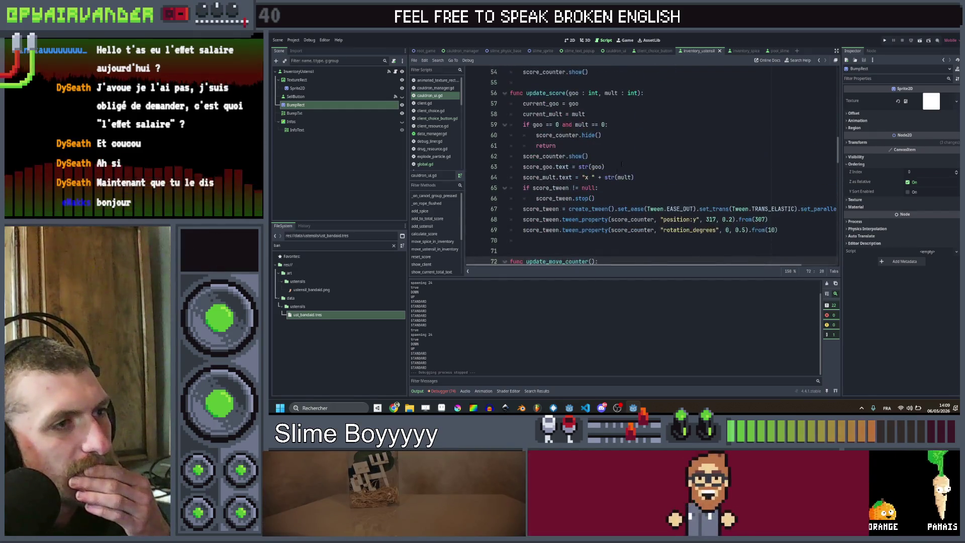
{"action": "scroll", "coordinate": [627, 159], "scroll_direction": "down", "scroll_amount": 1}
{"action": "left_click", "coordinate": [667, 166]}
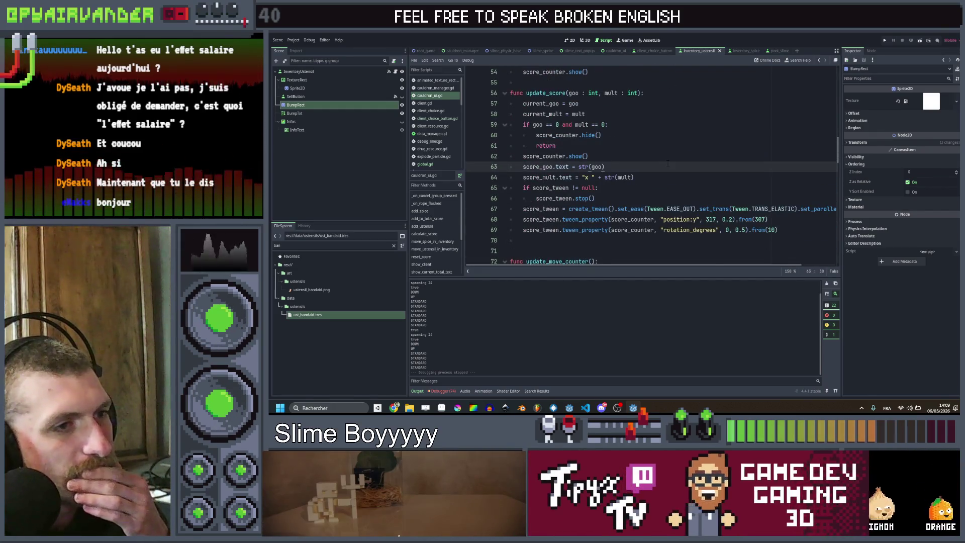
{"action": "scroll", "coordinate": [668, 164], "scroll_direction": "down", "scroll_amount": 1}
{"action": "left_click", "coordinate": [667, 166]}
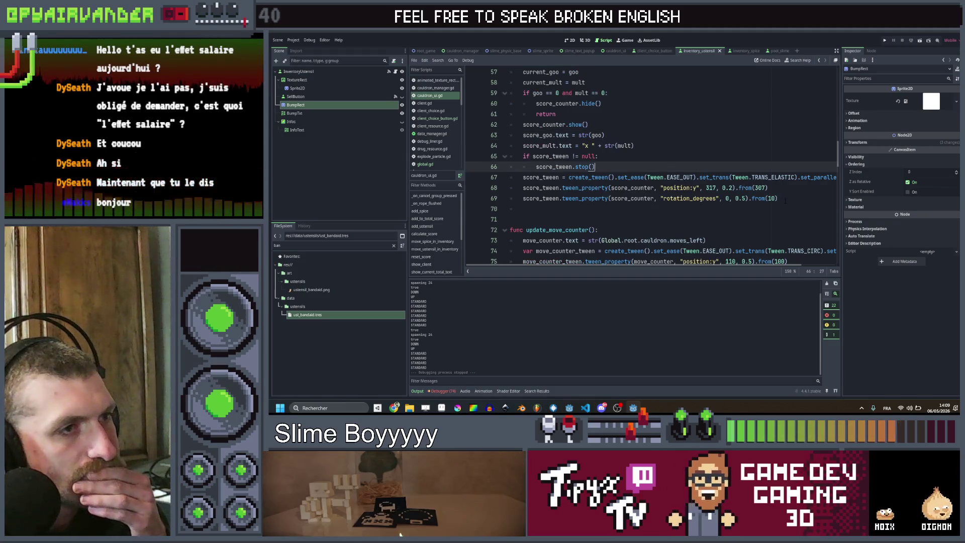
{"action": "left_click_drag", "start_coordinate": [784, 199], "coordinate": [534, 189]}
{"action": "scroll", "coordinate": [527, 190], "scroll_direction": "up", "scroll_amount": 2}
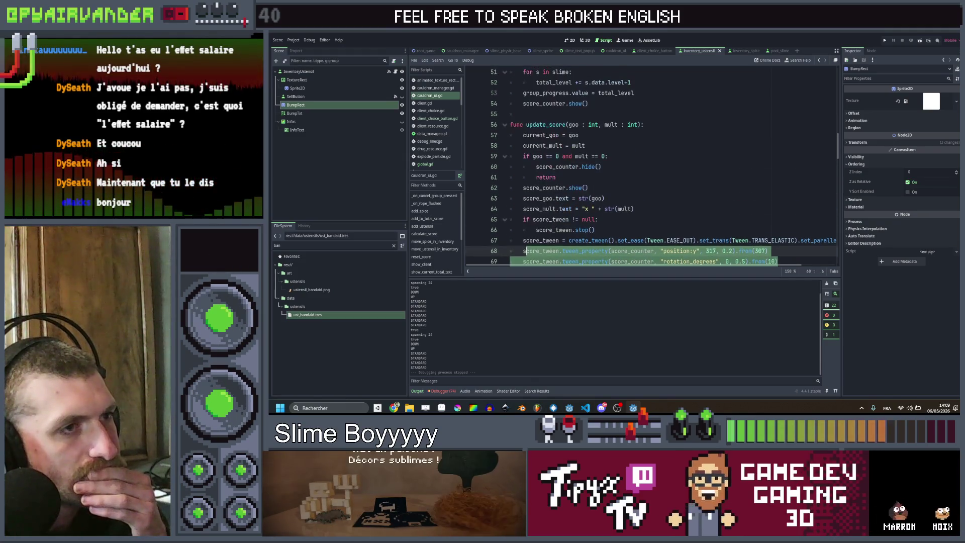
{"action": "left_click", "coordinate": [620, 178]}
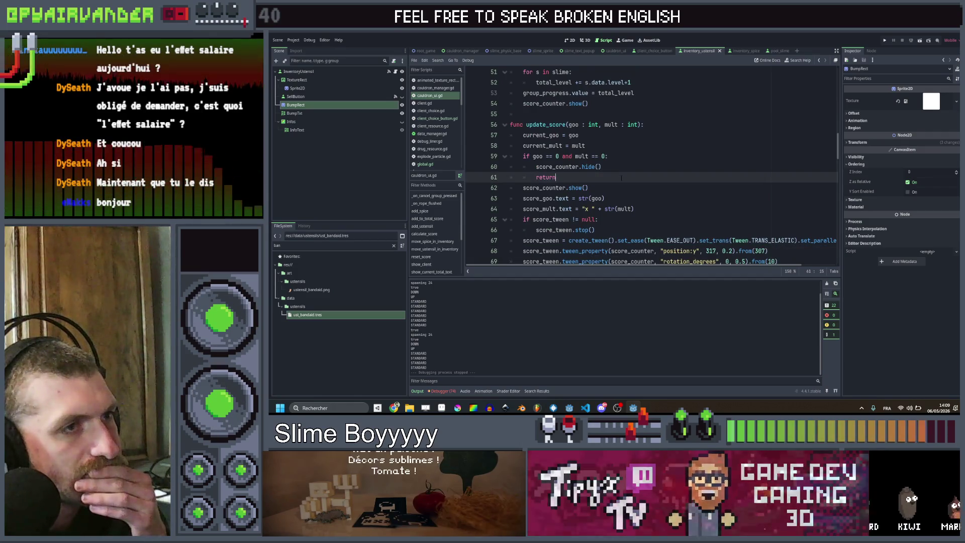
{"action": "scroll", "coordinate": [619, 188], "scroll_direction": "down", "scroll_amount": 1}
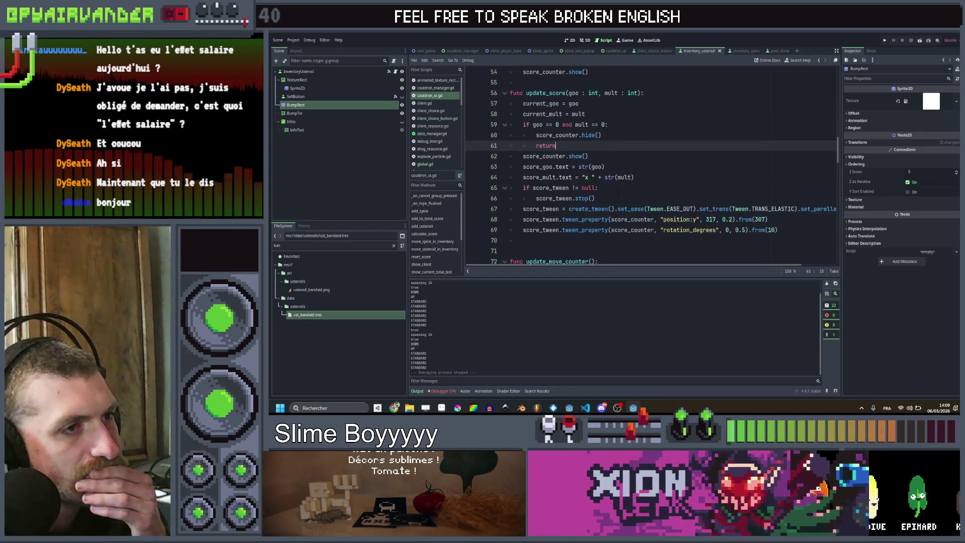
{"action": "left_click", "coordinate": [619, 198]}
{"action": "left_click_drag", "start_coordinate": [779, 219], "coordinate": [523, 219]}
{"action": "key", "text": "ctrl+x"}
{"action": "key", "text": "ctrl+z"}
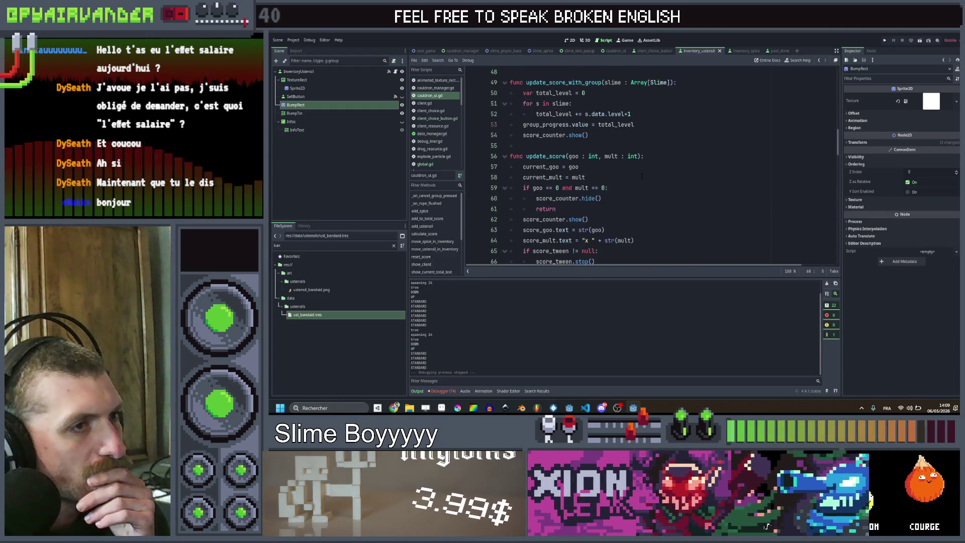
{"action": "double_click", "coordinate": [549, 156]}
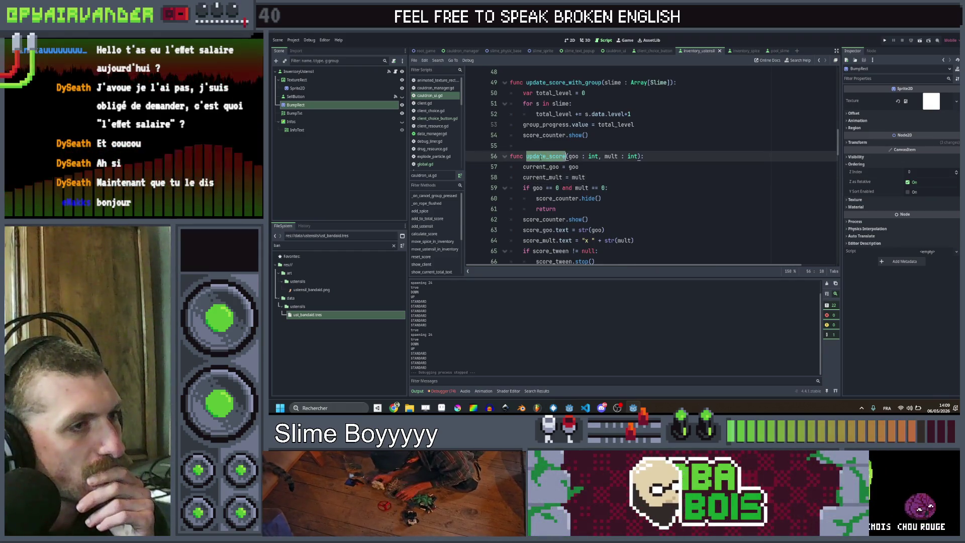
{"action": "left_click", "coordinate": [590, 167]}
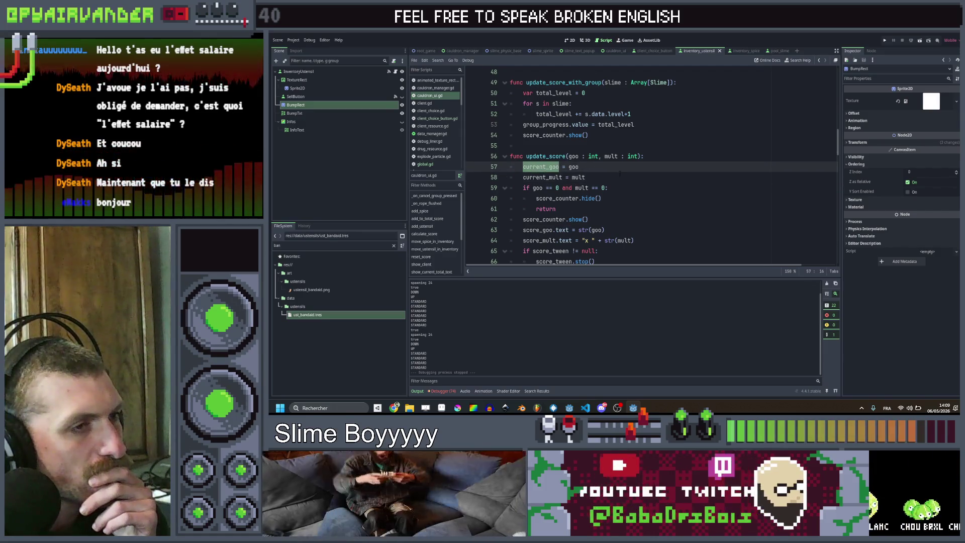
{"action": "scroll", "coordinate": [619, 173], "scroll_direction": "up", "scroll_amount": 1}
{"action": "left_click", "coordinate": [609, 208]}
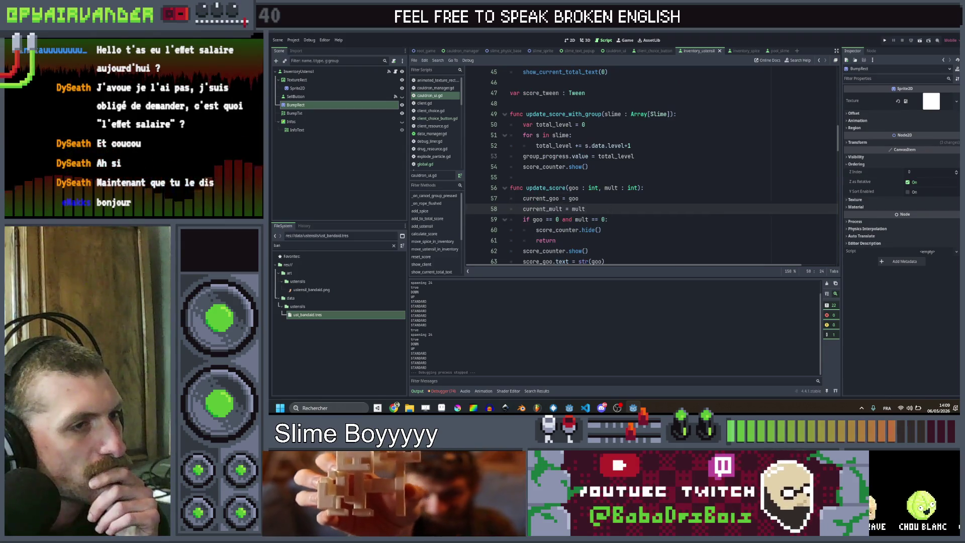
{"action": "left_click", "coordinate": [659, 187]}
{"action": "scroll", "coordinate": [658, 188], "scroll_direction": "down", "scroll_amount": 3}
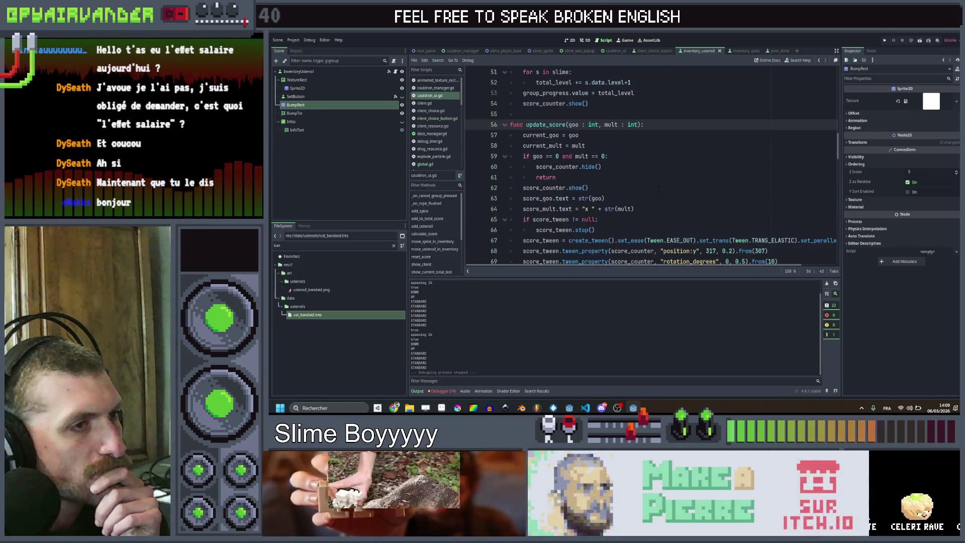
{"action": "scroll", "coordinate": [658, 188], "scroll_direction": "up", "scroll_amount": 1}
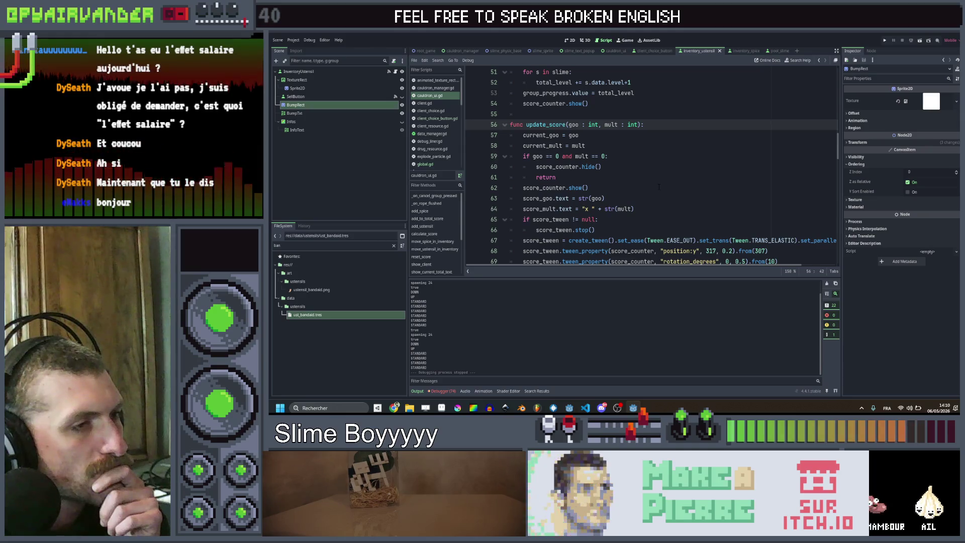
{"action": "scroll", "coordinate": [659, 186], "scroll_direction": "down", "scroll_amount": 1}
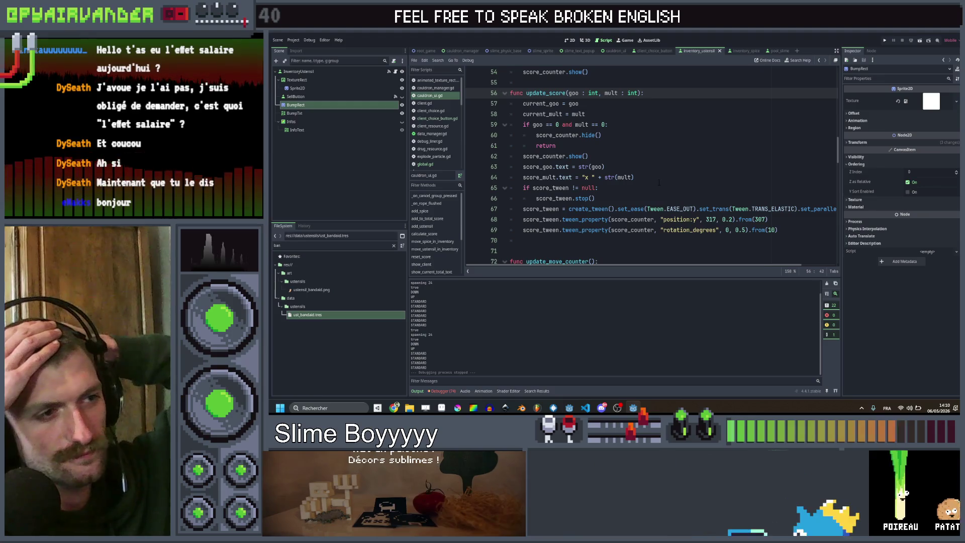
{"action": "left_click", "coordinate": [628, 135]}
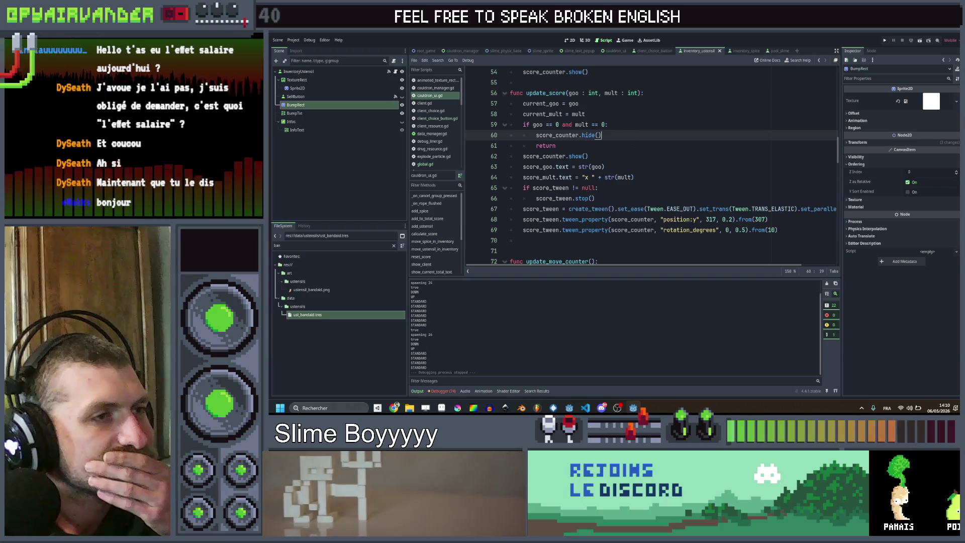
{"action": "left_click", "coordinate": [631, 154]}
{"action": "left_click", "coordinate": [631, 169]}
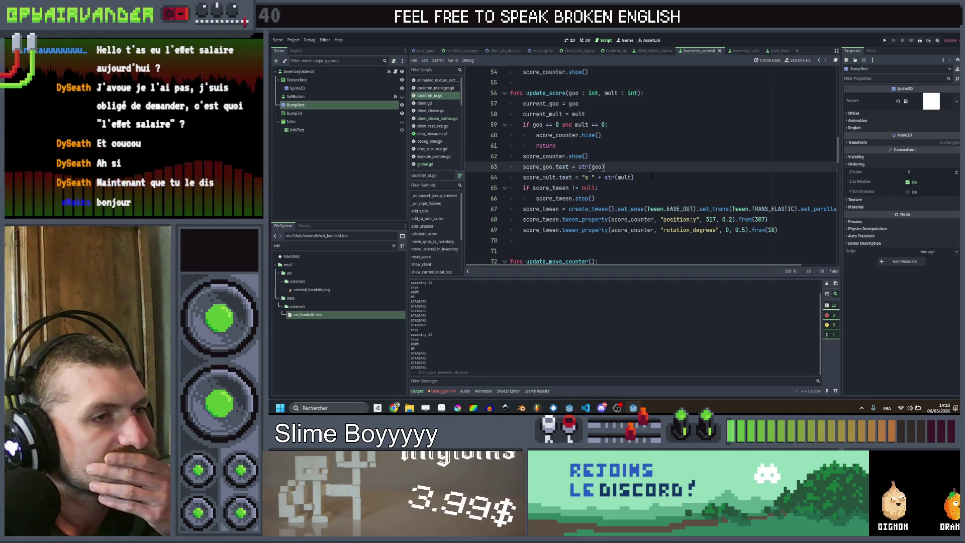
{"action": "left_click", "coordinate": [639, 110]}
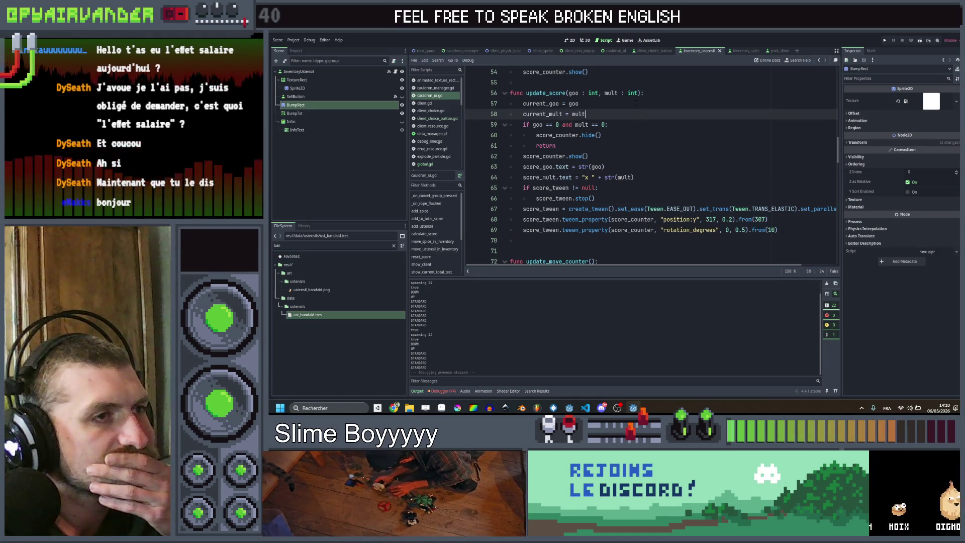
{"action": "left_click", "coordinate": [636, 103]}
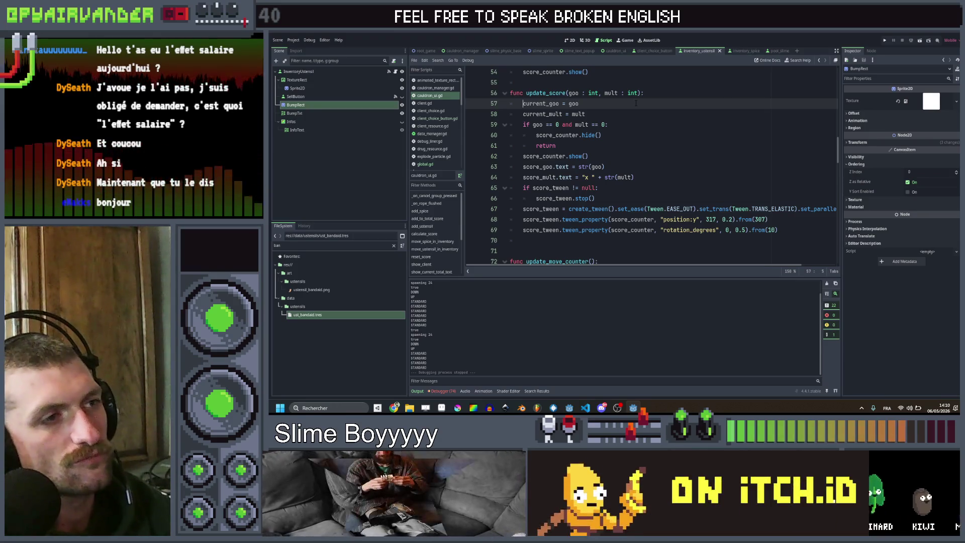
{"action": "key", "text": "Return"}
{"action": "key", "text": "Up"}
{"action": "type", "text": "var "}
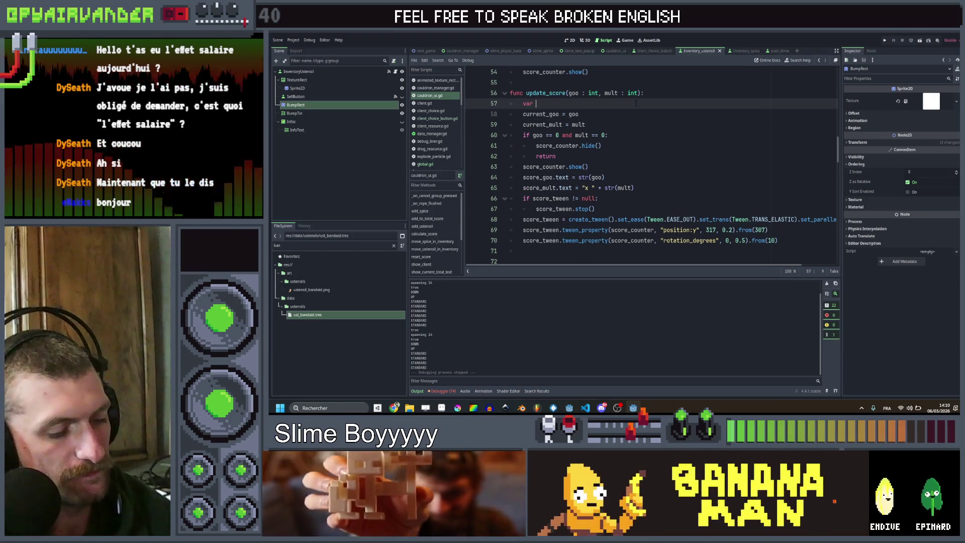
{"action": "type", "text": "goo_"}
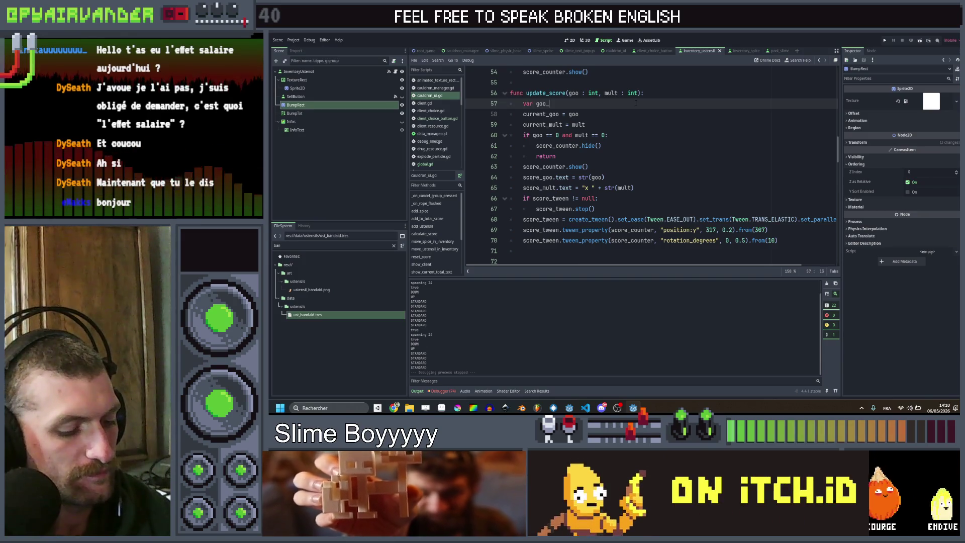
{"action": "type", "text": "changed = cur"}
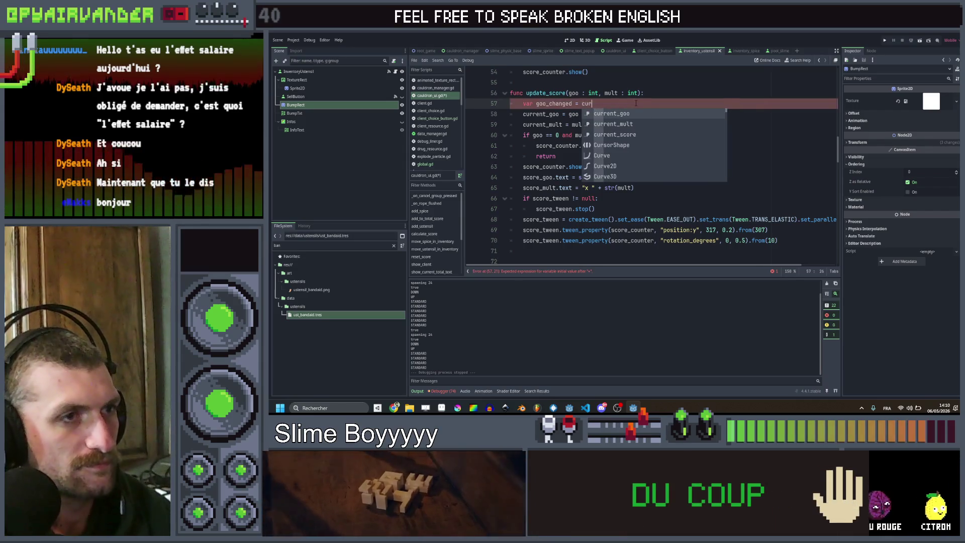
Add var goo_changed = current_goo != goo and a matching mult_changed line.
{"action": "key", "text": "Return"}
{"action": "type", "text": "!= "}
{"action": "type", "text": "goo"}
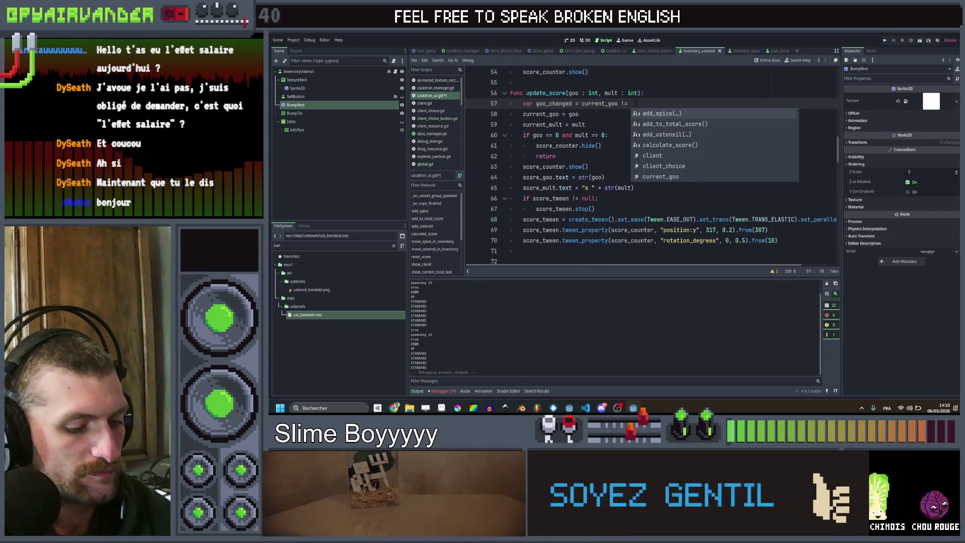
{"action": "key", "text": "ctrl+shift+d"}
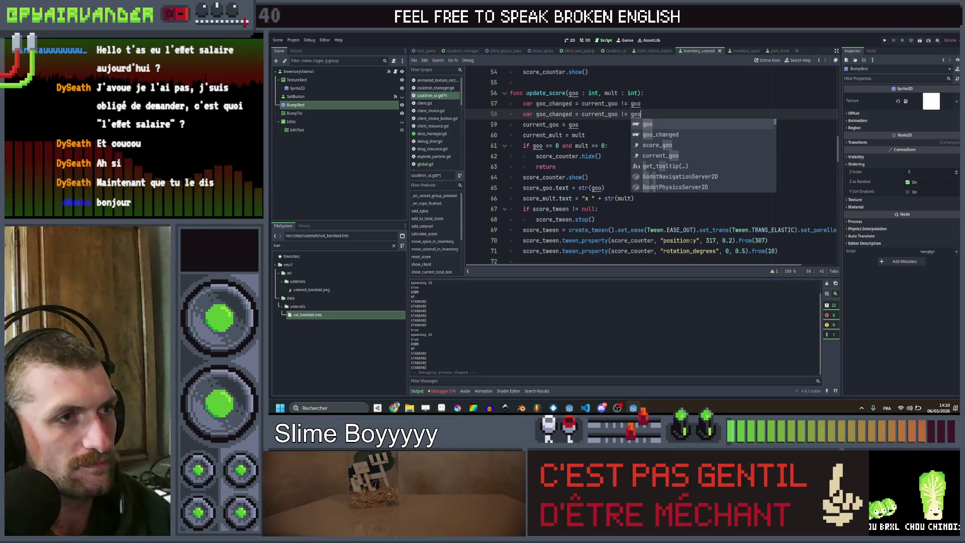
{"action": "key", "text": "Home"}
{"action": "key", "text": "Right"}
{"action": "key", "text": "Right"}
{"action": "key", "text": "Right"}
{"action": "key", "text": "shift+Right"}
{"action": "key", "text": "shift+Right"}
{"action": "key", "text": "shift+Right"}
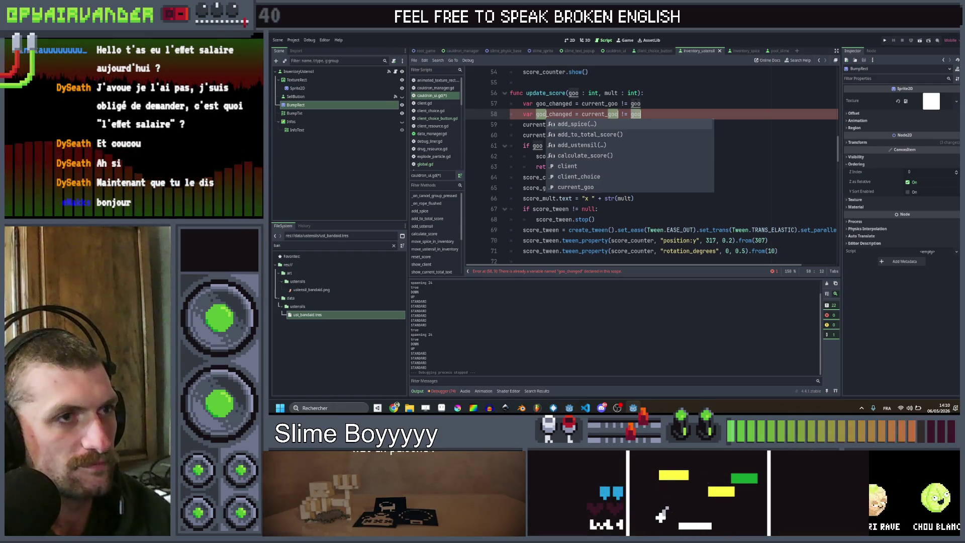
{"action": "key", "text": "ctrl+d"}
{"action": "key", "text": "ctrl+d"}
{"action": "type", "text": "mult"}
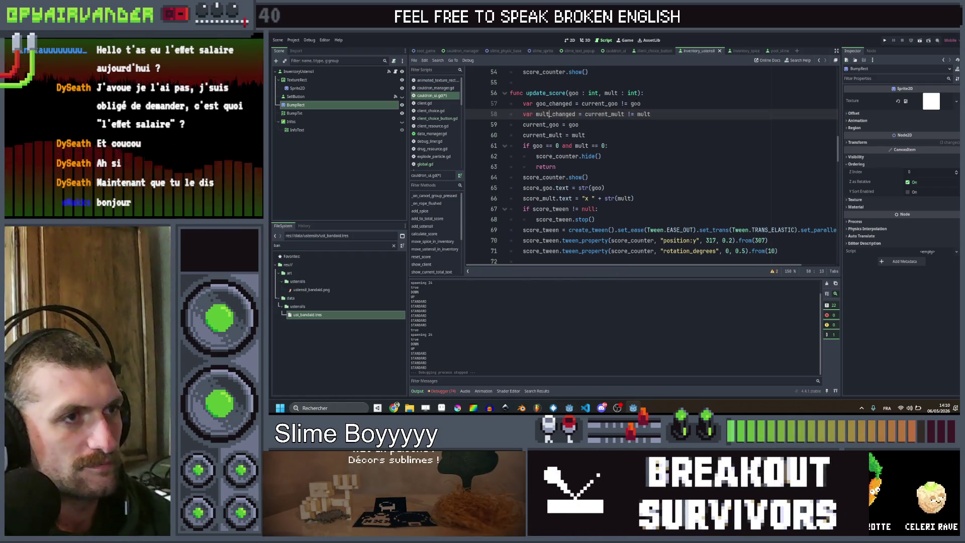
Delete the old position and rotation tween_property lines and begin an if goo_changed statement.
{"action": "left_click", "coordinate": [642, 145]}
{"action": "scroll", "coordinate": [642, 145], "scroll_direction": "down", "scroll_amount": 1}
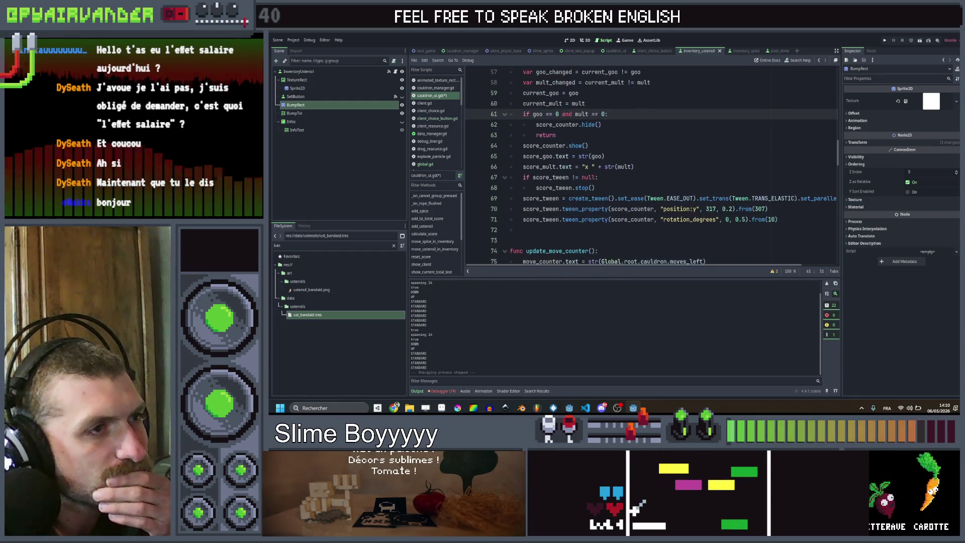
{"action": "left_click", "coordinate": [653, 168]}
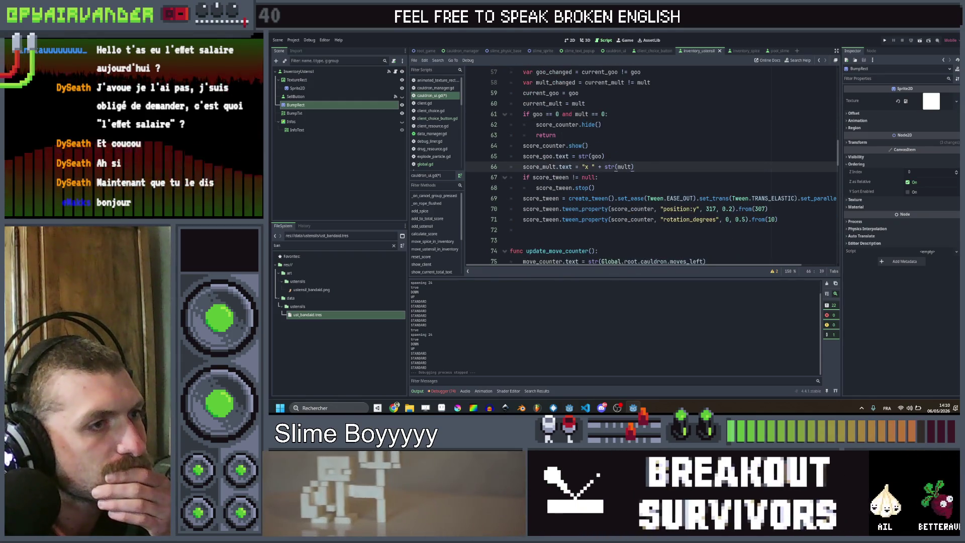
{"action": "left_click_drag", "start_coordinate": [778, 220], "coordinate": [453, 204]}
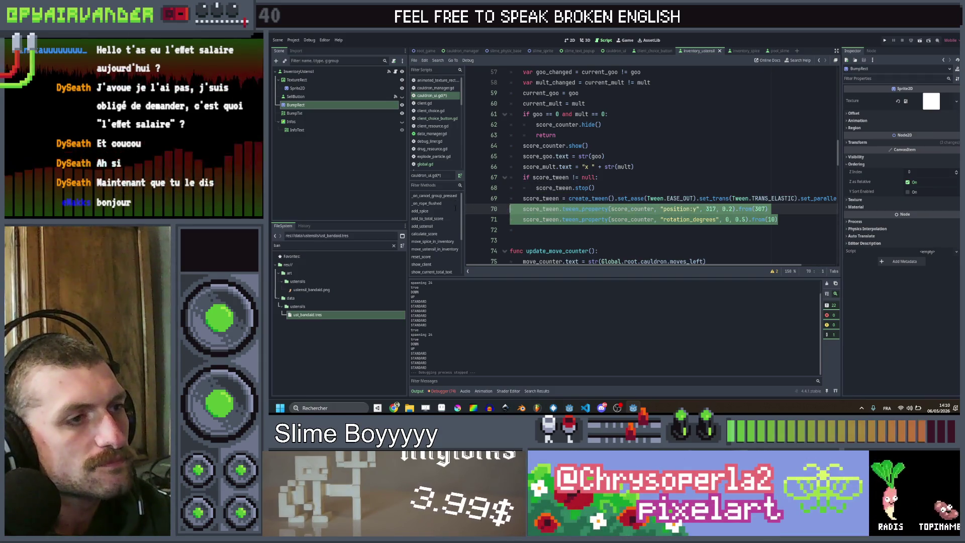
{"action": "key", "text": "BackSpace"}
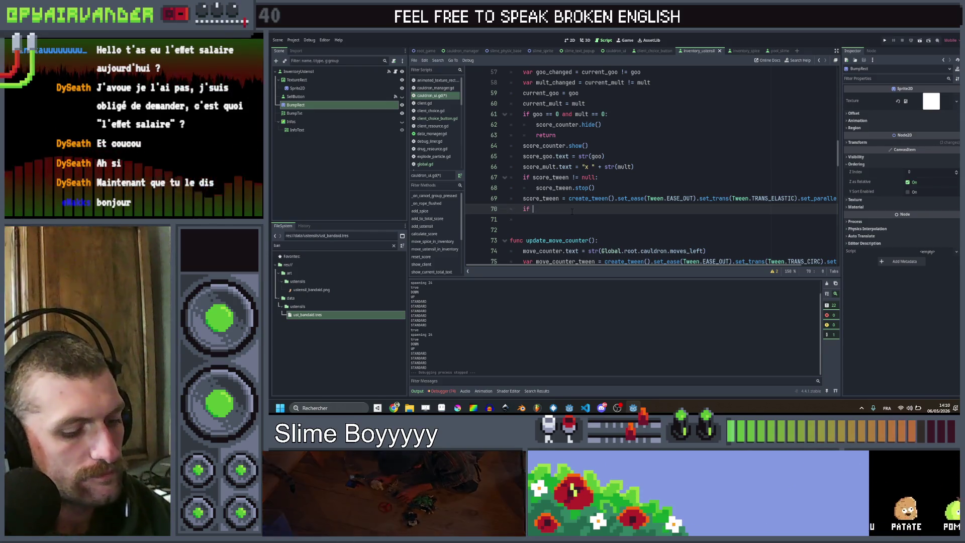
{"action": "type", "text": "goo"}
{"action": "key", "text": "Down"}
{"action": "key", "text": "Return"}
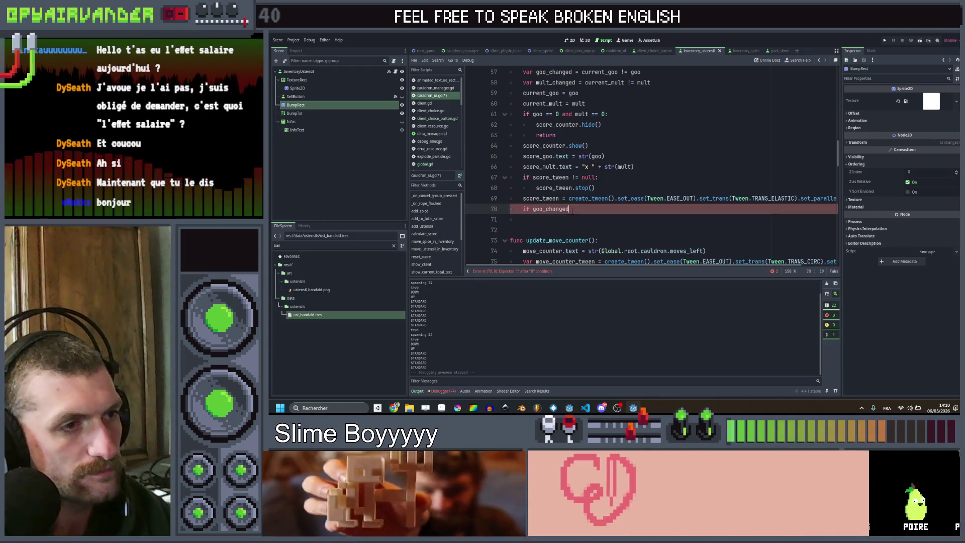
Remove .set_parallel() from the score tween and finish 'if goo_changed:' with a score_tween line below.
{"action": "scroll", "coordinate": [640, 167], "scroll_direction": "right", "scroll_amount": 3}
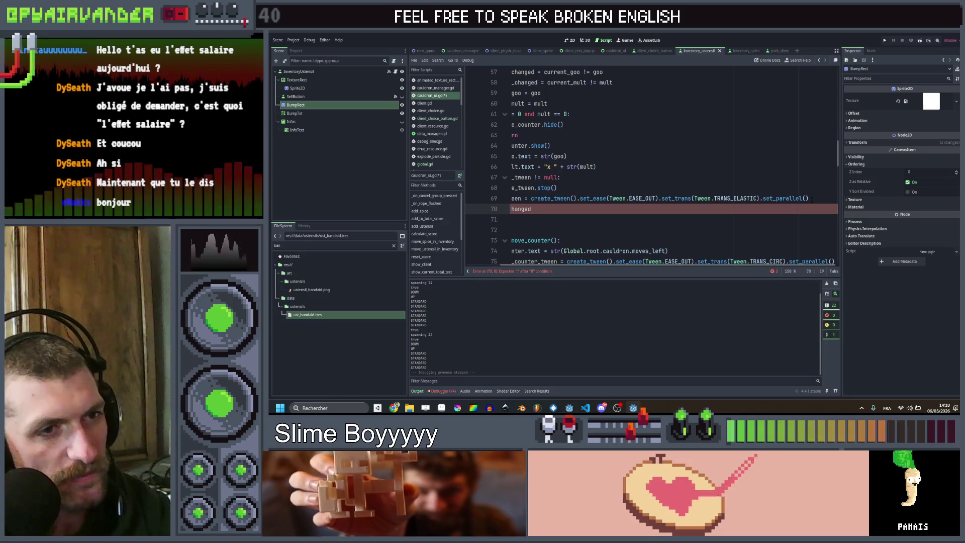
{"action": "left_click", "coordinate": [809, 198]}
{"action": "key", "text": "BackSpace"}
{"action": "key", "text": "BackSpace"}
{"action": "key", "text": "BackSpace"}
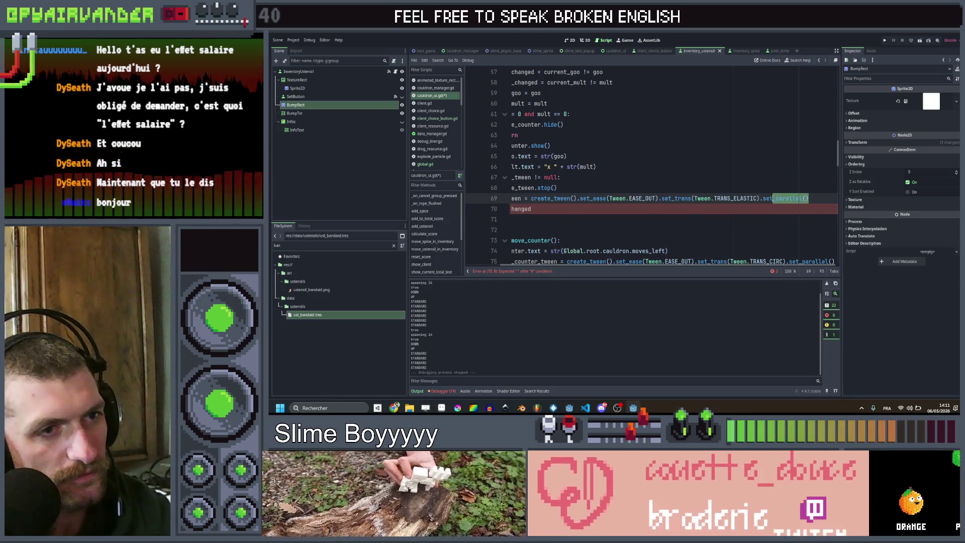
{"action": "left_click", "coordinate": [593, 210]}
{"action": "key", "text": "Return"}
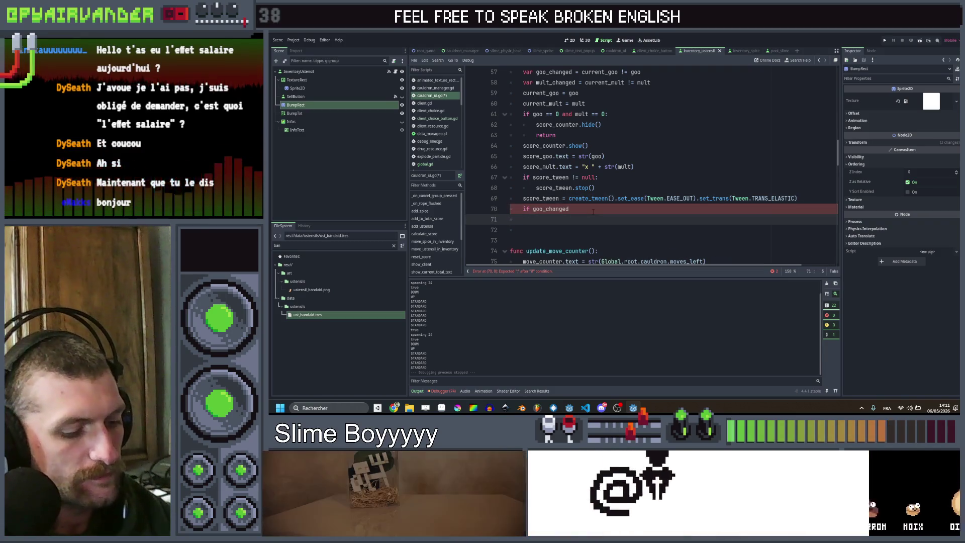
{"action": "type", "text": "score_tween."}
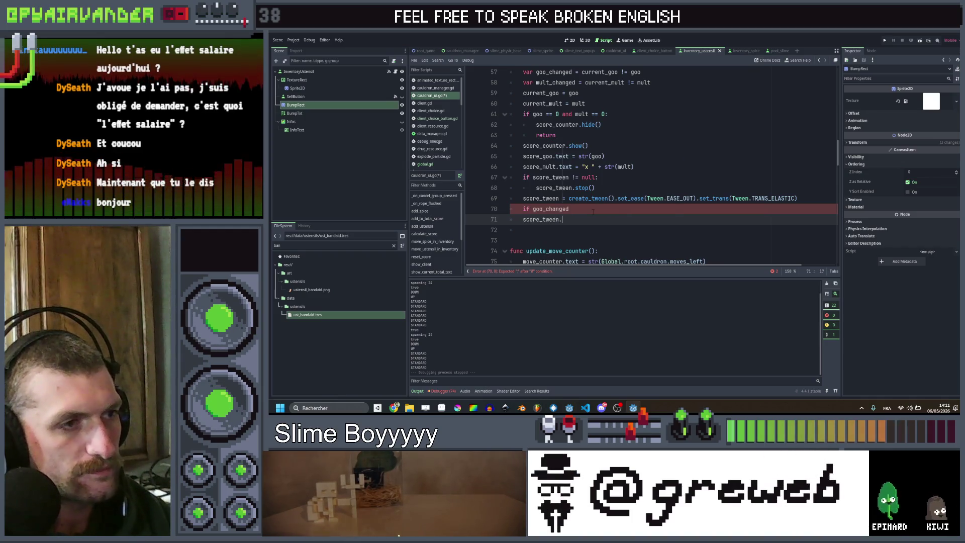
{"action": "left_click", "coordinate": [593, 212]}
{"action": "type", "text": ":"}
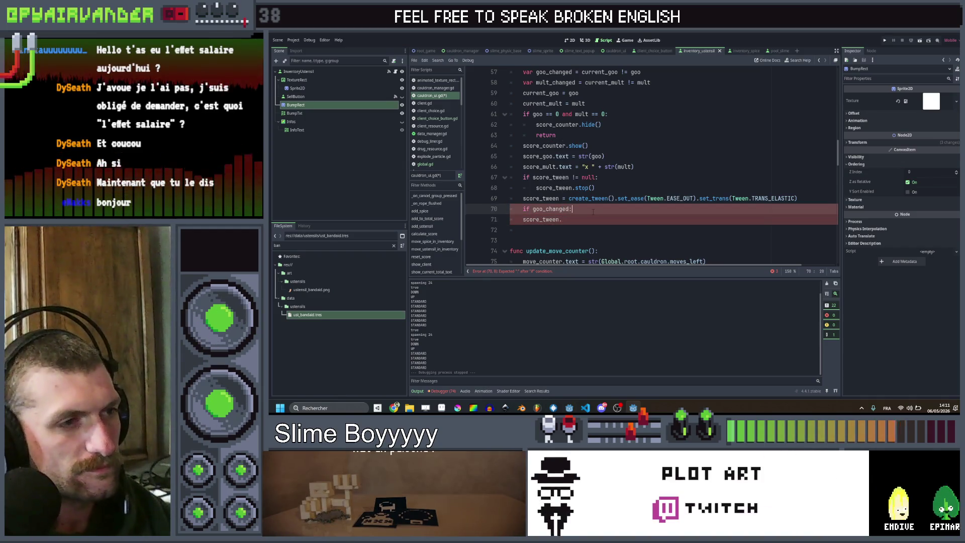
Write score_tween.tween_property(score_goo, "position:y") under the goo check.
{"action": "key", "text": "Down"}
{"action": "key", "text": "Home"}
{"action": "key", "text": "End"}
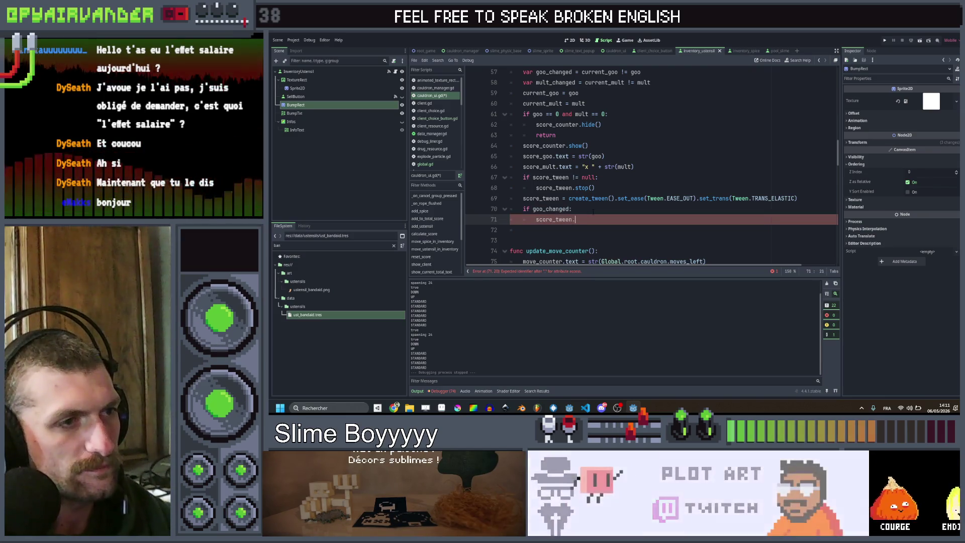
{"action": "type", "text": "tween"}
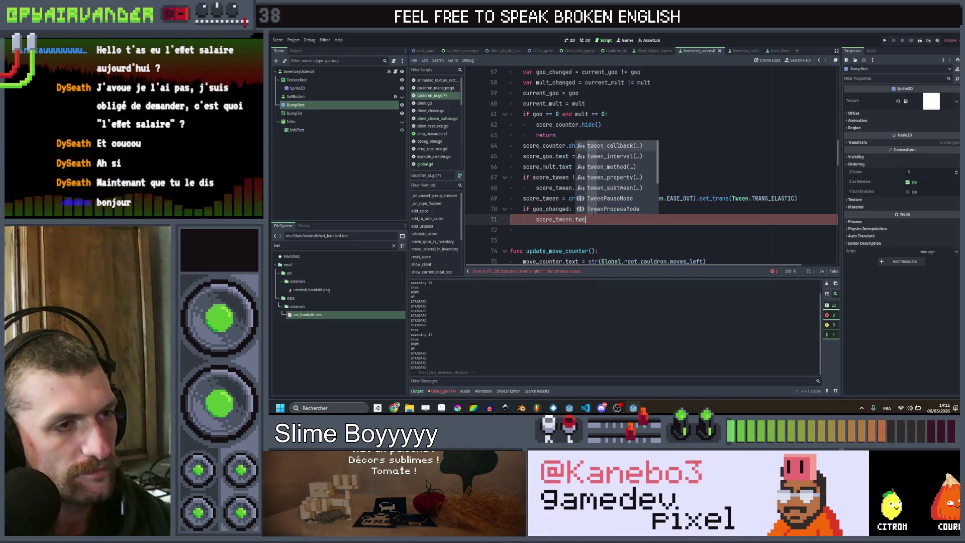
{"action": "type", "text": "_p"}
{"action": "key", "text": "Return"}
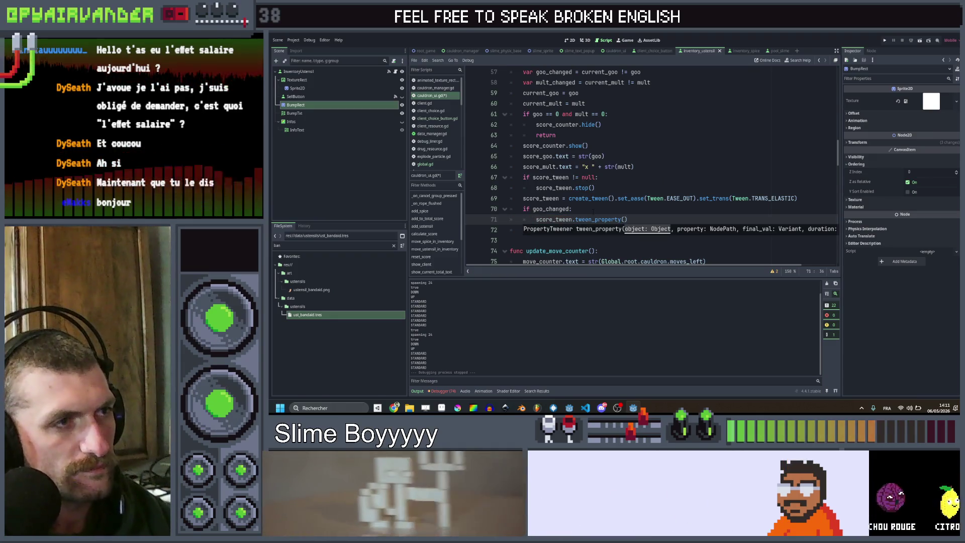
{"action": "type", "text": "s"}
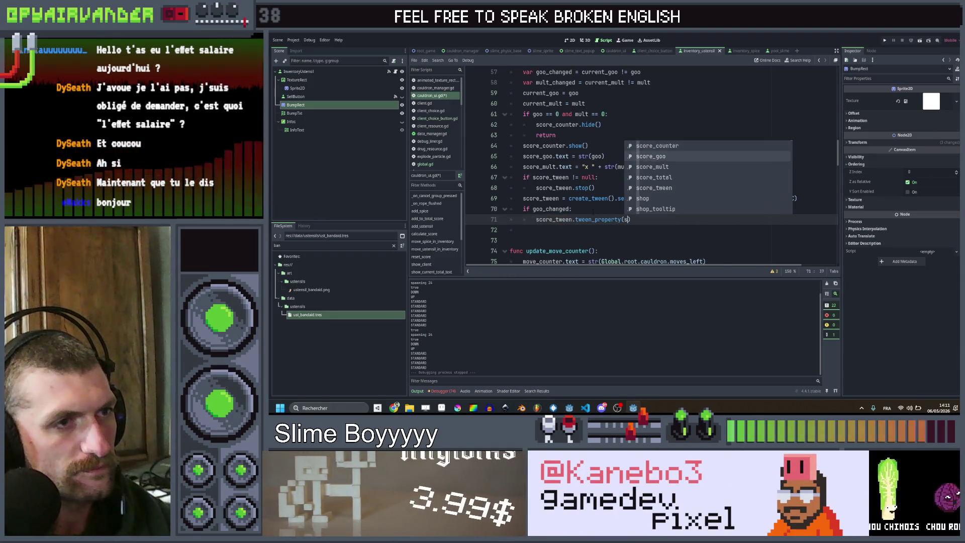
{"action": "key", "text": "Return"}
{"action": "type", "text": "po"}
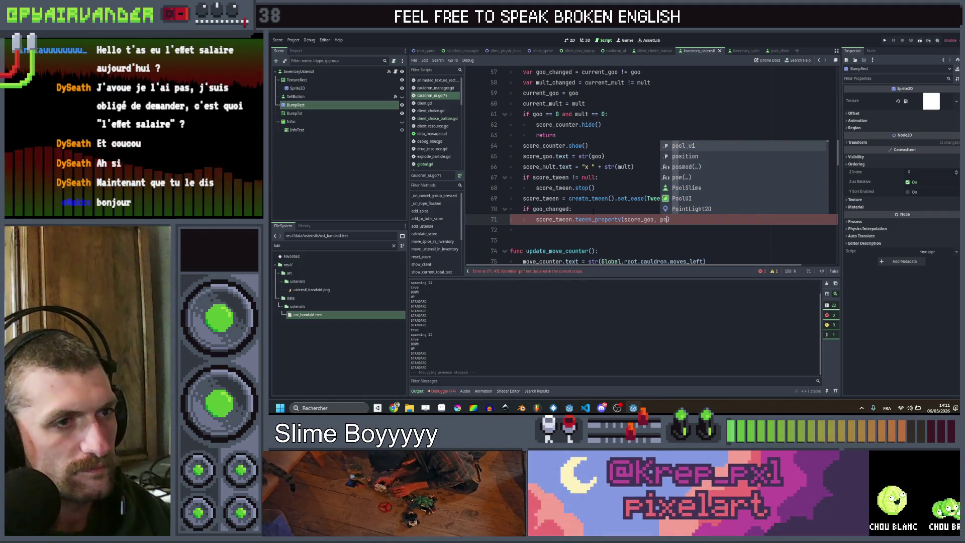
{"action": "key", "text": "BackSpace"}
{"action": "key", "text": "BackSpace"}
{"action": "type", "text": "\"pos"}
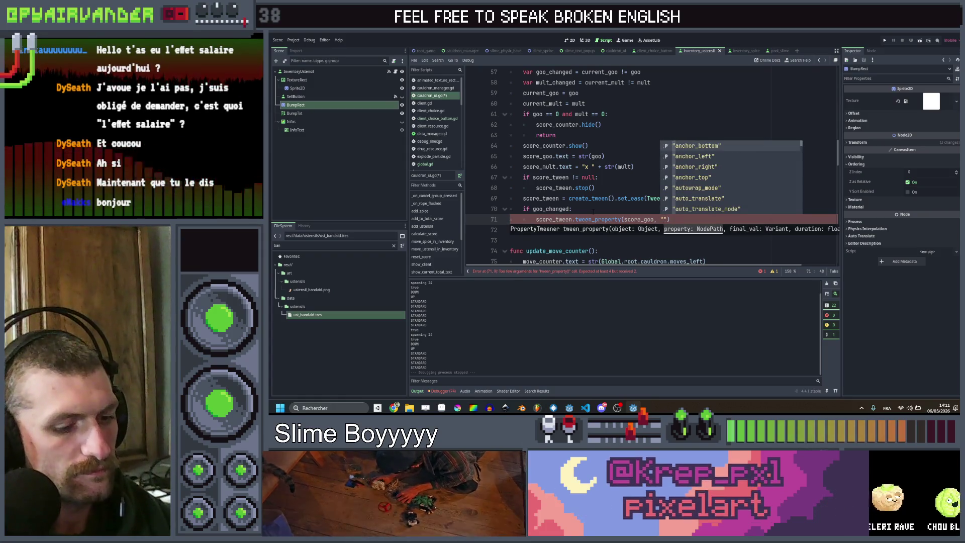
{"action": "key", "text": "Return"}
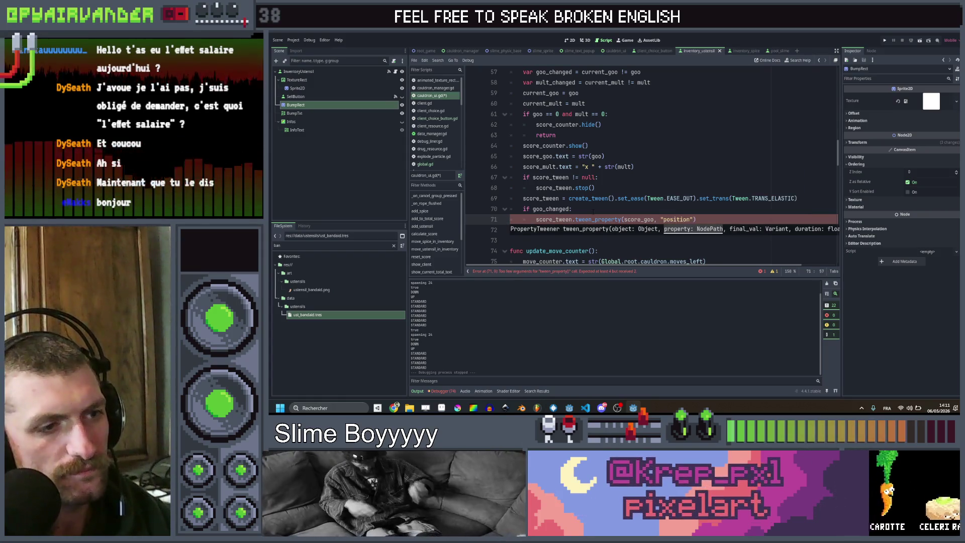
{"action": "type", "text": ":y"}
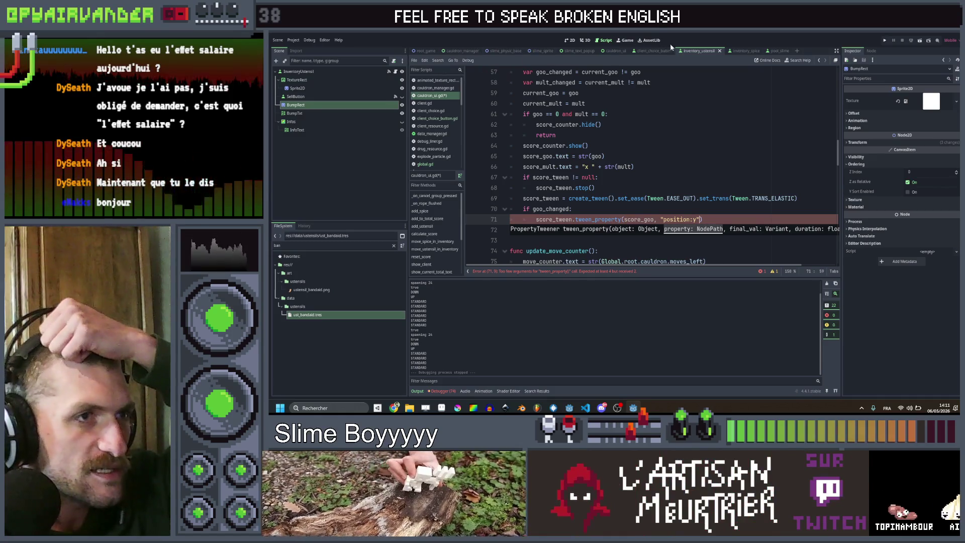
{"action": "left_click", "coordinate": [615, 51]}
Inspect the ScoreGoo label's Layout > Transform values in the cauldron_ui scene.
{"action": "scroll", "coordinate": [317, 186], "scroll_direction": "down", "scroll_amount": 6}
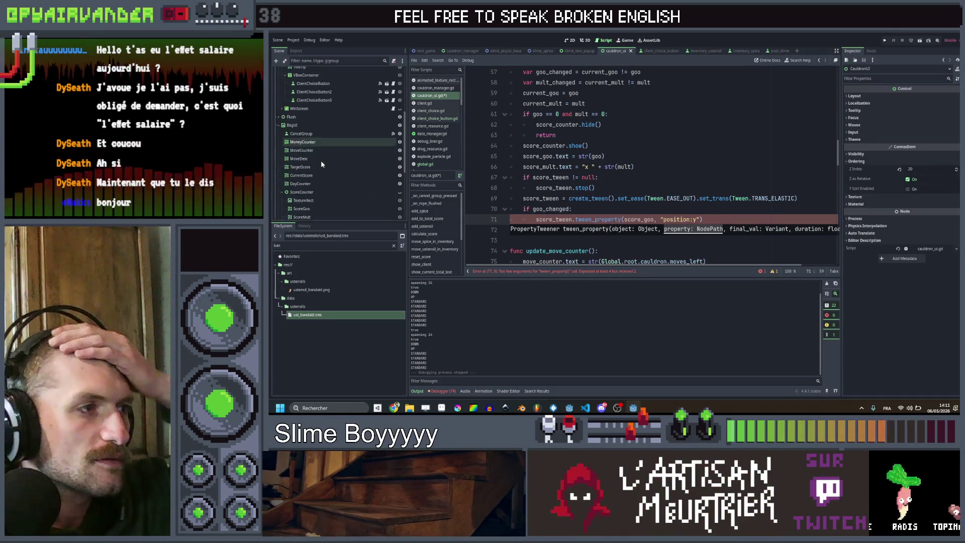
{"action": "left_click", "coordinate": [309, 191]}
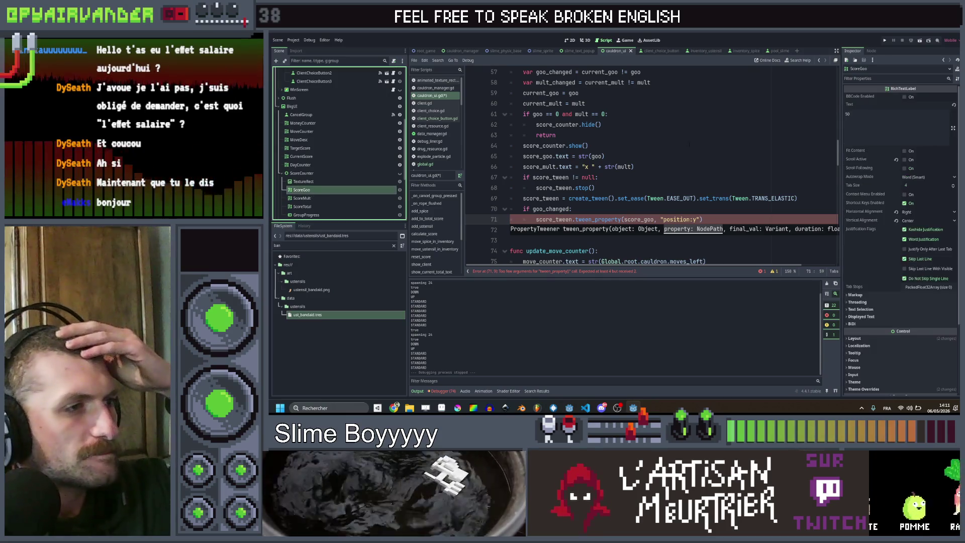
{"action": "left_click", "coordinate": [853, 300]}
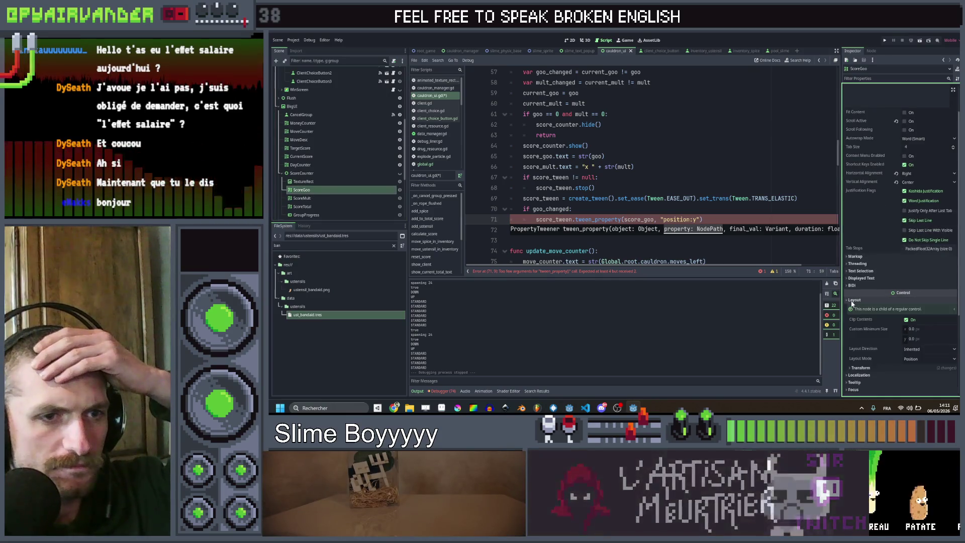
{"action": "left_click", "coordinate": [854, 368]}
{"action": "scroll", "coordinate": [867, 332], "scroll_direction": "down", "scroll_amount": 1}
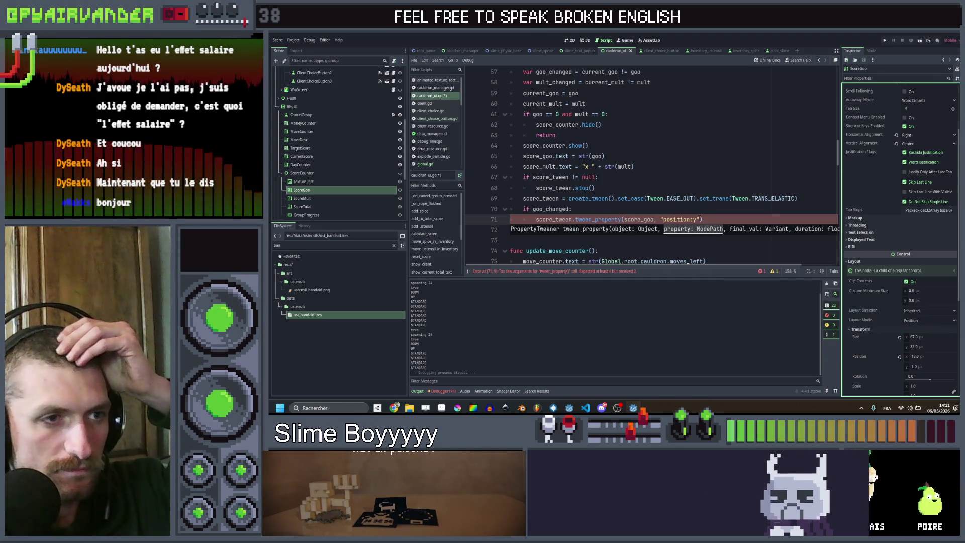
{"action": "type", "text": ":y"}
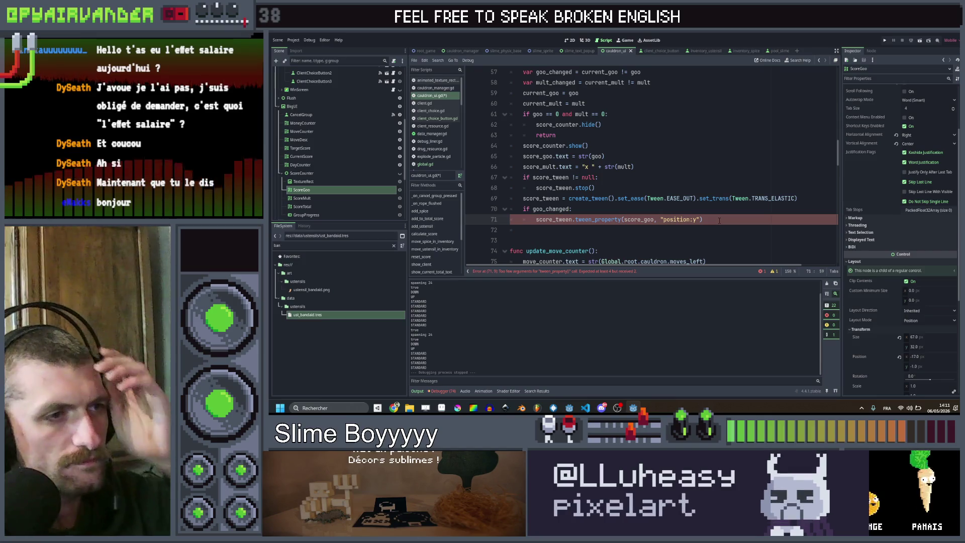
{"action": "type", "text": ","}
Add -1 as the target value of the line 71 position:y tween.
{"action": "scroll", "coordinate": [719, 220], "scroll_direction": "down", "scroll_amount": 1}
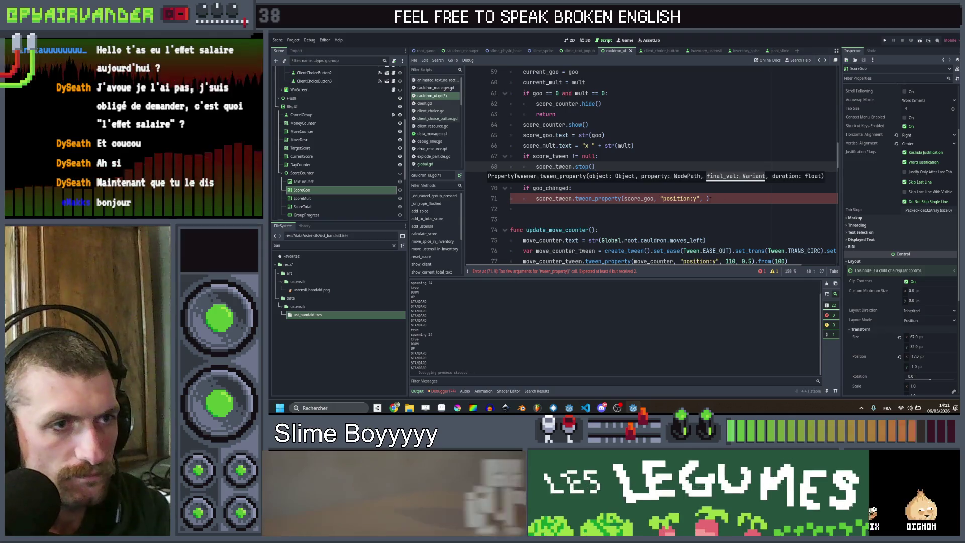
{"action": "left_click", "coordinate": [705, 198]}
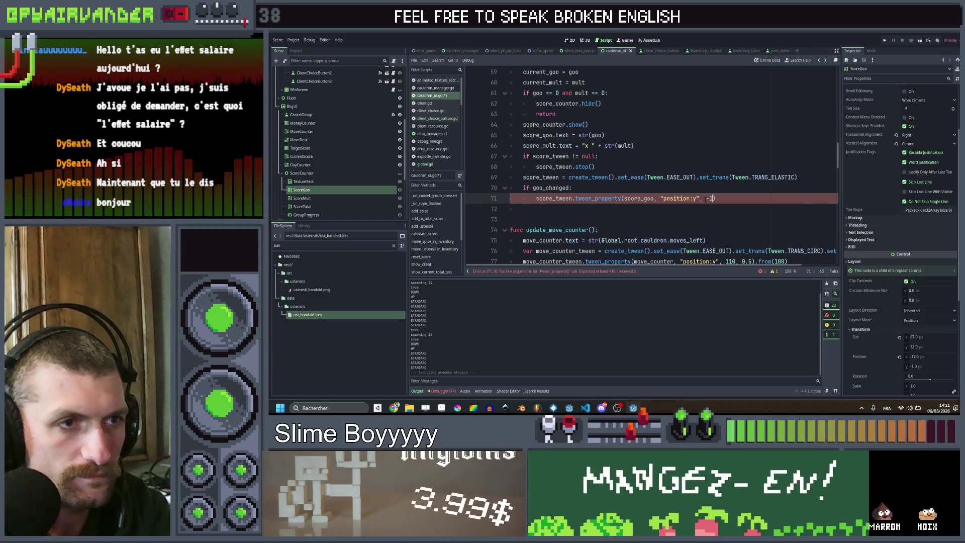
{"action": "type", "text": "-1)"}
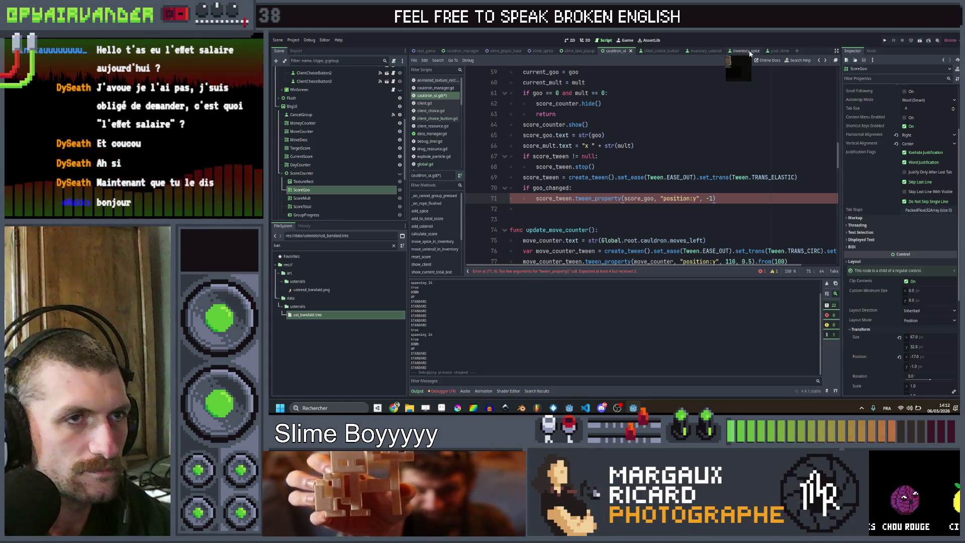
{"action": "left_click", "coordinate": [705, 50]}
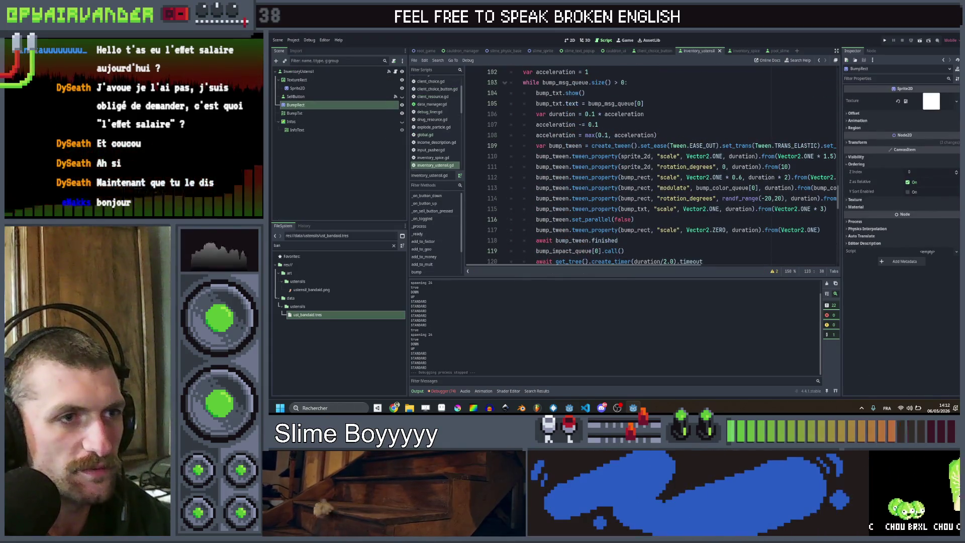
{"action": "scroll", "coordinate": [653, 166], "scroll_direction": "right", "scroll_amount": 3}
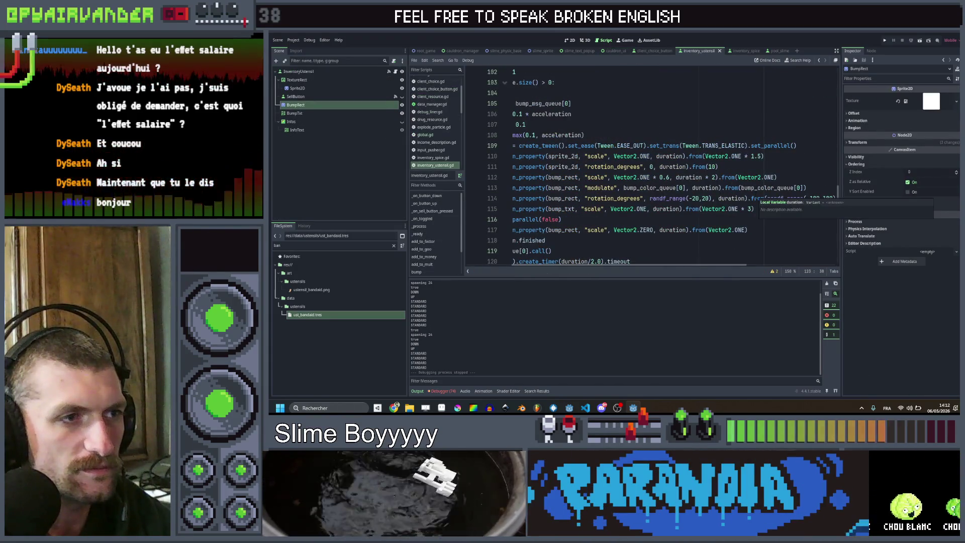
{"action": "scroll", "coordinate": [654, 166], "scroll_direction": "left", "scroll_amount": 3}
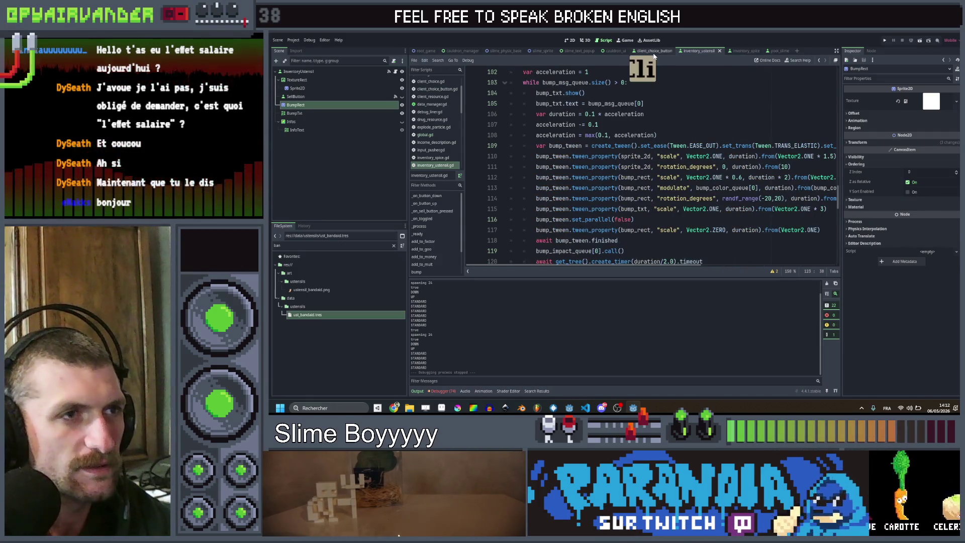
{"action": "left_click", "coordinate": [612, 51]}
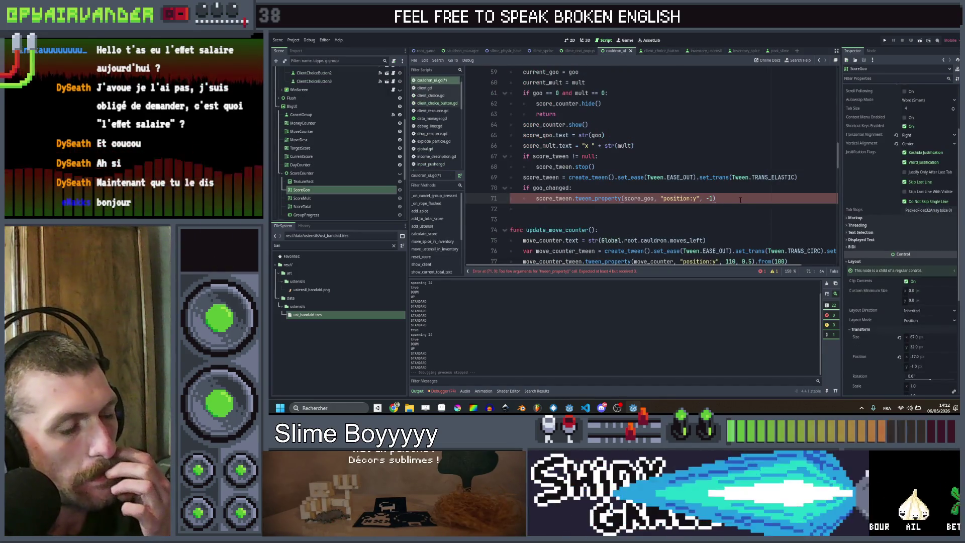
{"action": "key", "text": "Left"}
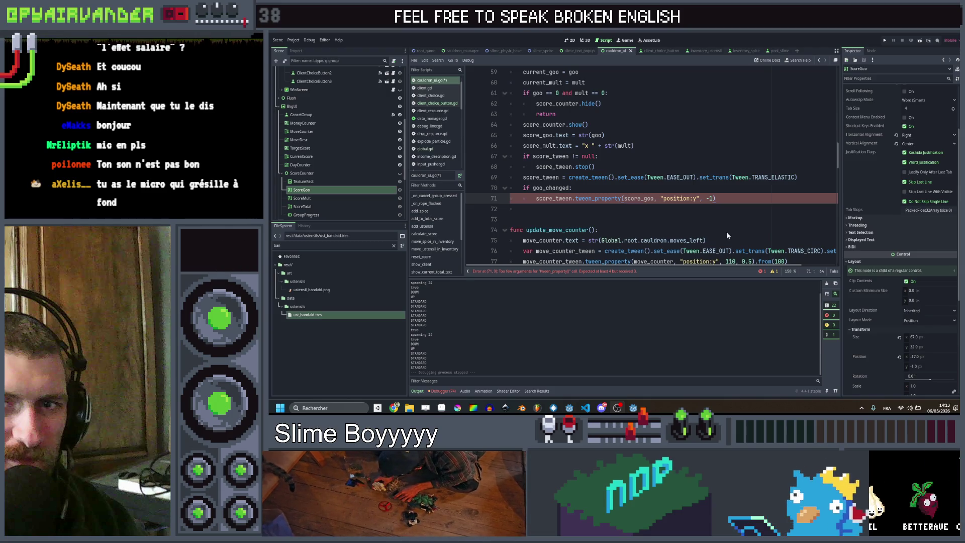
Review the line 71 position:y tween against the set_trans call and the goo_changed line.
{"action": "left_click", "coordinate": [731, 205]}
{"action": "left_click", "coordinate": [724, 193]}
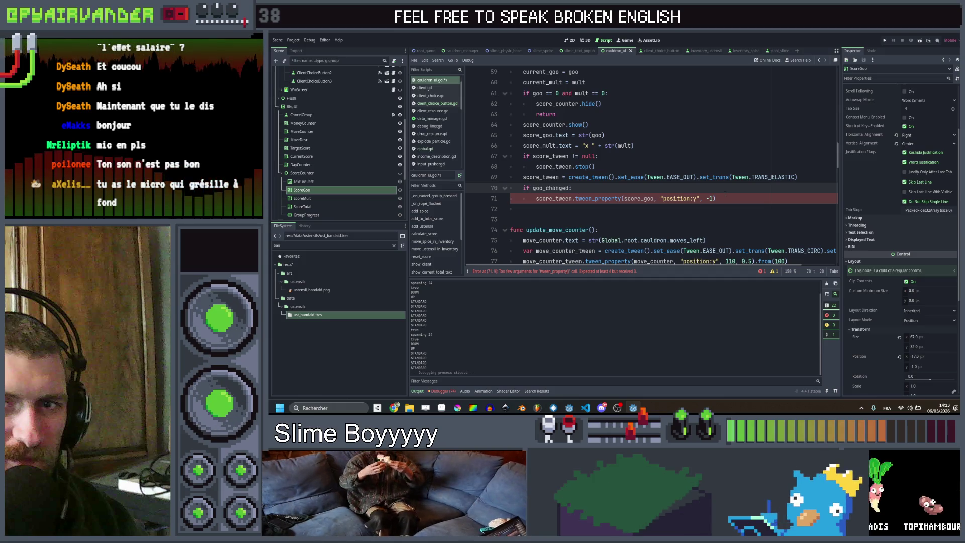
{"action": "left_click", "coordinate": [725, 199]}
{"action": "left_click", "coordinate": [707, 219]}
{"action": "left_click", "coordinate": [727, 188]}
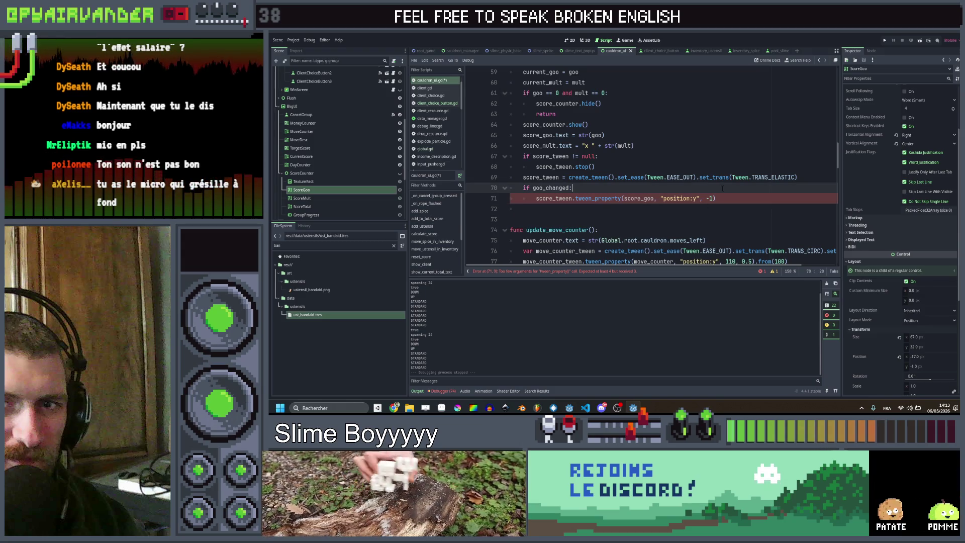
{"action": "key", "text": "Up"}
{"action": "left_click", "coordinate": [727, 197]}
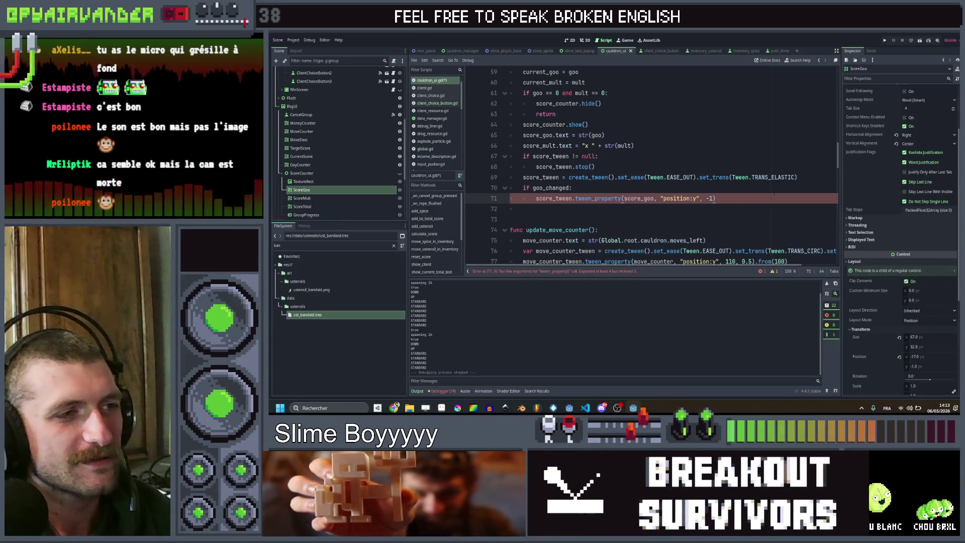
{"action": "left_click", "coordinate": [761, 189]}
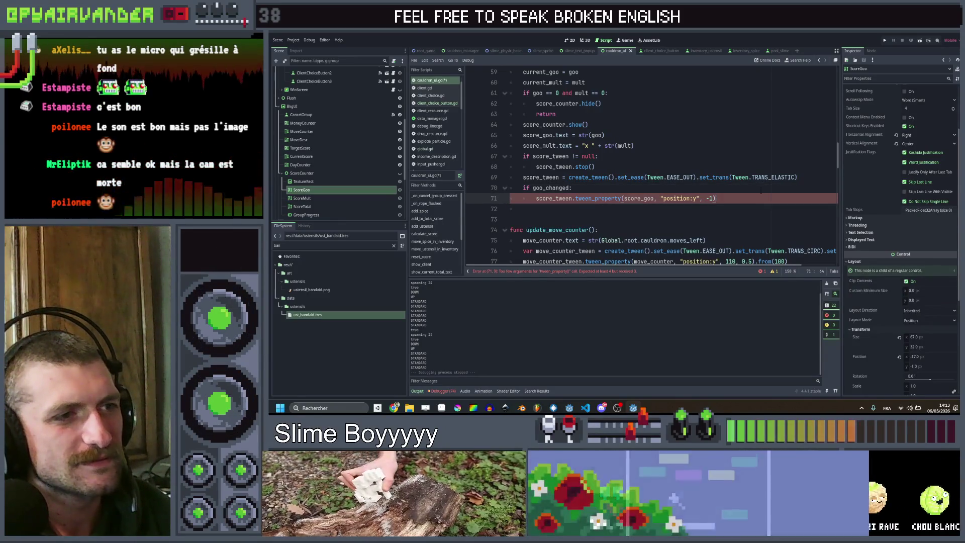
{"action": "left_click", "coordinate": [755, 201]}
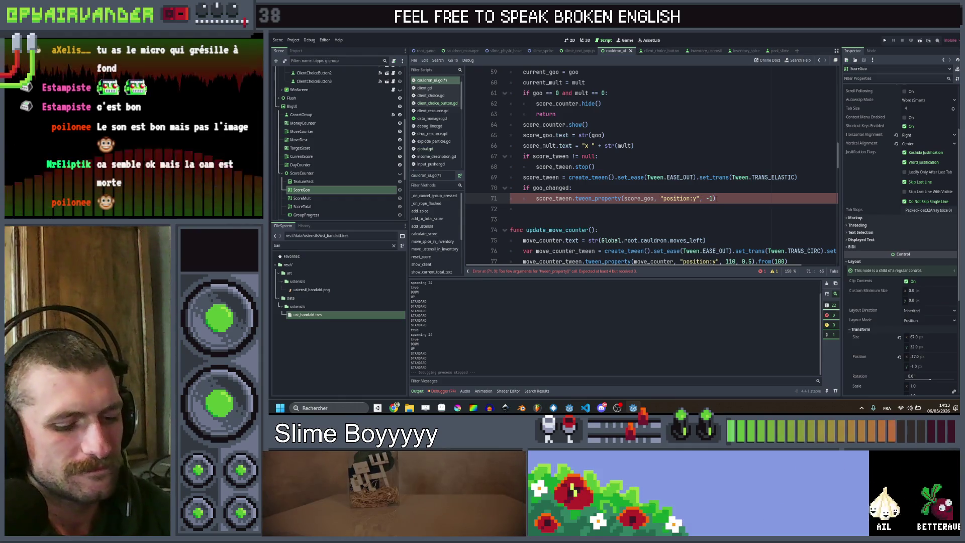
{"action": "type", "text": ","}
{"action": "scroll", "coordinate": [624, 134], "scroll_direction": "down", "scroll_amount": 3}
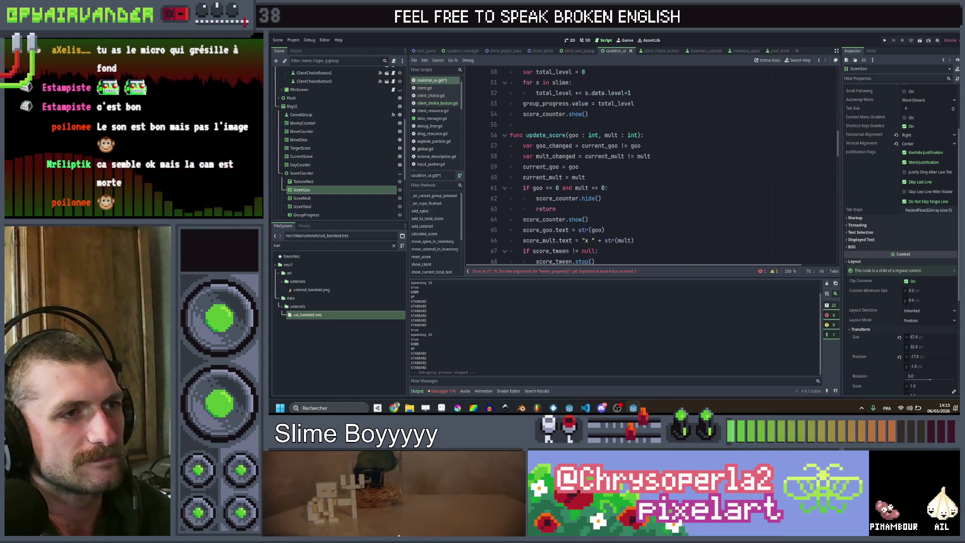
Give the line 71 tween a 0.1 duration and .from(-15), then duplicate the line.
{"action": "scroll", "coordinate": [624, 135], "scroll_direction": "up", "scroll_amount": 3}
{"action": "type", "text": "0.1"}
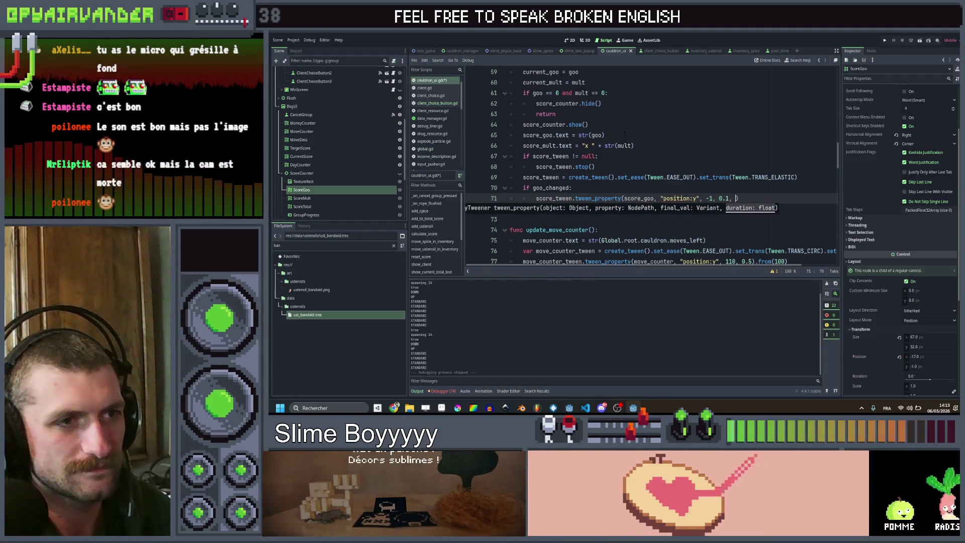
{"action": "type", "text": ", "}
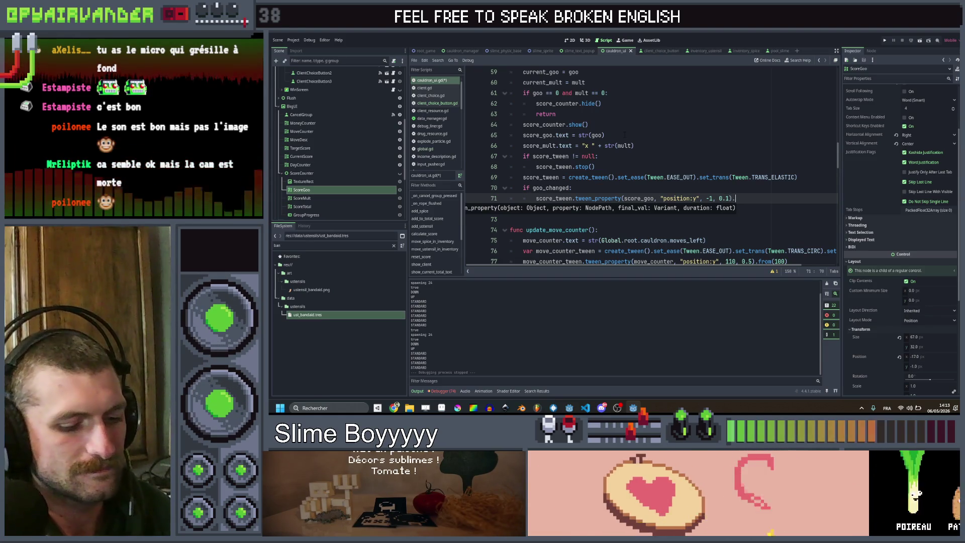
{"action": "type", "text": ").from("}
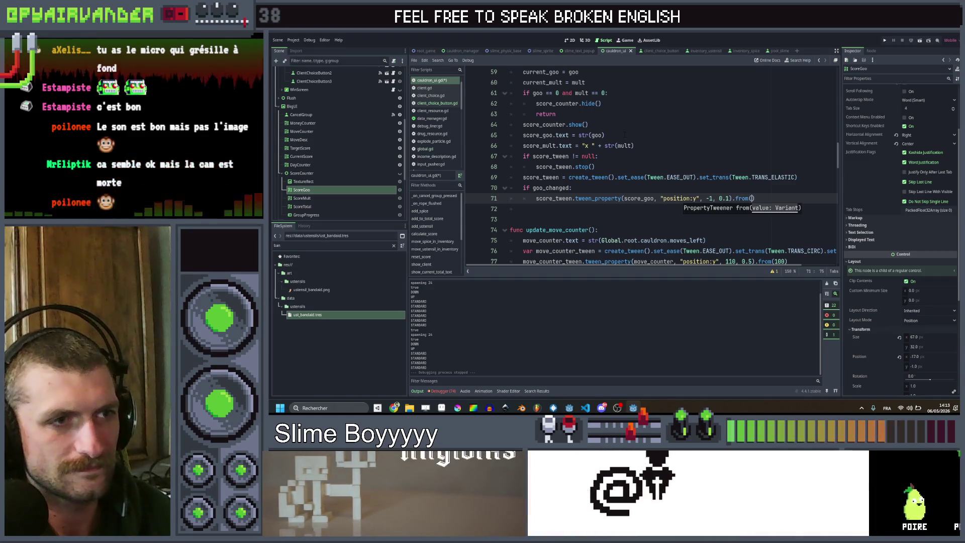
{"action": "type", "text": "-15"}
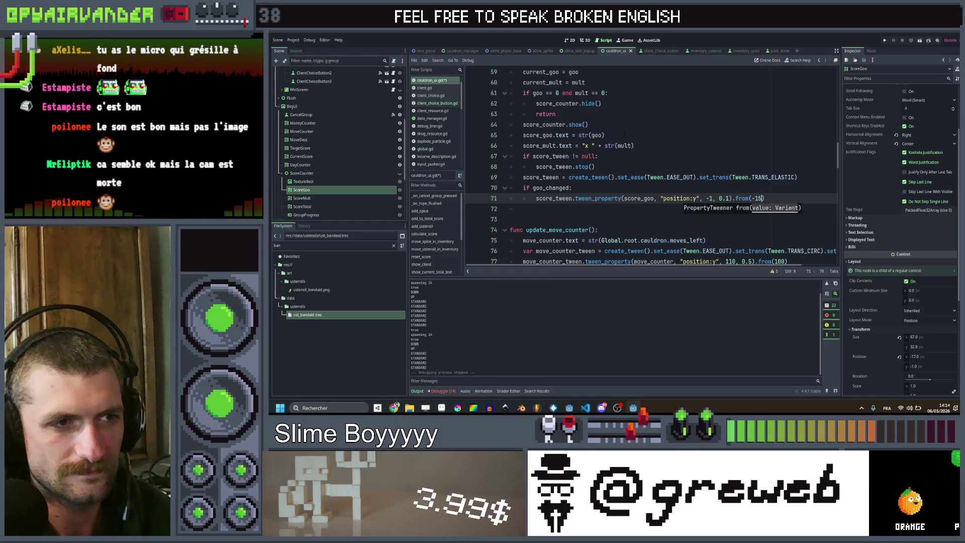
{"action": "type", "text": ")"}
{"action": "key", "text": "ctrl+shift+d"}
{"action": "key", "text": "Left"}
{"action": "key", "text": "Left"}
{"action": "key", "text": "Left"}
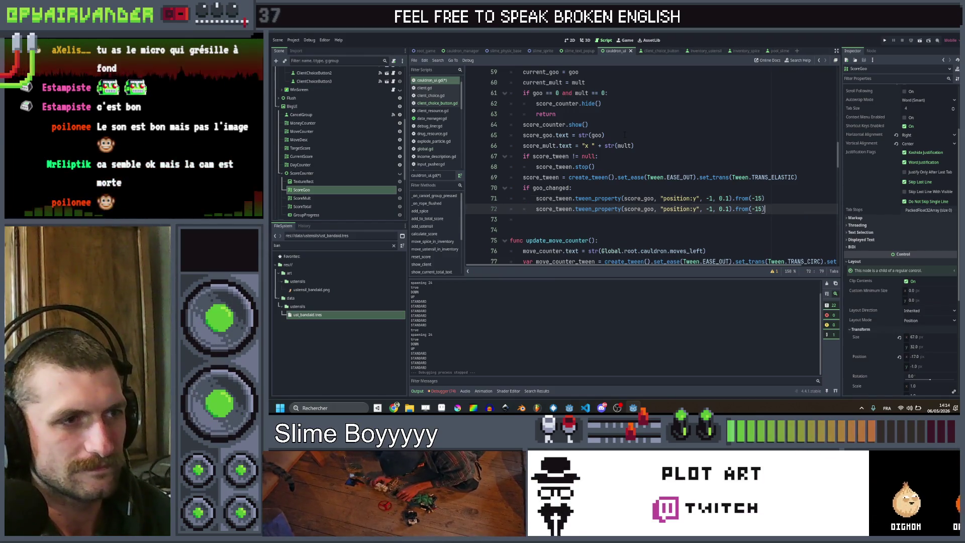
Change the copied tween's property from position:y to scale.
{"action": "key", "text": "Left"}
{"action": "key", "text": "Left"}
{"action": "key", "text": "Left"}
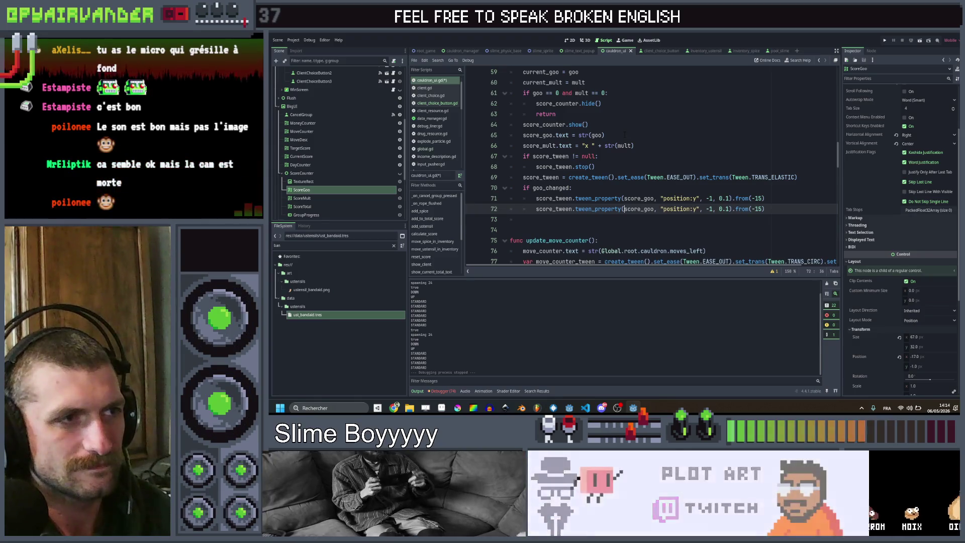
{"action": "key", "text": "Left"}
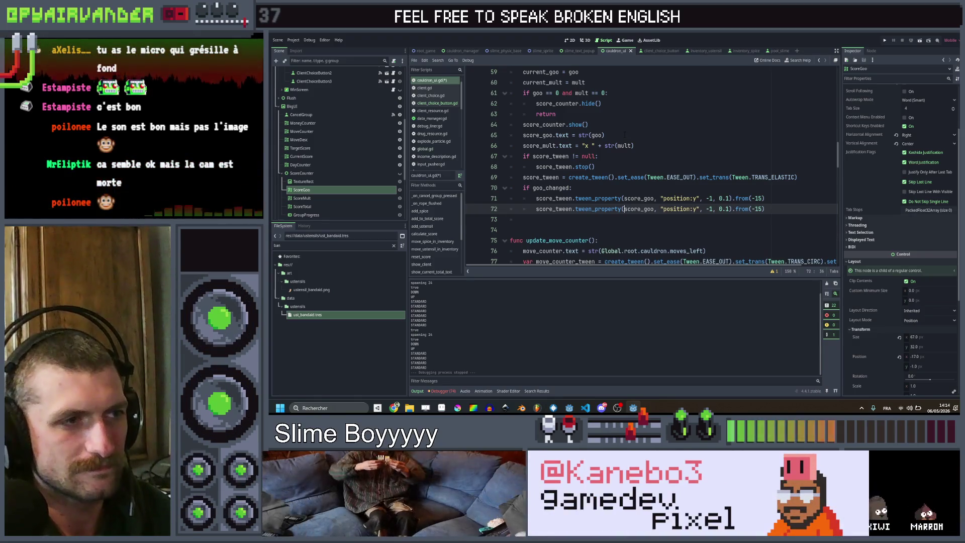
{"action": "scroll", "coordinate": [651, 166], "scroll_direction": "down", "scroll_amount": 1}
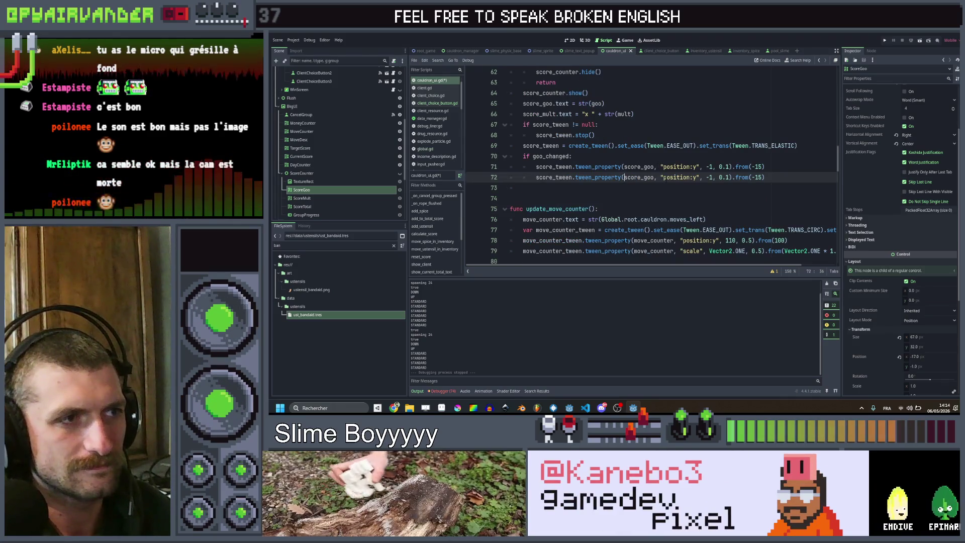
{"action": "left_click_drag", "start_coordinate": [698, 177], "coordinate": [663, 177]}
{"action": "double_click", "coordinate": [676, 177]}
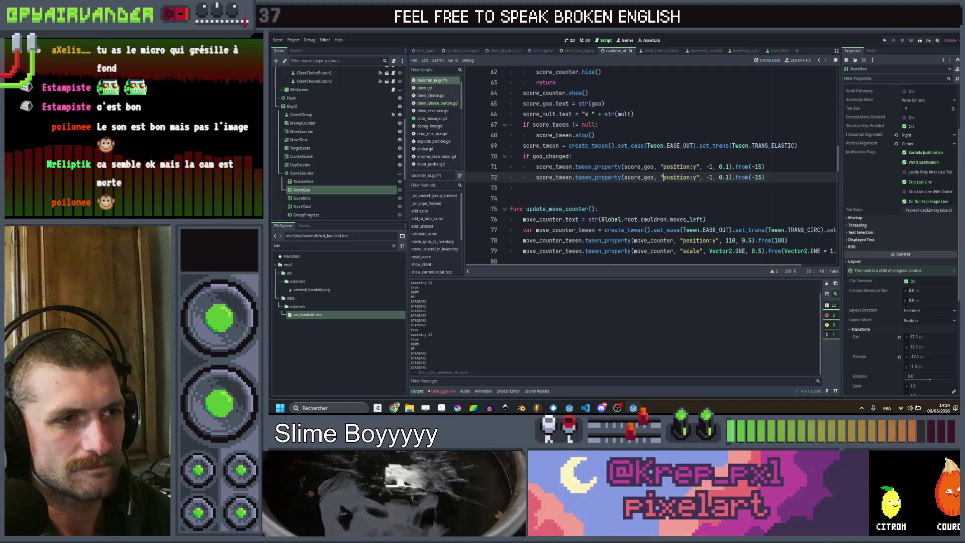
{"action": "left_click_drag", "start_coordinate": [699, 177], "coordinate": [660, 177]}
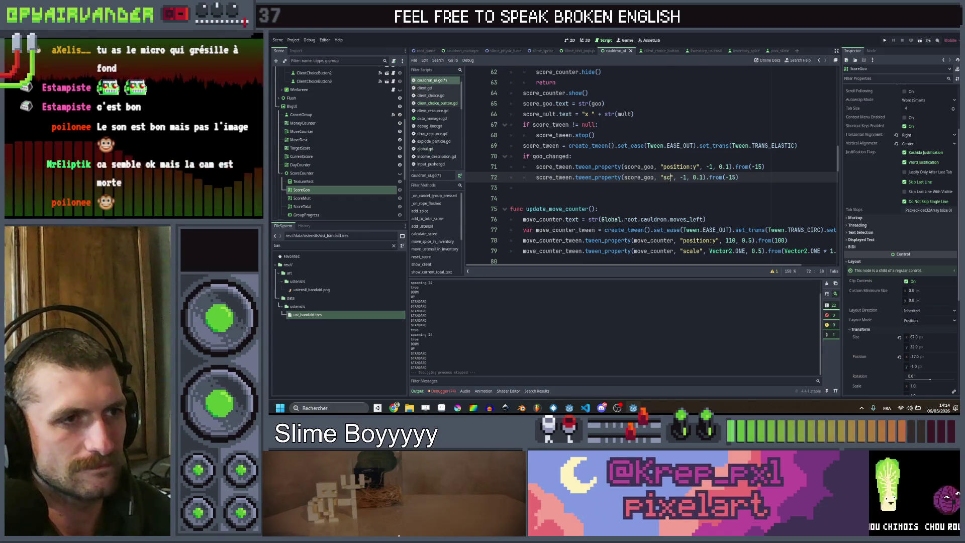
{"action": "type", "text": "sca"}
{"action": "left_click", "coordinate": [694, 104]}
{"action": "left_click", "coordinate": [691, 177]}
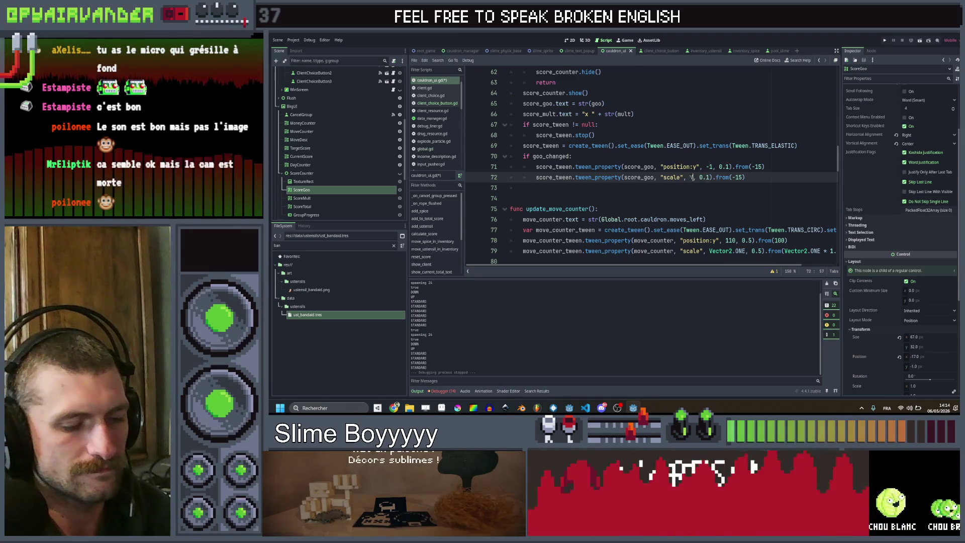
Make the scale tween go to Vector2.ONE over 0.1 from Vector2.ONE * 1.5.
{"action": "type", "text": "Vec"}
{"action": "key", "text": "Return"}
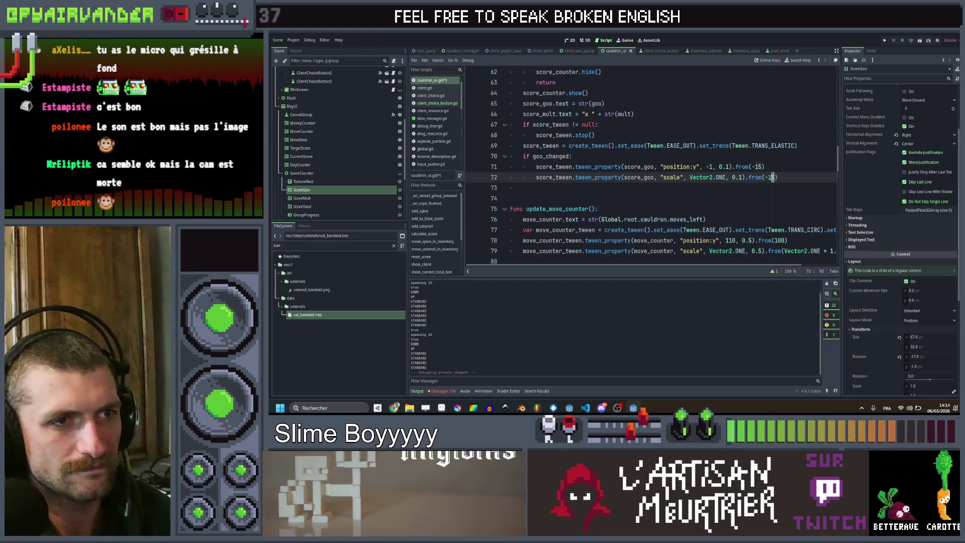
{"action": "key", "text": "BackSpace"}
{"action": "key", "text": "BackSpace"}
{"action": "key", "text": "BackSpace"}
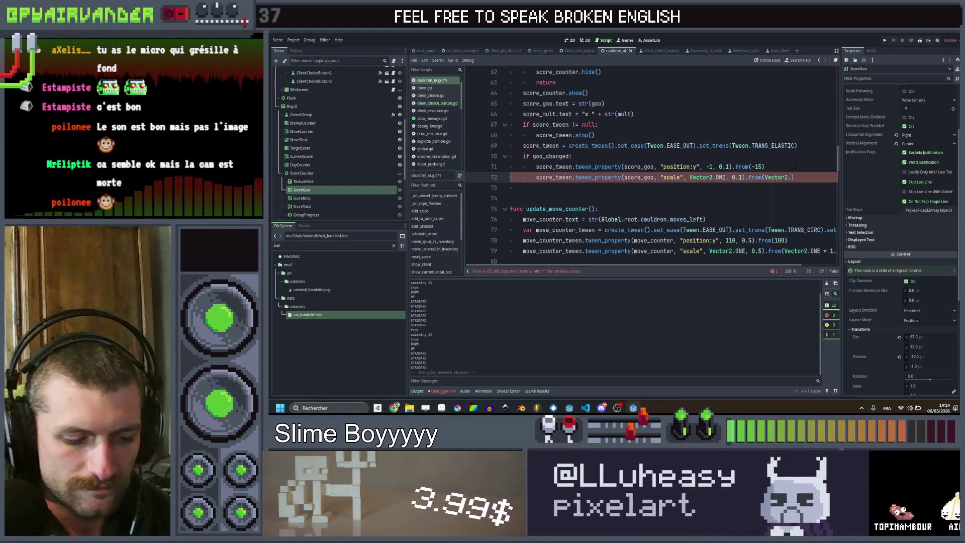
{"action": "type", "text": "ONE * 1.5"}
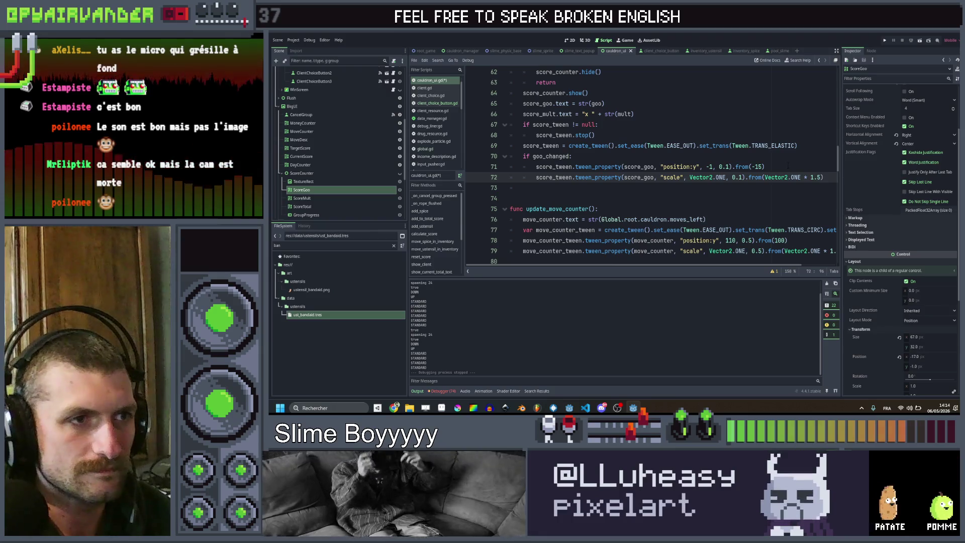
{"action": "left_click", "coordinate": [787, 166]}
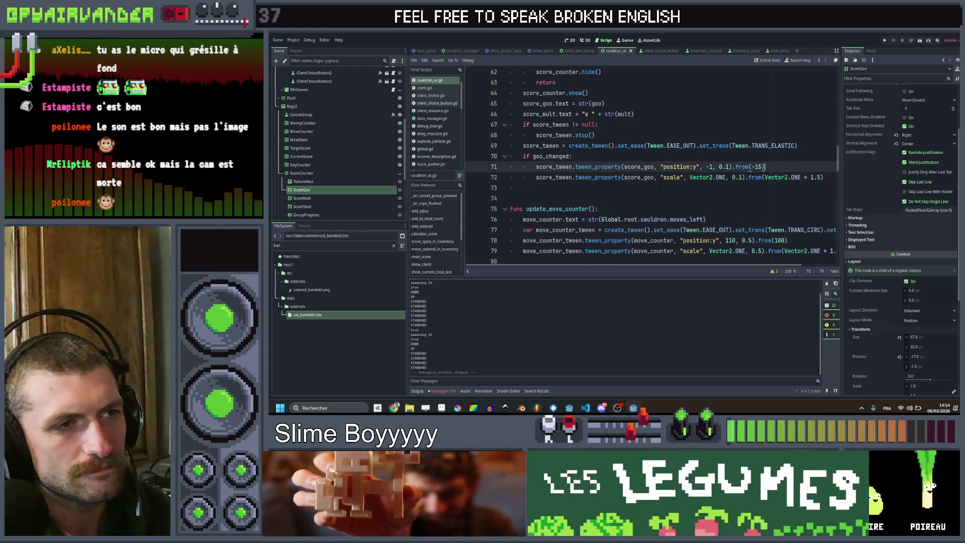
{"action": "left_click", "coordinate": [793, 177]}
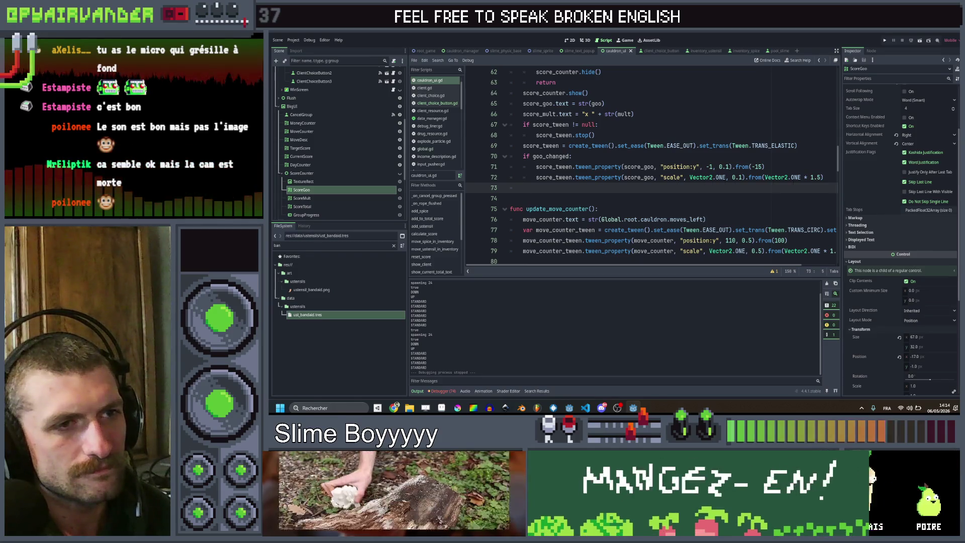
Remove an accidental duplicate of the scale line and save the script.
{"action": "left_click", "coordinate": [826, 177]}
{"action": "key", "text": "ctrl+shift+d"}
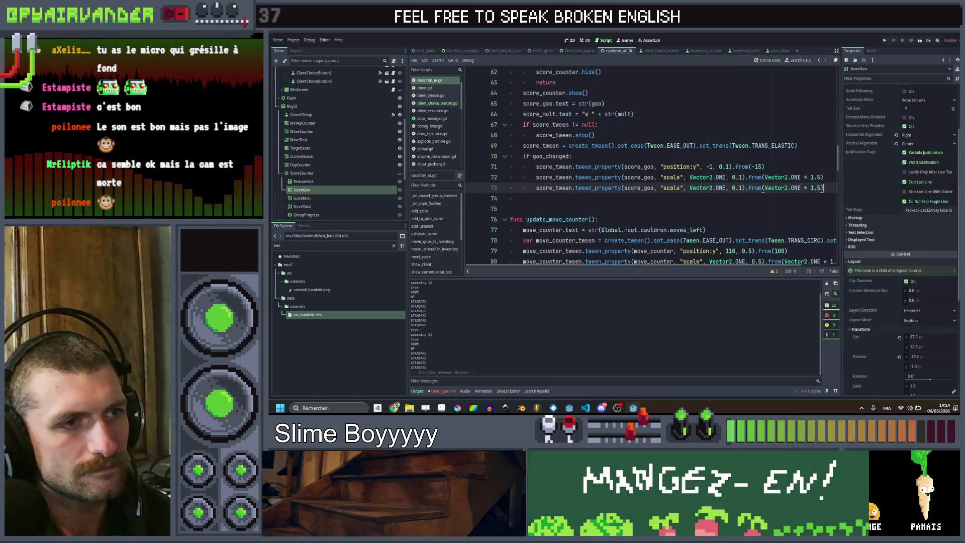
{"action": "key", "text": "ctrl+shift+k"}
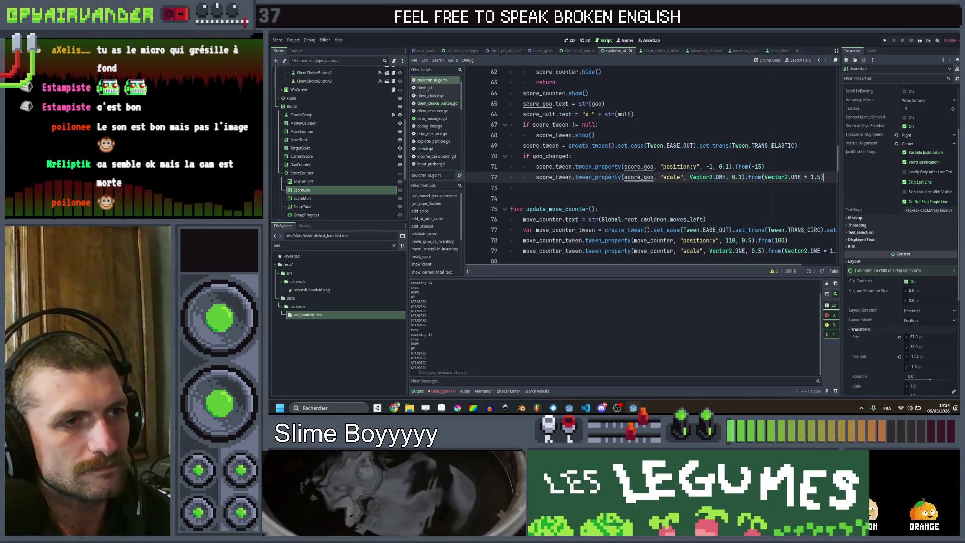
{"action": "key", "text": "ctrl+s"}
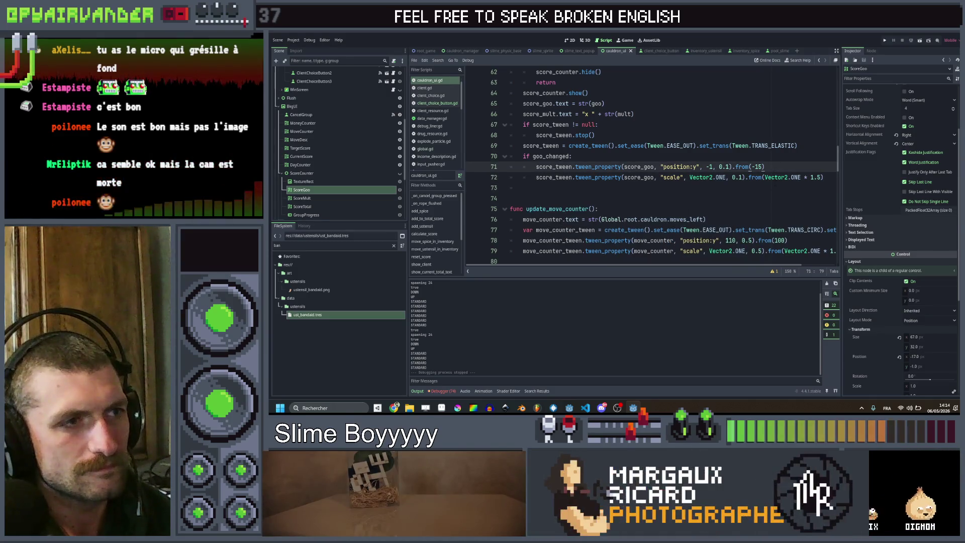
{"action": "key", "text": "Down"}
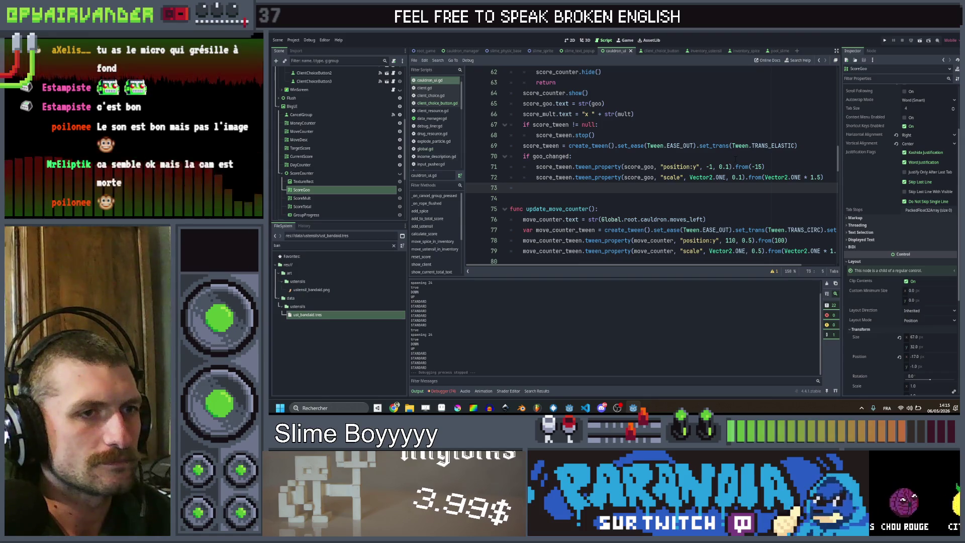
{"action": "left_click", "coordinate": [573, 156]}
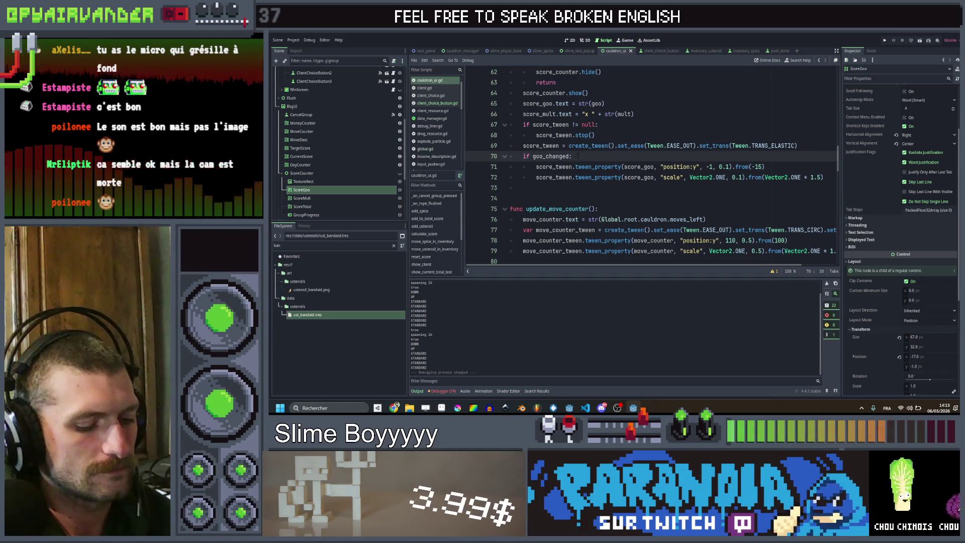
Add an if mult_changed condition by copying the goo_changed check.
{"action": "key", "text": "ctrl+c"}
{"action": "left_click", "coordinate": [540, 187]}
{"action": "key", "text": "ctrl+v"}
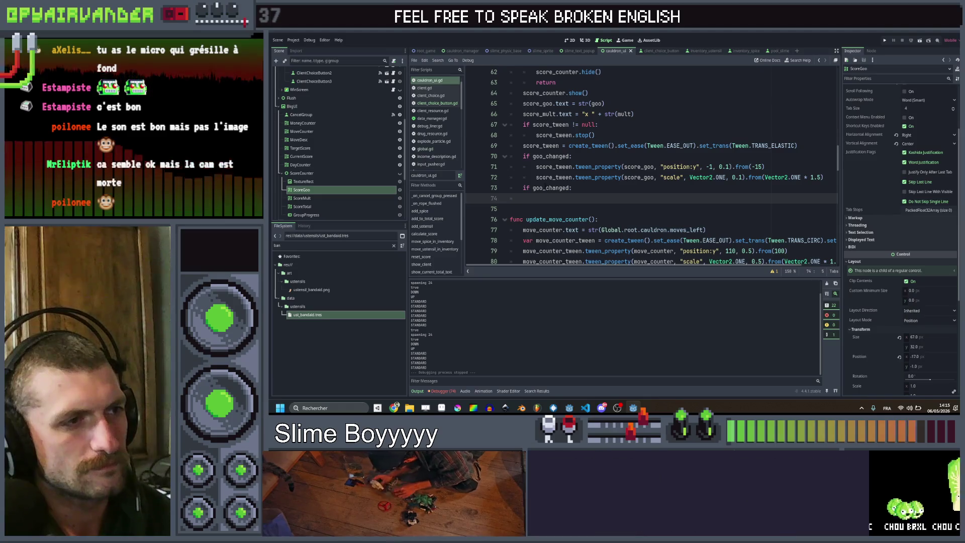
{"action": "left_click", "coordinate": [543, 187]}
{"action": "key", "text": "BackSpace"}
{"action": "key", "text": "BackSpace"}
{"action": "key", "text": "BackSpace"}
{"action": "type", "text": "mul"}
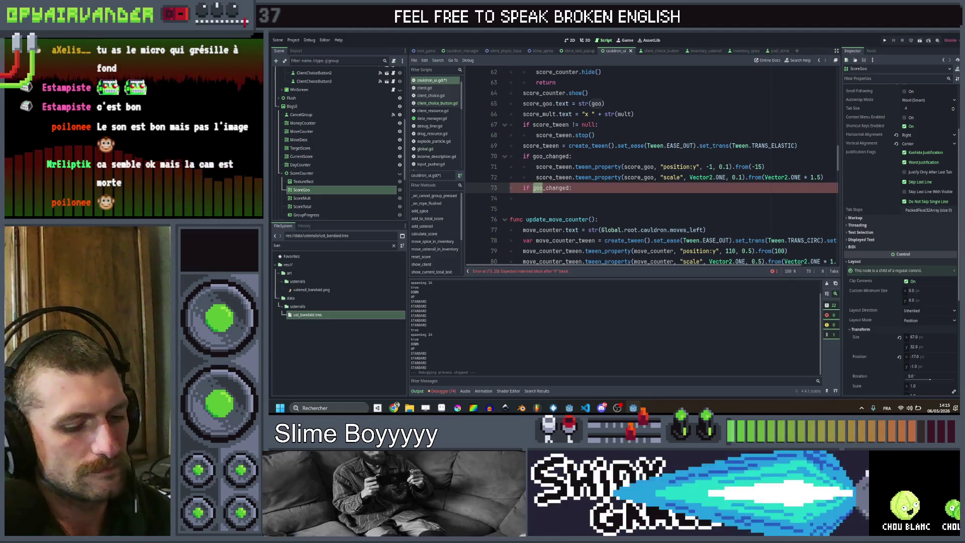
{"action": "type", "text": "t"}
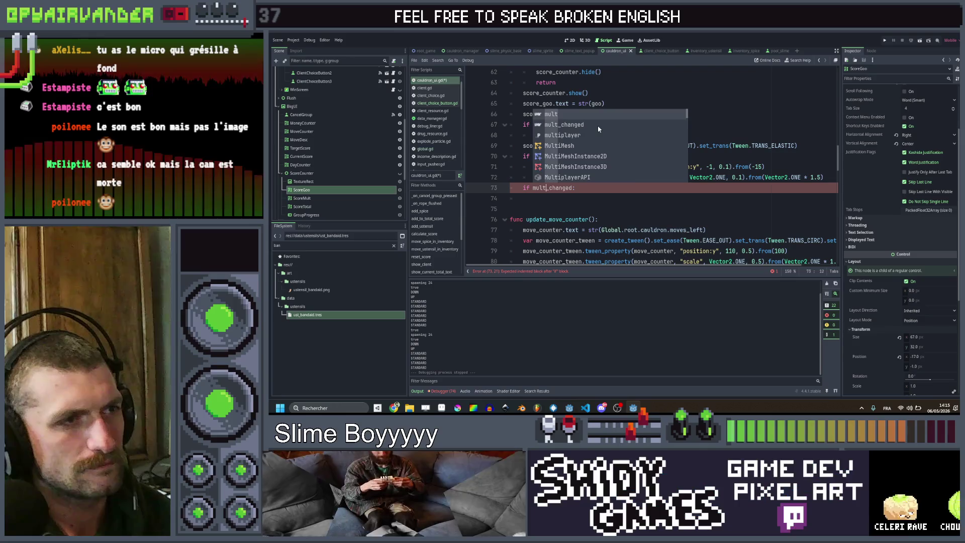
{"action": "key", "text": "Return"}
Delete the stray .pa and .set_ fragments so the scale tween ends at from(Vector2.ONE * 1.5).
{"action": "left_click", "coordinate": [797, 145]}
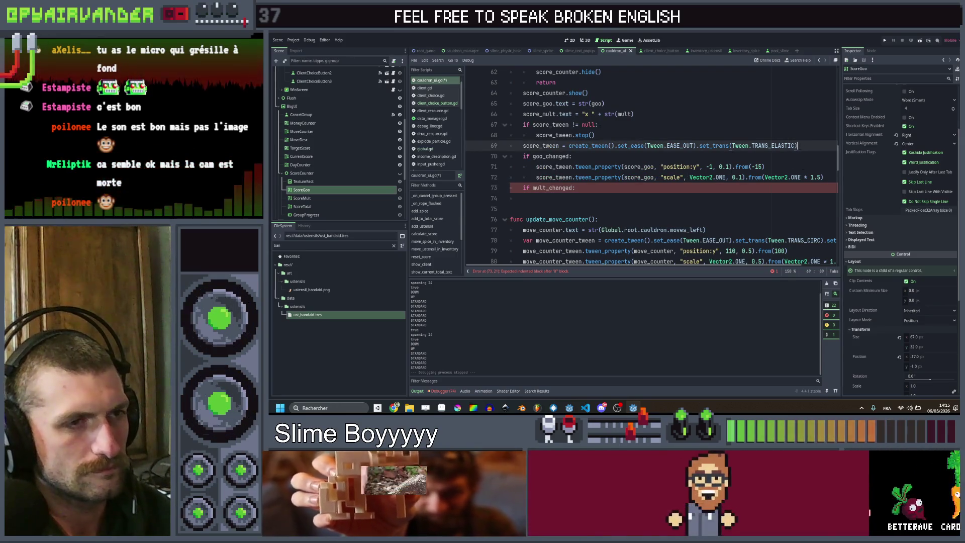
{"action": "left_click", "coordinate": [822, 177]}
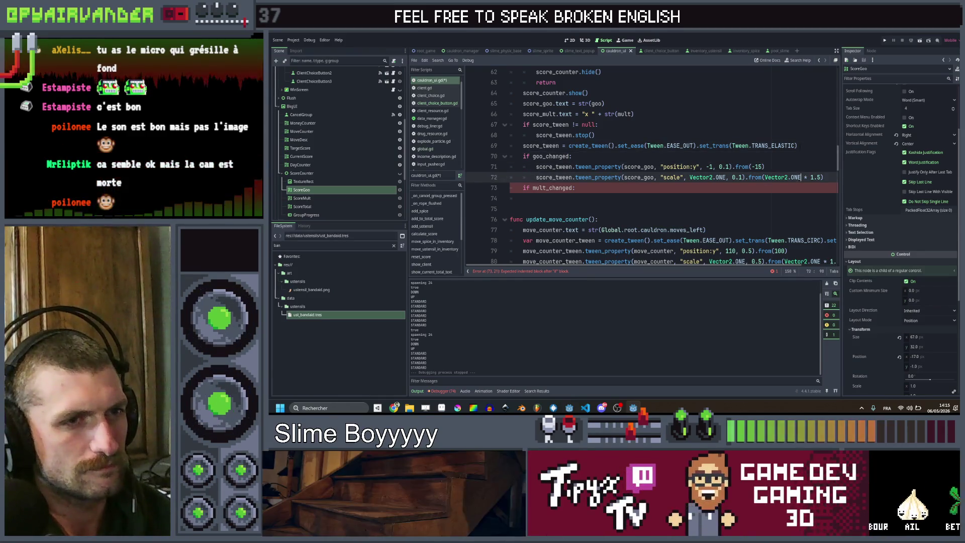
{"action": "type", "text": ".pa"}
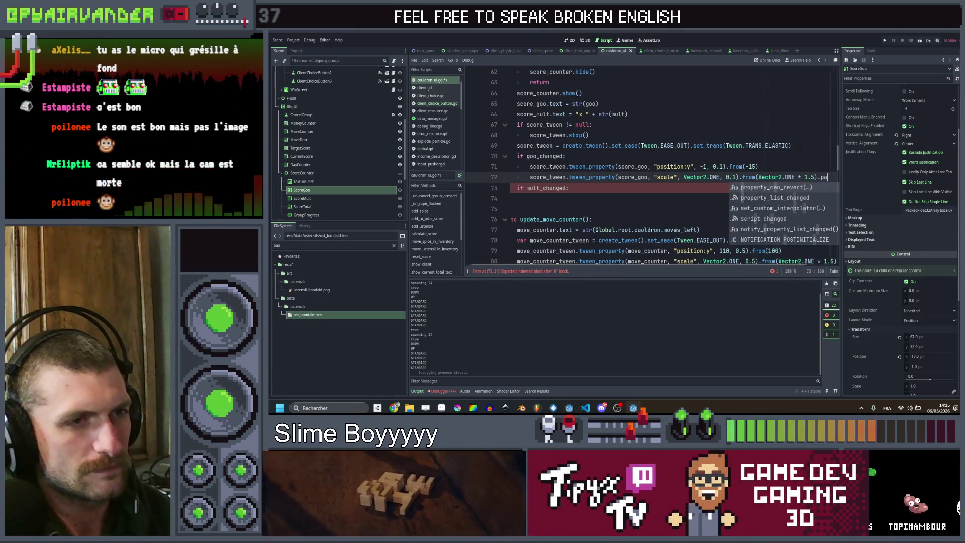
{"action": "key", "text": "BackSpace"}
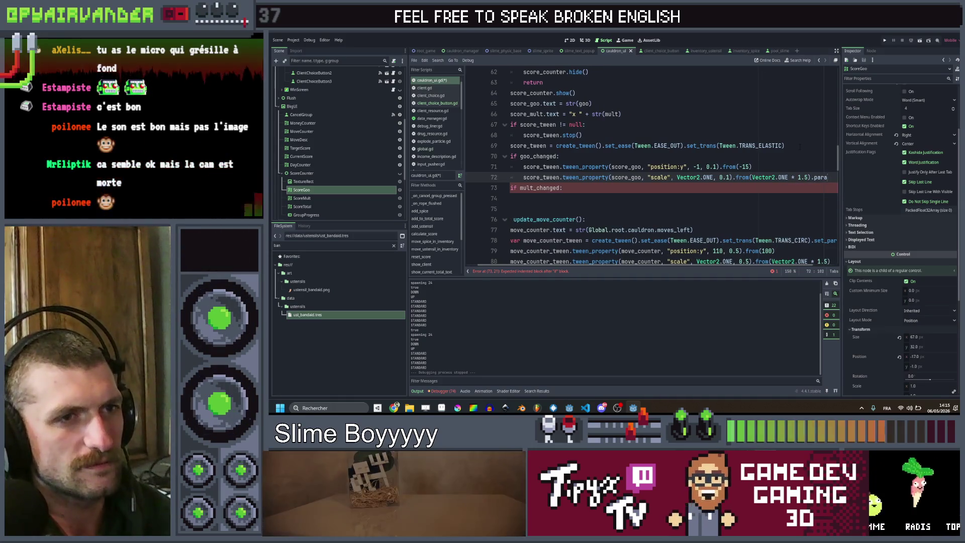
{"action": "key", "text": "BackSpace"}
{"action": "type", "text": "set"}
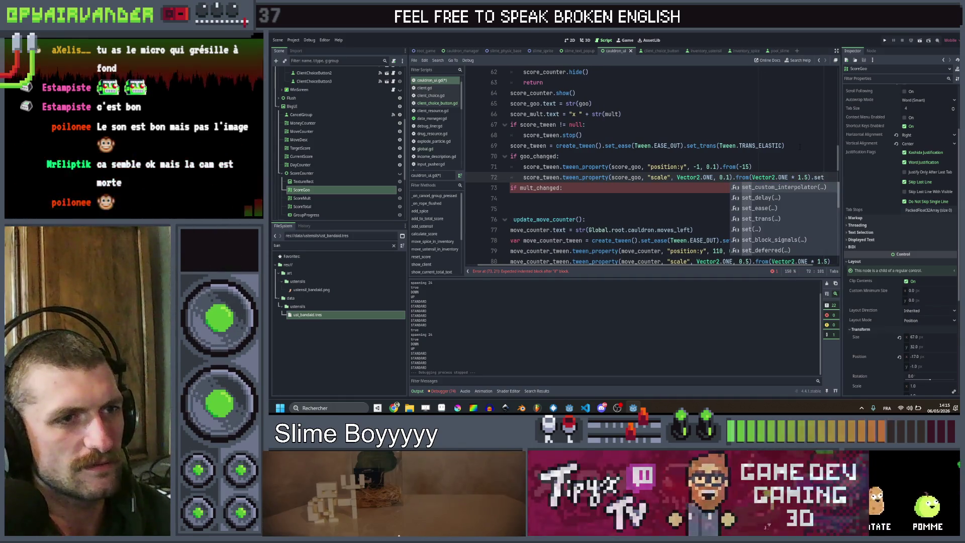
{"action": "key", "text": "BackSpace"}
{"action": "key", "text": "BackSpace"}
{"action": "key", "text": "BackSpace"}
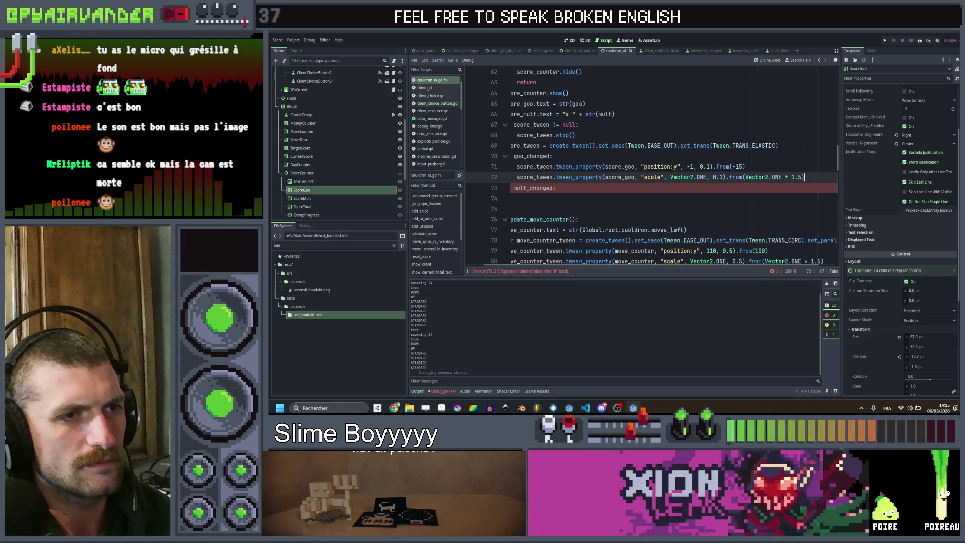
{"action": "scroll", "coordinate": [800, 146], "scroll_direction": "down", "scroll_amount": 1}
{"action": "key", "text": "Left"}
{"action": "key", "text": "Left"}
{"action": "scroll", "coordinate": [800, 146], "scroll_direction": "up", "scroll_amount": 1}
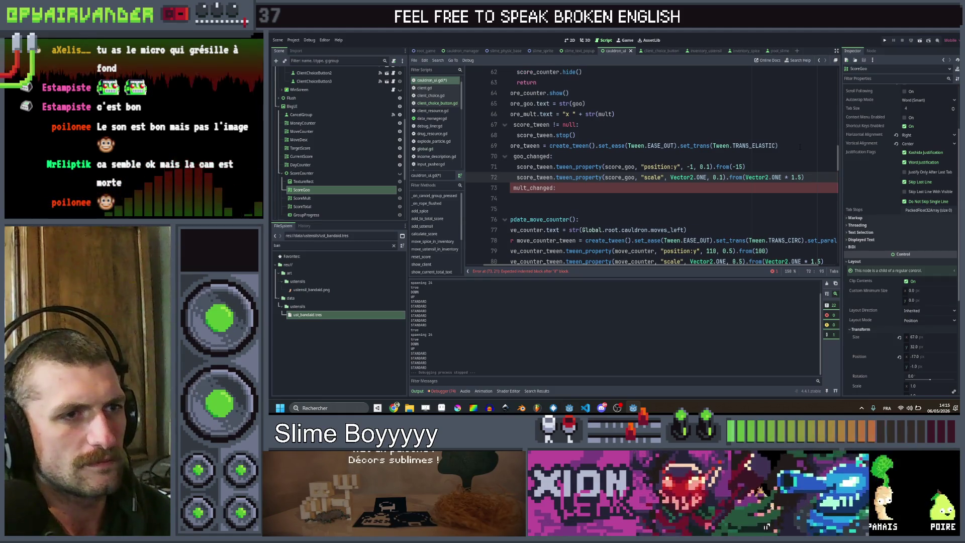
{"action": "key", "text": "Left"}
{"action": "key", "text": "Left"}
{"action": "key", "text": "Left"}
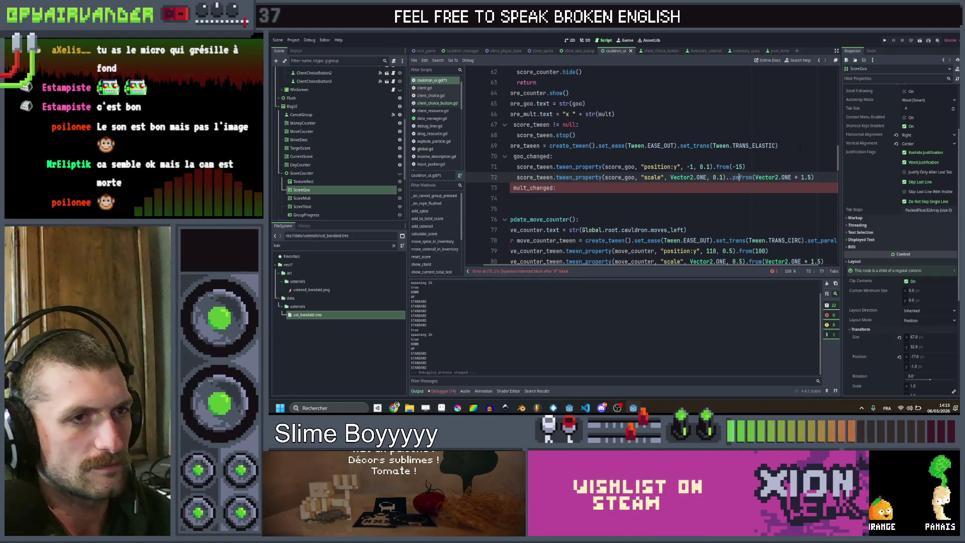
{"action": "key", "text": "BackSpace"}
{"action": "key", "text": "BackSpace"}
{"action": "key", "text": "BackSpace"}
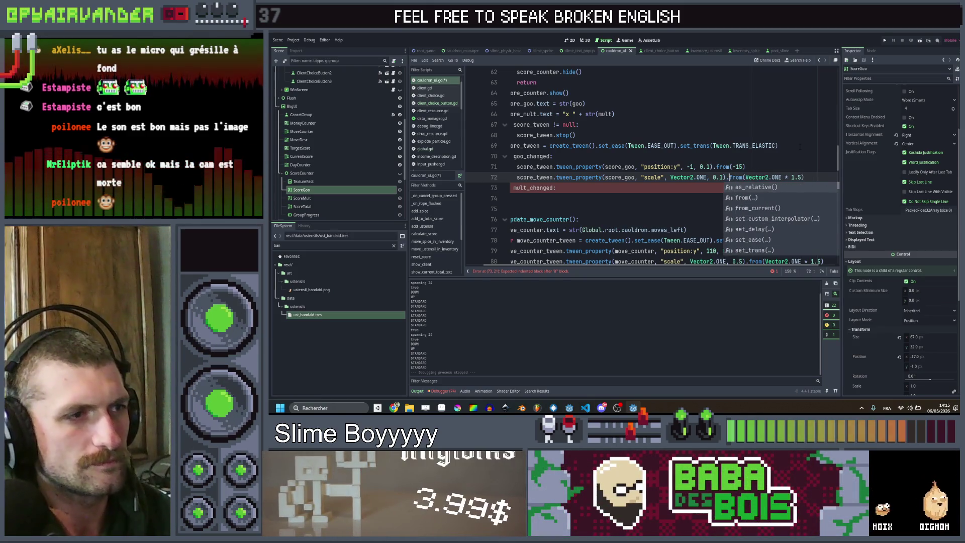
{"action": "key", "text": "Escape"}
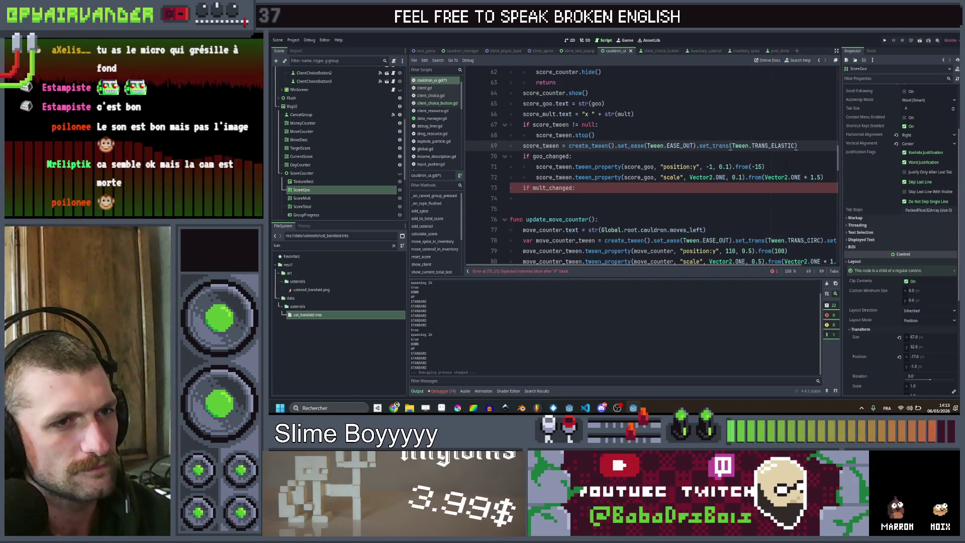
Chain .parallel() onto score_tween in the line 72 scale tween.
{"action": "key", "text": "Up"}
{"action": "key", "text": "End"}
{"action": "key", "text": "Return"}
{"action": "type", "text": "s"}
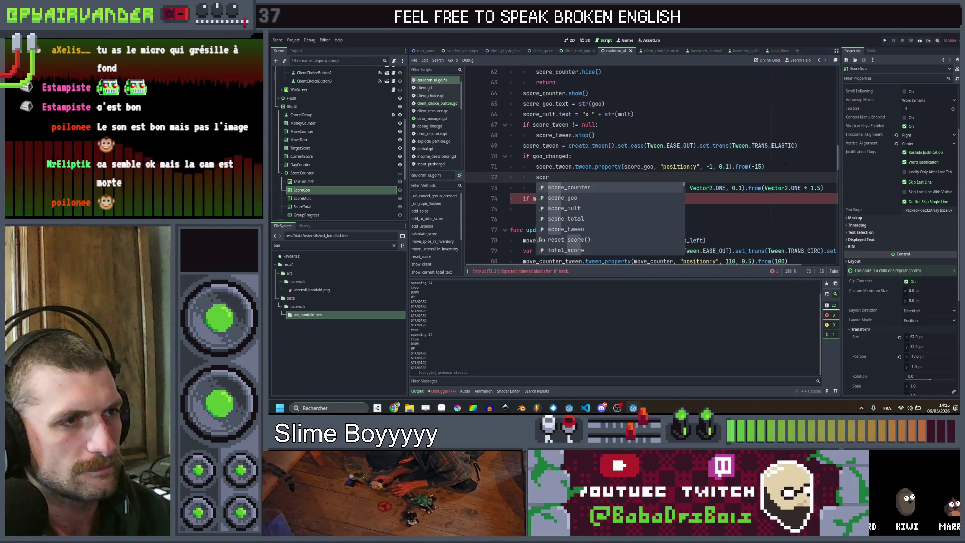
{"action": "type", "text": "core_tween.pa"}
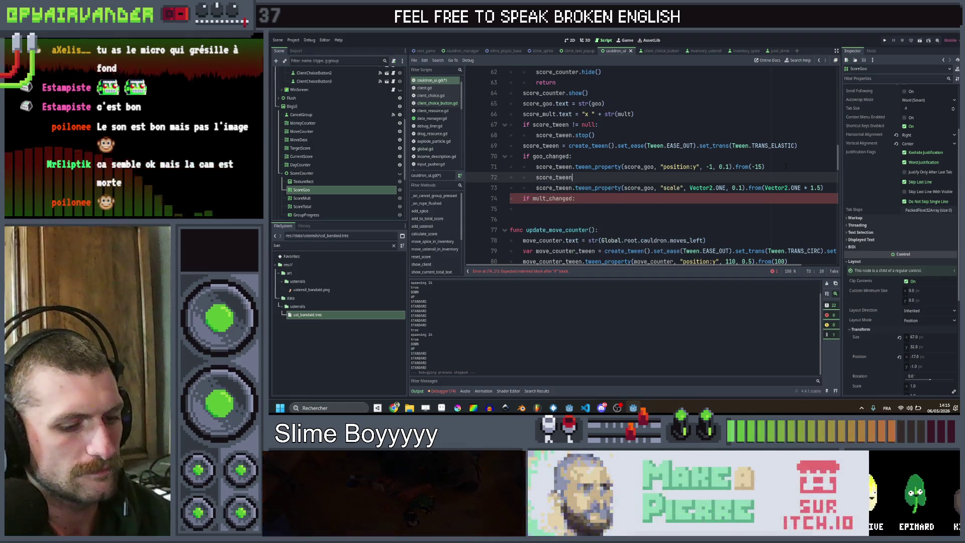
{"action": "key", "text": "Return"}
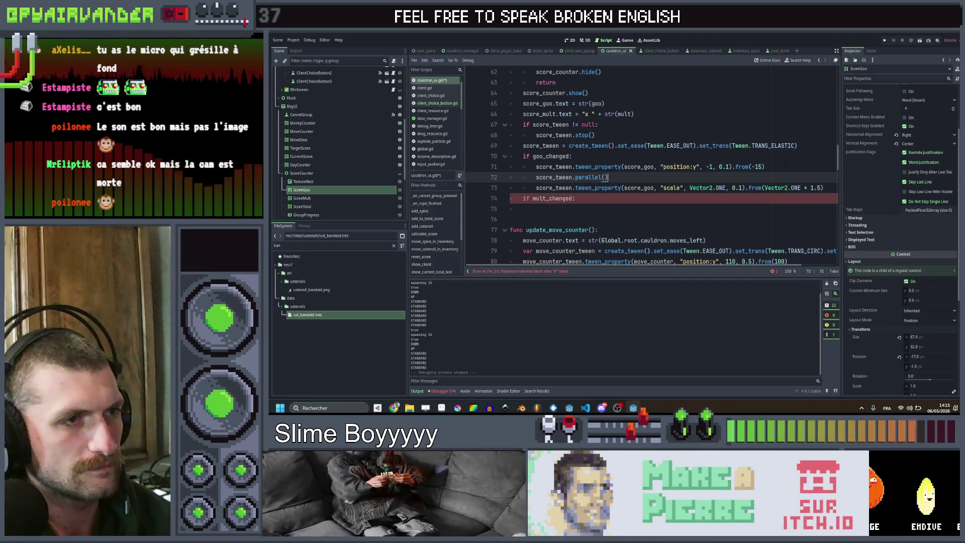
{"action": "mouse_move", "coordinate": [601, 177]}
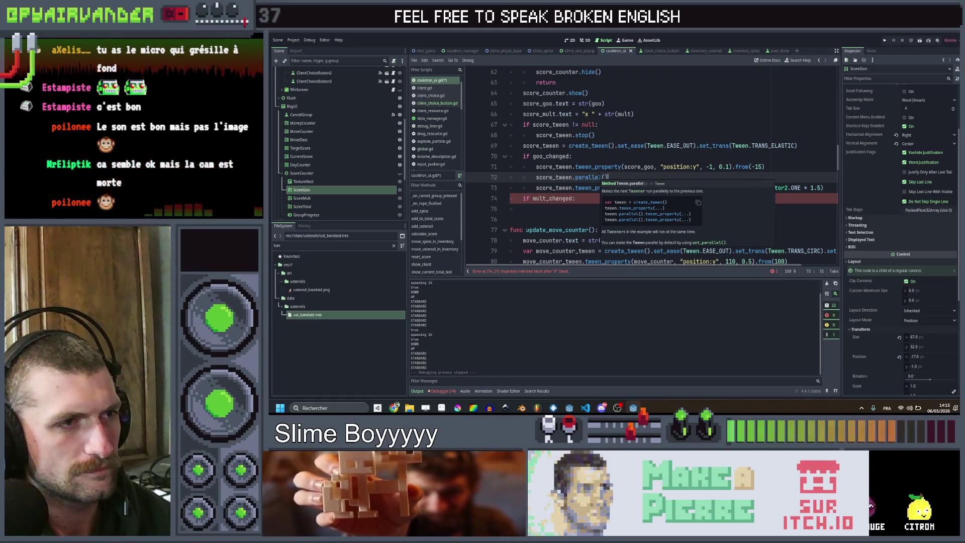
{"action": "key", "text": "BackSpace"}
{"action": "key", "text": "BackSpace"}
{"action": "key", "text": "BackSpace"}
{"action": "key", "text": "BackSpace"}
{"action": "key", "text": "BackSpace"}
{"action": "key", "text": "BackSpace"}
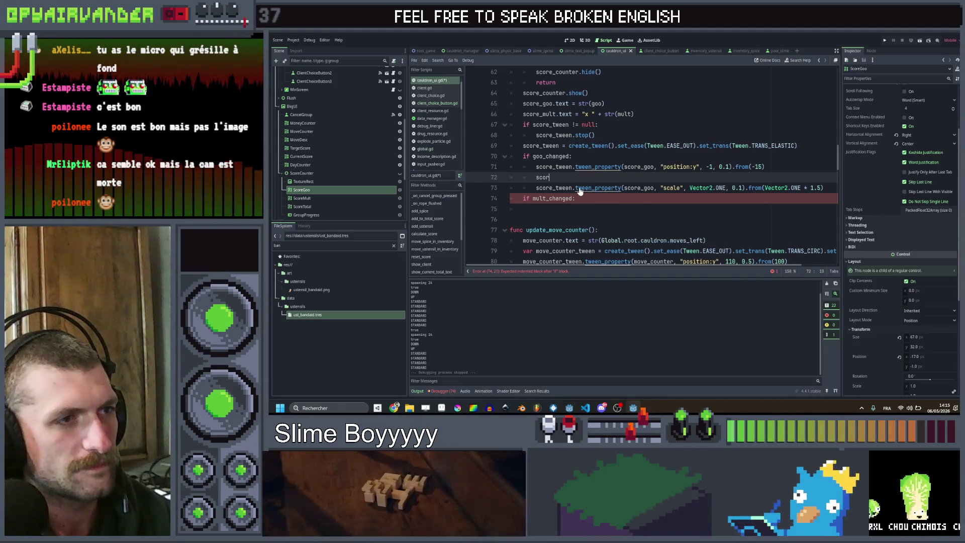
{"action": "key", "text": "BackSpace"}
{"action": "key", "text": "BackSpace"}
{"action": "key", "text": "BackSpace"}
{"action": "left_click", "coordinate": [575, 176]}
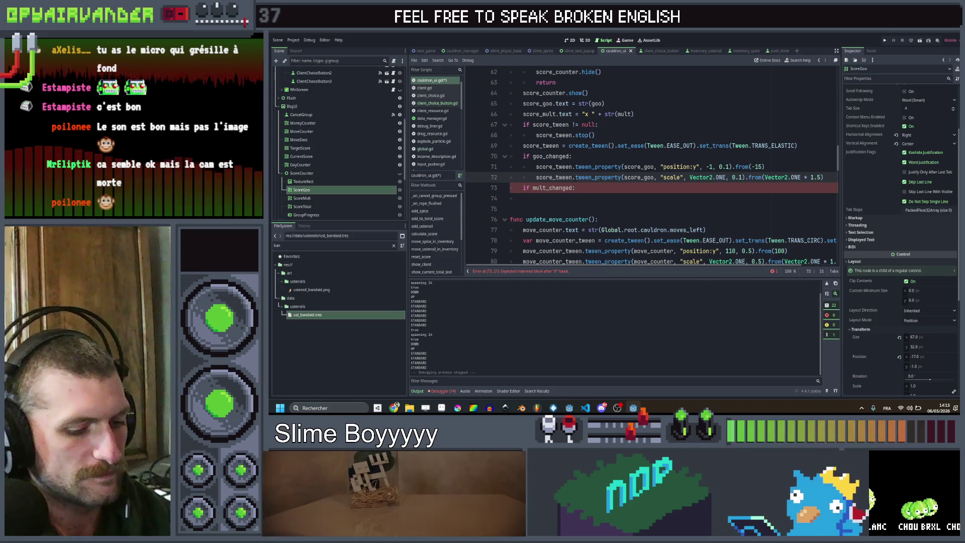
{"action": "type", "text": "parallel("}
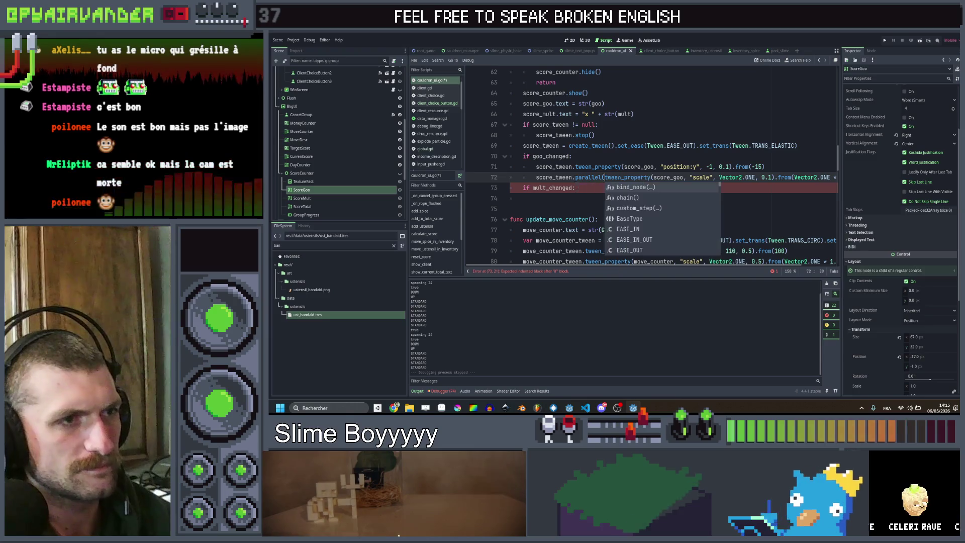
{"action": "key", "text": "Return"}
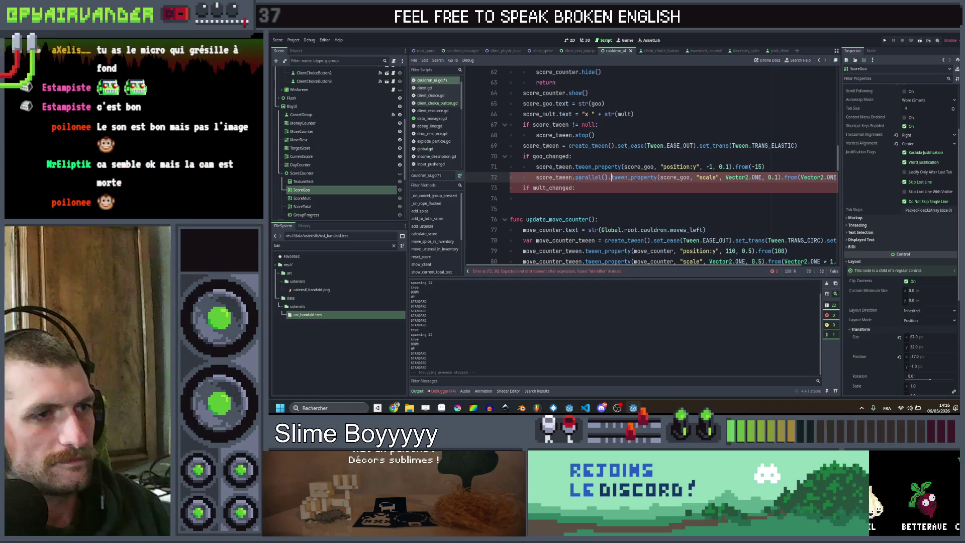
{"action": "type", "text": "."}
Copy both score_goo tween lines and start a new line under if mult_changed.
{"action": "left_click", "coordinate": [594, 188]}
{"action": "key", "text": "Home"}
{"action": "key", "text": "shift+Up"}
{"action": "key", "text": "shift+Up"}
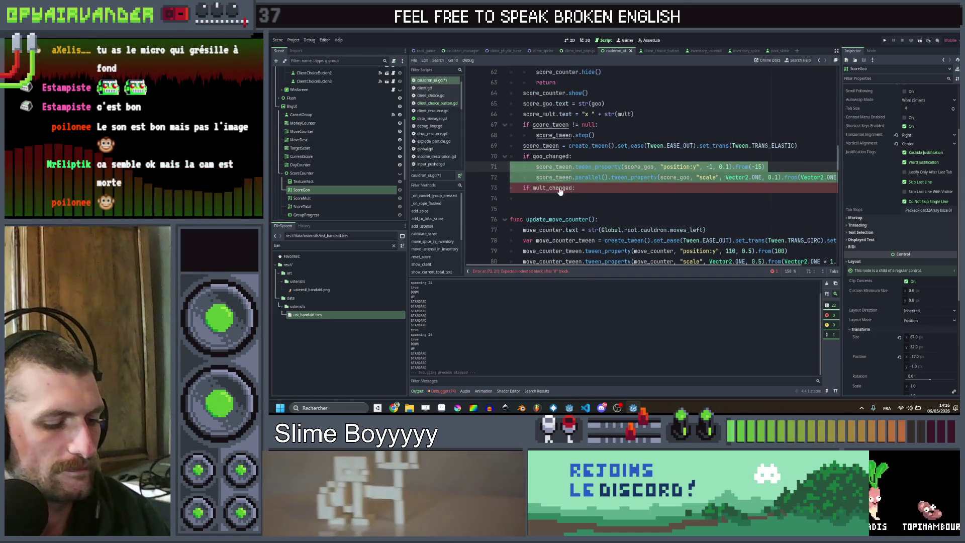
{"action": "key", "text": "ctrl+c"}
{"action": "key", "text": "Down"}
{"action": "key", "text": "Down"}
{"action": "key", "text": "End"}
{"action": "key", "text": "Return"}
Paste the tween lines under if mult_changed, retarget them to score_mult, save, and run with F5.
{"action": "key", "text": "ctrl+v"}
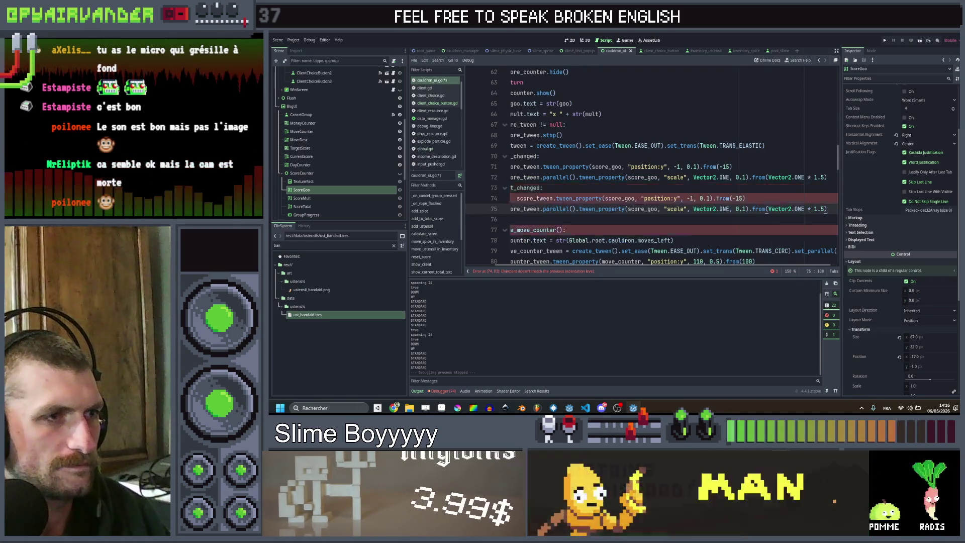
{"action": "left_click", "coordinate": [549, 198]}
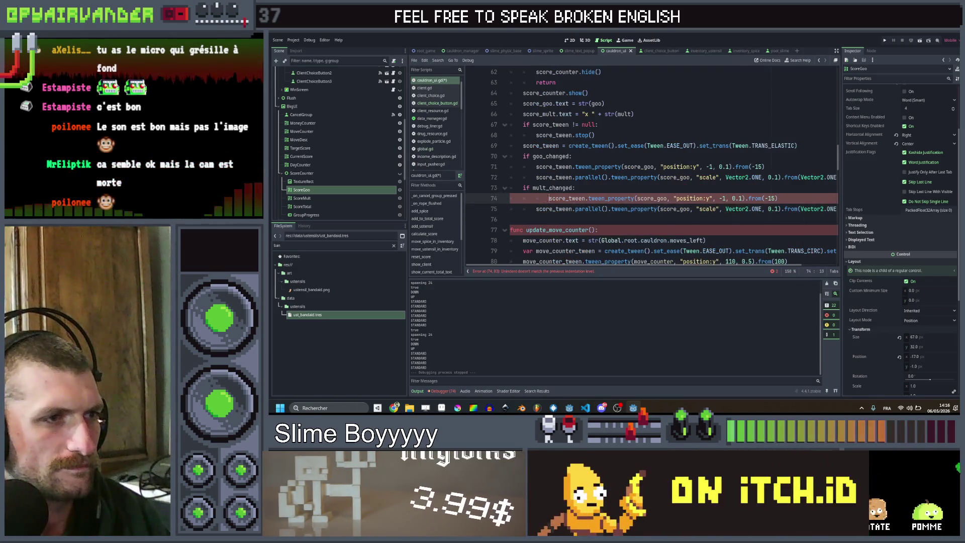
{"action": "double_click", "coordinate": [638, 198]}
{"action": "key", "text": "ctrl+d"}
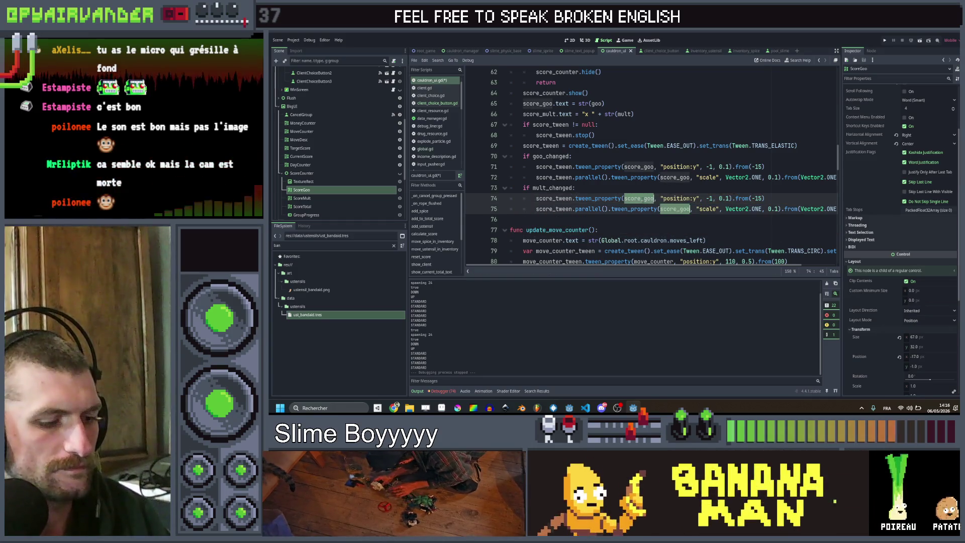
{"action": "type", "text": "core_"}
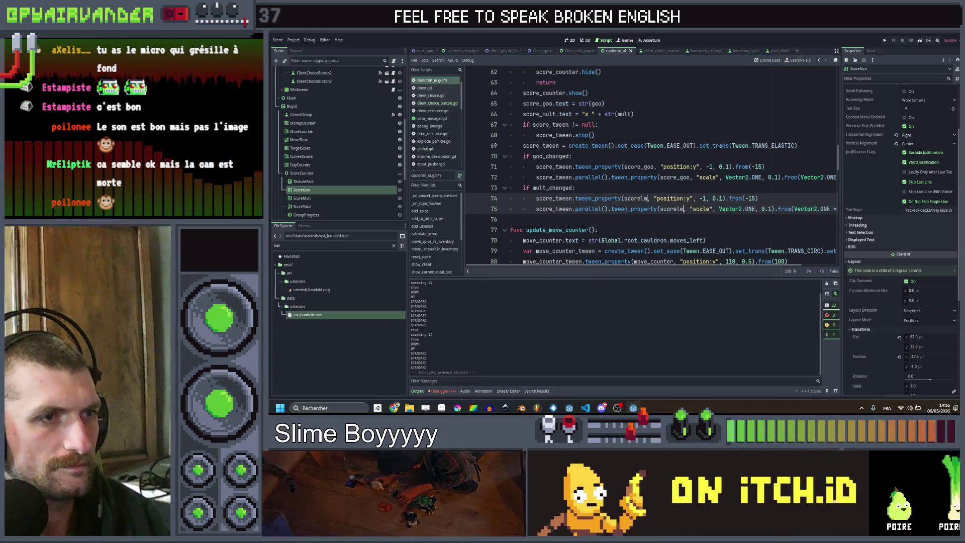
{"action": "type", "text": "m"}
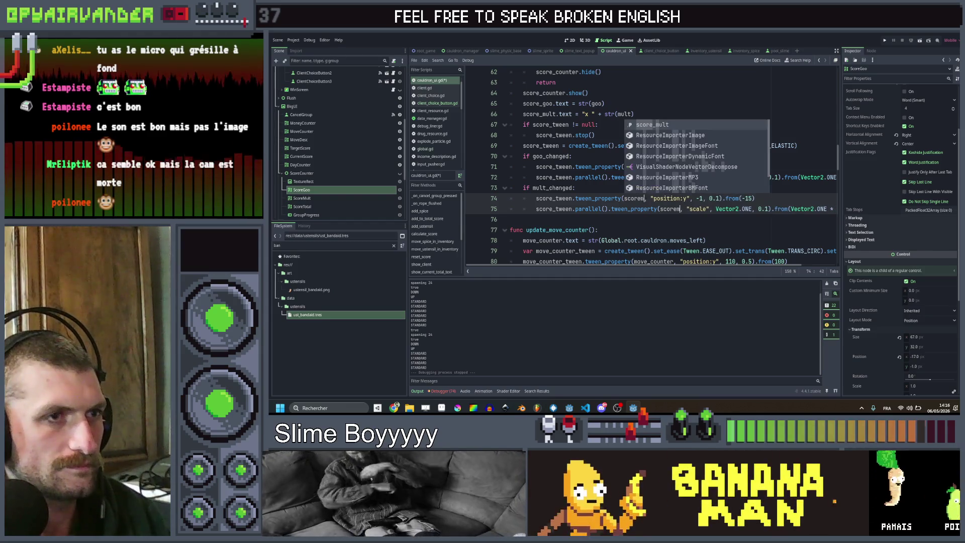
{"action": "key", "text": "Return"}
{"action": "key", "text": "ctrl+s"}
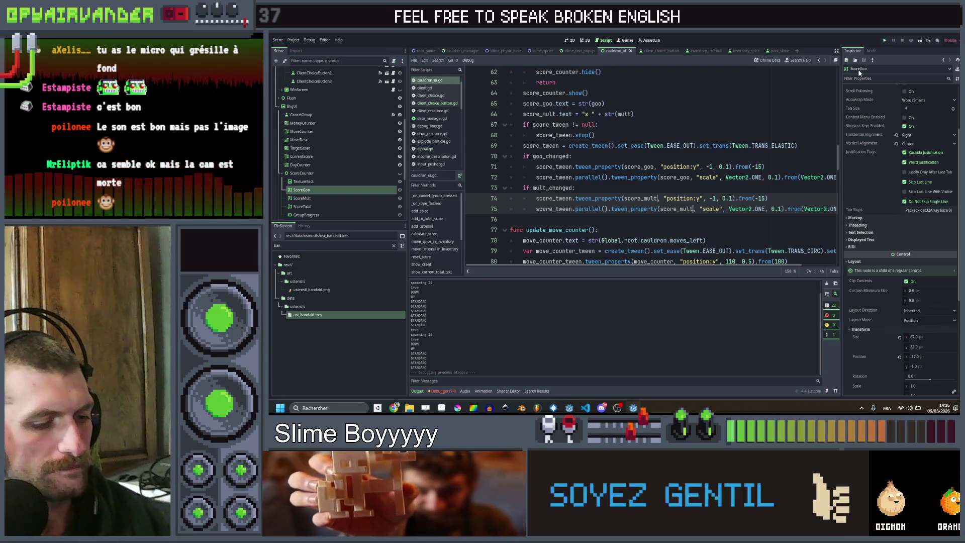
{"action": "key", "text": "F5"}
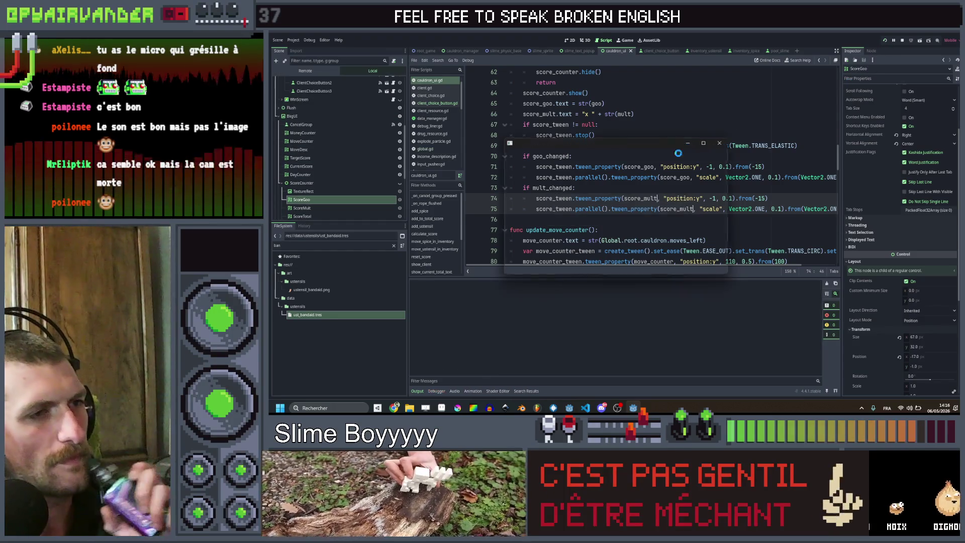
Maximize the game window and run the debug command 'ust blood_bag' to spawn a blood bag.
{"action": "left_click", "coordinate": [707, 141]}
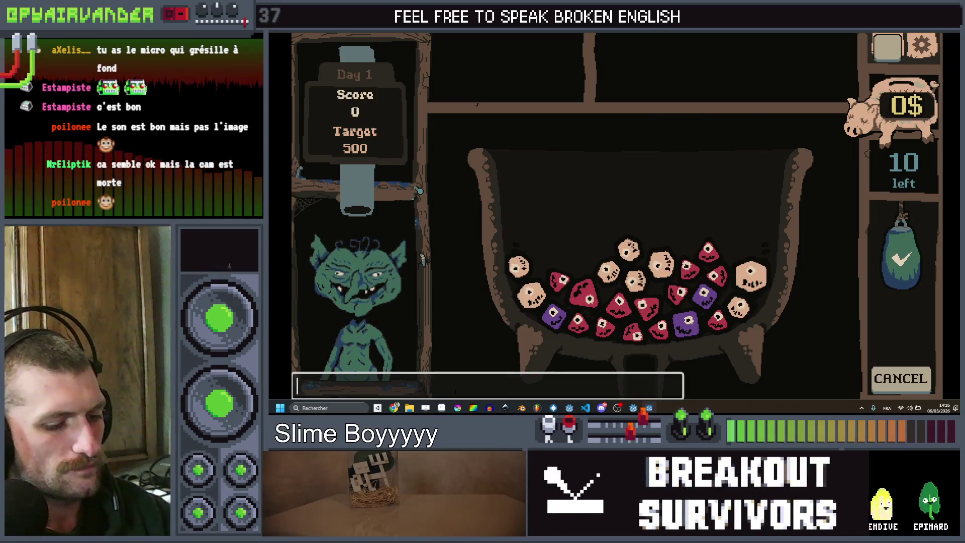
{"action": "type", "text": "u"}
{"action": "type", "text": "_"}
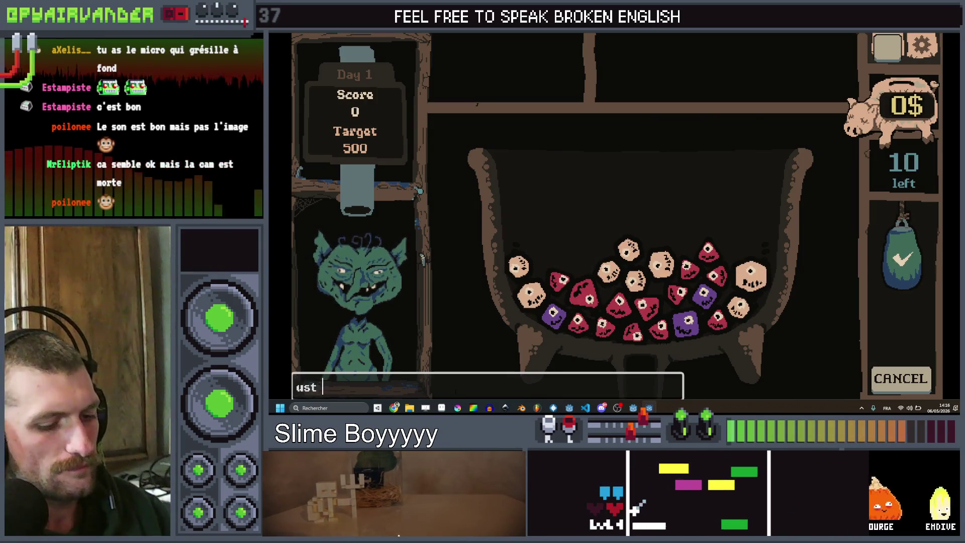
{"action": "type", "text": "d_bag"}
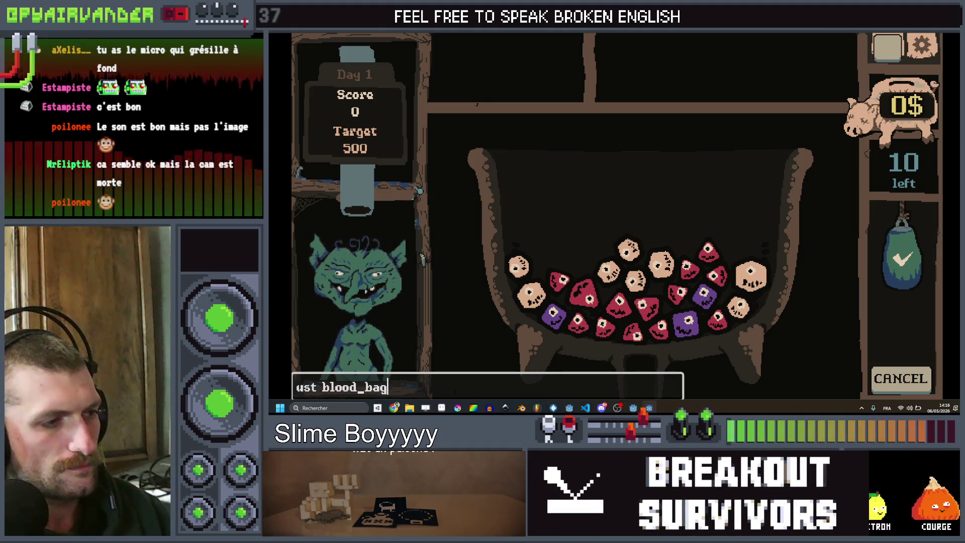
{"action": "key", "text": "Return"}
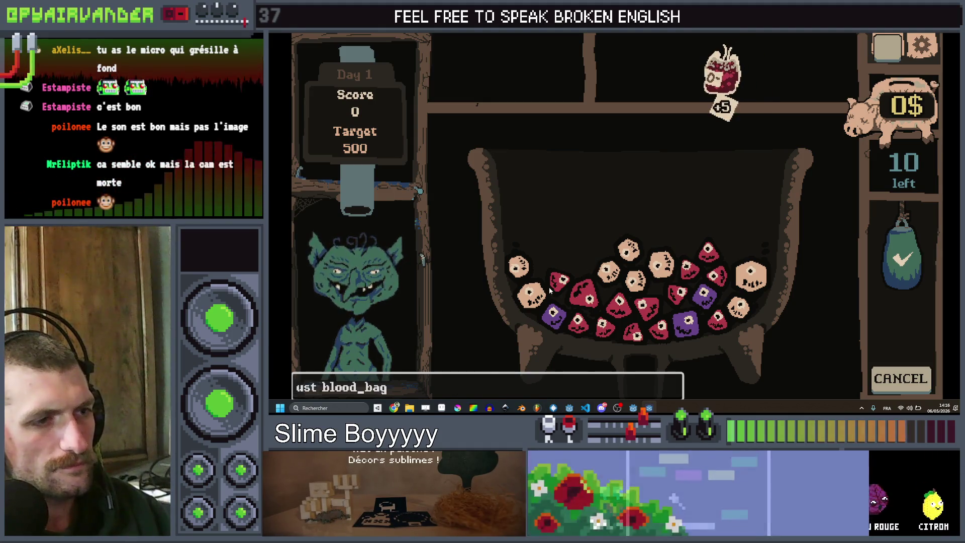
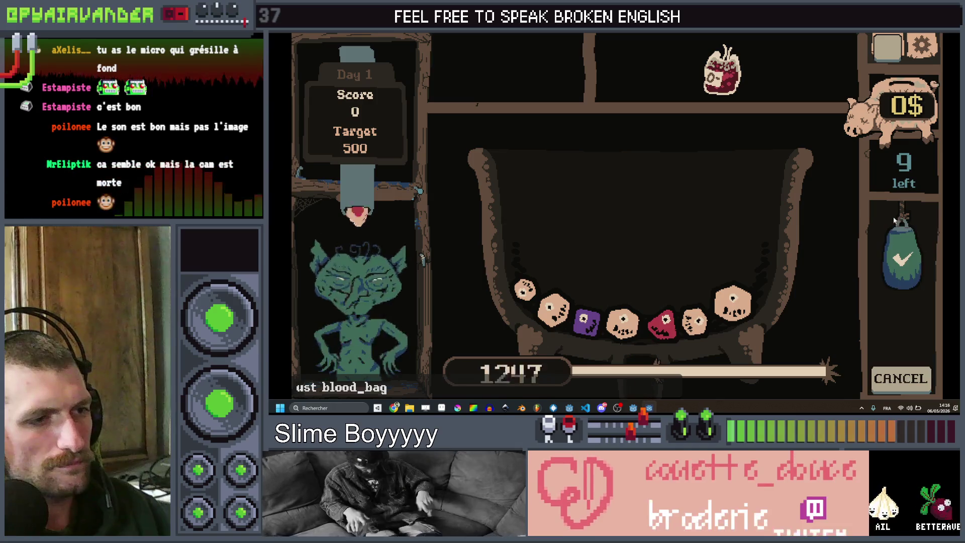
Stop the running game test and return to the tween lines in cauldron_ui.gd.
{"action": "key", "text": "alt+F4"}
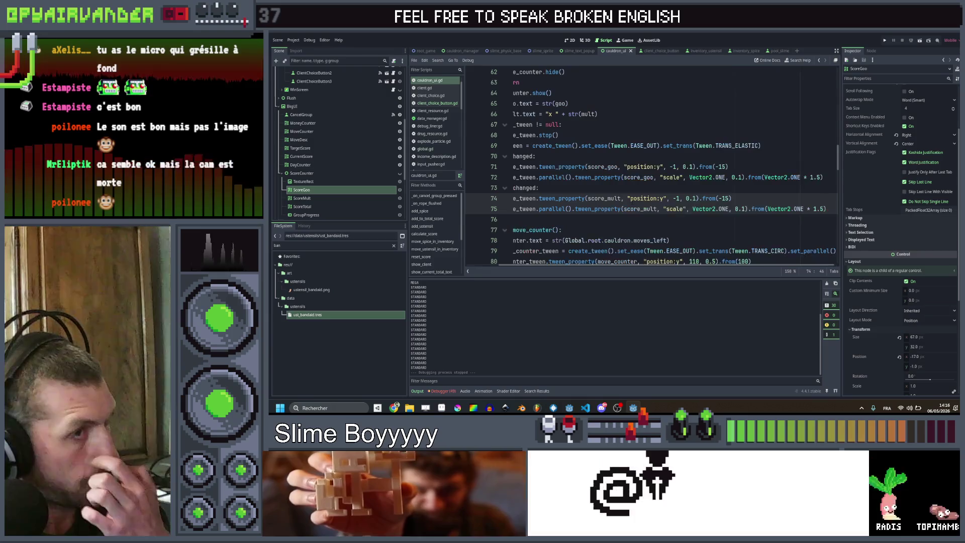
{"action": "scroll", "coordinate": [648, 165], "scroll_direction": "right", "scroll_amount": 3}
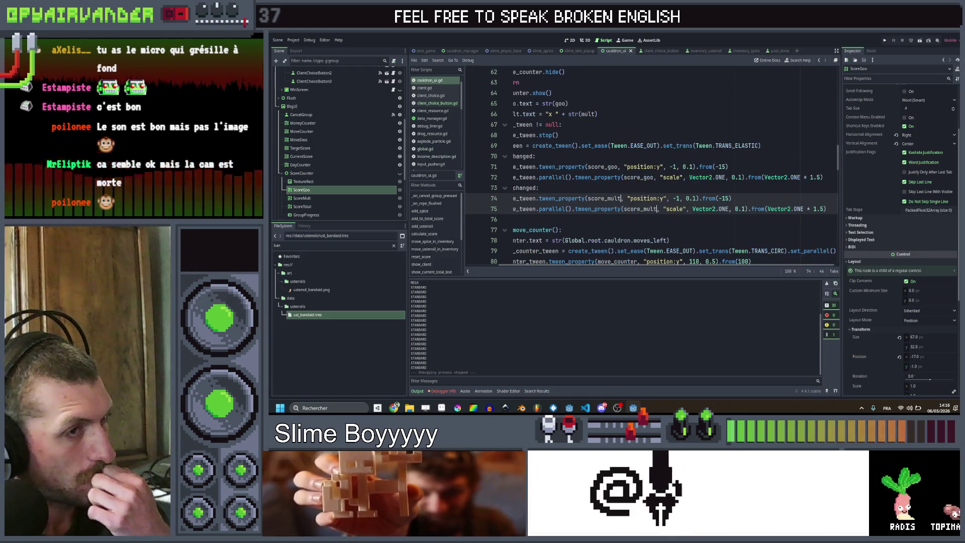
{"action": "left_click", "coordinate": [629, 187]}
{"action": "scroll", "coordinate": [629, 190], "scroll_direction": "right", "scroll_amount": 1}
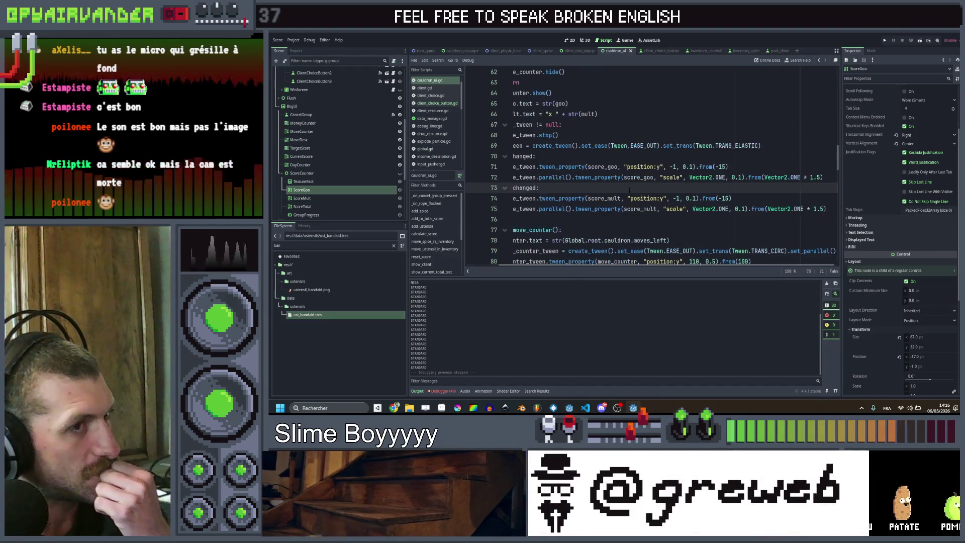
{"action": "scroll", "coordinate": [629, 190], "scroll_direction": "left", "scroll_amount": 1}
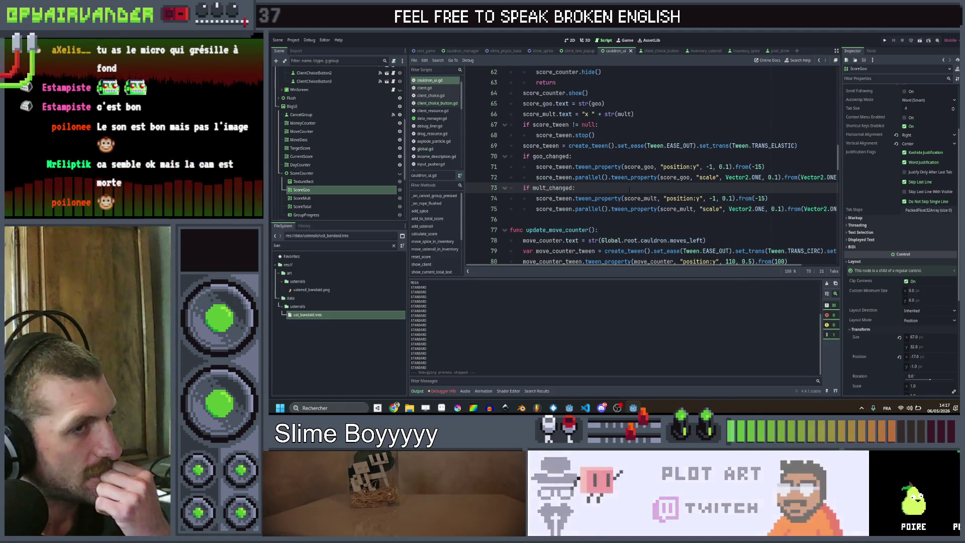
{"action": "scroll", "coordinate": [629, 190], "scroll_direction": "right", "scroll_amount": 3}
{"action": "scroll", "coordinate": [629, 190], "scroll_direction": "left", "scroll_amount": 3}
{"action": "scroll", "coordinate": [629, 190], "scroll_direction": "right", "scroll_amount": 3}
Duplicate the score_goo scale tween line in cauldron_ui.gd.
{"action": "left_click", "coordinate": [713, 209]}
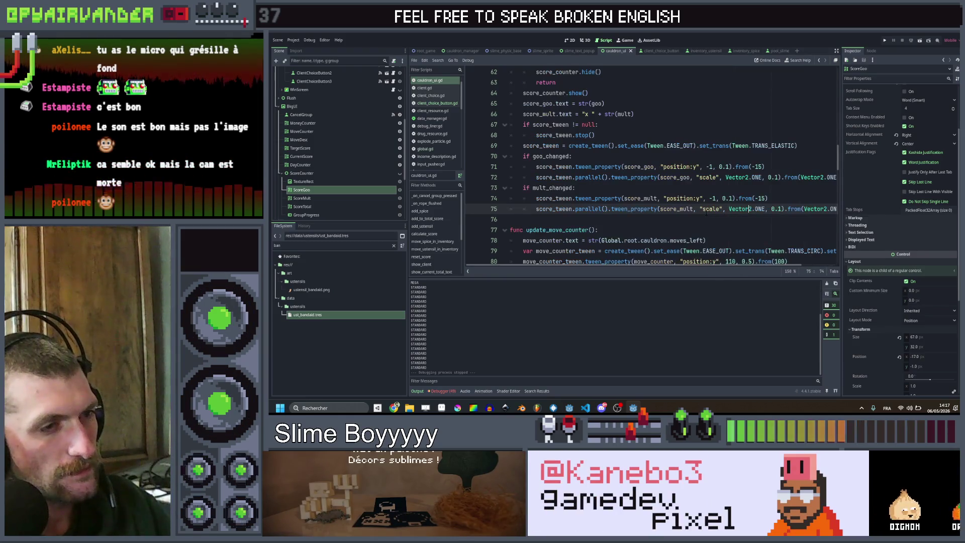
{"action": "scroll", "coordinate": [648, 166], "scroll_direction": "left", "scroll_amount": 3}
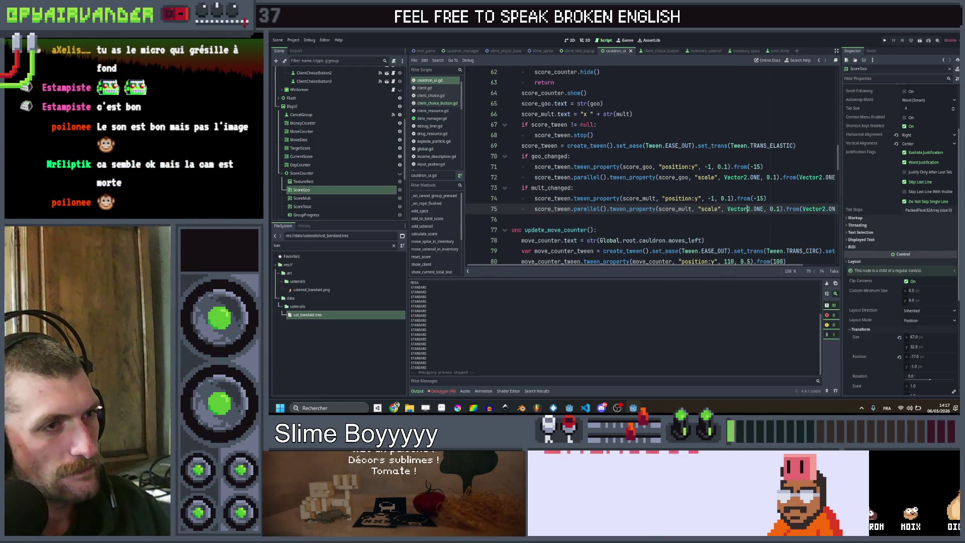
{"action": "left_click", "coordinate": [632, 188]}
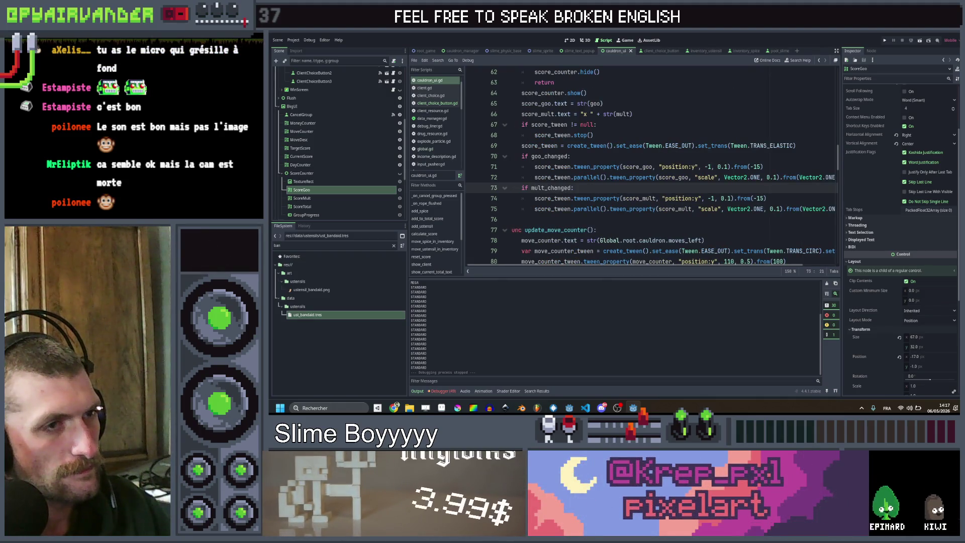
{"action": "left_click", "coordinate": [609, 177]}
{"action": "key", "text": "ctrl+shift+d"}
{"action": "scroll", "coordinate": [630, 190], "scroll_direction": "right", "scroll_amount": 2}
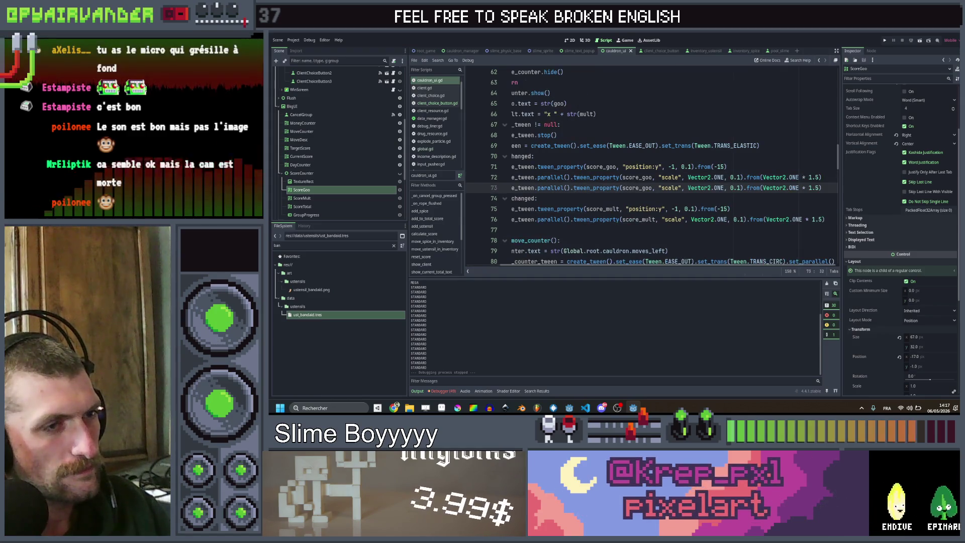
Replace 'scale' on line 73 with a quote, try theme_type_variation, then undo it.
{"action": "double_click", "coordinate": [635, 188]}
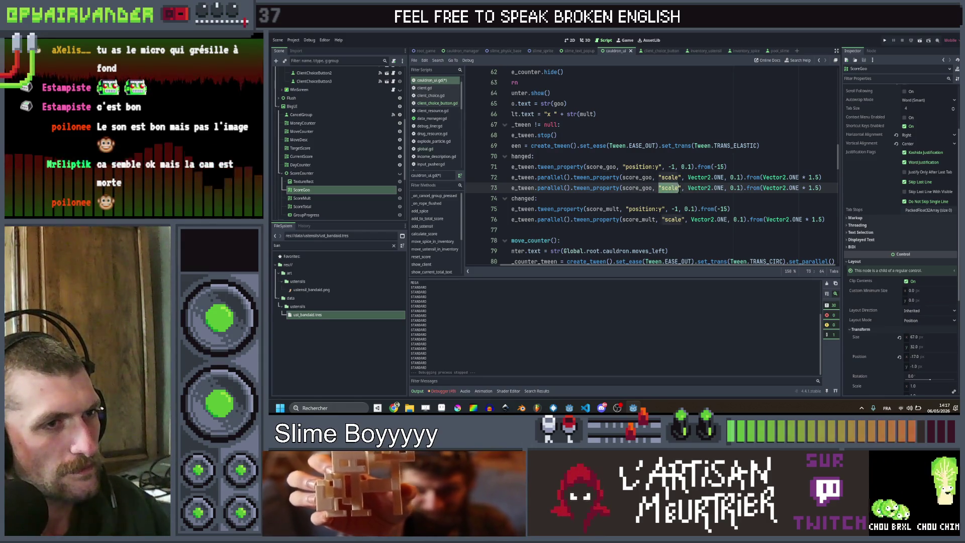
{"action": "type", "text": "\""}
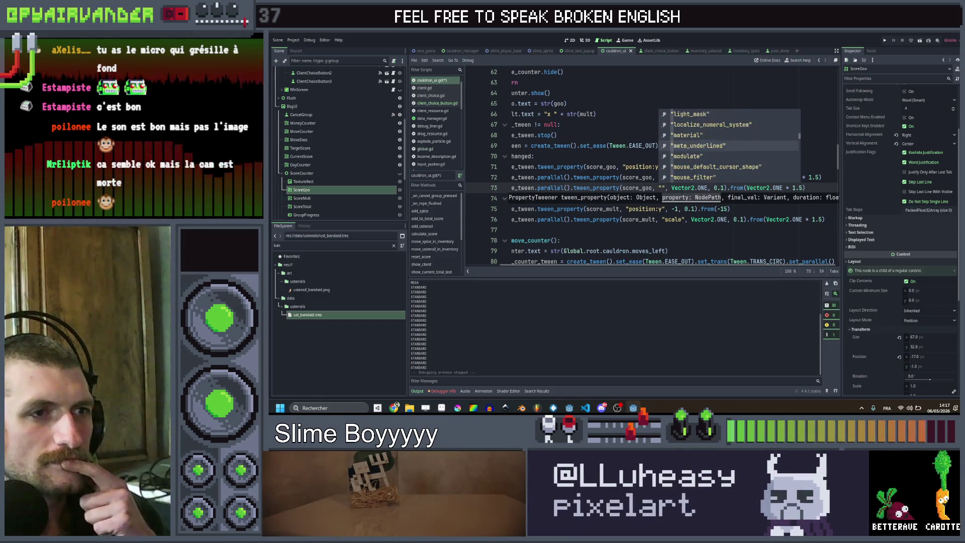
{"action": "key", "text": "Down"}
{"action": "key", "text": "Down"}
{"action": "key", "text": "Down"}
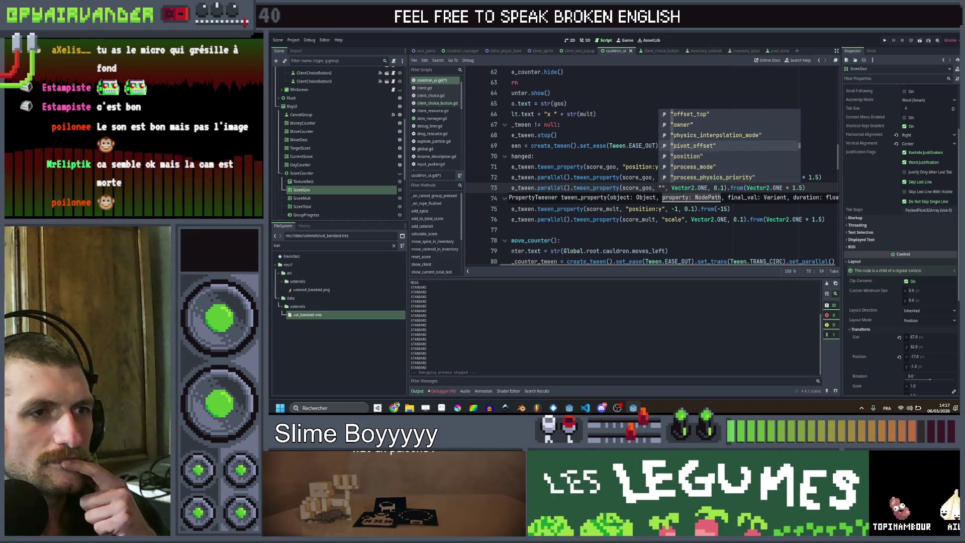
{"action": "key", "text": "Down"}
{"action": "key", "text": "Down"}
{"action": "key", "text": "Down"}
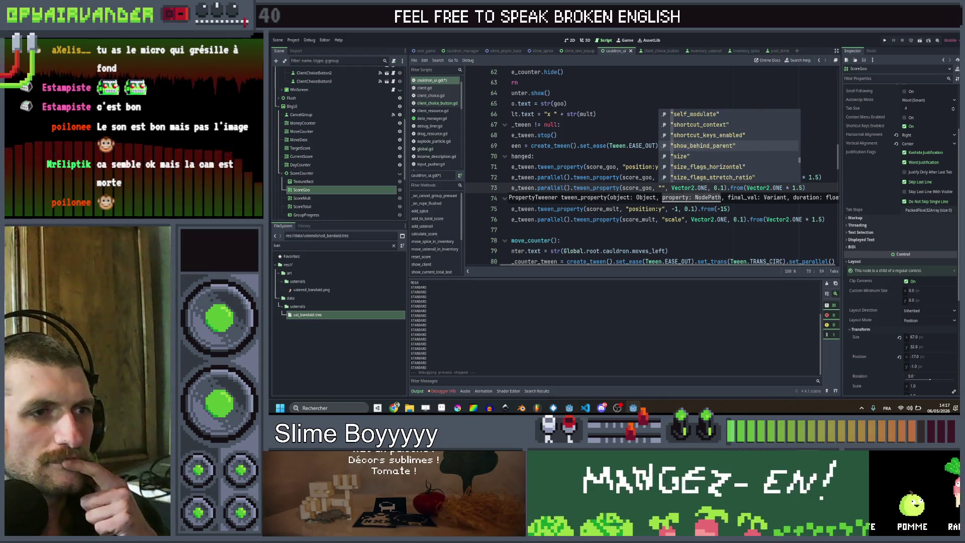
{"action": "key", "text": "Down"}
{"action": "key", "text": "Down"}
{"action": "key", "text": "Down"}
{"action": "key", "text": "Down"}
{"action": "key", "text": "Down"}
{"action": "key", "text": "Down"}
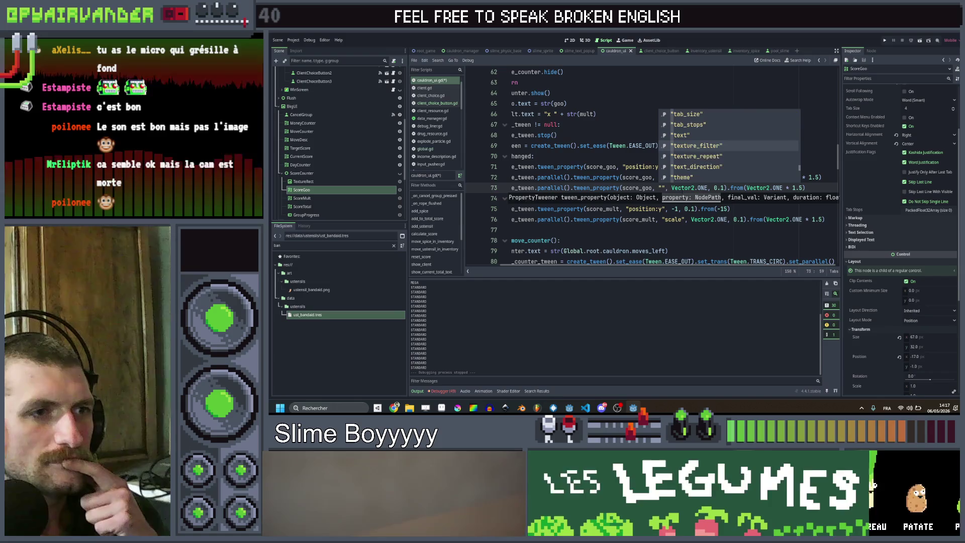
{"action": "key", "text": "Down"}
{"action": "key", "text": "Down"}
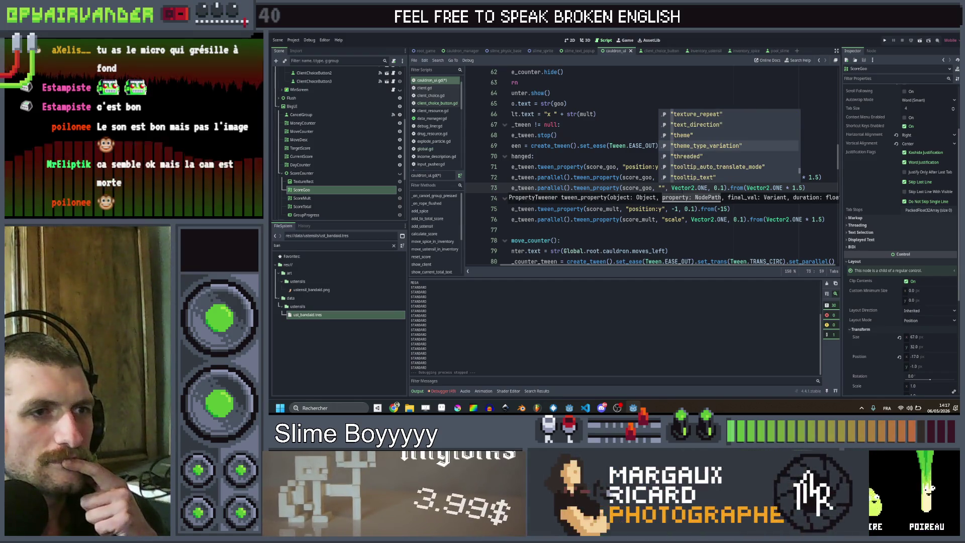
{"action": "key", "text": "Return"}
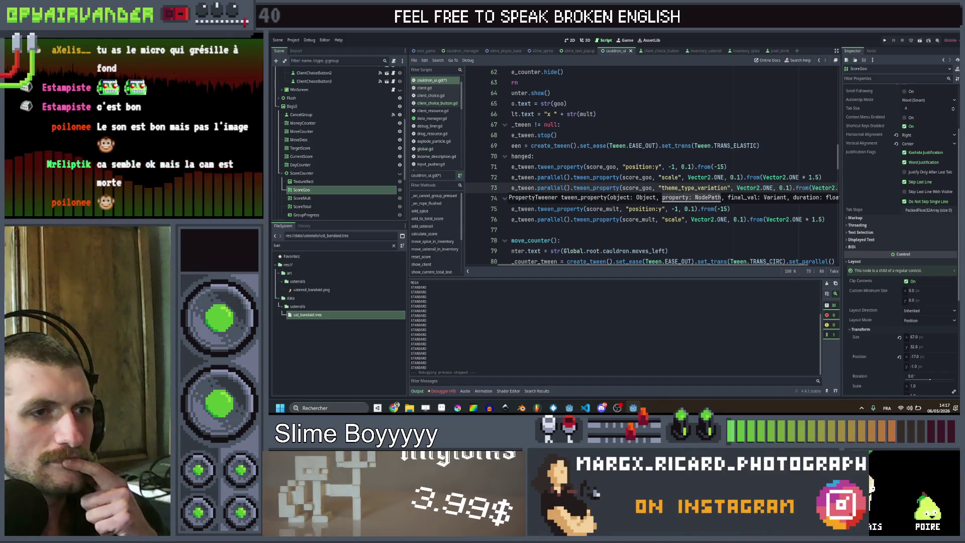
{"action": "key", "text": "ctrl+z"}
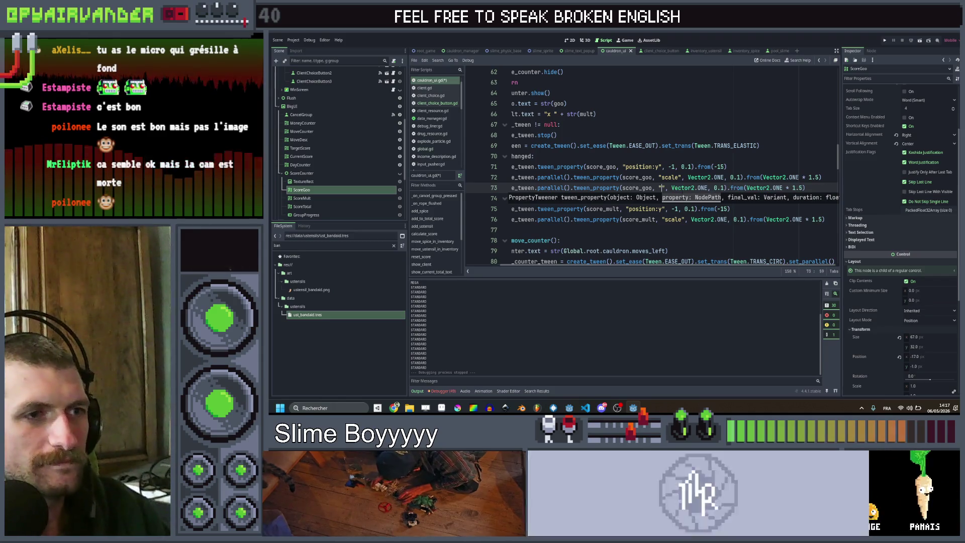
Filter the property suggestions with 'ty' and 'over', leaving the property string empty.
{"action": "type", "text": "ty"}
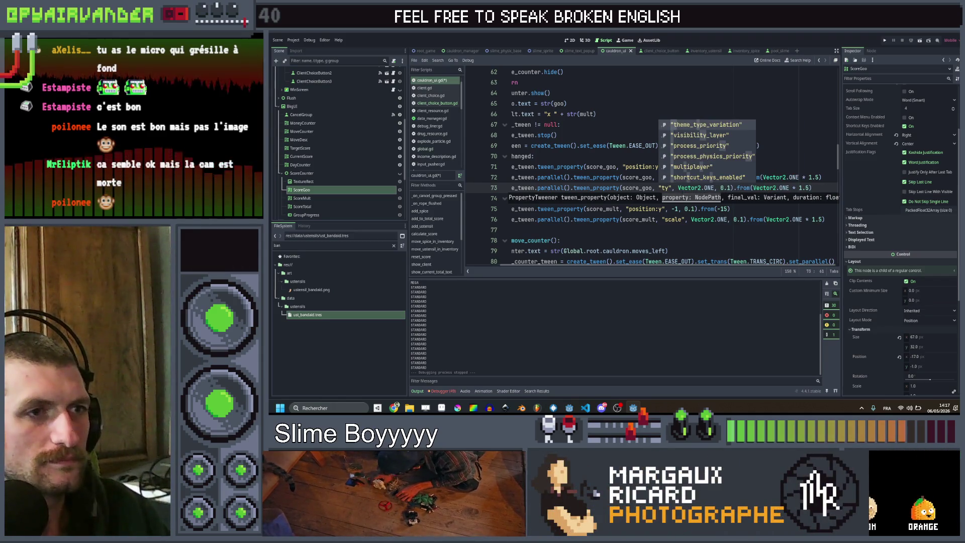
{"action": "key", "text": "BackSpace"}
{"action": "key", "text": "BackSpace"}
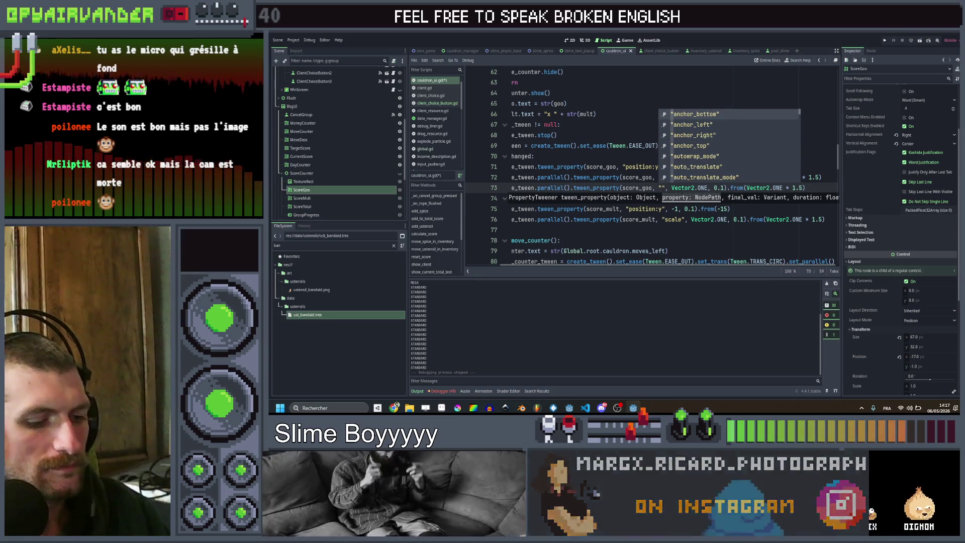
{"action": "type", "text": "over"}
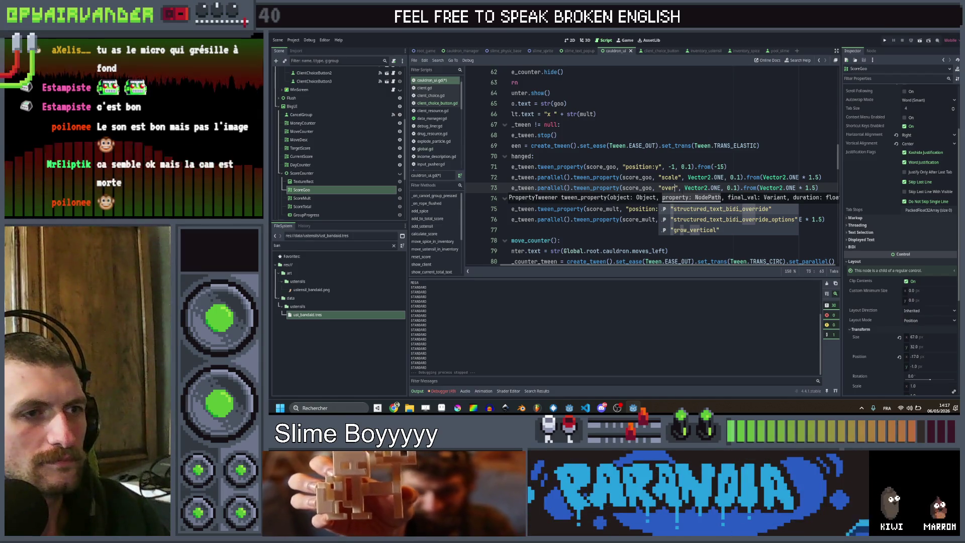
{"action": "key", "text": "BackSpace"}
{"action": "key", "text": "BackSpace"}
{"action": "key", "text": "BackSpace"}
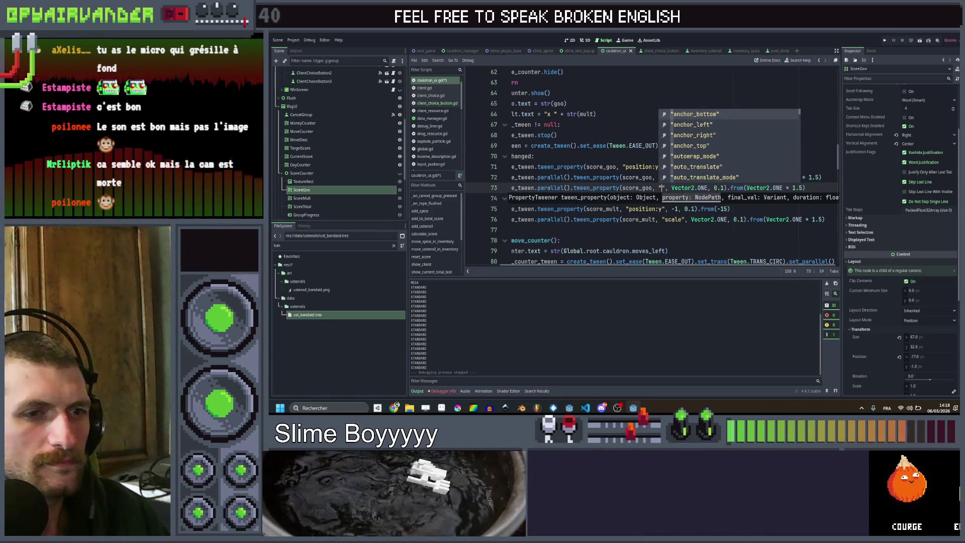
Browse ScoreGoo's Theme Overrides Font Sizes and Styles sections in the Inspector.
{"action": "scroll", "coordinate": [909, 239], "scroll_direction": "down", "scroll_amount": 5}
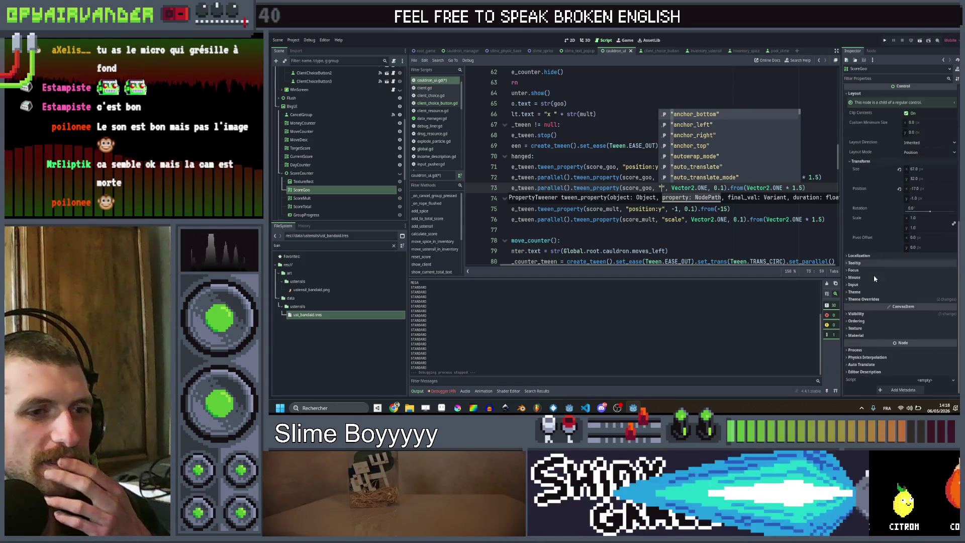
{"action": "left_click", "coordinate": [860, 299]}
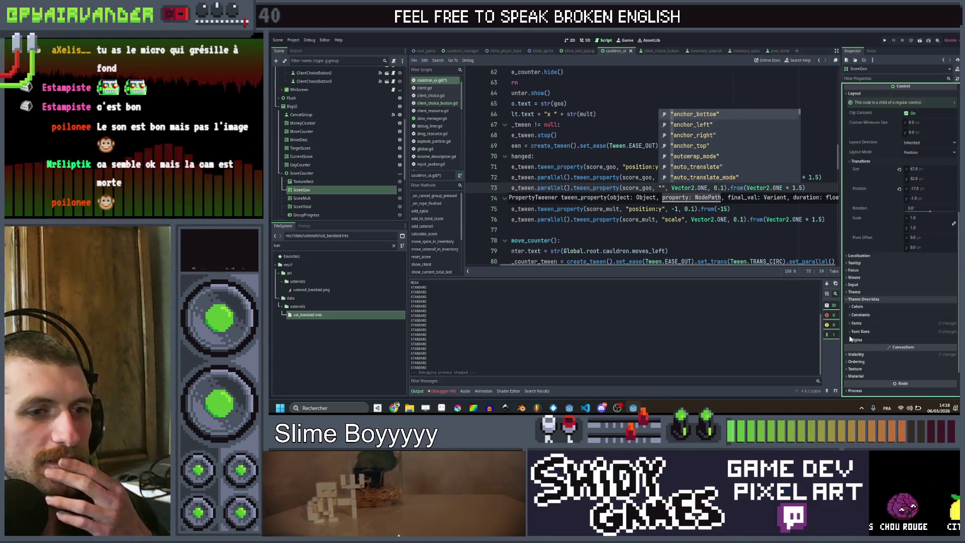
{"action": "left_click", "coordinate": [857, 331]}
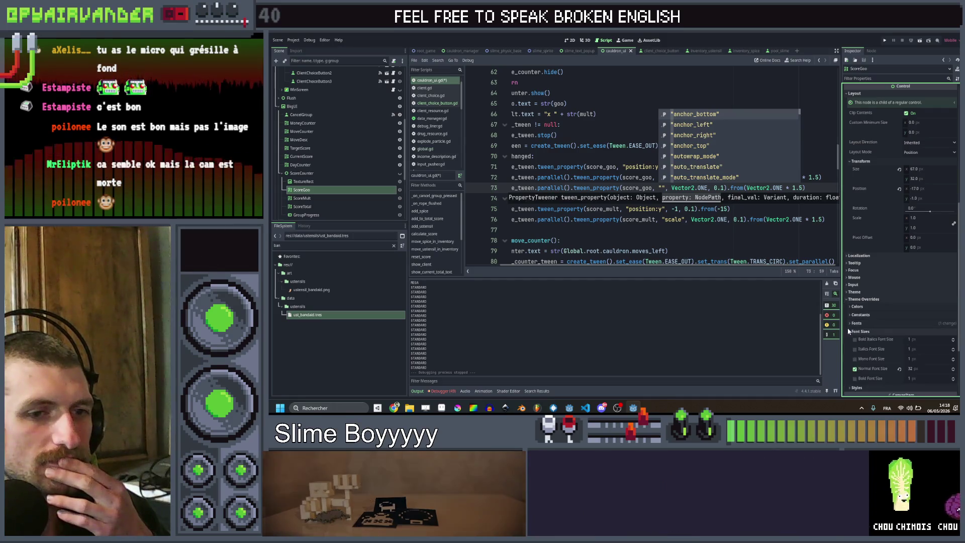
{"action": "right_click", "coordinate": [881, 372]}
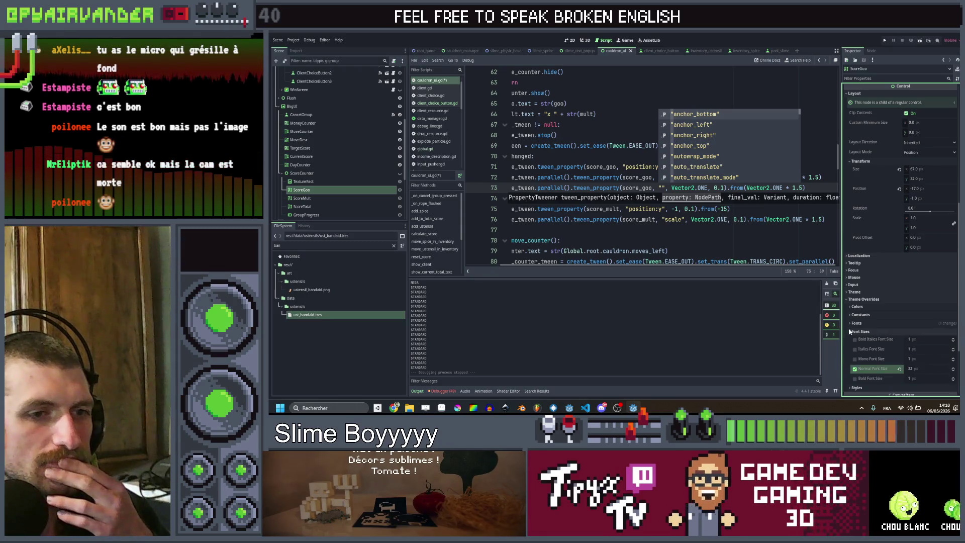
{"action": "scroll", "coordinate": [867, 316], "scroll_direction": "down", "scroll_amount": 5}
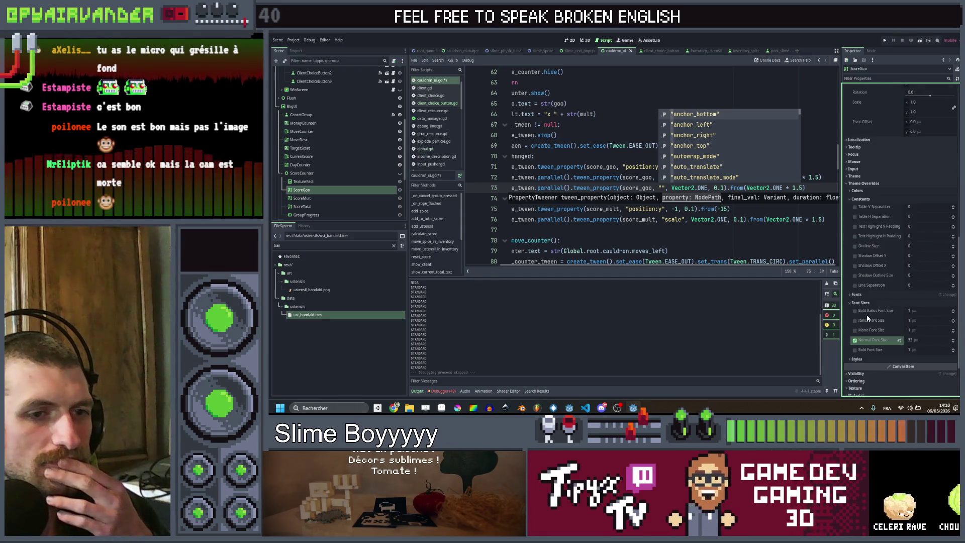
{"action": "left_click", "coordinate": [639, 188]}
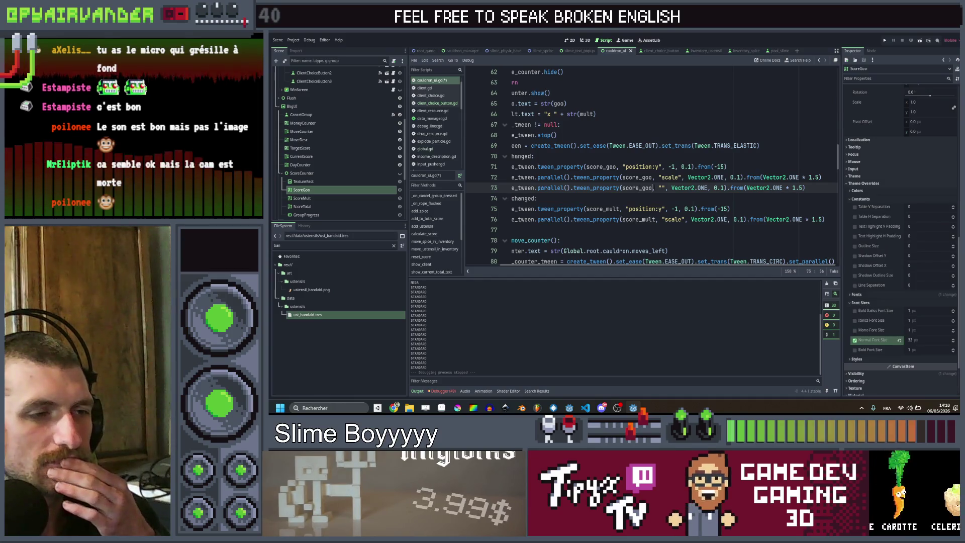
{"action": "scroll", "coordinate": [654, 200], "scroll_direction": "left", "scroll_amount": 3}
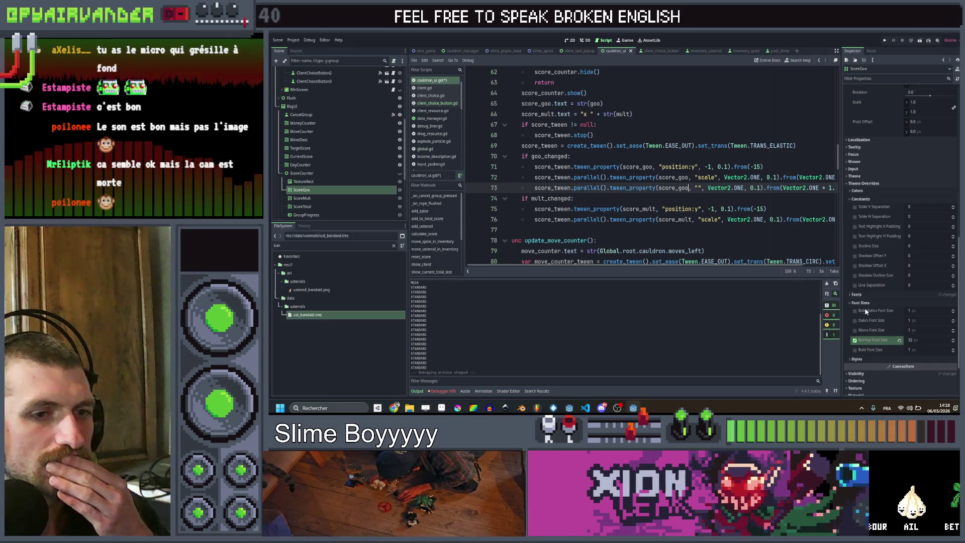
{"action": "left_click", "coordinate": [868, 302]}
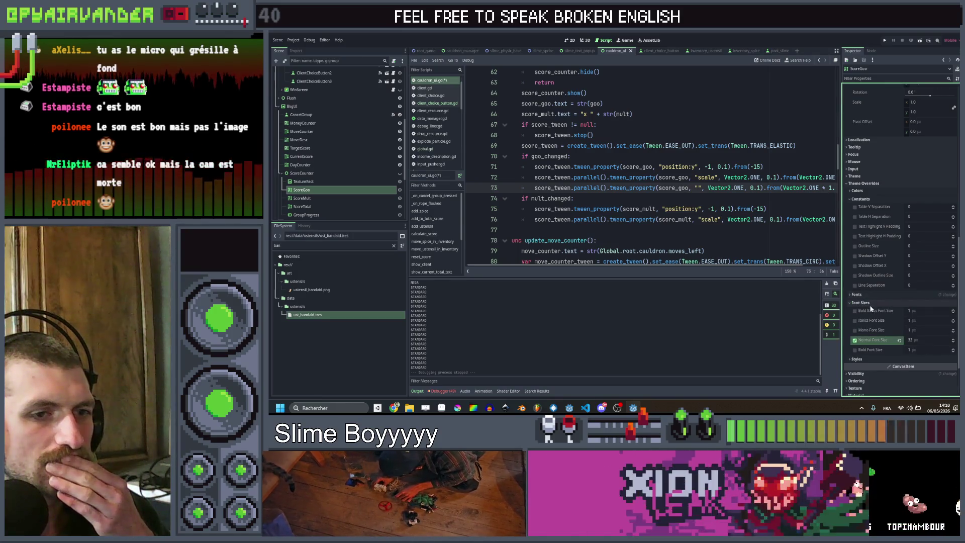
{"action": "left_click", "coordinate": [860, 303]}
{"action": "left_click", "coordinate": [871, 311]}
{"action": "left_click", "coordinate": [870, 310]}
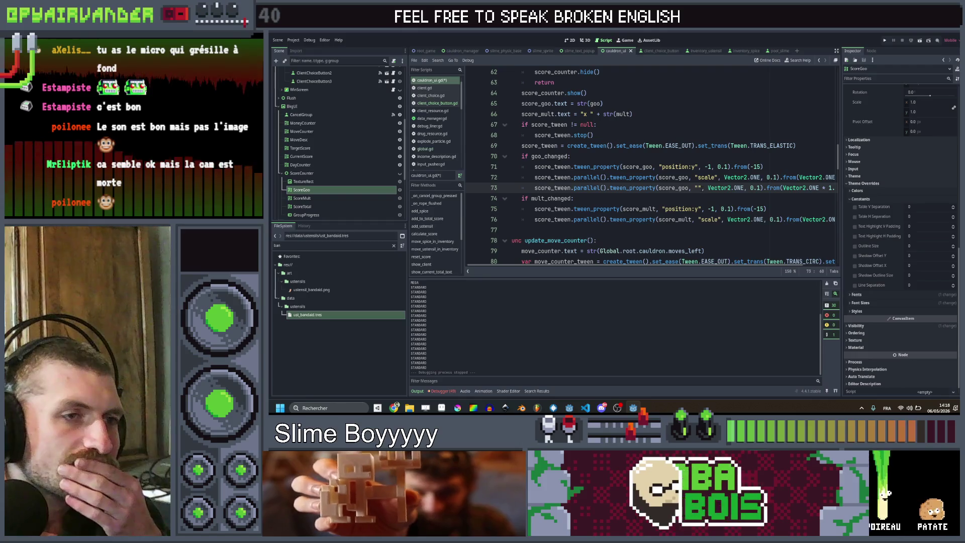
Delete the empty tween line 73 and enable ScoreGoo's Outline Size override.
{"action": "left_click", "coordinate": [699, 187]}
{"action": "key", "text": "ctrl+shift+k"}
{"action": "left_click", "coordinate": [855, 246]}
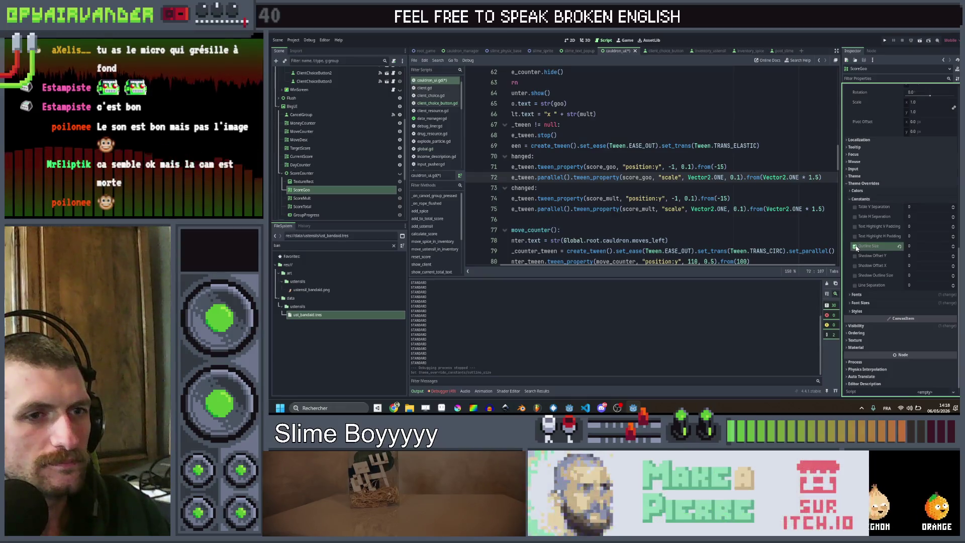
{"action": "left_click", "coordinate": [566, 41]}
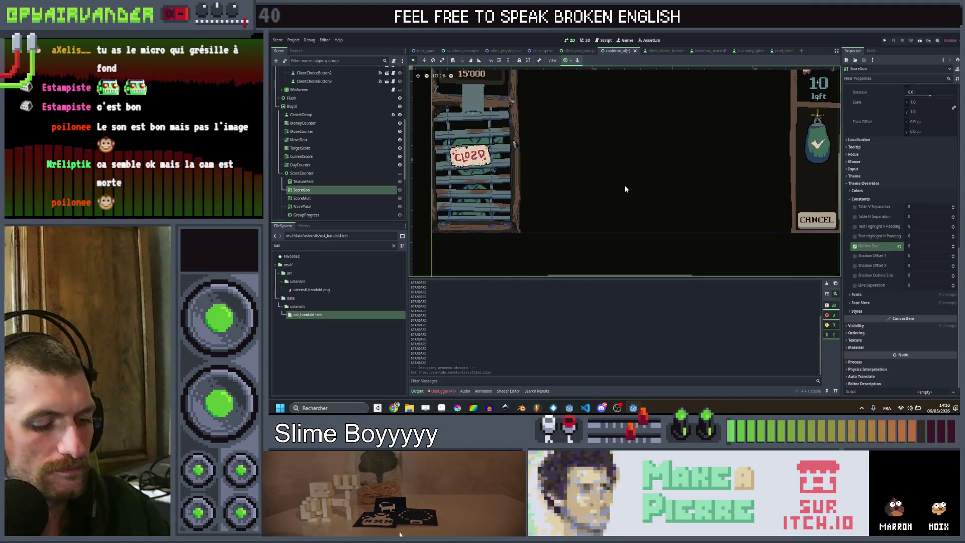
Show the ScoreCounter in the 2D view and set ScoreGoo's Outline Size override to 10.
{"action": "mouse_move", "coordinate": [585, 203]}
{"action": "left_mouse_down"}
{"action": "mouse_move", "coordinate": [675, 237]}
{"action": "mouse_move", "coordinate": [444, 177]}
{"action": "left_mouse_up"}
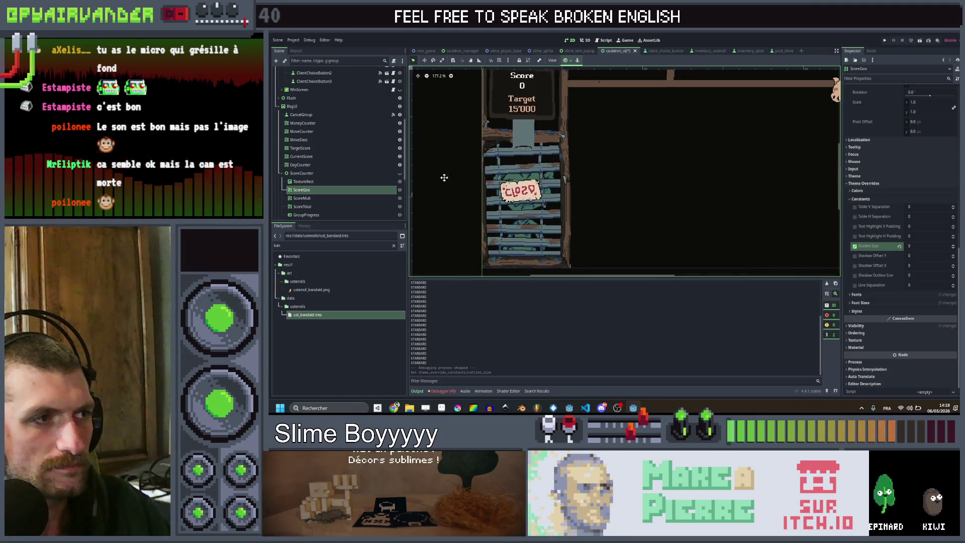
{"action": "left_click", "coordinate": [400, 173]}
{"action": "scroll", "coordinate": [683, 180], "scroll_direction": "down", "scroll_amount": 2}
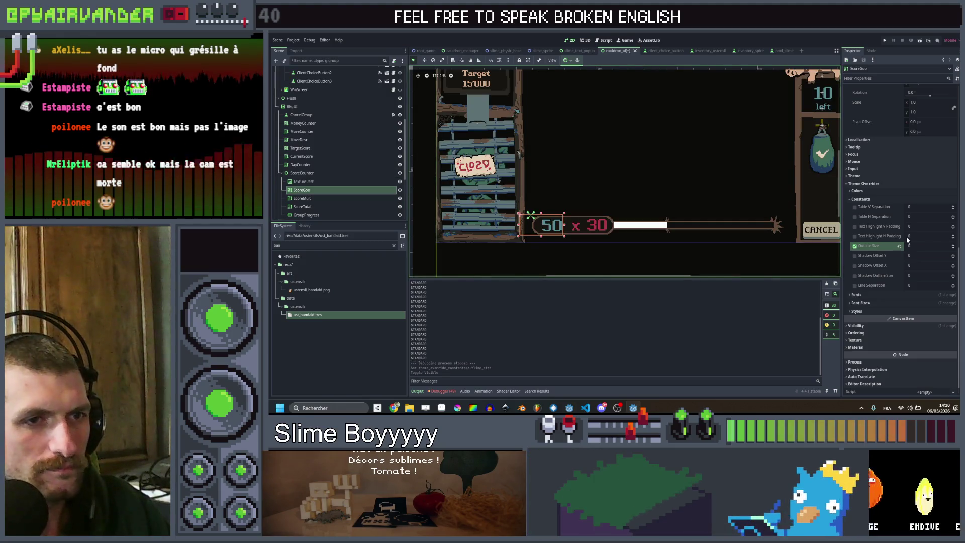
{"action": "left_click", "coordinate": [952, 246]}
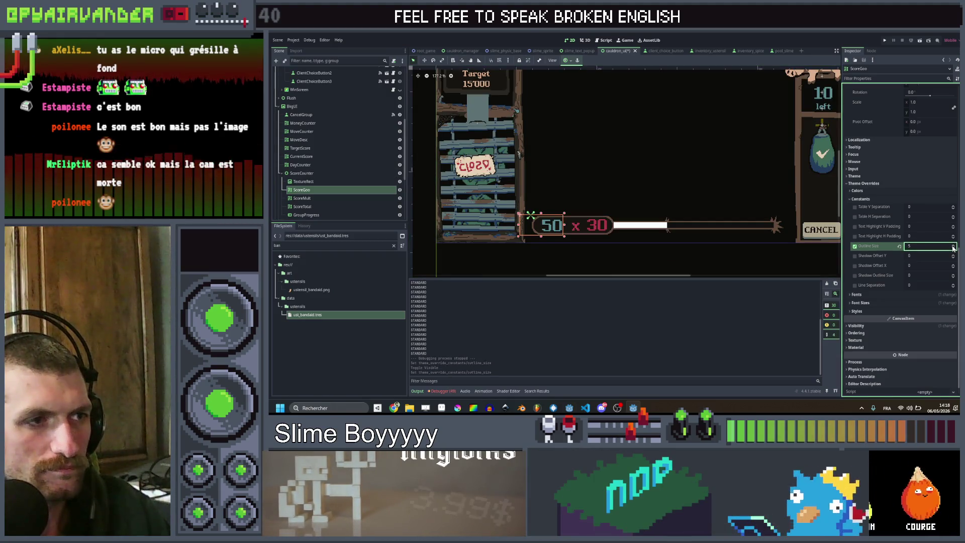
{"action": "scroll", "coordinate": [559, 232], "scroll_direction": "up", "scroll_amount": 8}
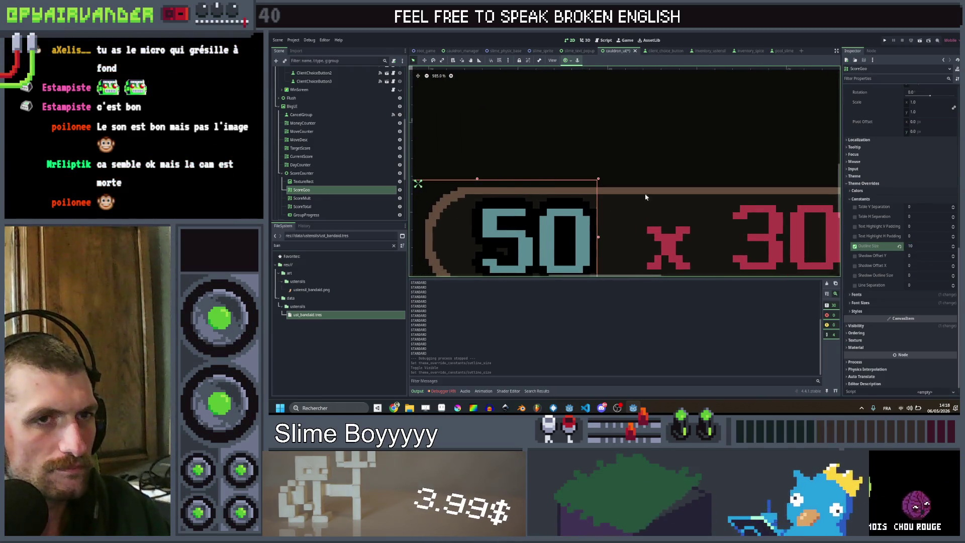
{"action": "scroll", "coordinate": [632, 194], "scroll_direction": "down", "scroll_amount": 2}
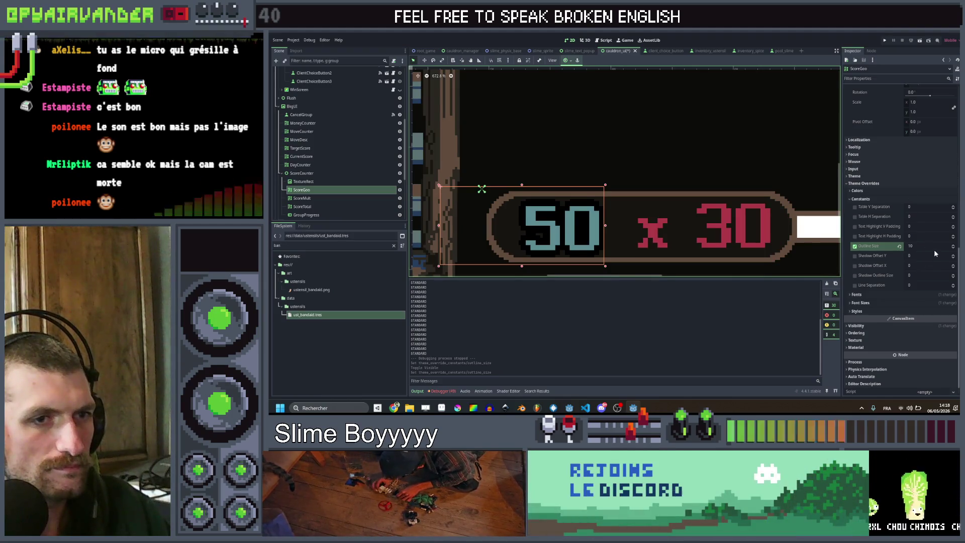
{"action": "scroll", "coordinate": [653, 194], "scroll_direction": "down", "scroll_amount": 2}
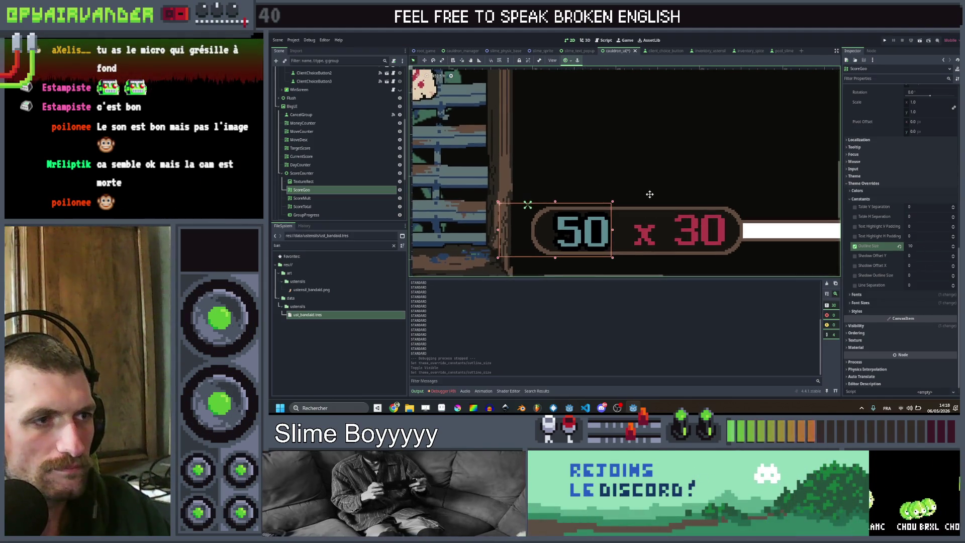
{"action": "scroll", "coordinate": [891, 200], "scroll_direction": "up", "scroll_amount": 5}
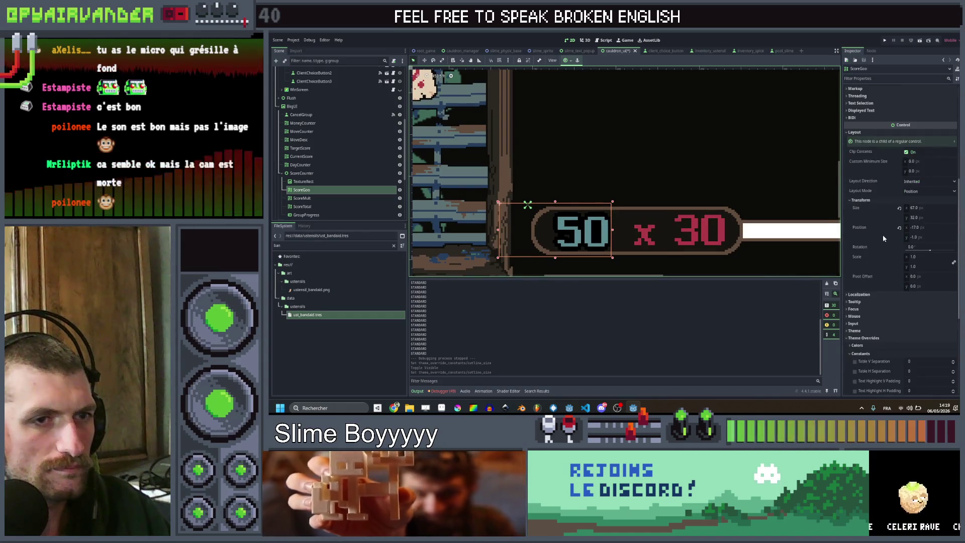
Set ScoreGoo's pivot offset to x 67, y 16, trying and undoing a scale change.
{"action": "left_click", "coordinate": [913, 276]}
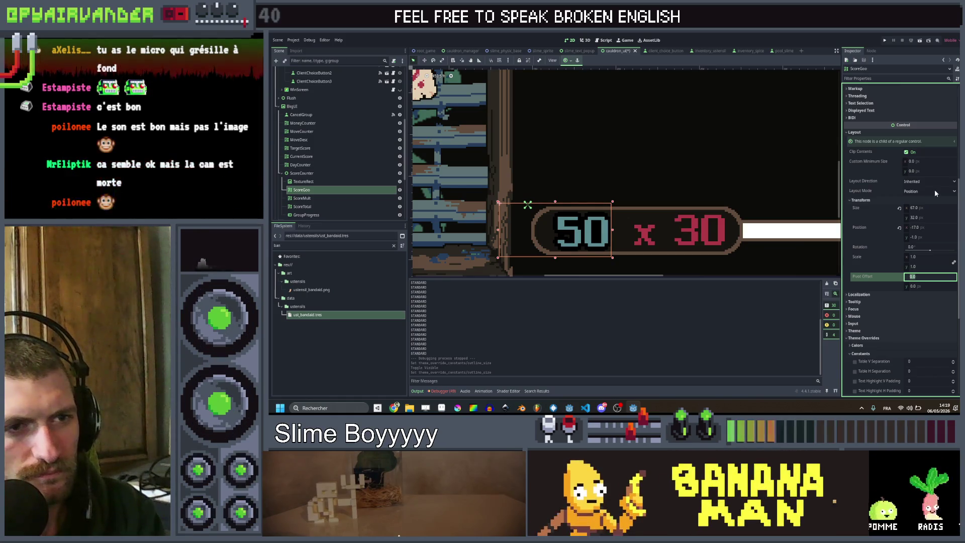
{"action": "type", "text": "67"}
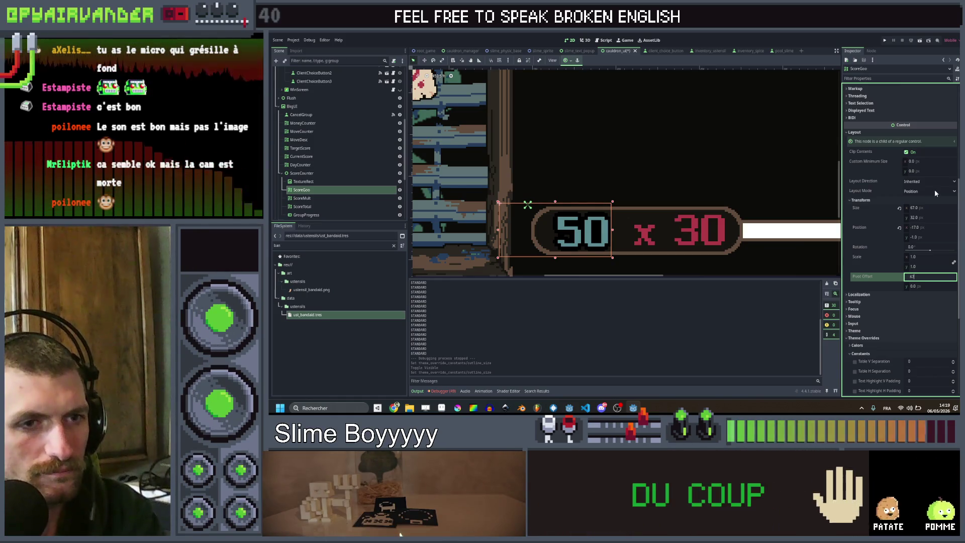
{"action": "key", "text": "Return"}
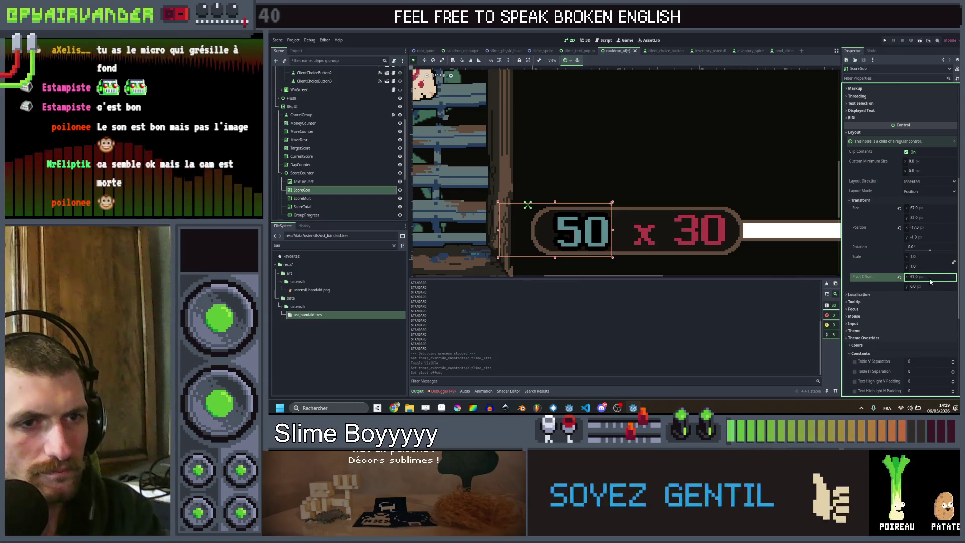
{"action": "key", "text": "Tab"}
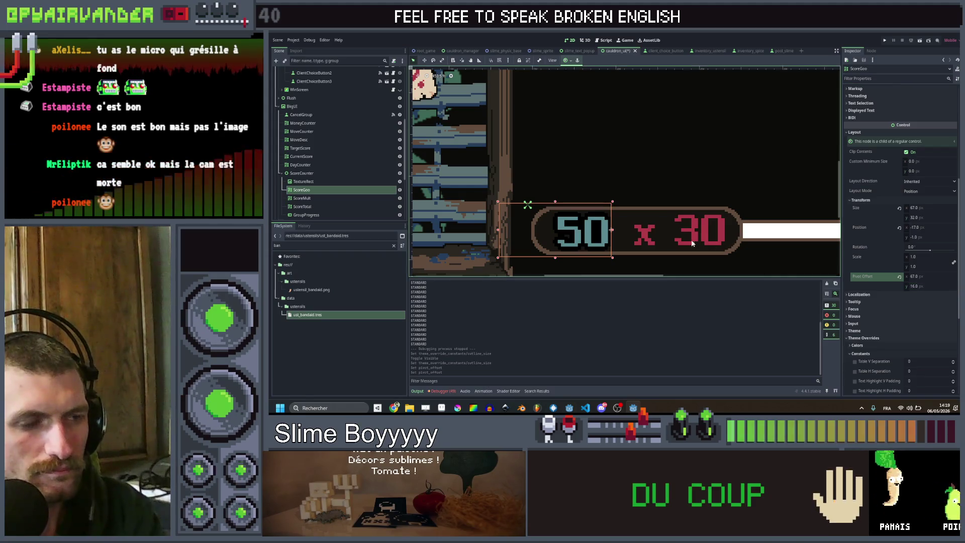
{"action": "scroll", "coordinate": [631, 234], "scroll_direction": "up", "scroll_amount": 2}
{"action": "left_click_drag", "start_coordinate": [916, 257], "coordinate": [934, 257]}
{"action": "key", "text": "ctrl+z"}
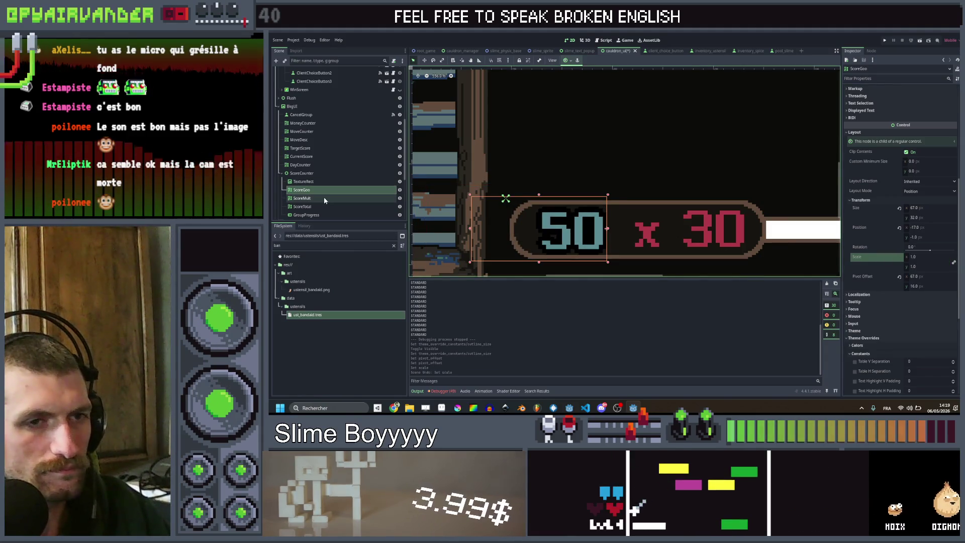
Select the ScoreMult label and inspect its Theme and Constants overrides.
{"action": "left_click", "coordinate": [305, 200]}
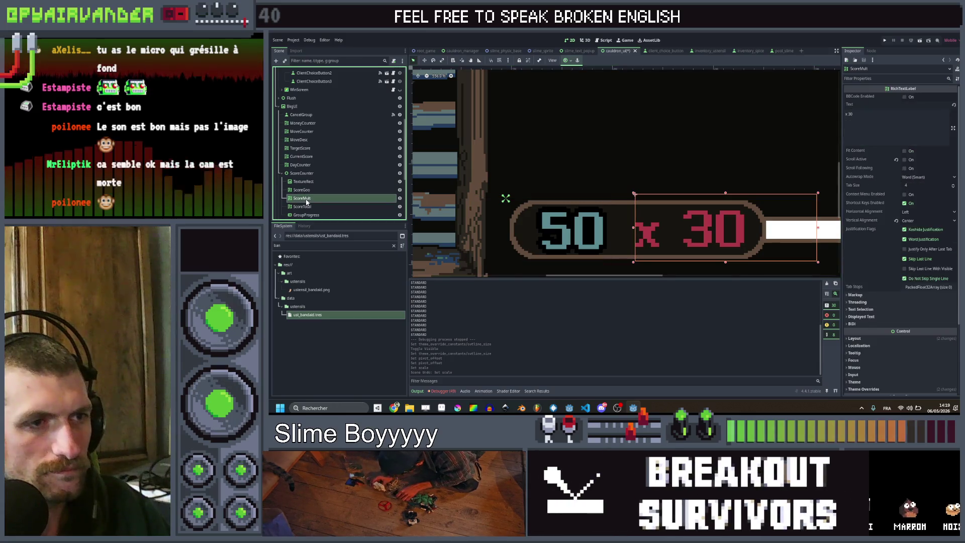
{"action": "scroll", "coordinate": [884, 254], "scroll_direction": "down", "scroll_amount": 2}
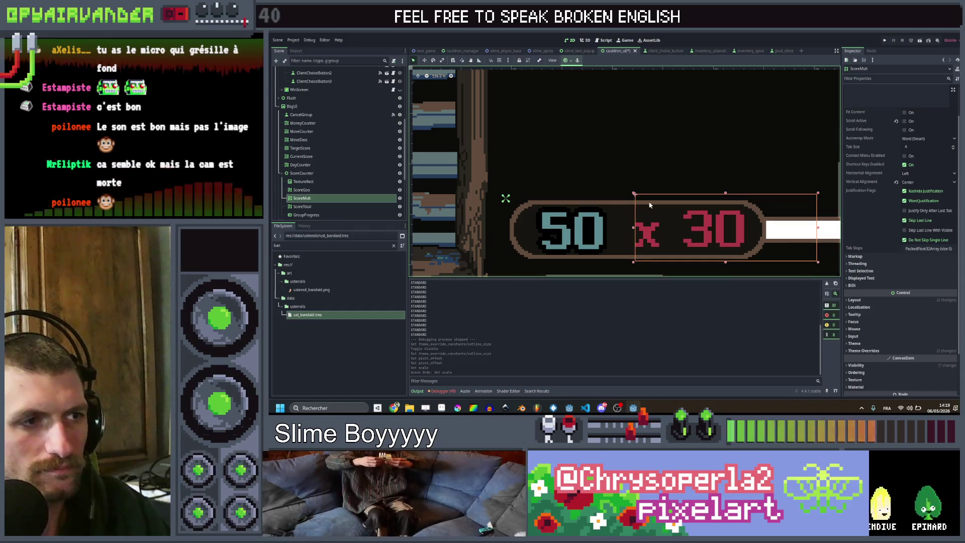
{"action": "scroll", "coordinate": [632, 190], "scroll_direction": "down", "scroll_amount": 5}
{"action": "scroll", "coordinate": [623, 190], "scroll_direction": "up", "scroll_amount": 2}
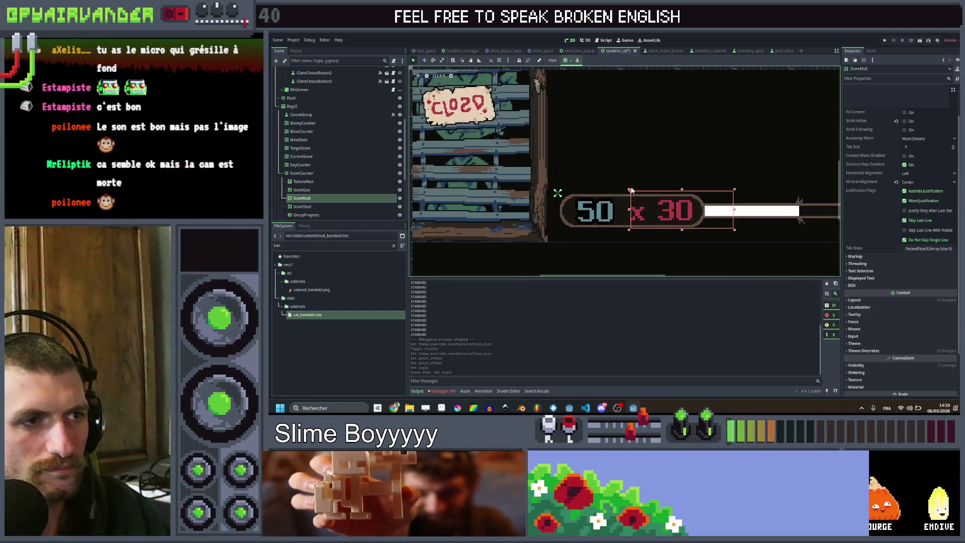
{"action": "scroll", "coordinate": [870, 281], "scroll_direction": "down", "scroll_amount": 2}
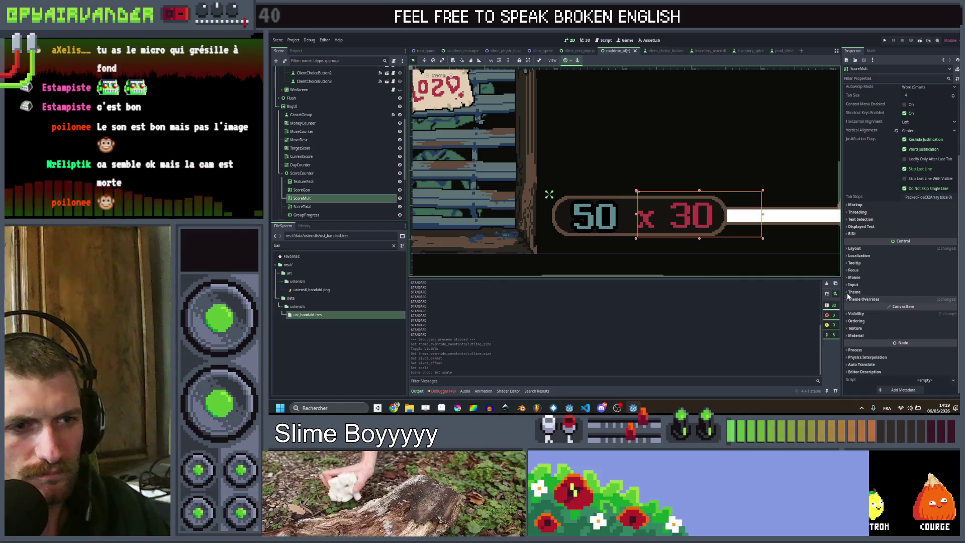
{"action": "left_click", "coordinate": [849, 292]}
{"action": "left_click", "coordinate": [848, 292]}
{"action": "left_click", "coordinate": [848, 299]}
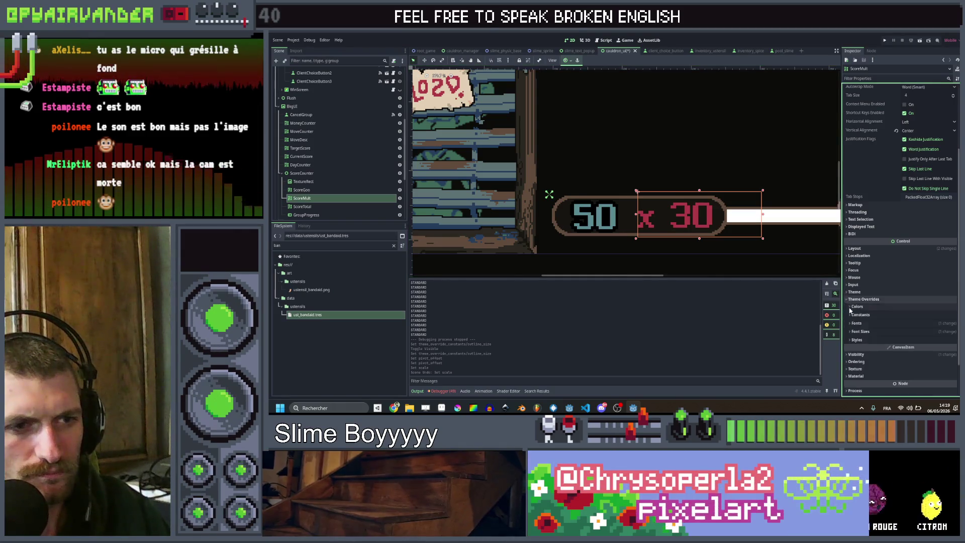
{"action": "left_click", "coordinate": [849, 314]}
{"action": "left_click", "coordinate": [849, 314]}
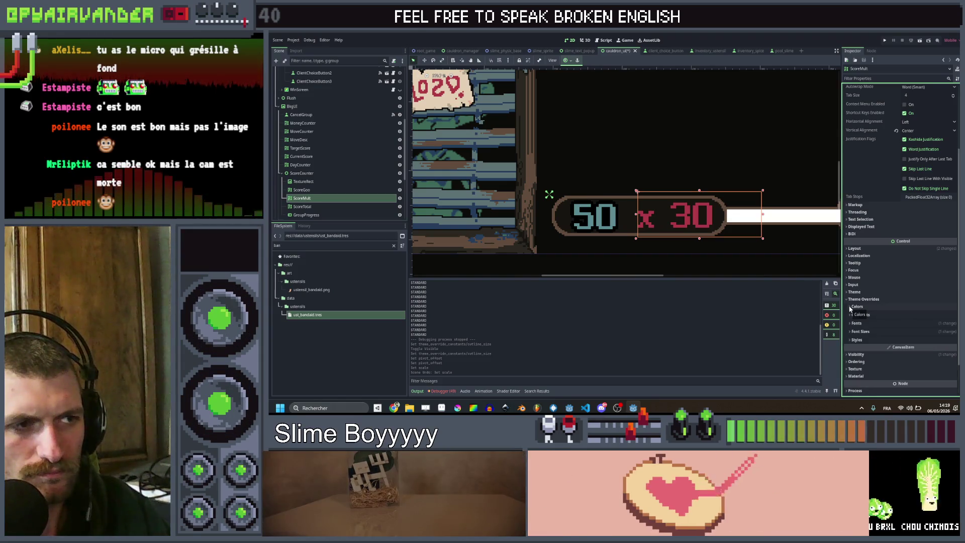
{"action": "scroll", "coordinate": [623, 166], "scroll_direction": "down", "scroll_amount": 1}
Select the ScoreGoo label, then the BkgUI background, and switch to Aseprite.
{"action": "left_click", "coordinate": [366, 190]}
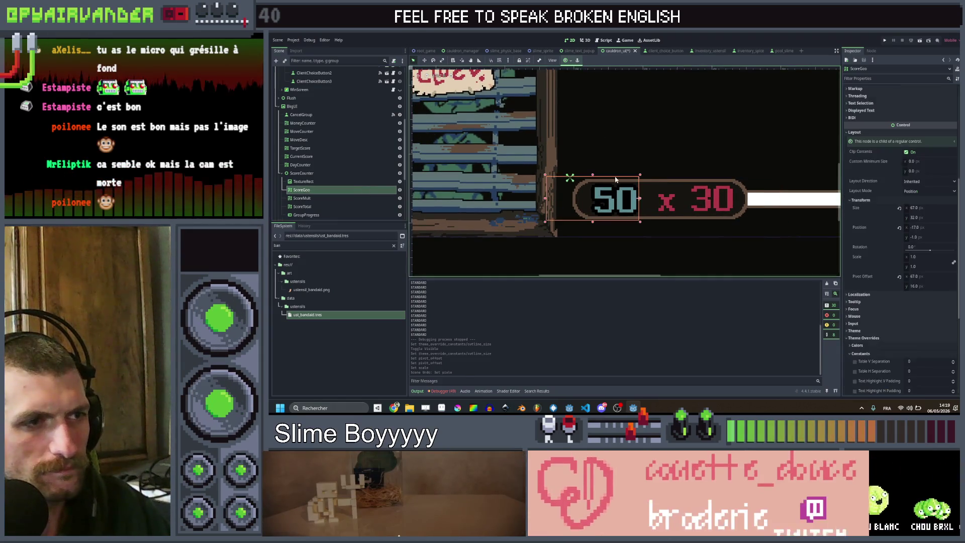
{"action": "left_click", "coordinate": [709, 171]}
{"action": "key", "text": "alt+Tab"}
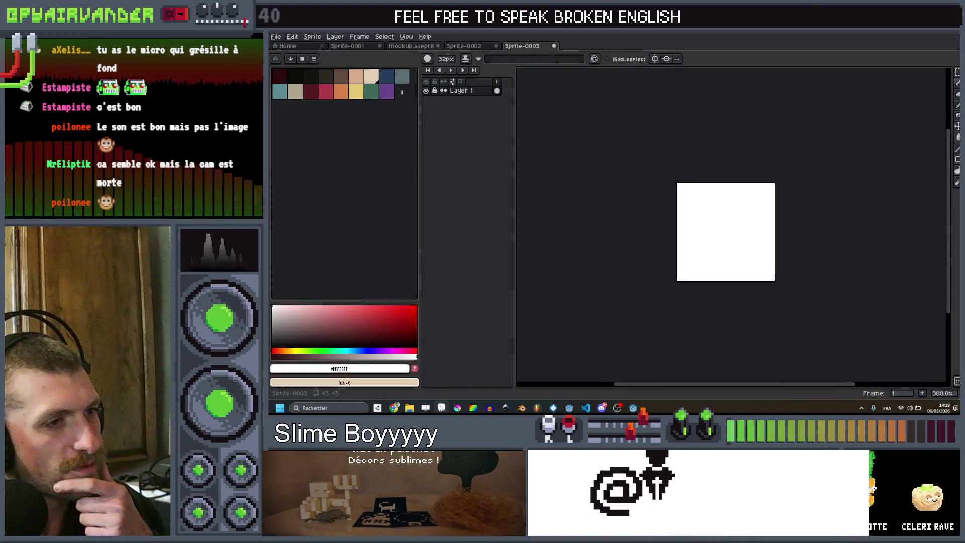
In Sprite-0002, draw a 2px dark red vertical divider inside the score bar.
{"action": "mouse_move", "coordinate": [444, 410]}
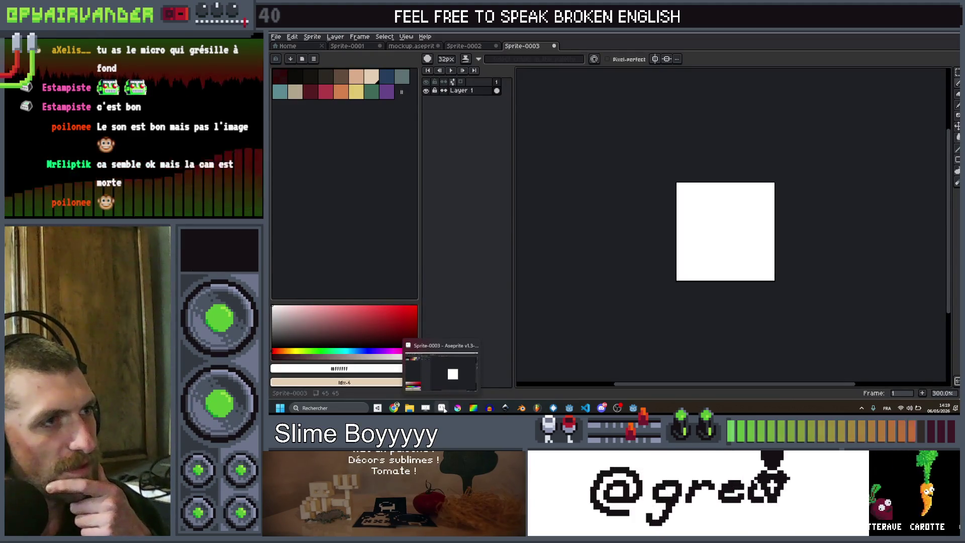
{"action": "left_click", "coordinate": [411, 45]}
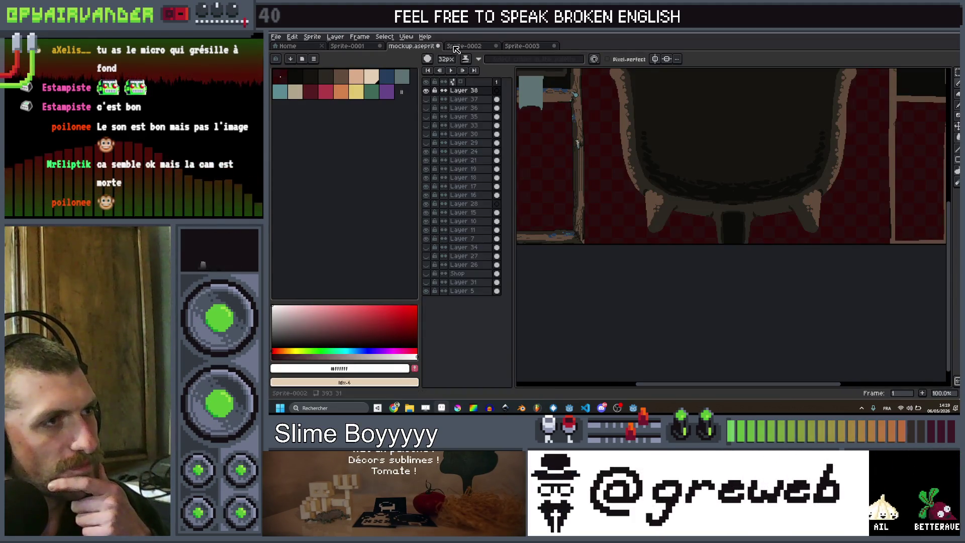
{"action": "left_click", "coordinate": [461, 45]}
{"action": "scroll", "coordinate": [683, 217], "scroll_direction": "down", "scroll_amount": 2}
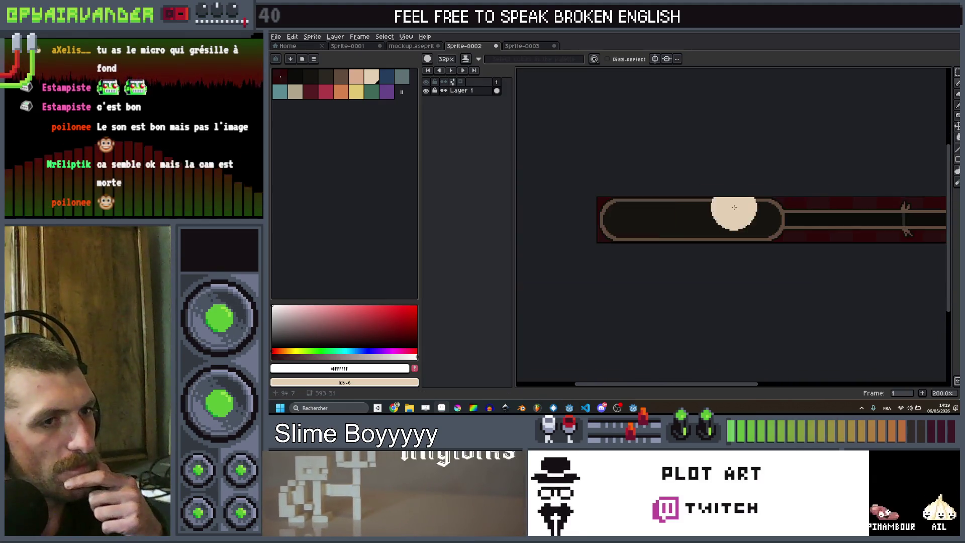
{"action": "left_click", "coordinate": [310, 92]}
{"action": "key", "text": "minus"}
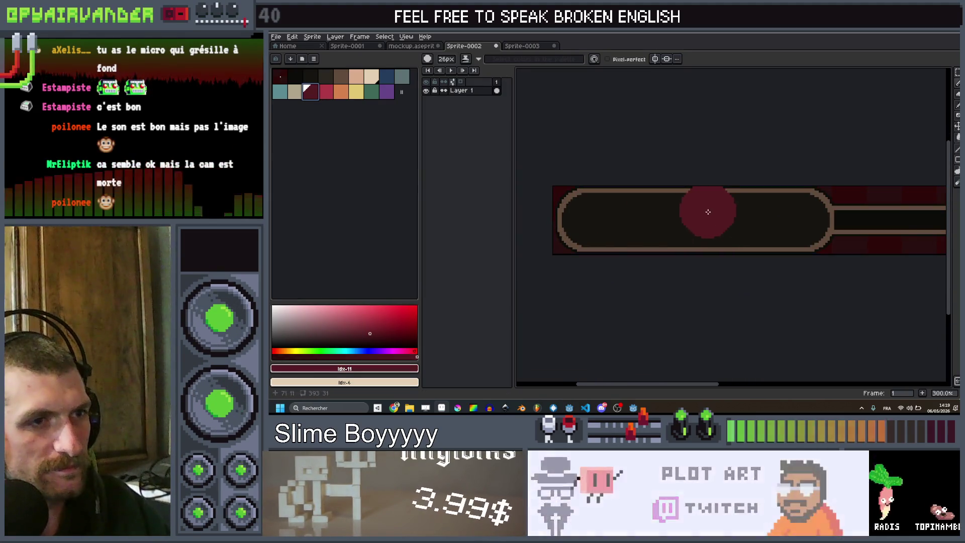
{"action": "left_click_drag", "start_coordinate": [690, 196], "coordinate": [689, 247]}
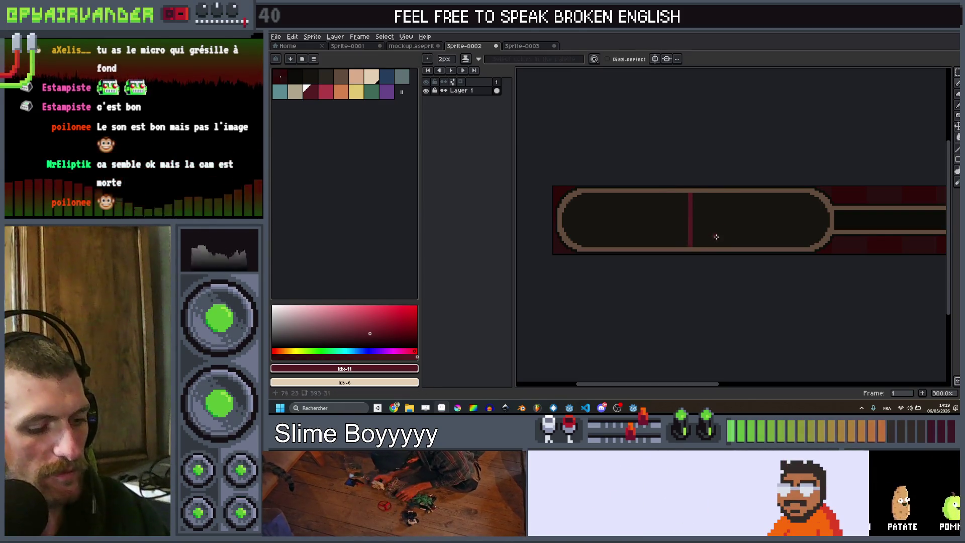
Export the bar as score_counter_bkg.png and minimize Aseprite back to Godot.
{"action": "key", "text": "ctrl+s"}
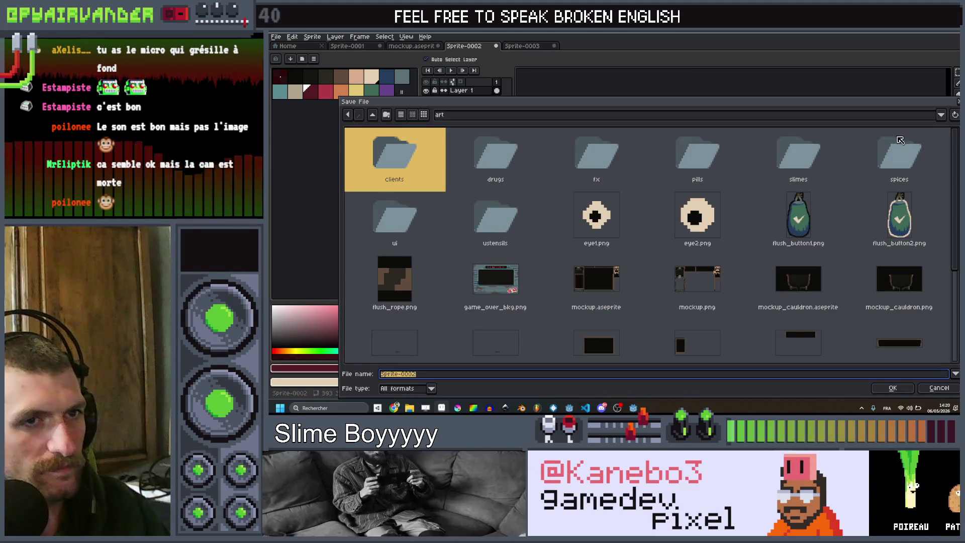
{"action": "key", "text": "Escape"}
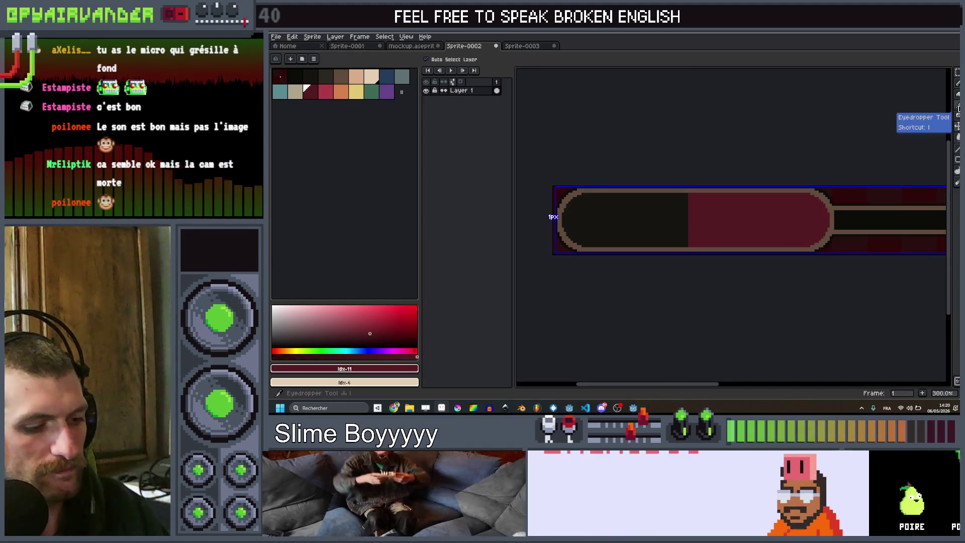
{"action": "key", "text": "ctrl+alt+shift+s"}
{"action": "key", "text": "Return"}
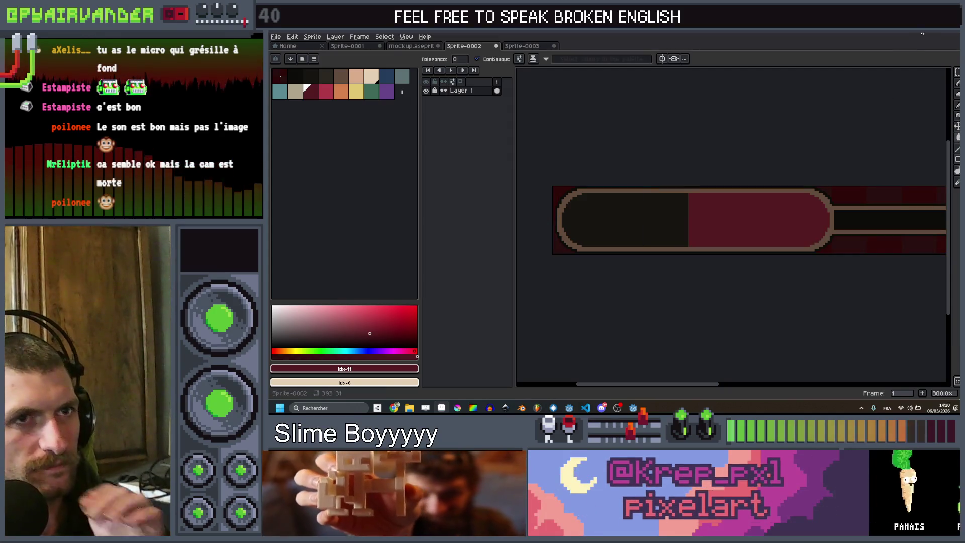
{"action": "left_click", "coordinate": [923, 34]}
{"action": "scroll", "coordinate": [720, 162], "scroll_direction": "down", "scroll_amount": 5}
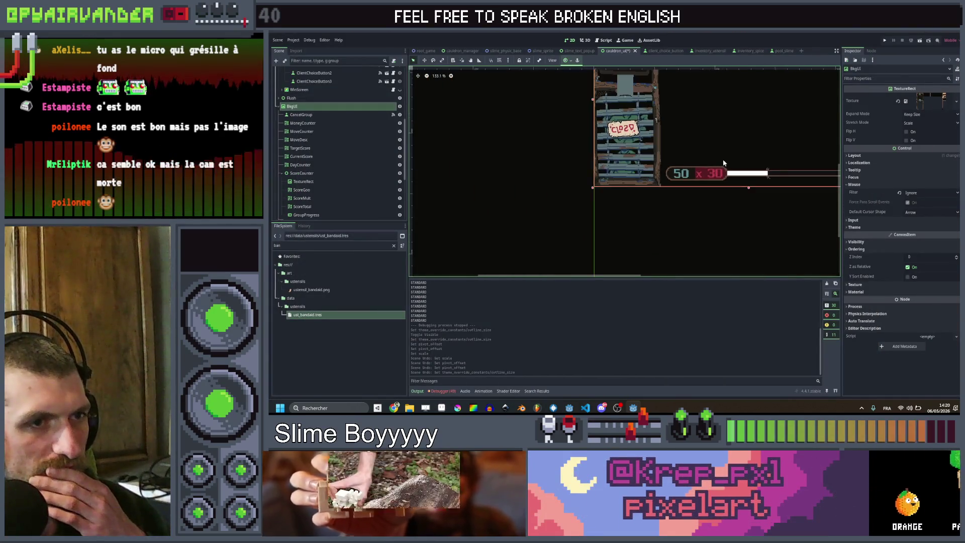
Switch from Godot to Aseprite via the taskbar to edit the Sprite-0002 bar.
{"action": "scroll", "coordinate": [722, 158], "scroll_direction": "up", "scroll_amount": 7}
{"action": "scroll", "coordinate": [708, 160], "scroll_direction": "up", "scroll_amount": 2}
{"action": "scroll", "coordinate": [704, 162], "scroll_direction": "down", "scroll_amount": 4}
{"action": "scroll", "coordinate": [698, 164], "scroll_direction": "down", "scroll_amount": 6}
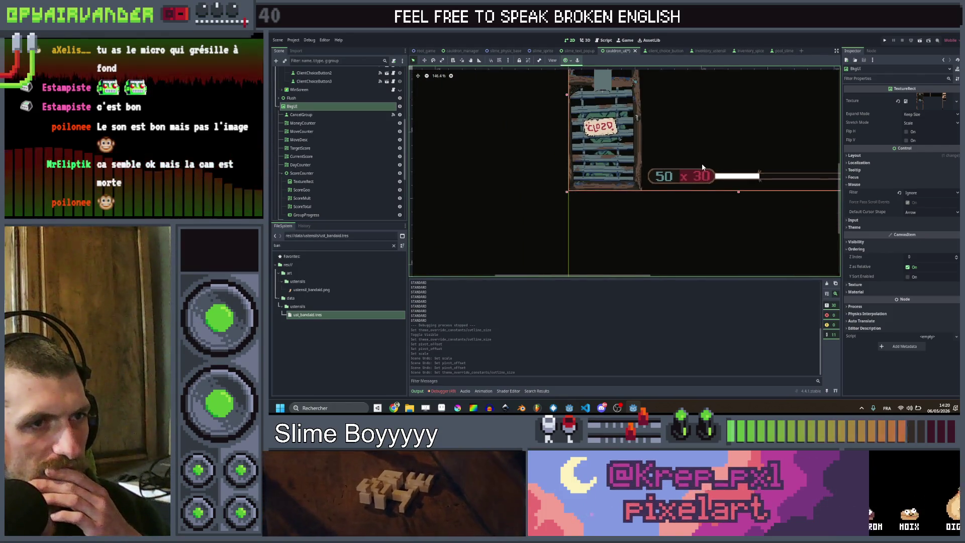
{"action": "scroll", "coordinate": [614, 191], "scroll_direction": "up", "scroll_amount": 3}
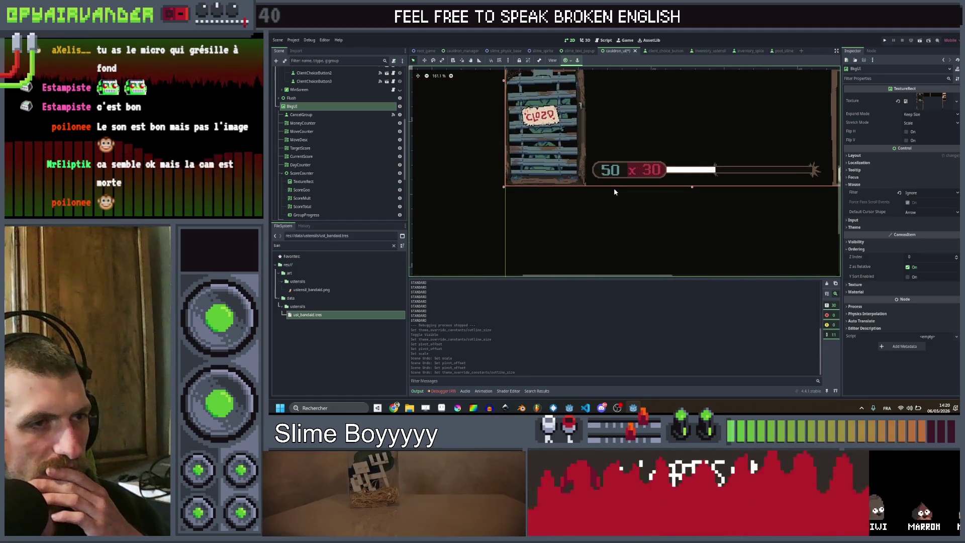
{"action": "left_click", "coordinate": [442, 408]}
{"action": "scroll", "coordinate": [695, 210], "scroll_direction": "up", "scroll_amount": 3}
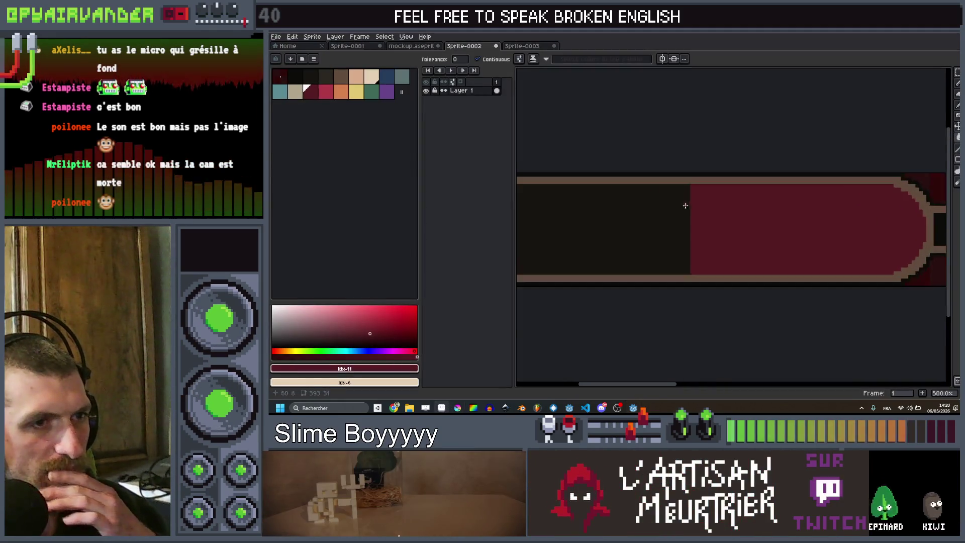
{"action": "scroll", "coordinate": [694, 210], "scroll_direction": "up", "scroll_amount": 1}
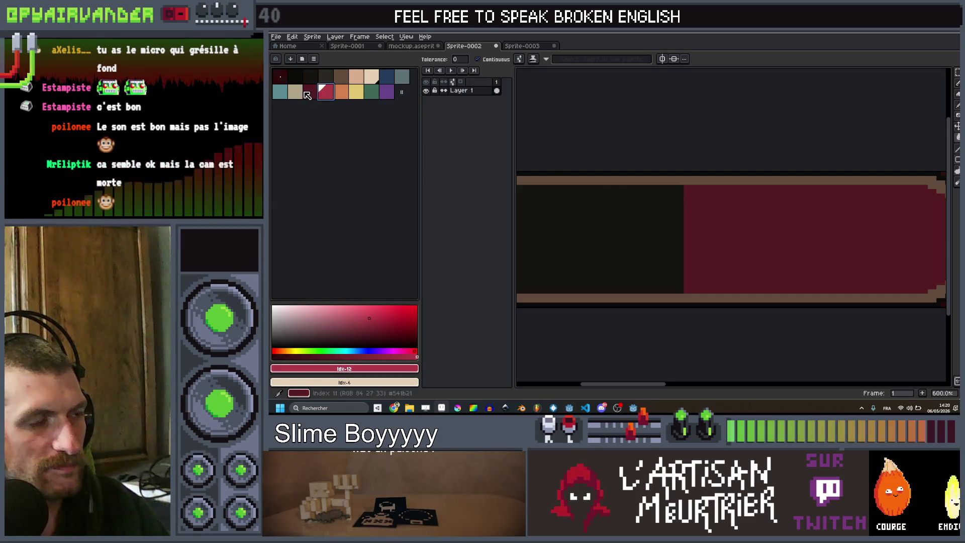
{"action": "key", "text": "b"}
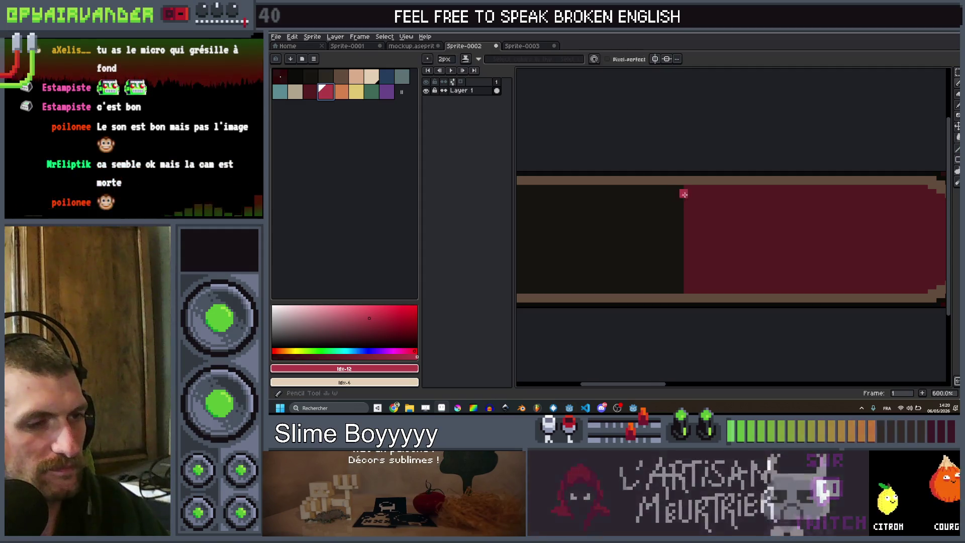
{"action": "left_click", "coordinate": [342, 79]}
{"action": "left_click_drag", "start_coordinate": [680, 216], "coordinate": [682, 220]}
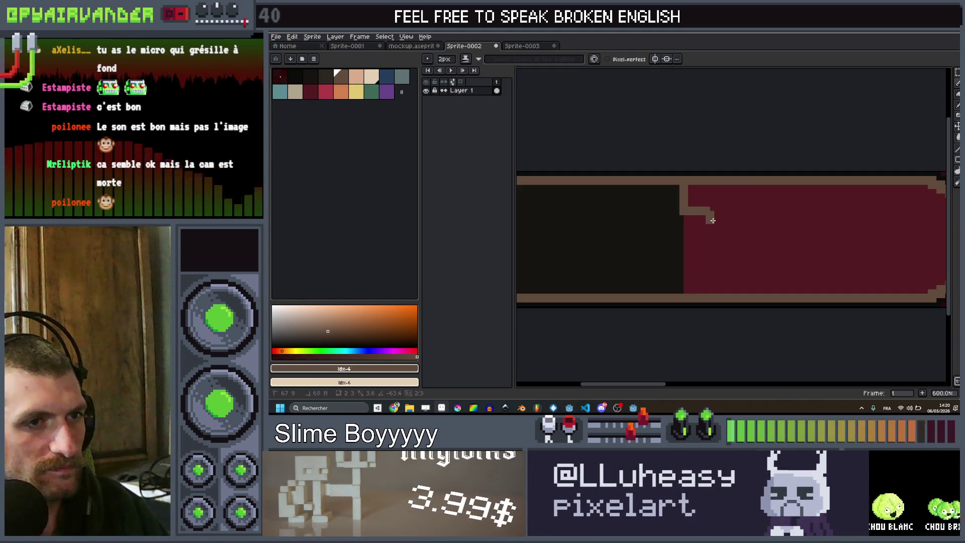
{"action": "left_click_drag", "start_coordinate": [712, 220], "coordinate": [711, 256]}
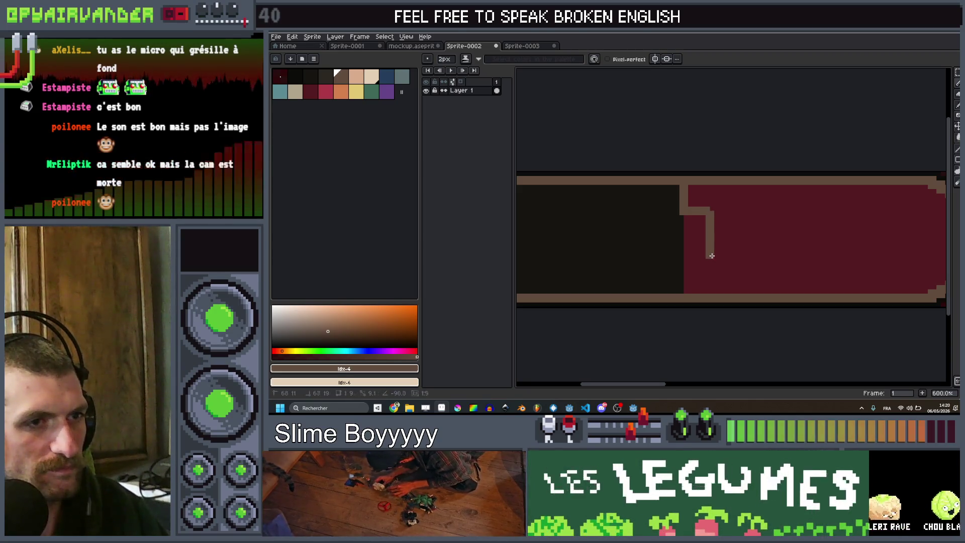
{"action": "left_click", "coordinate": [711, 252], "text": "shift"}
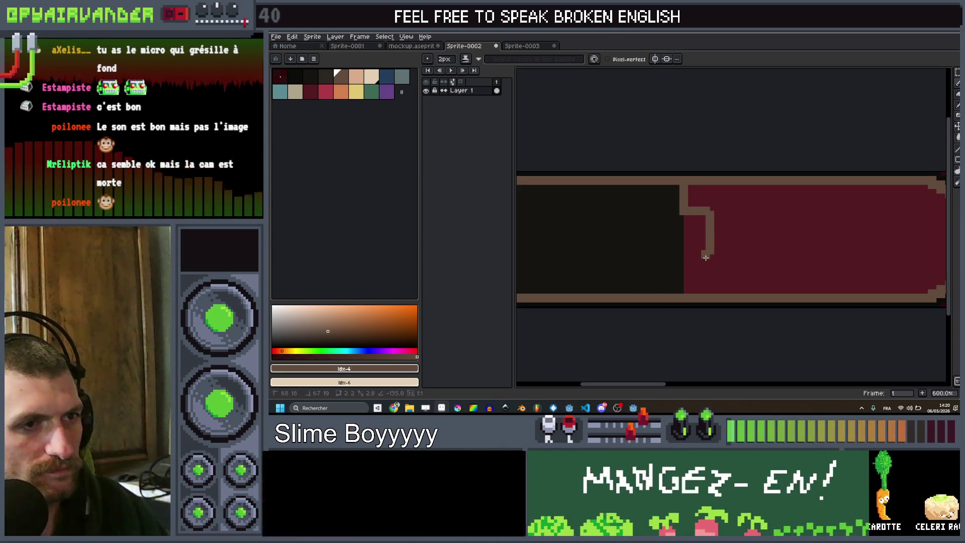
{"action": "left_click", "coordinate": [662, 255], "text": "shift"}
{"action": "left_click", "coordinate": [655, 249], "text": "shift"}
{"action": "left_click", "coordinate": [656, 214], "text": "shift"}
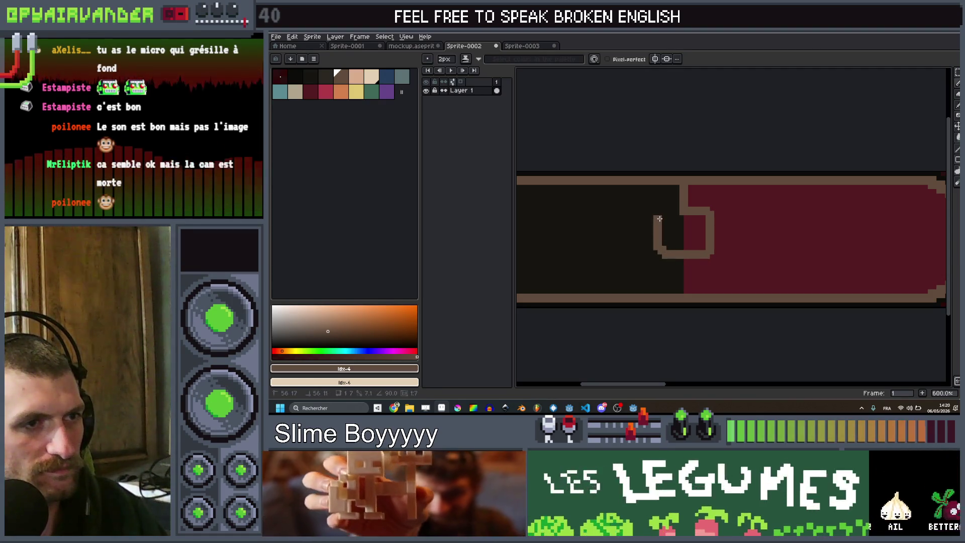
{"action": "scroll", "coordinate": [704, 205], "scroll_direction": "down", "scroll_amount": 4}
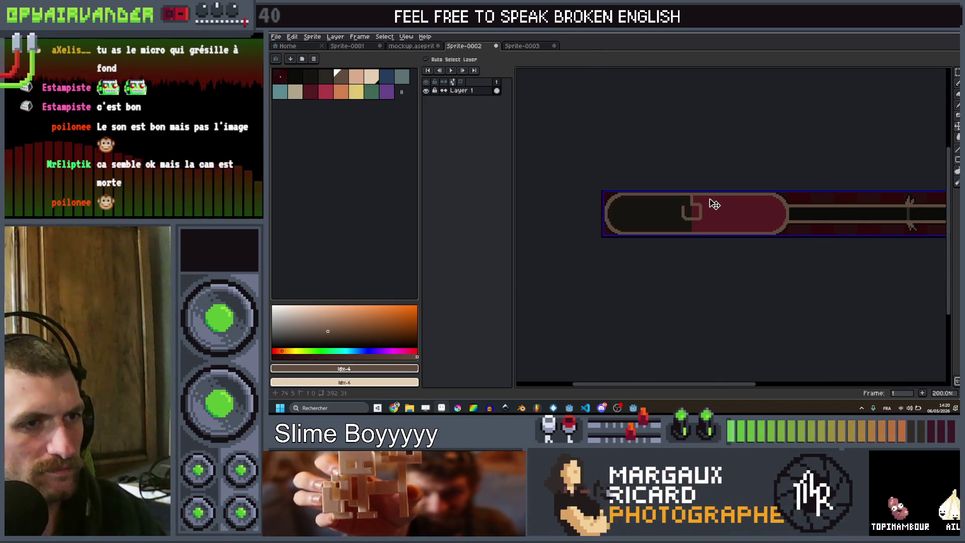
{"action": "scroll", "coordinate": [708, 201], "scroll_direction": "up", "scroll_amount": 3}
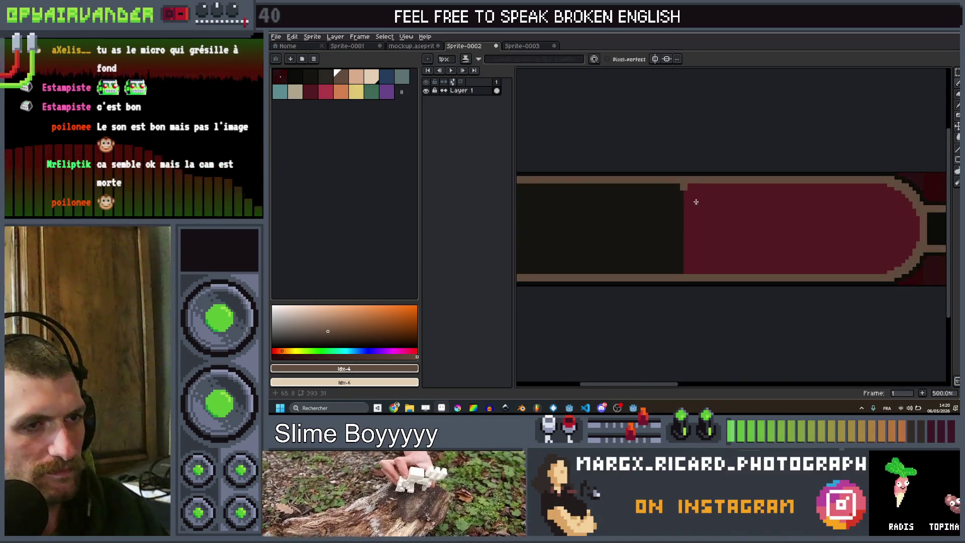
{"action": "key", "text": "minus"}
{"action": "key", "text": "minus"}
{"action": "key", "text": "minus"}
{"action": "right_click", "coordinate": [683, 184]}
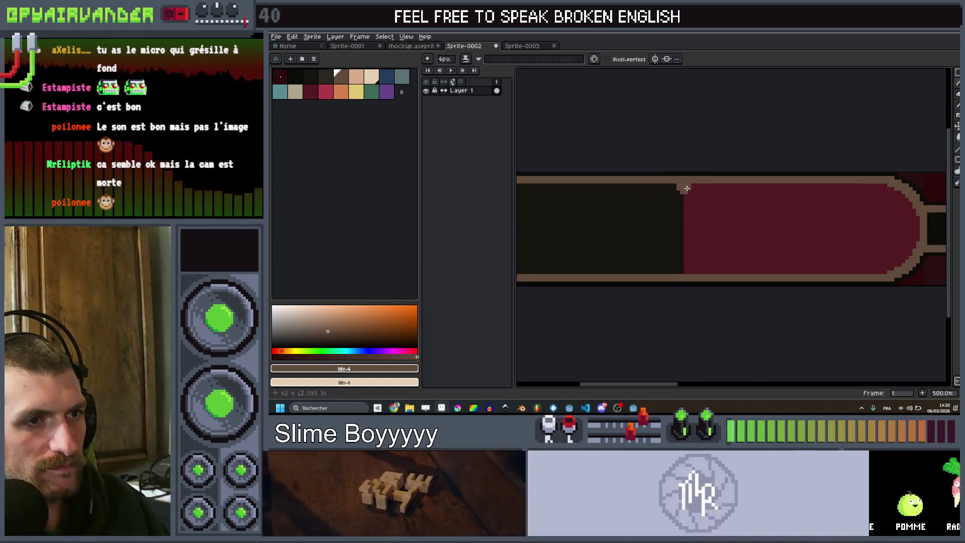
Draw a black line from top to bottom border at the dark/red boundary.
{"action": "left_click", "coordinate": [295, 77]}
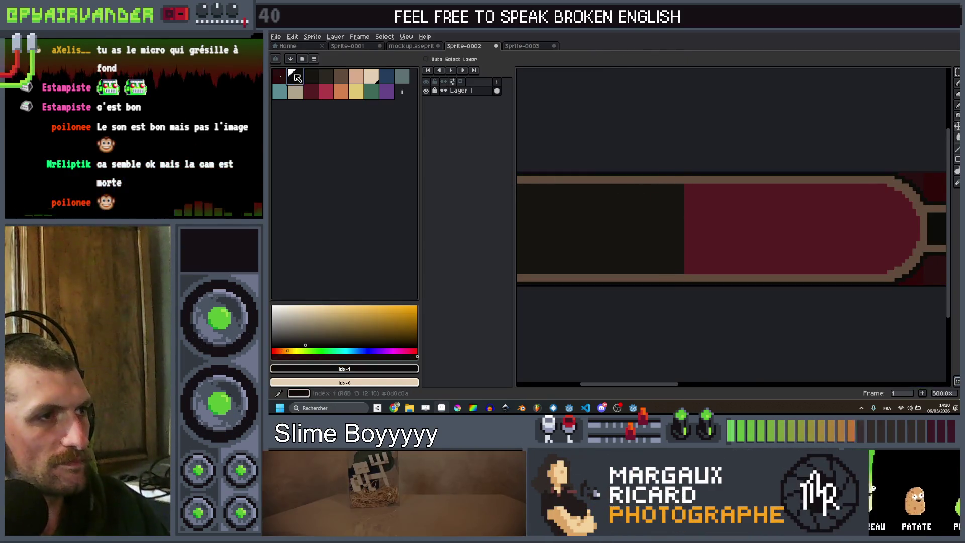
{"action": "left_click", "coordinate": [684, 182]}
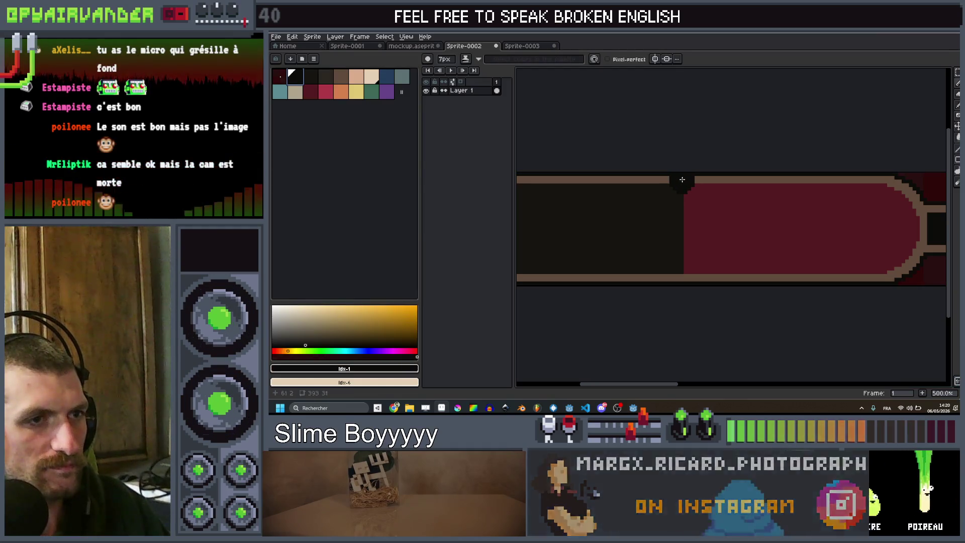
{"action": "left_click", "coordinate": [689, 273], "text": "shift"}
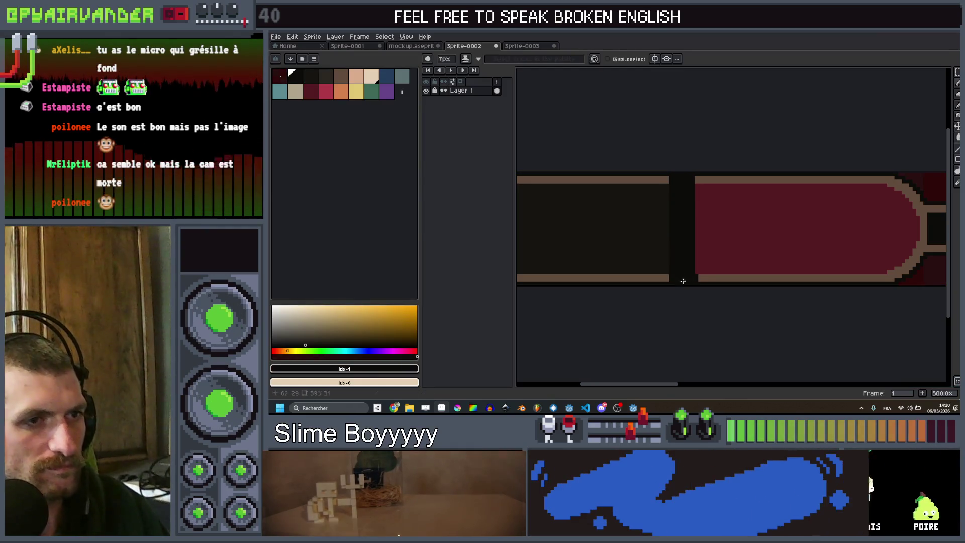
{"action": "scroll", "coordinate": [692, 255], "scroll_direction": "down", "scroll_amount": 2}
{"action": "scroll", "coordinate": [691, 255], "scroll_direction": "up", "scroll_amount": 1}
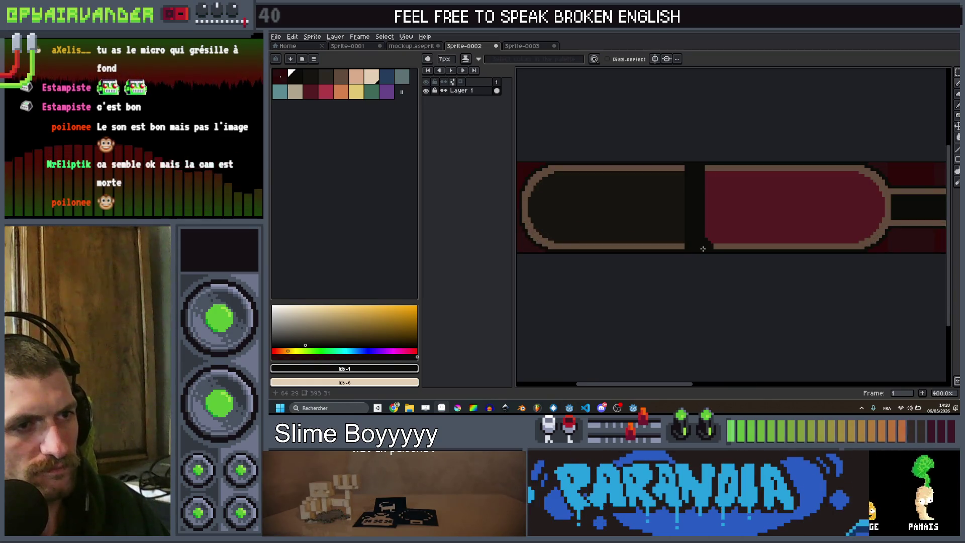
Add a second black strip and, with a smaller brush, darken the borders beside the gap.
{"action": "left_click", "coordinate": [709, 162], "text": "shift"}
{"action": "scroll", "coordinate": [707, 161], "scroll_direction": "down", "scroll_amount": 1}
{"action": "scroll", "coordinate": [707, 161], "scroll_direction": "up", "scroll_amount": 2}
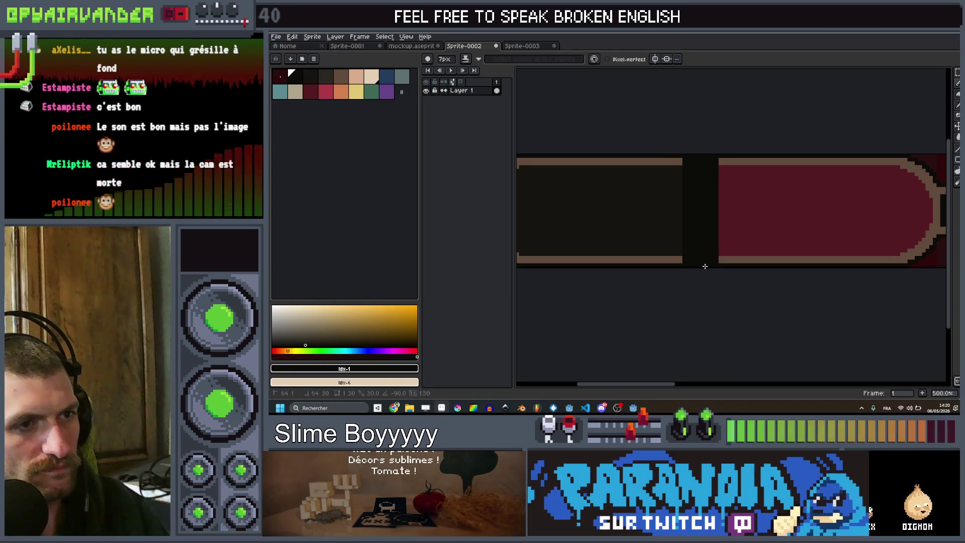
{"action": "key", "text": "minus"}
{"action": "key", "text": "minus"}
{"action": "key", "text": "minus"}
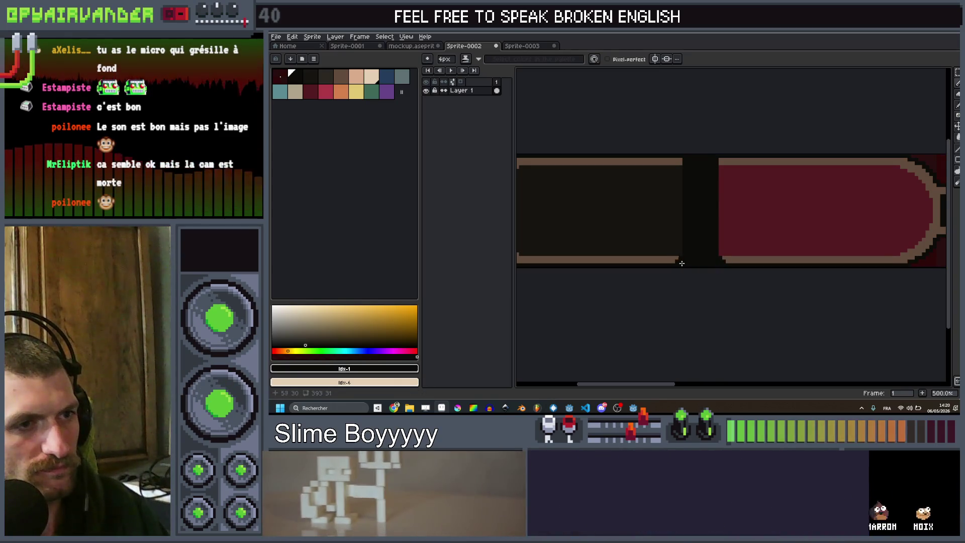
{"action": "left_click", "coordinate": [680, 263]}
{"action": "left_click", "coordinate": [685, 160], "text": "shift"}
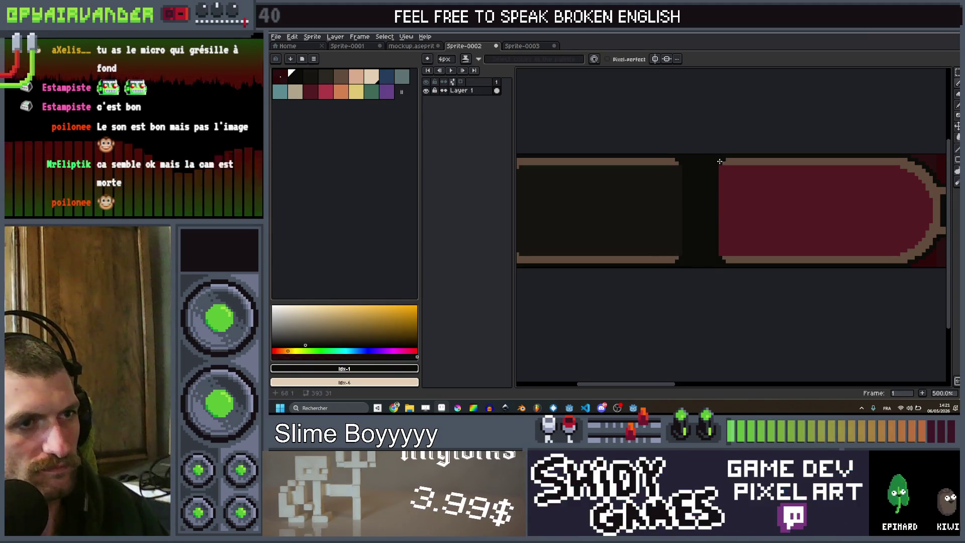
{"action": "scroll", "coordinate": [724, 201], "scroll_direction": "down", "scroll_amount": 6}
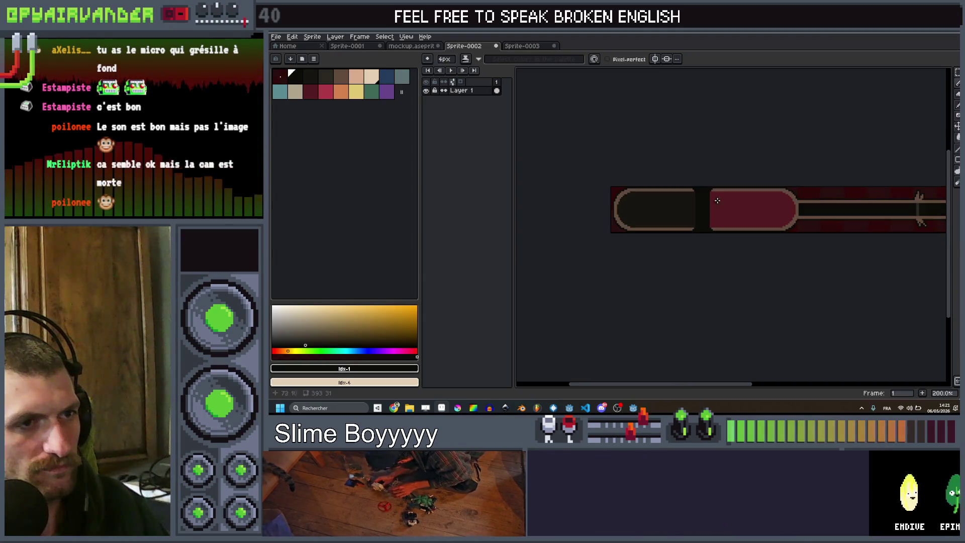
{"action": "scroll", "coordinate": [723, 201], "scroll_direction": "up", "scroll_amount": 6}
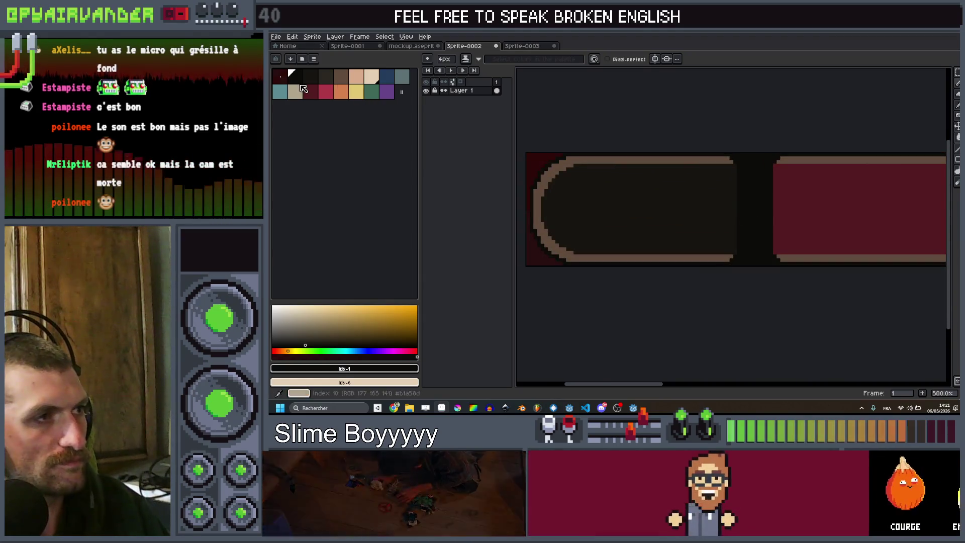
Touch up the dark piece's top-right corner in brown and zoom into the gap.
{"action": "left_click", "coordinate": [343, 82]}
{"action": "key", "text": "minus"}
{"action": "key", "text": "minus"}
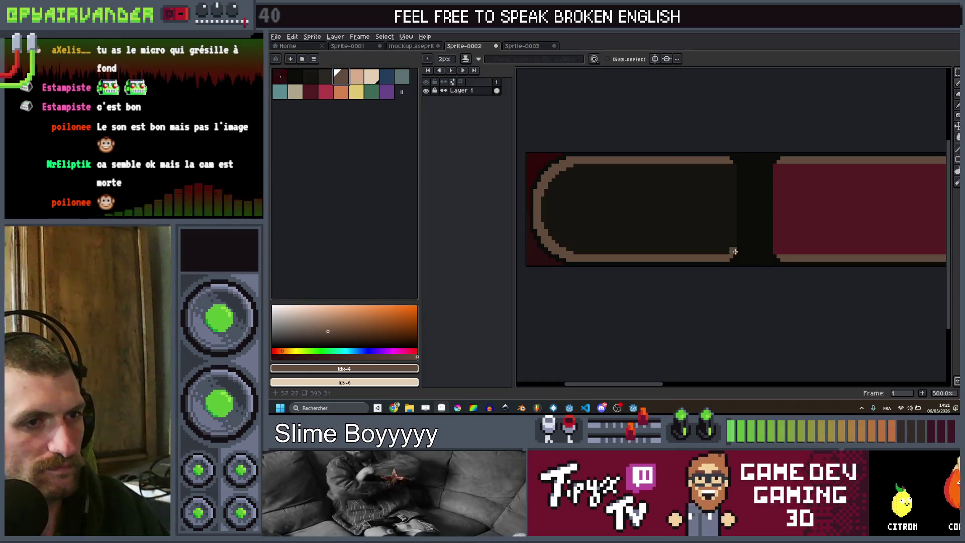
{"action": "left_click", "coordinate": [731, 167]}
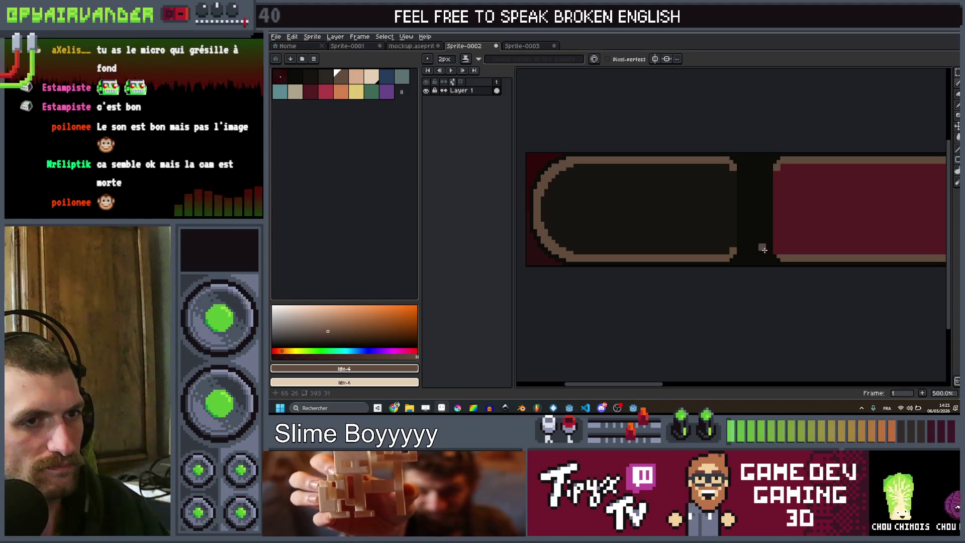
{"action": "scroll", "coordinate": [777, 252], "scroll_direction": "down", "scroll_amount": 5}
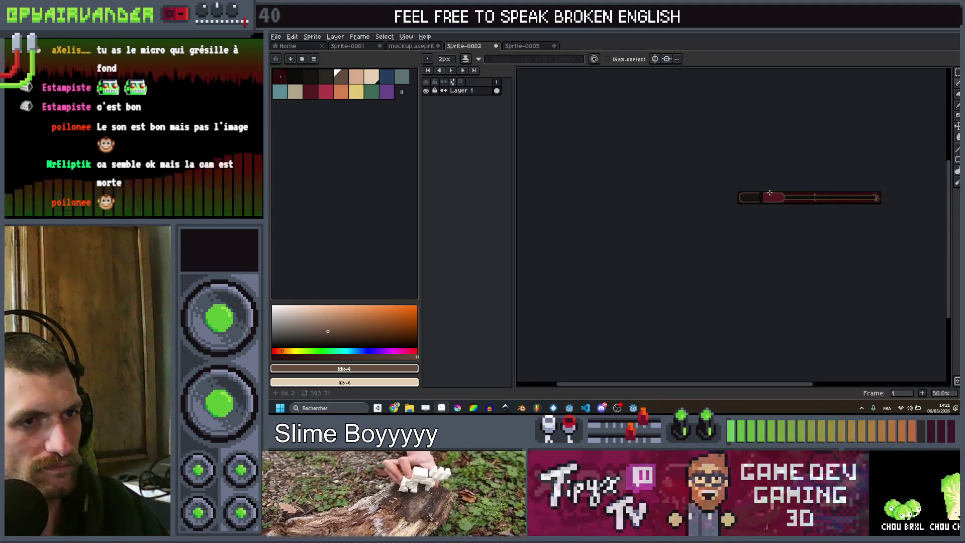
{"action": "scroll", "coordinate": [705, 241], "scroll_direction": "up", "scroll_amount": 6}
{"action": "key", "text": "v"}
{"action": "key", "text": "b"}
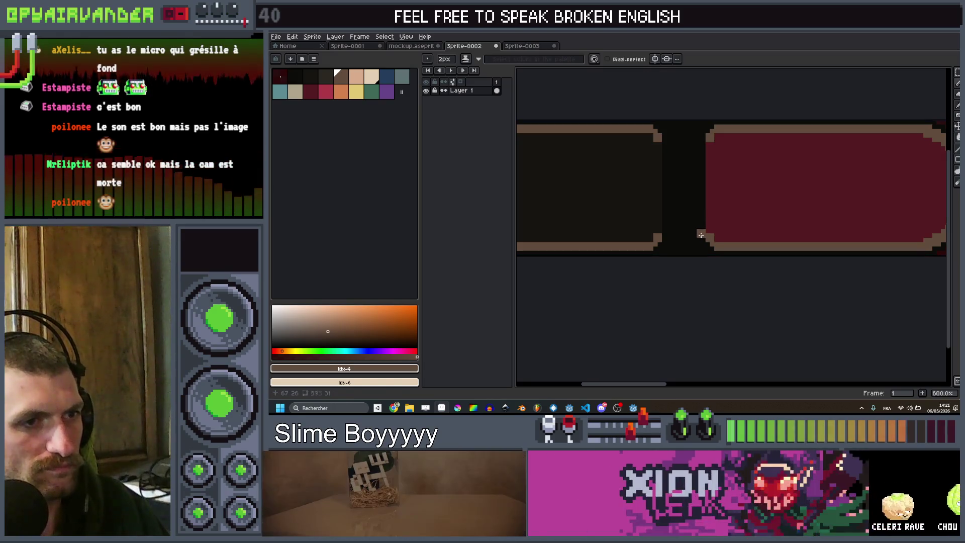
Fill the gap with a tan band joining the dark and red pieces.
{"action": "left_click_drag", "start_coordinate": [701, 230], "coordinate": [667, 232]}
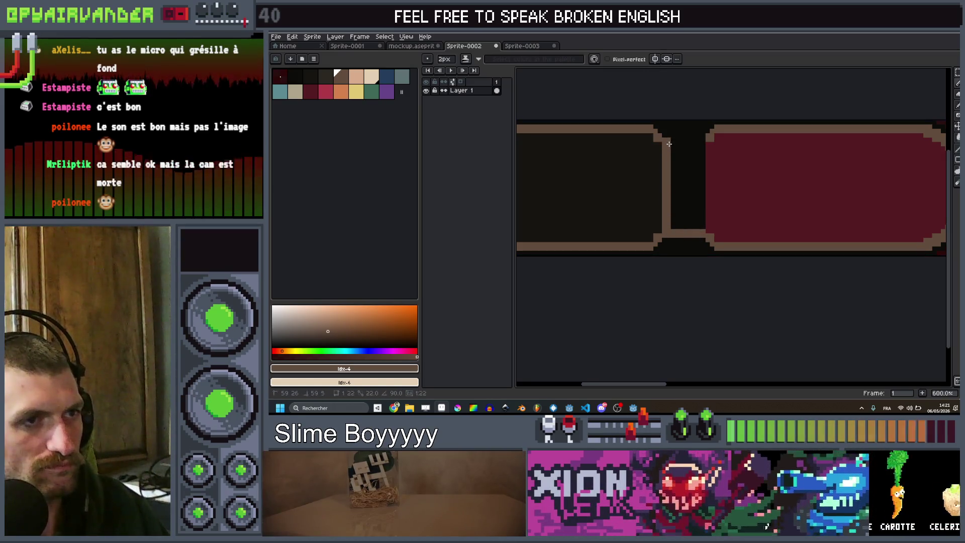
{"action": "left_click", "coordinate": [694, 145], "text": "shift"}
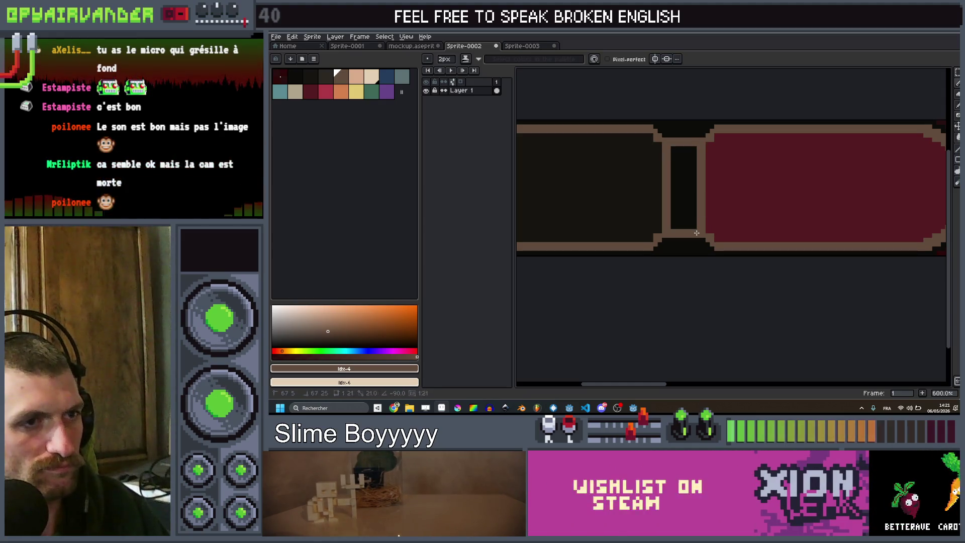
{"action": "key", "text": "plus"}
{"action": "key", "text": "plus"}
{"action": "key", "text": "plus"}
{"action": "left_click", "coordinate": [683, 161]}
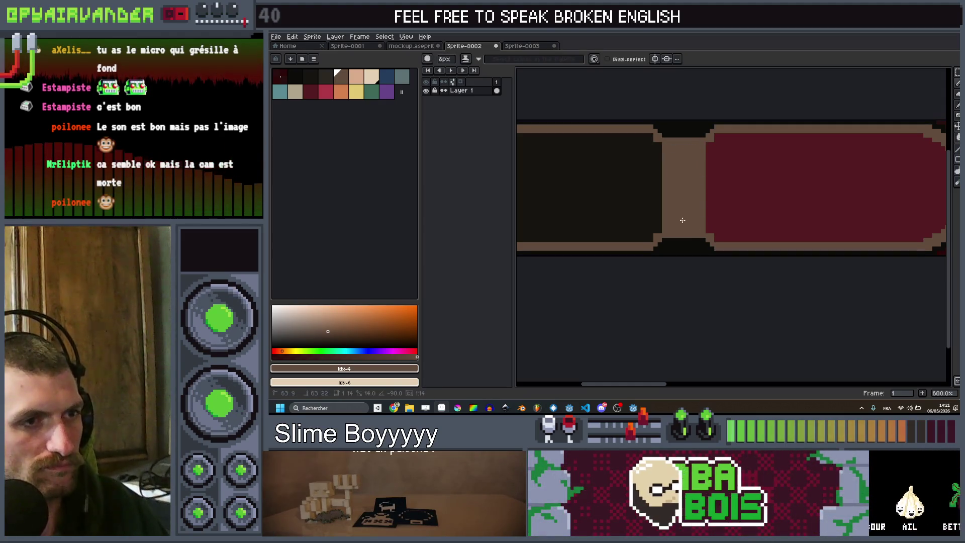
{"action": "scroll", "coordinate": [682, 220], "scroll_direction": "down", "scroll_amount": 3}
{"action": "scroll", "coordinate": [696, 174], "scroll_direction": "up", "scroll_amount": 3}
{"action": "key", "text": "minus"}
{"action": "key", "text": "minus"}
{"action": "key", "text": "minus"}
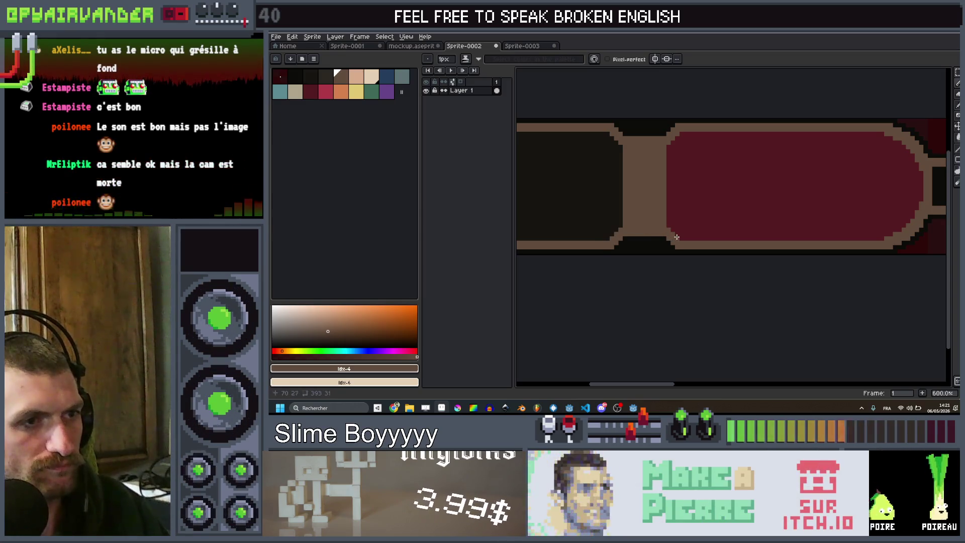
{"action": "scroll", "coordinate": [673, 199], "scroll_direction": "down", "scroll_amount": 4}
{"action": "scroll", "coordinate": [673, 199], "scroll_direction": "down", "scroll_amount": 1}
{"action": "scroll", "coordinate": [680, 201], "scroll_direction": "up", "scroll_amount": 6}
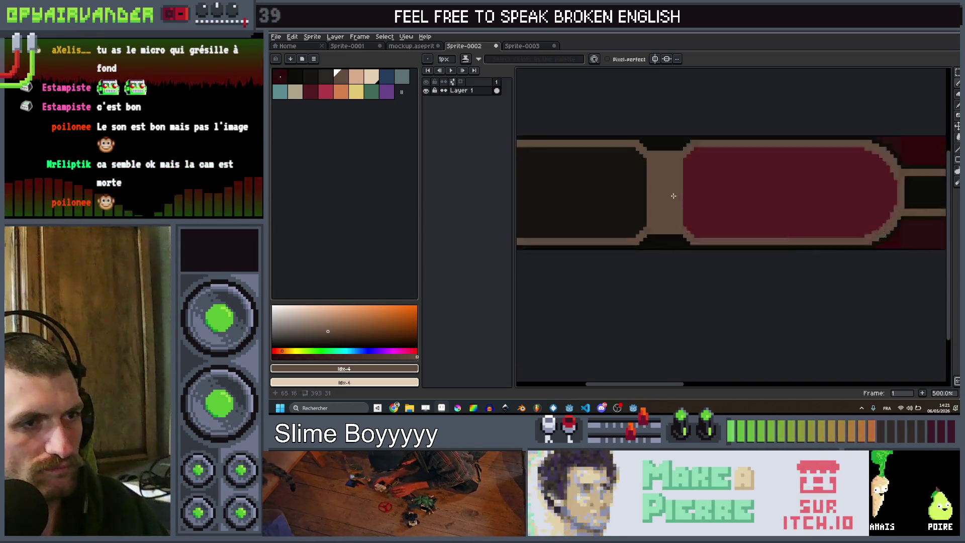
Draw a 2px black x in the tan connector.
{"action": "left_click", "coordinate": [294, 76]}
{"action": "key", "text": "plus"}
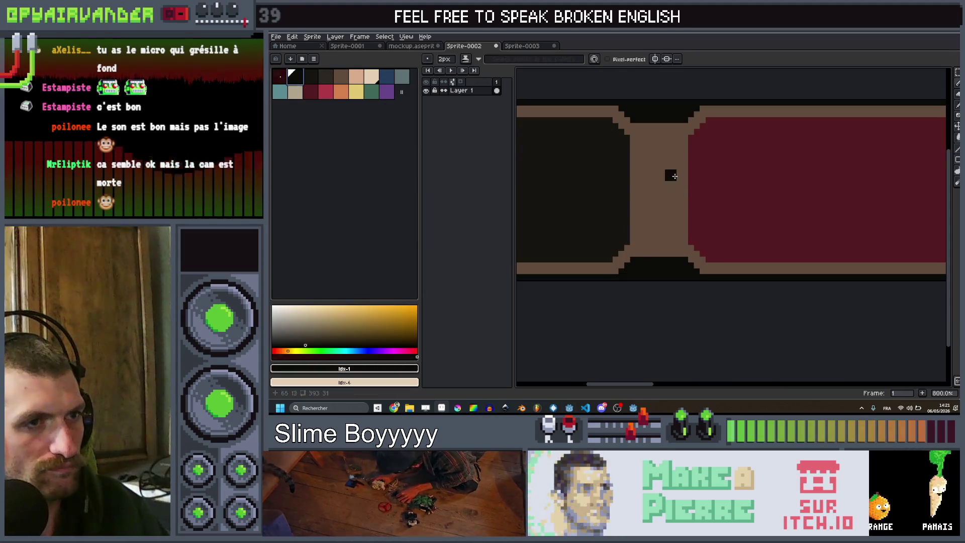
{"action": "mouse_move", "coordinate": [673, 174]}
{"action": "left_mouse_down"}
{"action": "mouse_move", "coordinate": [641, 207]}
{"action": "mouse_move", "coordinate": [658, 191]}
{"action": "left_mouse_up"}
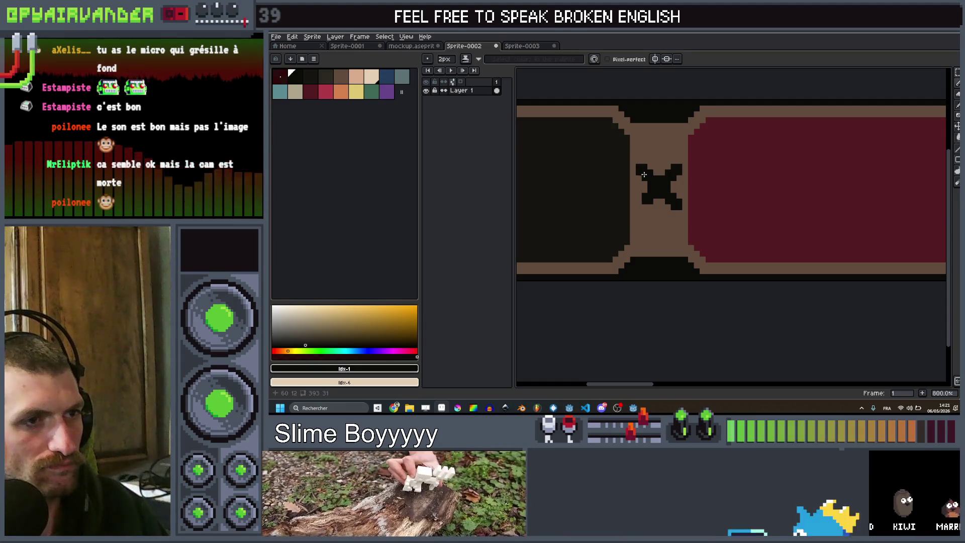
{"action": "scroll", "coordinate": [715, 177], "scroll_direction": "down", "scroll_amount": 10}
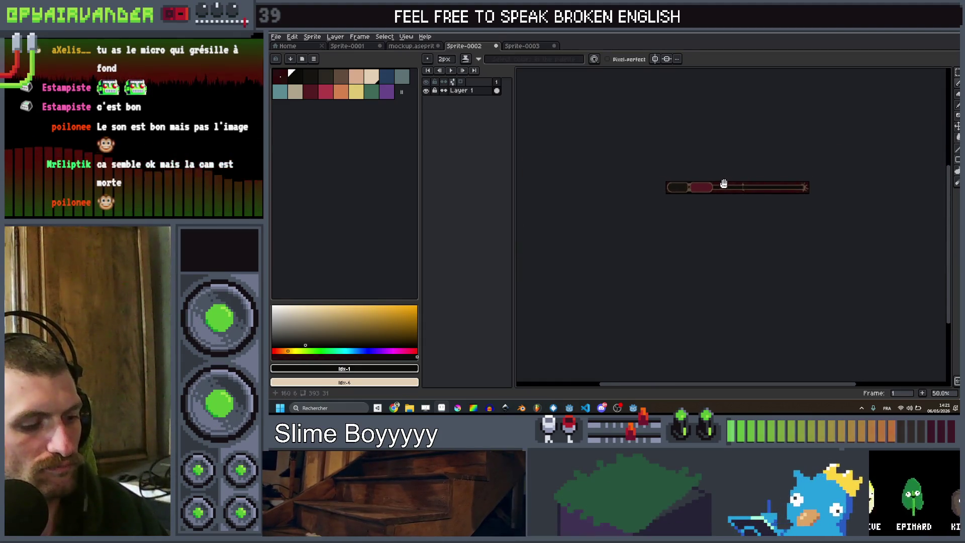
Dismiss the save prompt, export the updated score bar image, and return to Godot.
{"action": "key", "text": "ctrl+s"}
{"action": "left_click", "coordinate": [924, 387]}
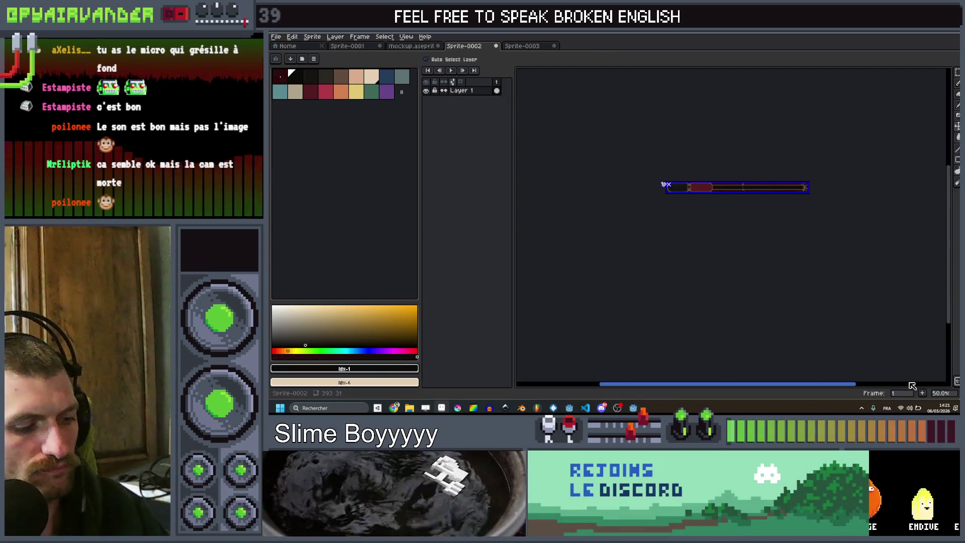
{"action": "key", "text": "ctrl+alt+shift+s"}
{"action": "left_click", "coordinate": [892, 331]}
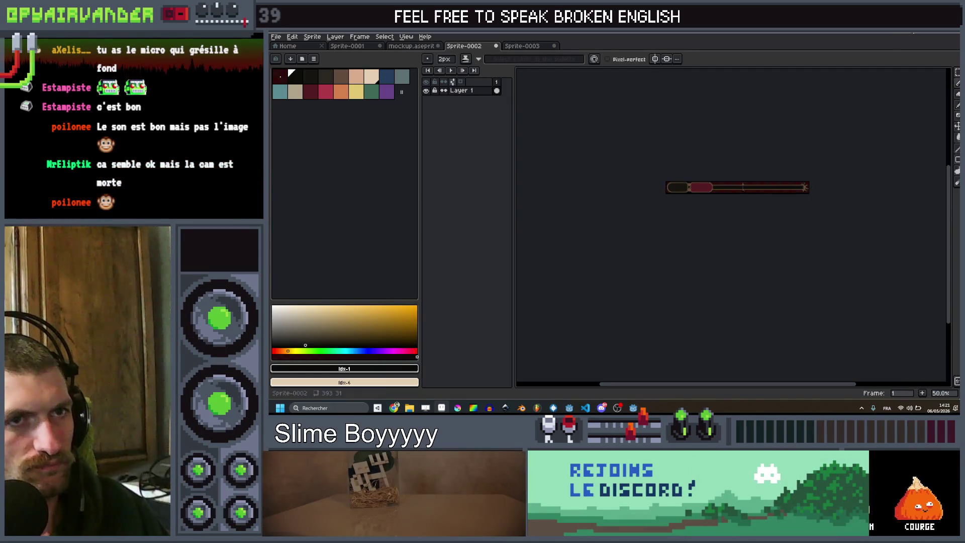
{"action": "key", "text": "alt+Tab"}
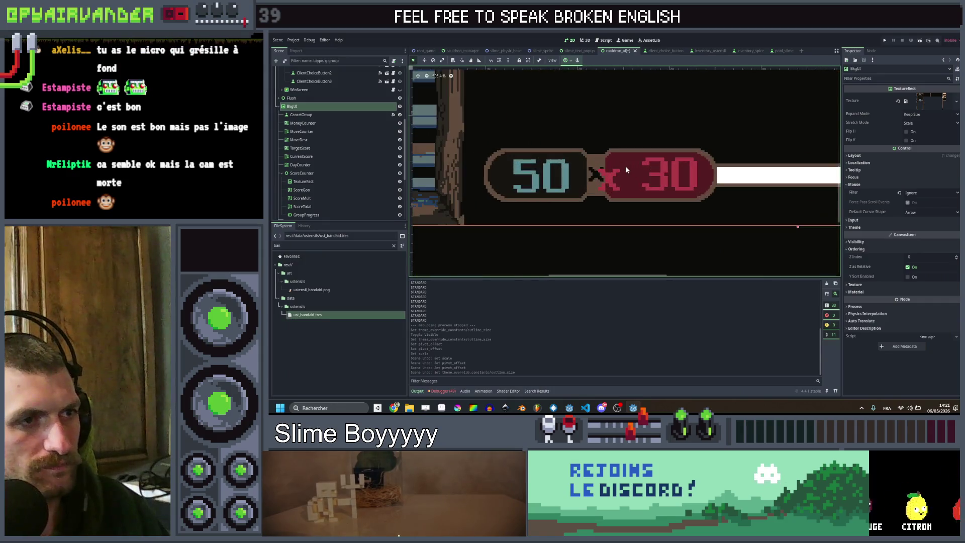
Change the ScoreMult label's text from 'x 30' to '30'.
{"action": "scroll", "coordinate": [625, 170], "scroll_direction": "up", "scroll_amount": 1}
{"action": "left_click", "coordinate": [665, 171]}
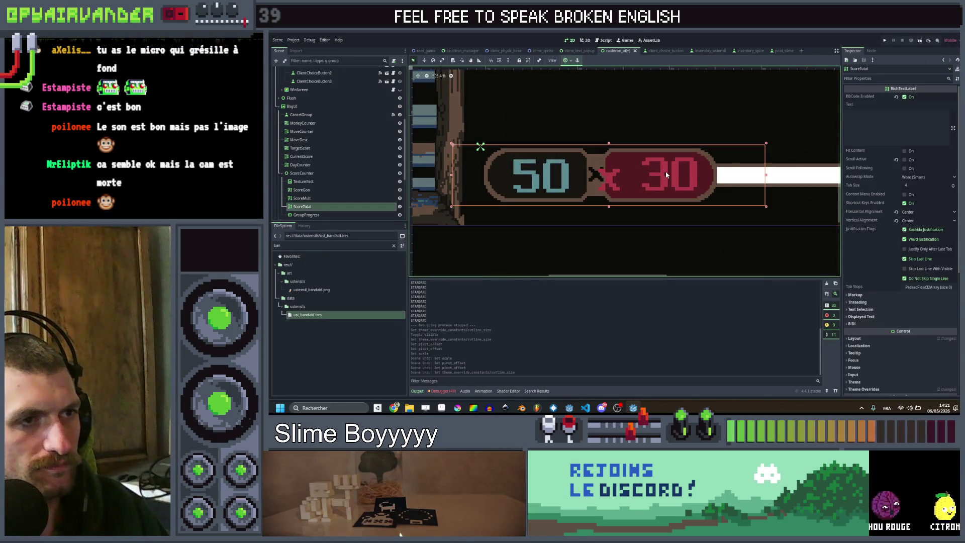
{"action": "left_click", "coordinate": [376, 198]}
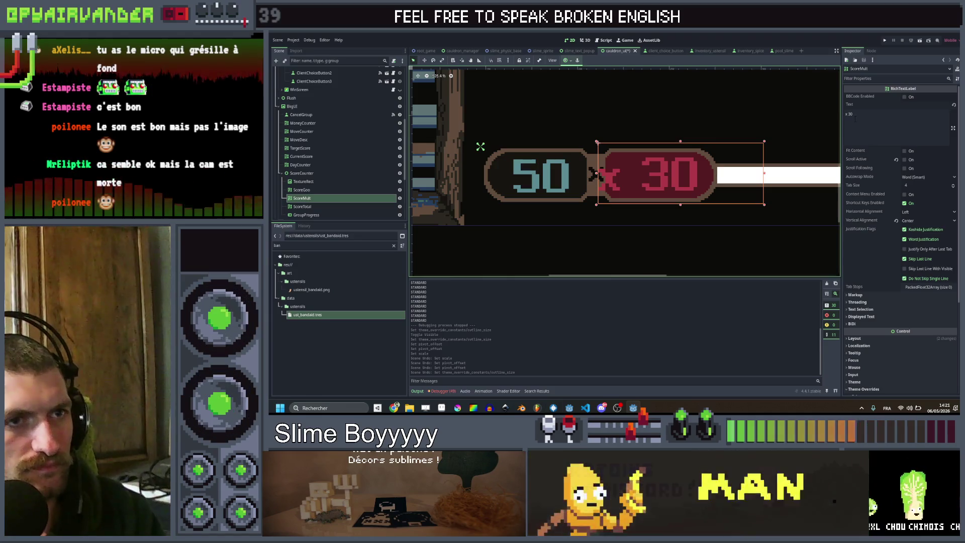
{"action": "scroll", "coordinate": [740, 182], "scroll_direction": "up", "scroll_amount": 3}
{"action": "left_click", "coordinate": [851, 114]}
{"action": "key", "text": "BackSpace"}
{"action": "key", "text": "BackSpace"}
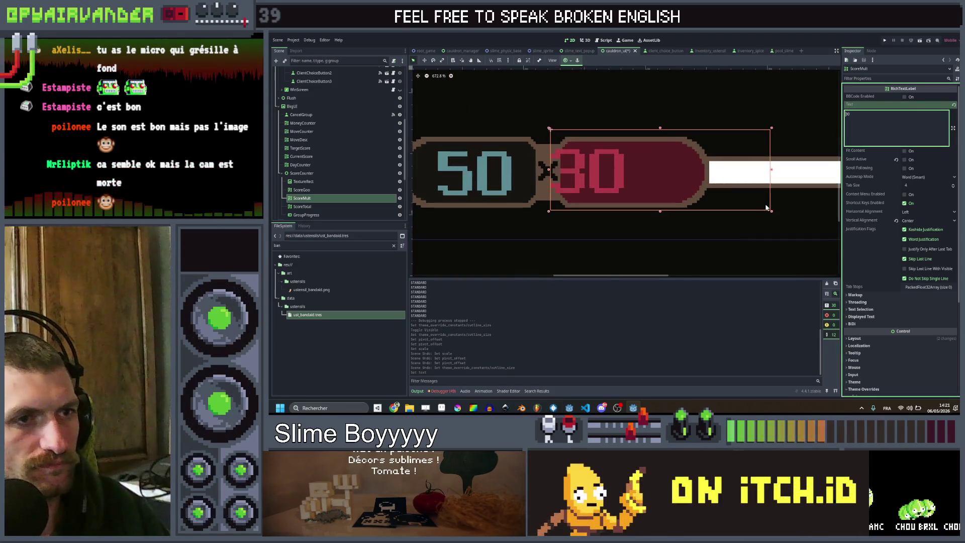
{"action": "left_click_drag", "start_coordinate": [772, 212], "coordinate": [739, 209]}
{"action": "key", "text": "ctrl+z"}
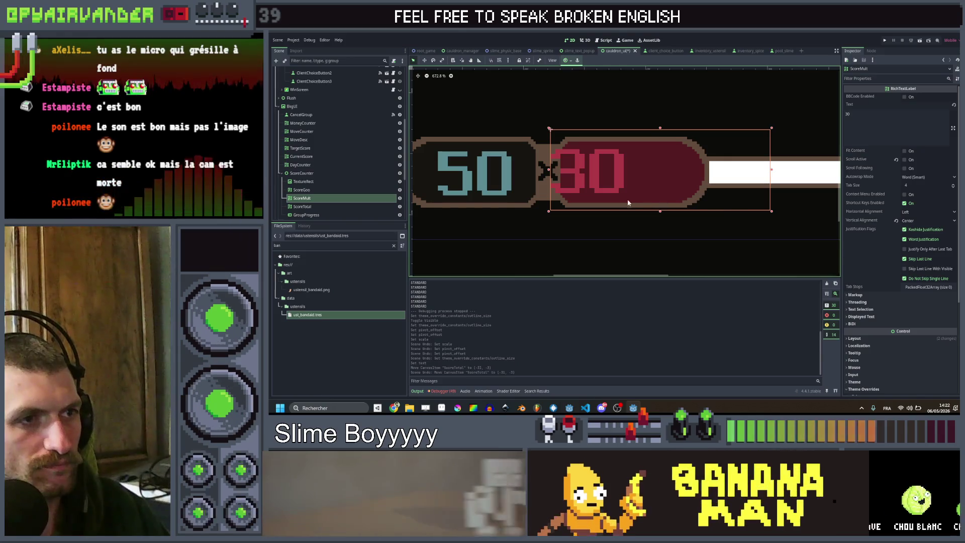
Resize the ScoreGoo box to about 45 by 25 so it fits snugly around the 50.
{"action": "left_click", "coordinate": [325, 191]}
{"action": "key", "text": "f"}
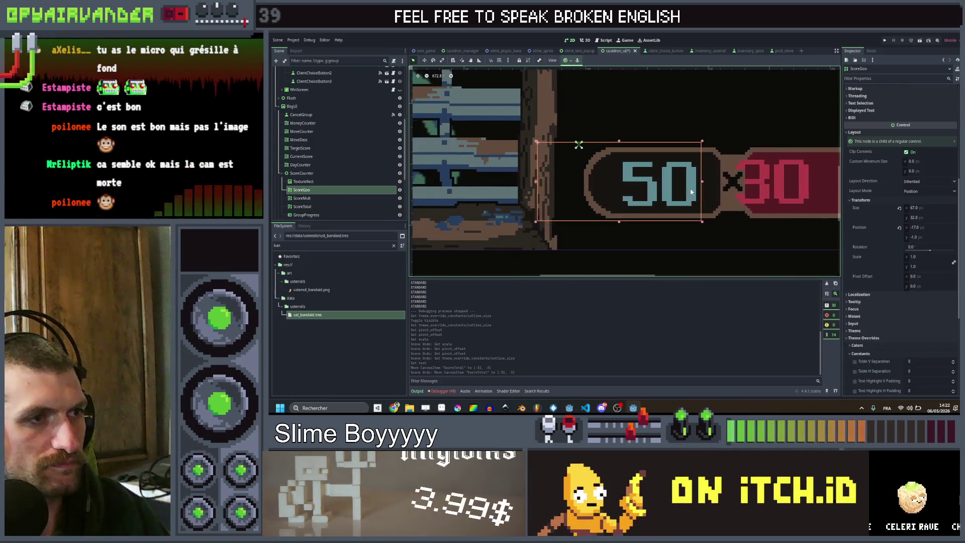
{"action": "left_click_drag", "start_coordinate": [537, 141], "coordinate": [603, 151]}
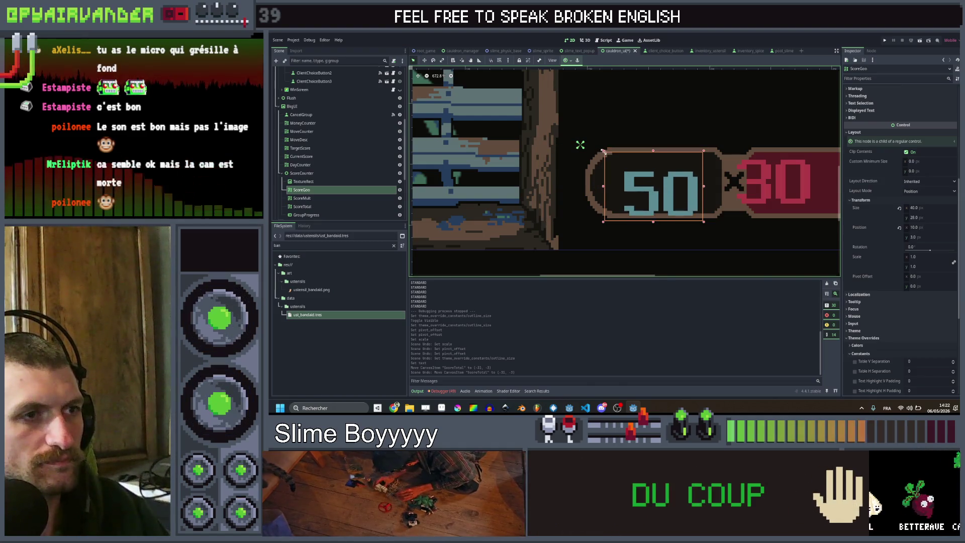
{"action": "left_click", "coordinate": [705, 222]}
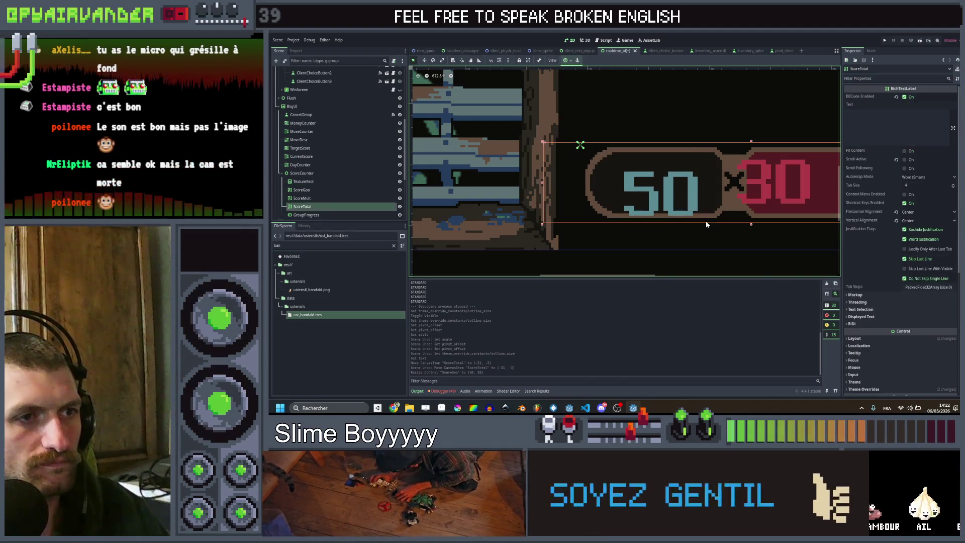
{"action": "left_click", "coordinate": [382, 198]}
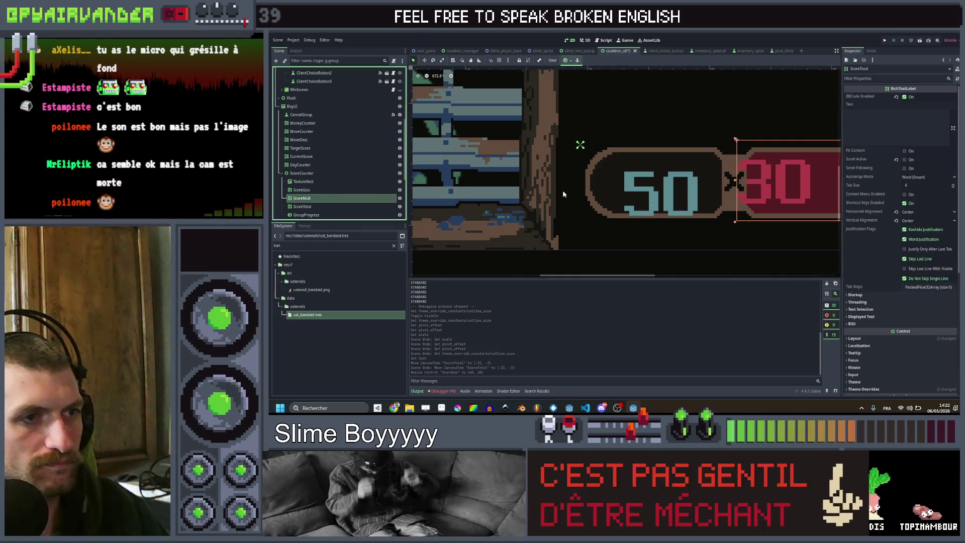
{"action": "left_click", "coordinate": [302, 191]}
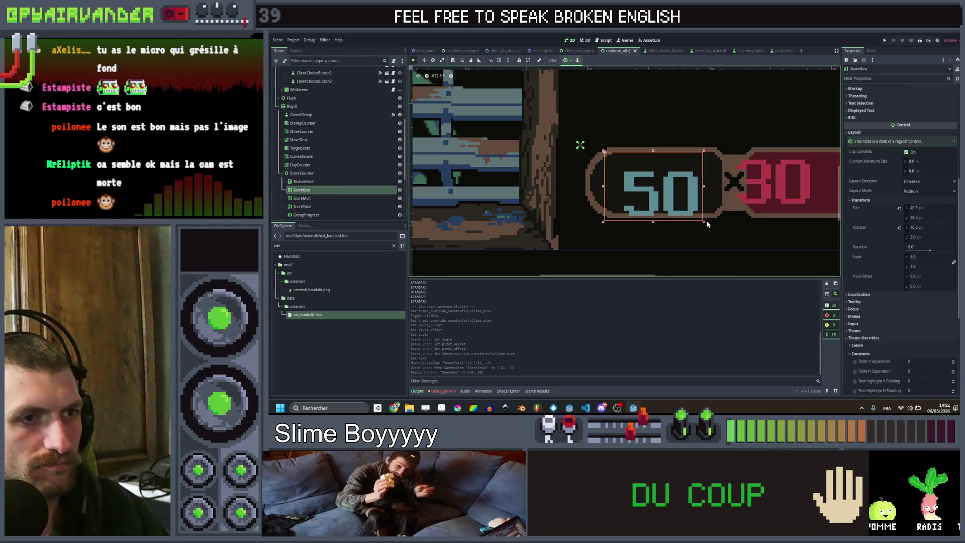
{"action": "left_click_drag", "start_coordinate": [703, 225], "coordinate": [713, 215]}
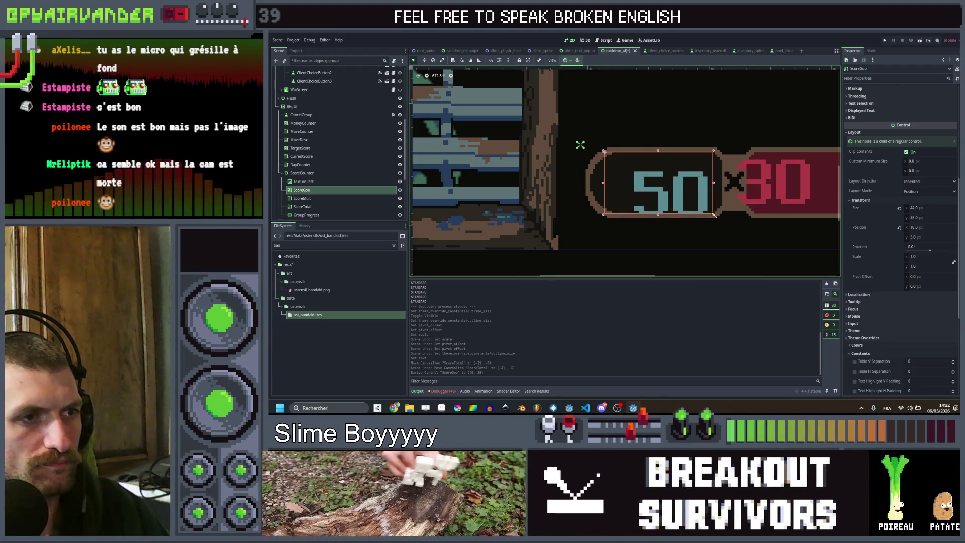
Give the ScoreGoo label a Normal Font Size theme override of 32.
{"action": "scroll", "coordinate": [916, 169], "scroll_direction": "up", "scroll_amount": 5}
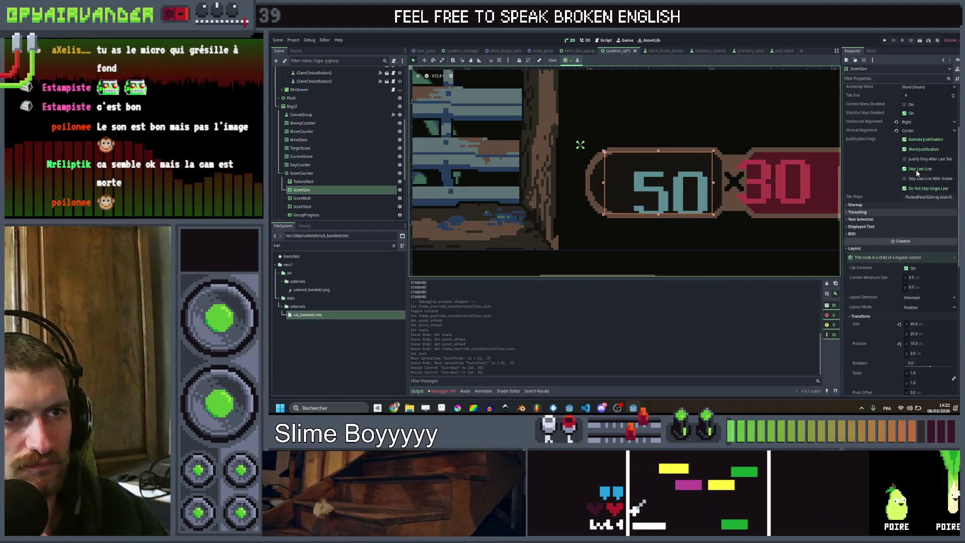
{"action": "scroll", "coordinate": [890, 215], "scroll_direction": "down", "scroll_amount": 10}
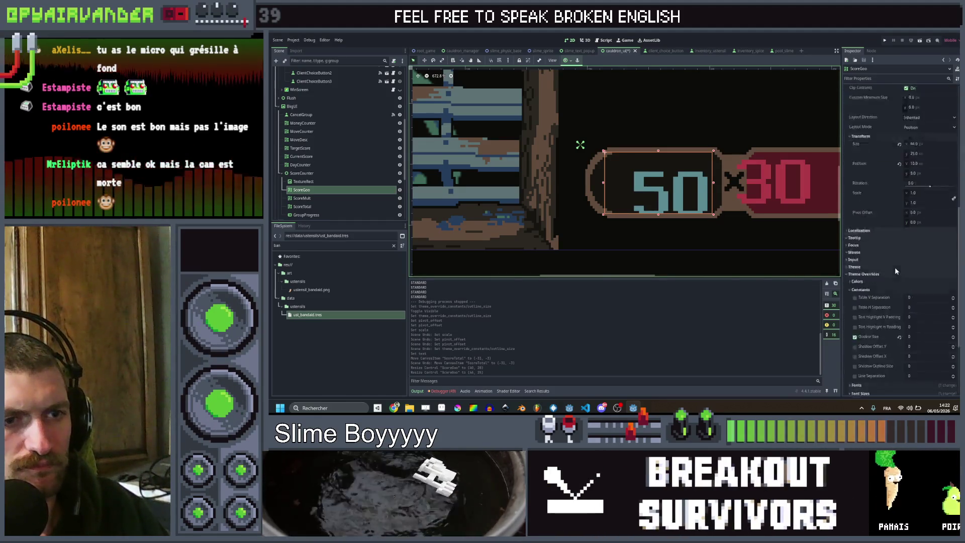
{"action": "left_click", "coordinate": [860, 291]}
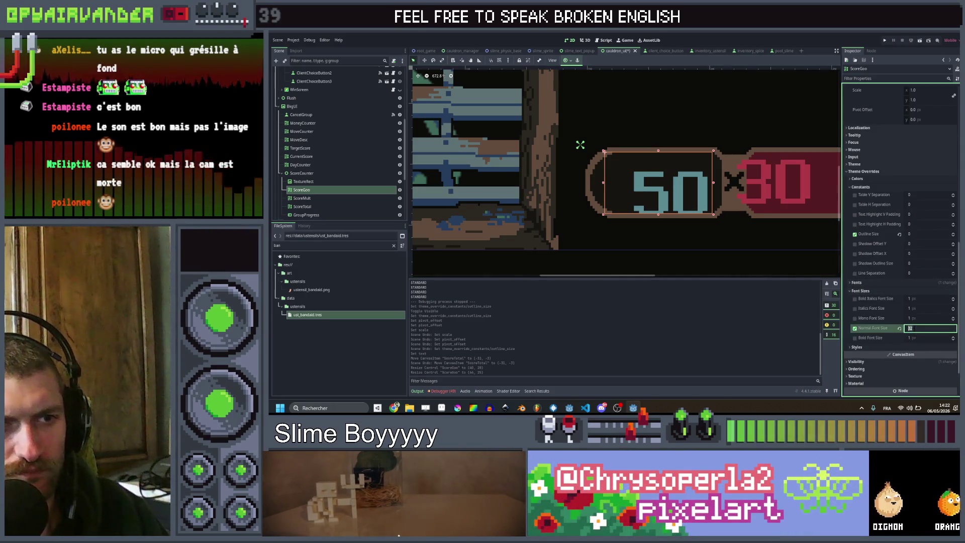
{"action": "type", "text": "16"}
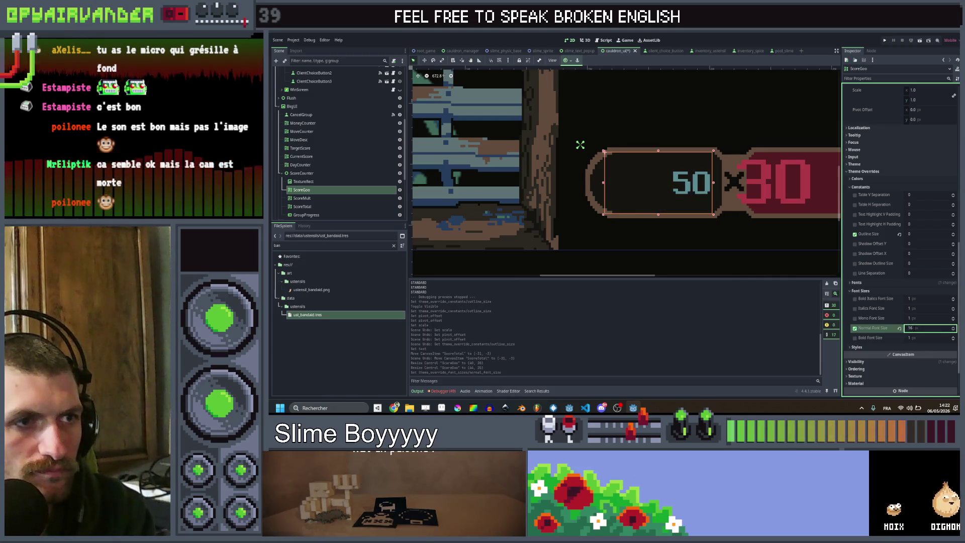
{"action": "left_click", "coordinate": [910, 327]}
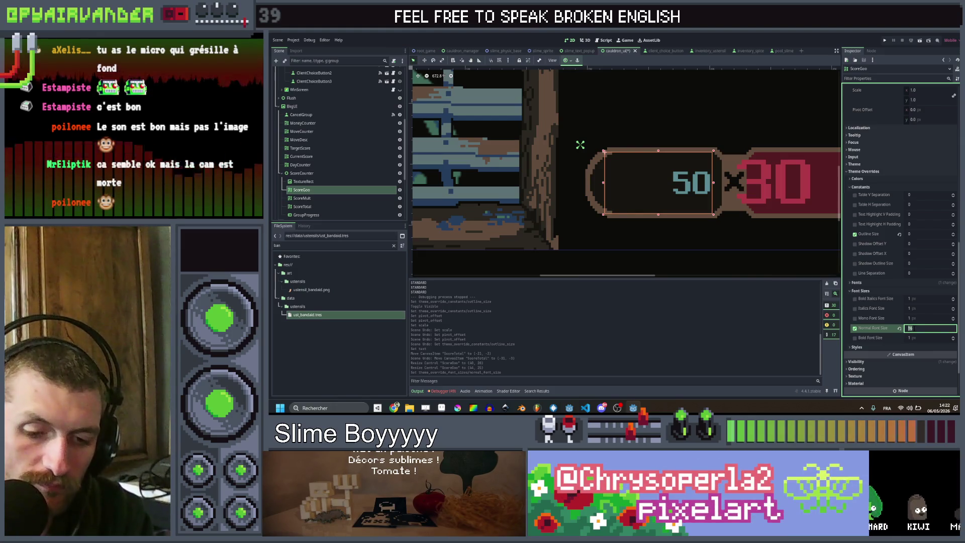
{"action": "type", "text": "32"}
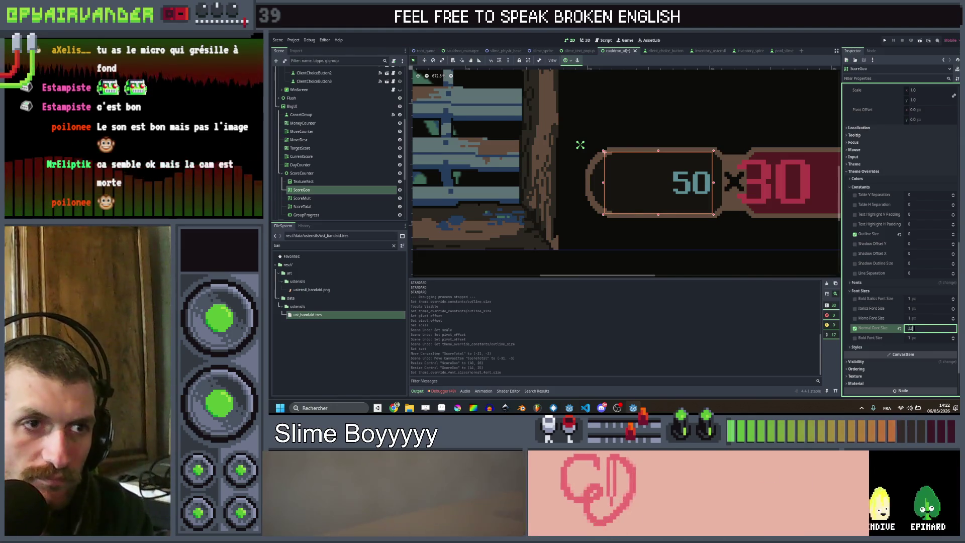
{"action": "key", "text": "Return"}
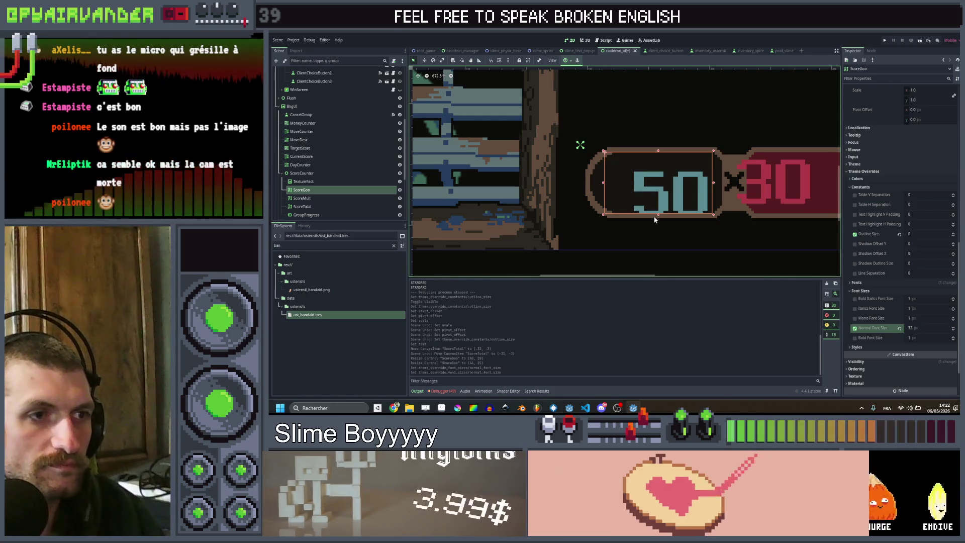
Drag ScoreGoo's bottom edge down so the box fits the larger 50.
{"action": "left_click_drag", "start_coordinate": [659, 217], "coordinate": [660, 230]}
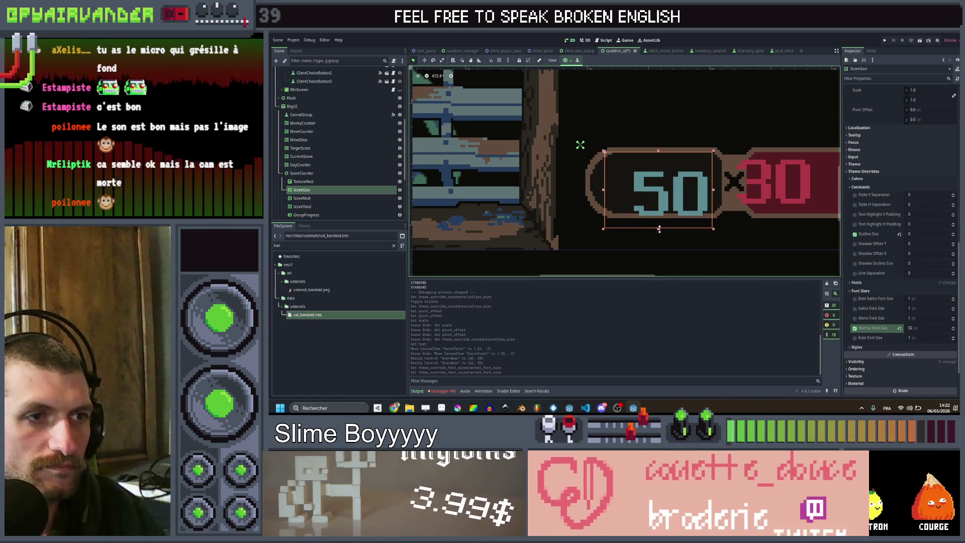
{"action": "scroll", "coordinate": [897, 162], "scroll_direction": "up", "scroll_amount": 3}
{"action": "scroll", "coordinate": [898, 161], "scroll_direction": "up", "scroll_amount": 5}
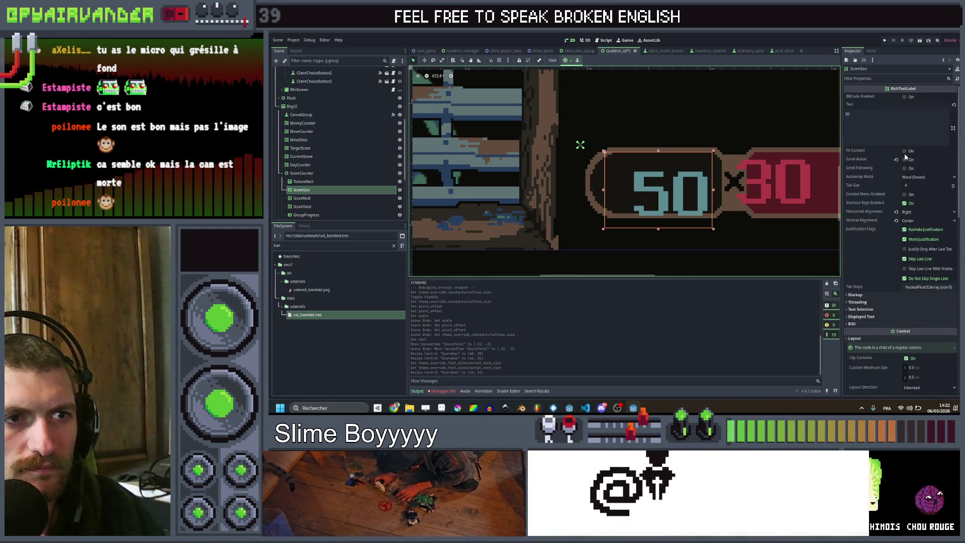
{"action": "left_click", "coordinate": [907, 213]}
Centre the 50 text horizontally and nudge the ScoreGoo label up slightly.
{"action": "left_click", "coordinate": [910, 229]}
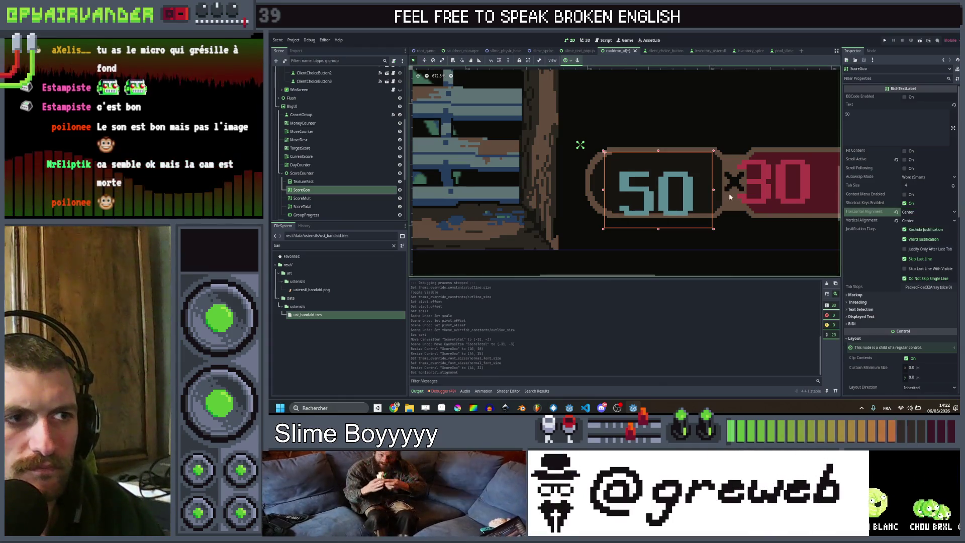
{"action": "left_click_drag", "start_coordinate": [677, 195], "coordinate": [673, 187]}
{"action": "key", "text": "ctrl+z"}
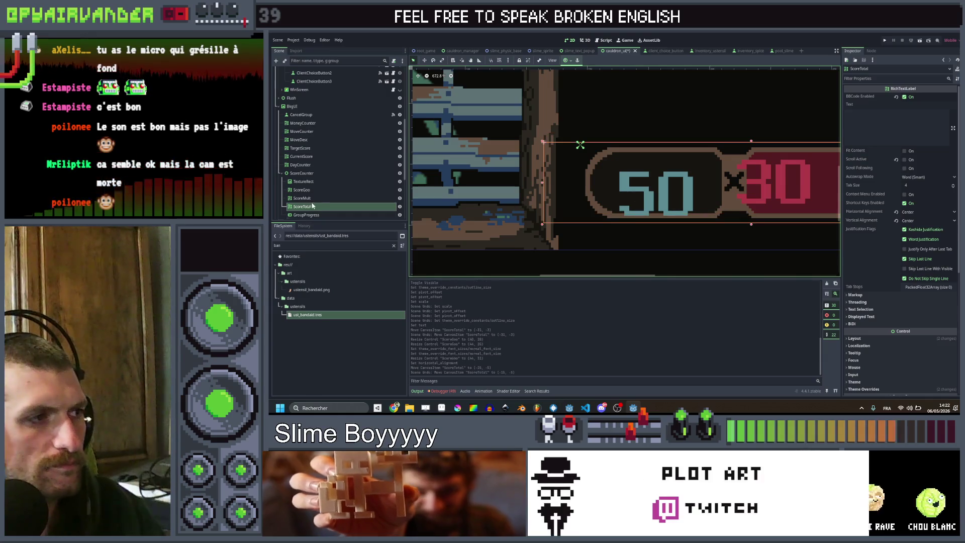
{"action": "left_click", "coordinate": [312, 200]}
{"action": "left_click", "coordinate": [303, 190]}
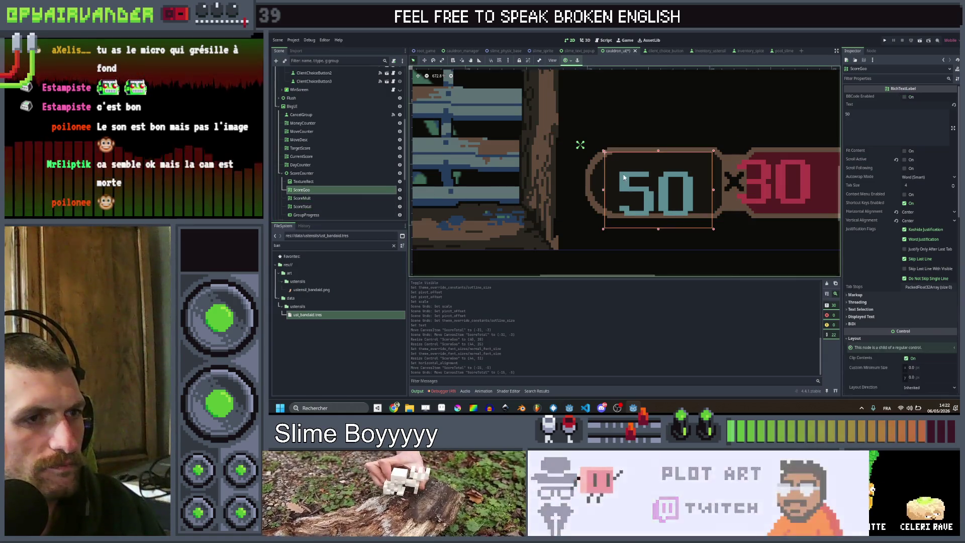
{"action": "left_click_drag", "start_coordinate": [603, 159], "coordinate": [604, 148]}
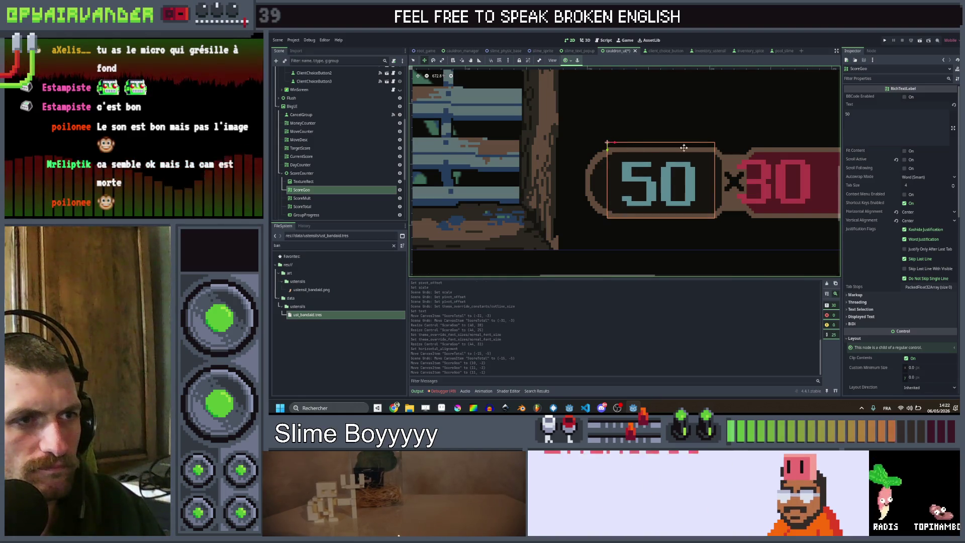
Move the red 30 ScoreMult label into the score bar's red pill.
{"action": "scroll", "coordinate": [759, 161], "scroll_direction": "down", "scroll_amount": 5}
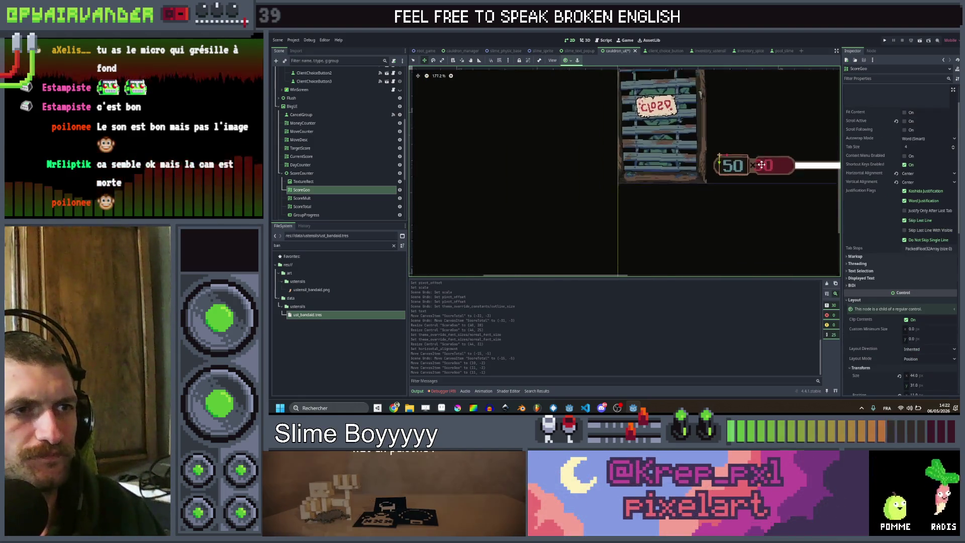
{"action": "scroll", "coordinate": [745, 164], "scroll_direction": "up", "scroll_amount": 7}
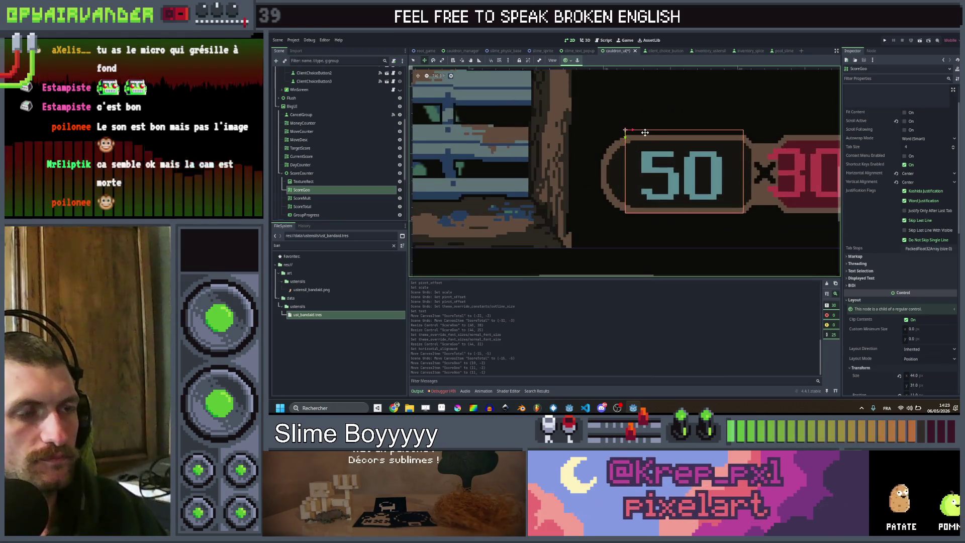
{"action": "left_click_drag", "start_coordinate": [749, 171], "coordinate": [620, 190]}
{"action": "left_click", "coordinate": [338, 198]}
{"action": "key", "text": "f"}
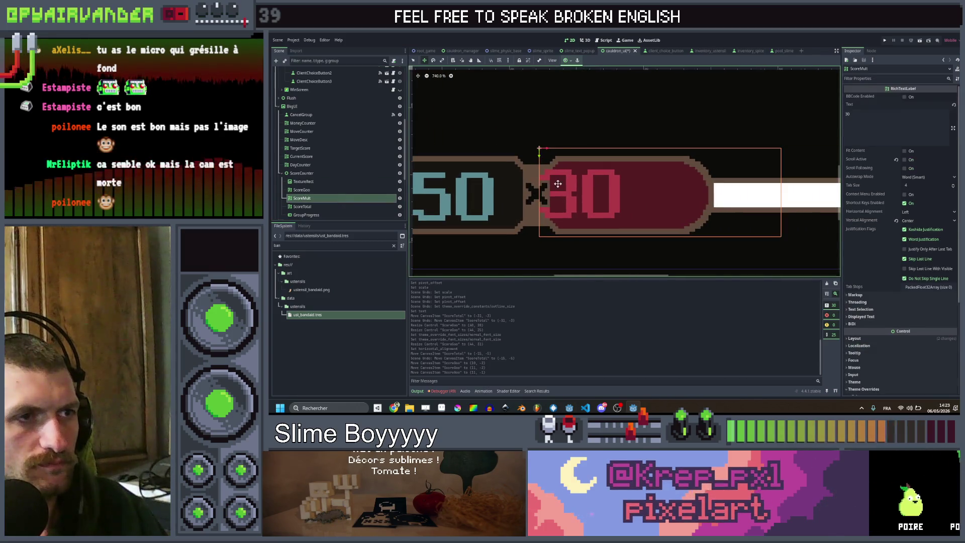
{"action": "mouse_move", "coordinate": [536, 151]}
{"action": "left_mouse_down"}
{"action": "mouse_move", "coordinate": [572, 149]}
{"action": "mouse_move", "coordinate": [563, 151]}
{"action": "left_mouse_up"}
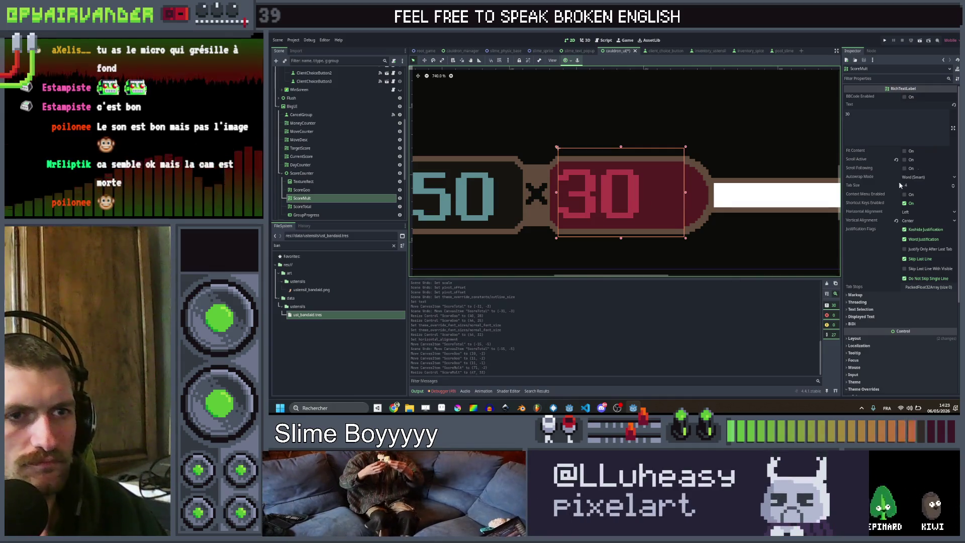
Set the 30 multiplier label's Horizontal Alignment to Center.
{"action": "left_click", "coordinate": [905, 213]}
{"action": "left_click", "coordinate": [909, 229]}
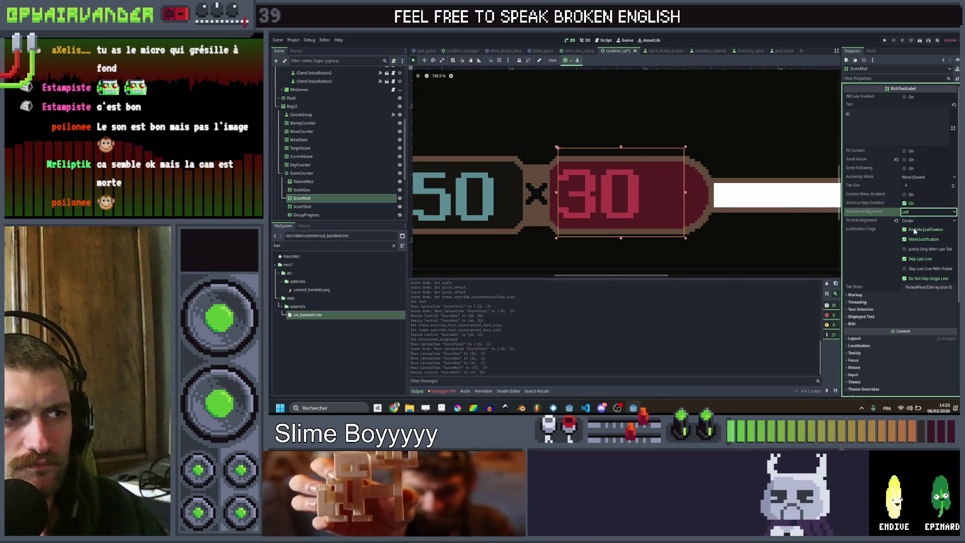
{"action": "scroll", "coordinate": [563, 152], "scroll_direction": "left", "scroll_amount": 3}
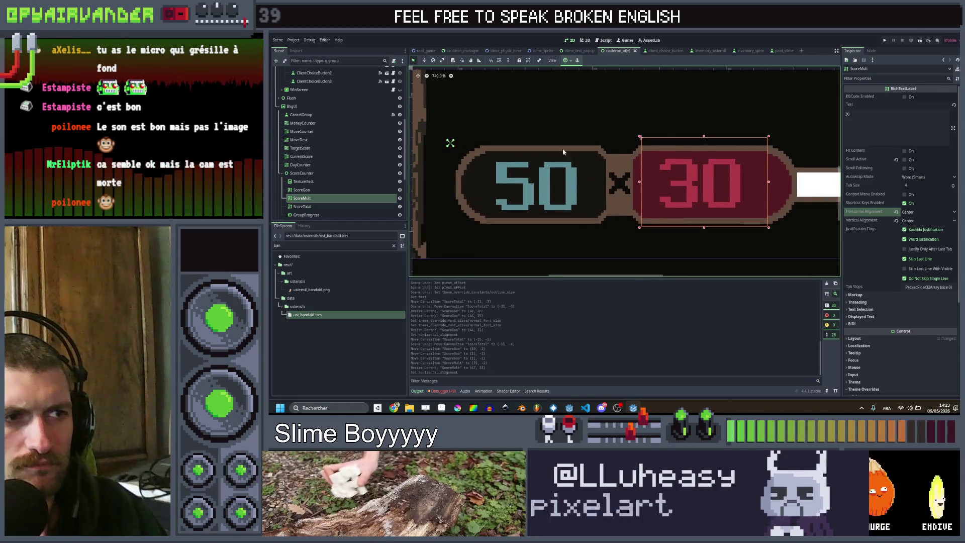
Lower the ScoreMult label's top edge slightly and reveal its Layout transform values.
{"action": "left_click", "coordinate": [315, 192]}
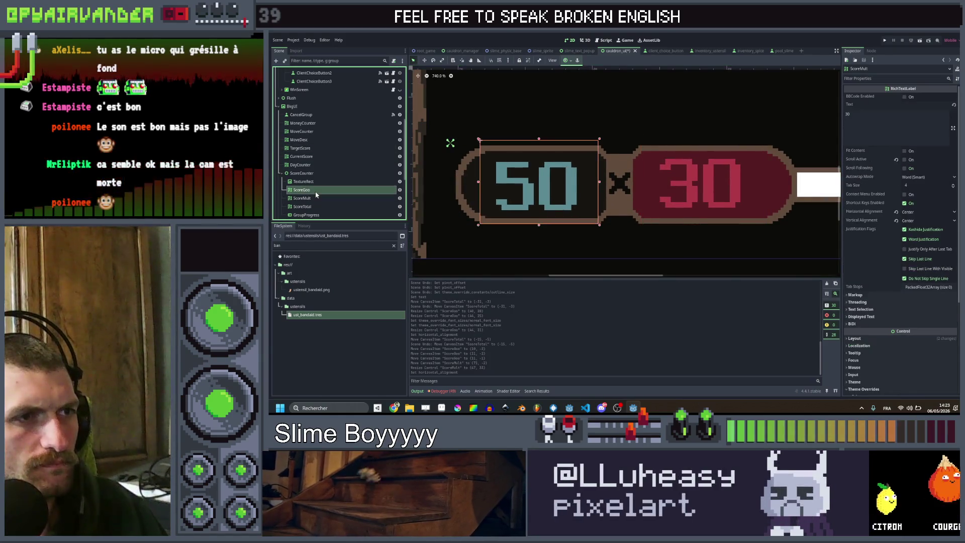
{"action": "left_click", "coordinate": [304, 198]}
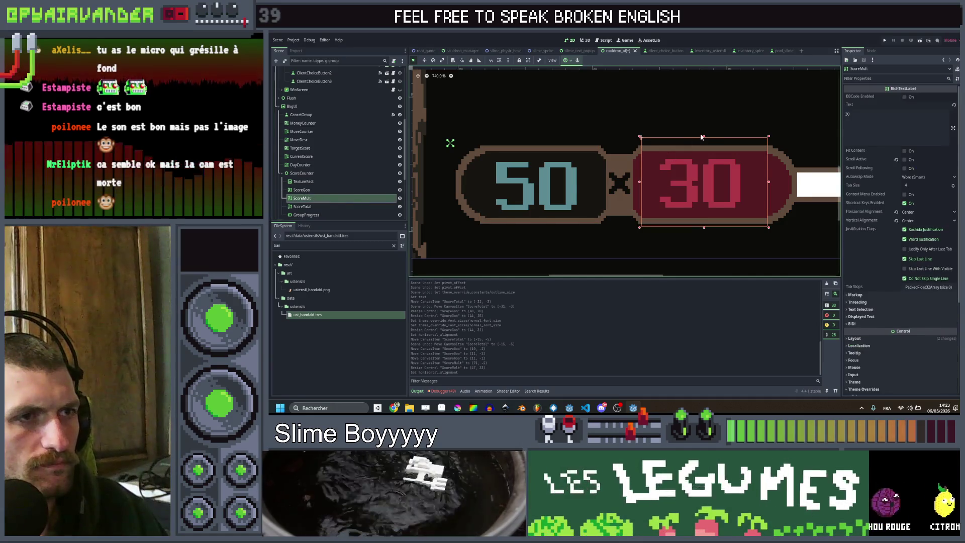
{"action": "left_click_drag", "start_coordinate": [703, 140], "coordinate": [703, 142]}
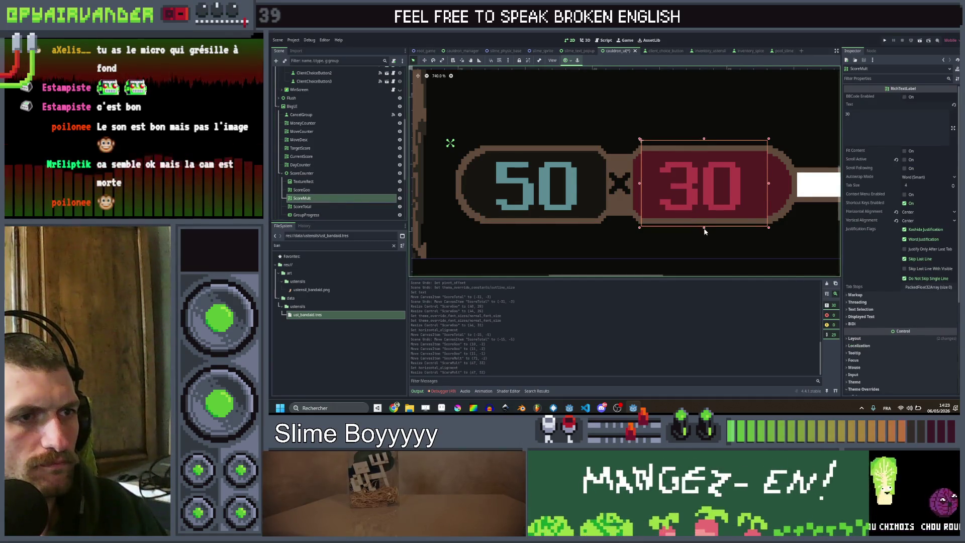
{"action": "left_click", "coordinate": [323, 199]}
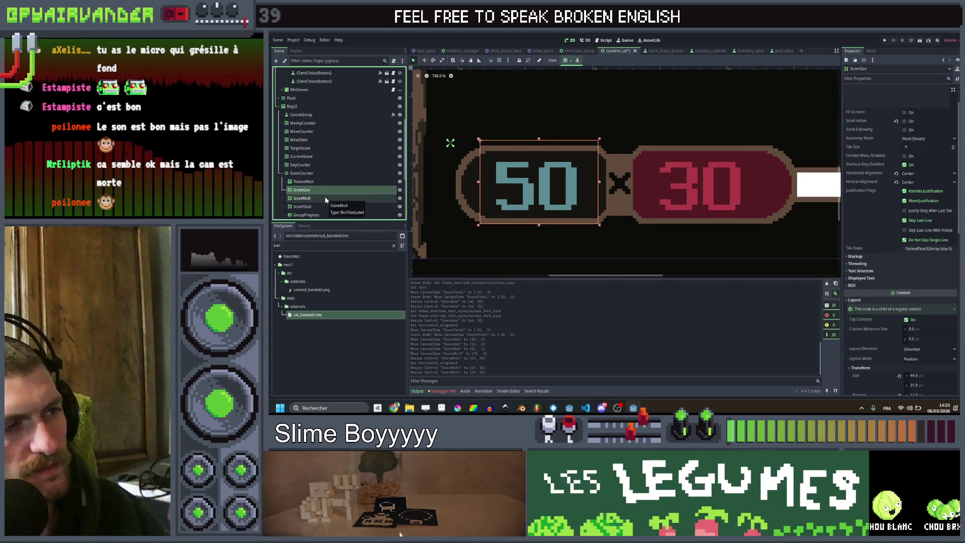
{"action": "scroll", "coordinate": [870, 251], "scroll_direction": "down", "scroll_amount": 5}
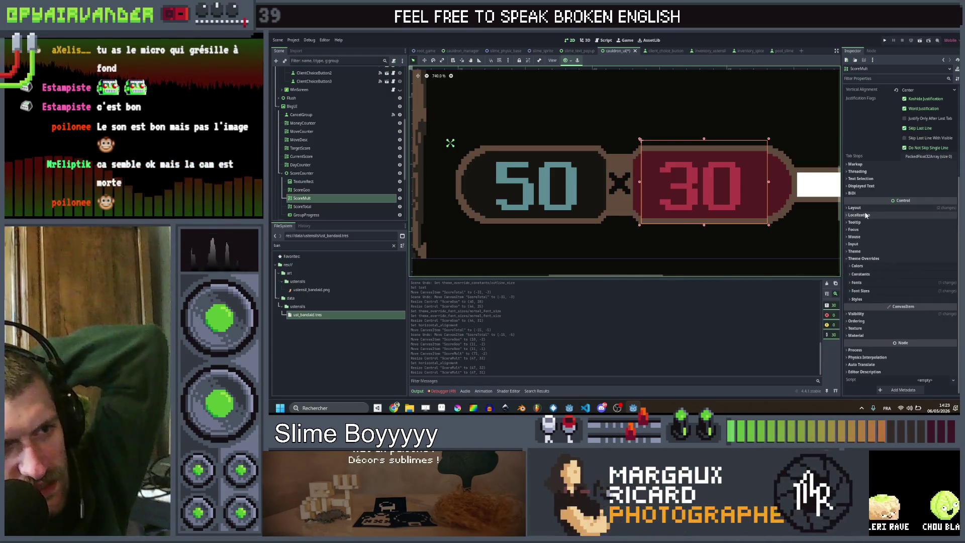
{"action": "left_click", "coordinate": [864, 207]}
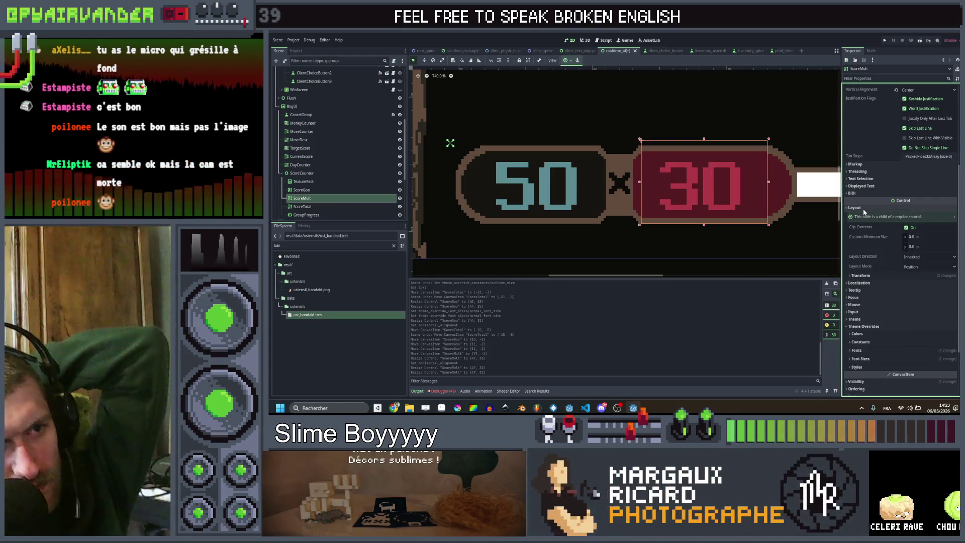
{"action": "left_click", "coordinate": [856, 277]}
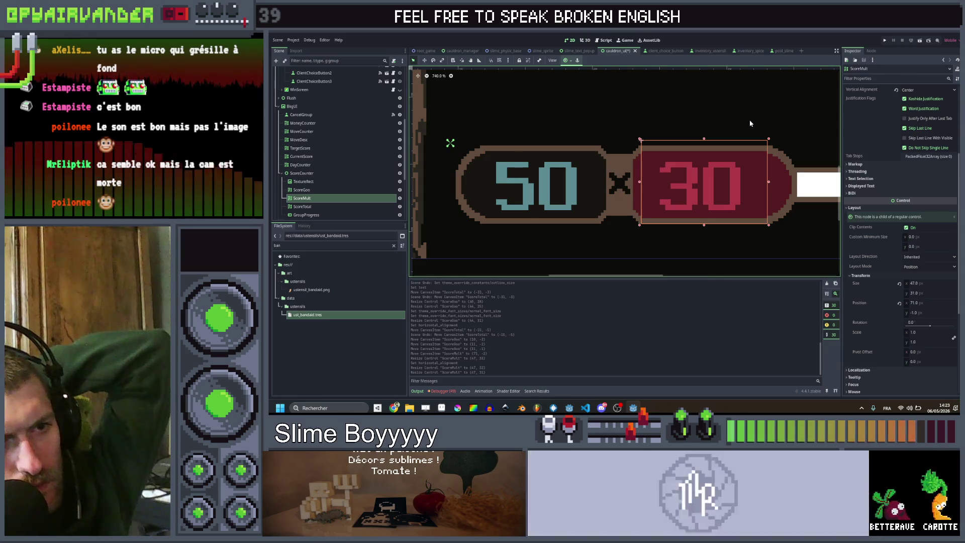
{"action": "left_click", "coordinate": [334, 190]}
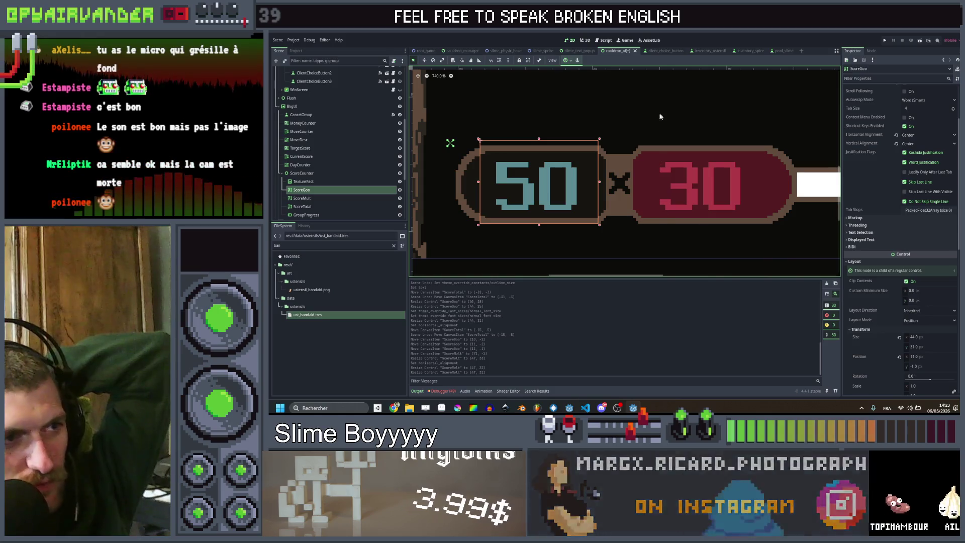
Set the 50 ScoreGoo label's pivot offset to 22, 15.
{"action": "scroll", "coordinate": [697, 133], "scroll_direction": "down", "scroll_amount": 1}
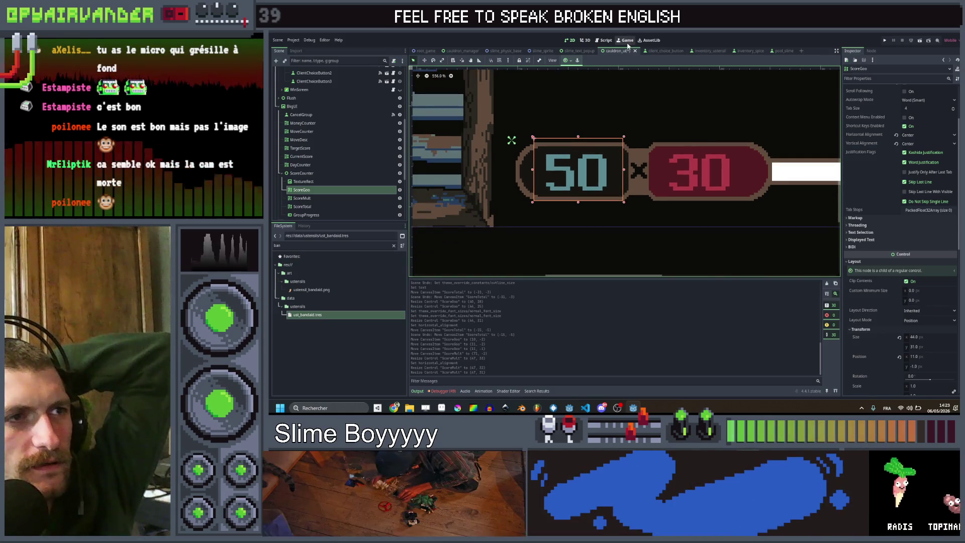
{"action": "scroll", "coordinate": [901, 330], "scroll_direction": "down", "scroll_amount": 3}
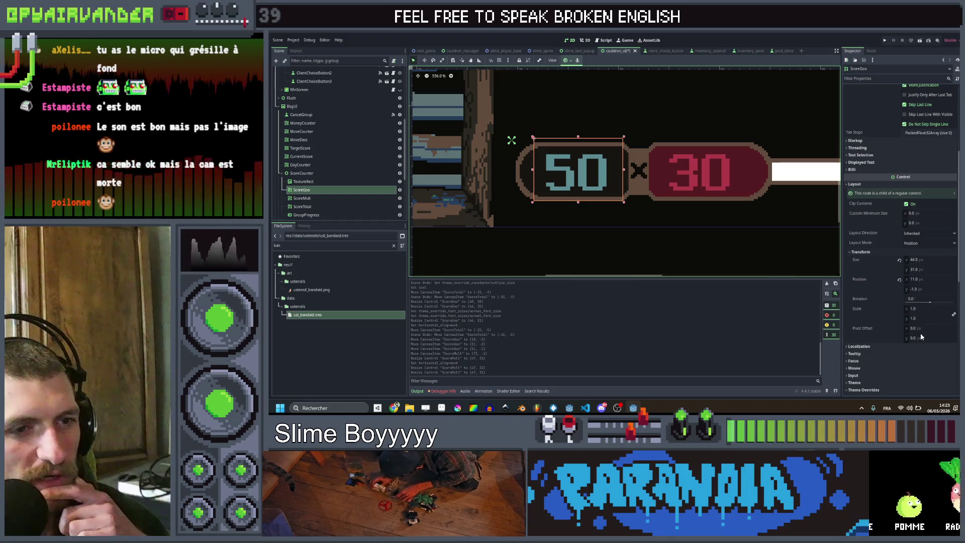
{"action": "left_click", "coordinate": [920, 329]}
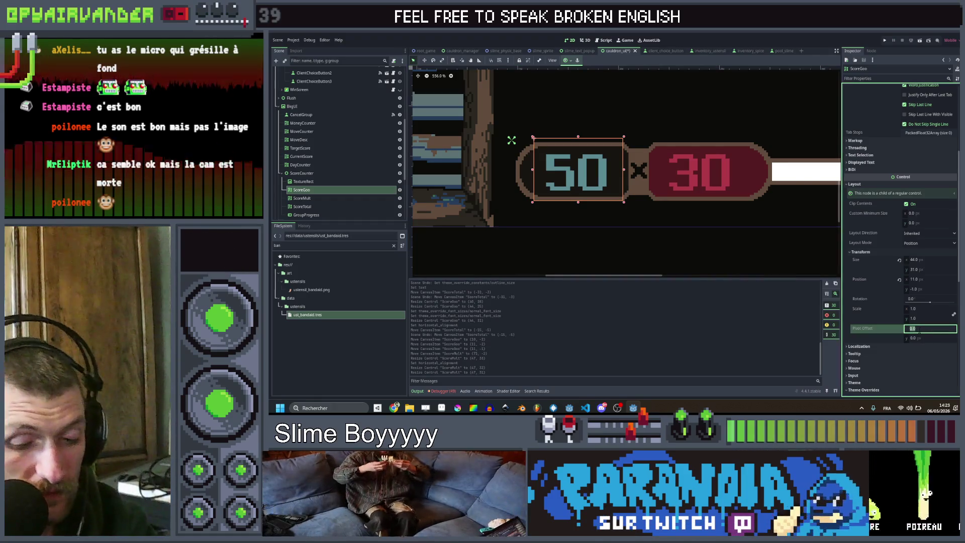
{"action": "type", "text": "22"}
{"action": "key", "text": "Tab"}
{"action": "type", "text": "15"}
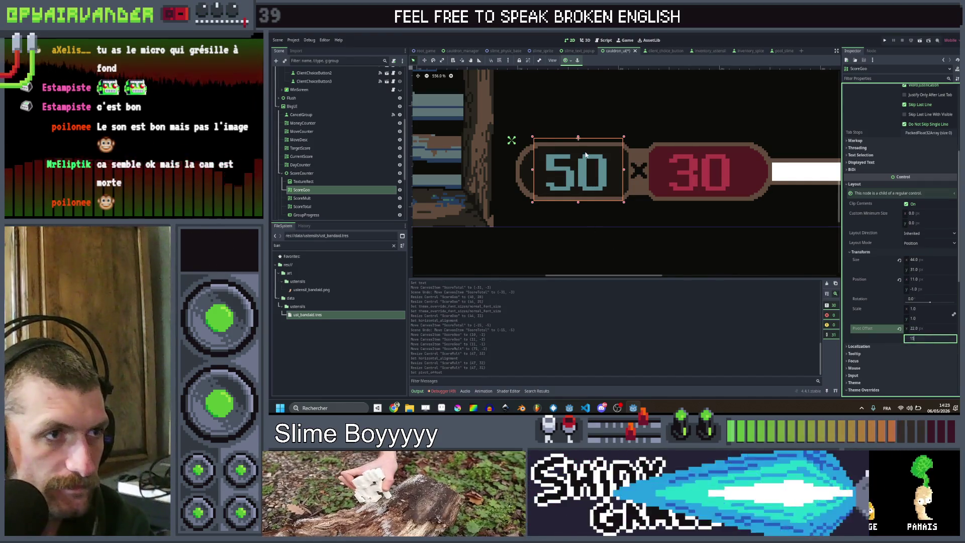
{"action": "left_click_drag", "start_coordinate": [578, 139], "coordinate": [578, 142]}
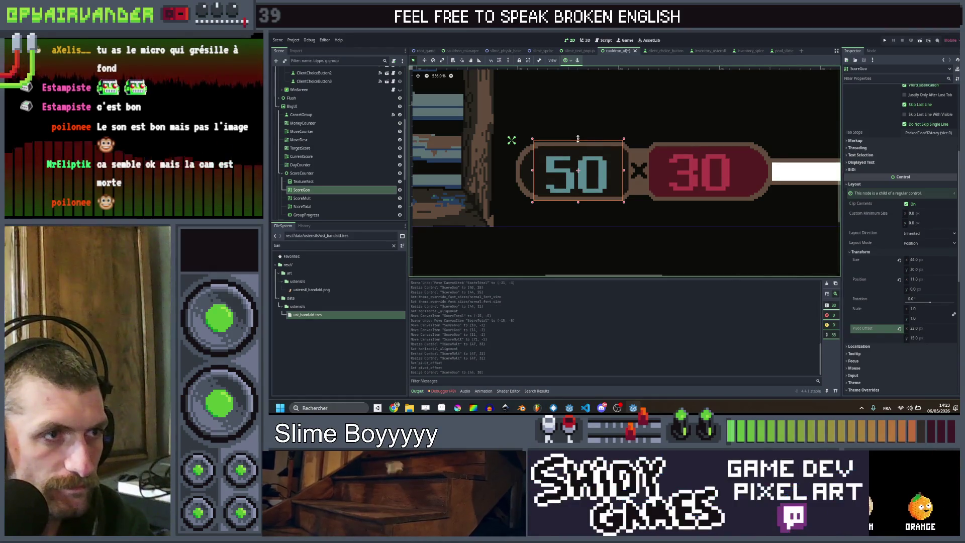
{"action": "scroll", "coordinate": [589, 174], "scroll_direction": "down", "scroll_amount": 1}
{"action": "key", "text": "ctrl+z"}
Give the 30 ScoreMult label a pivot offset of 22, 15 and save the scene.
{"action": "left_click", "coordinate": [586, 169]}
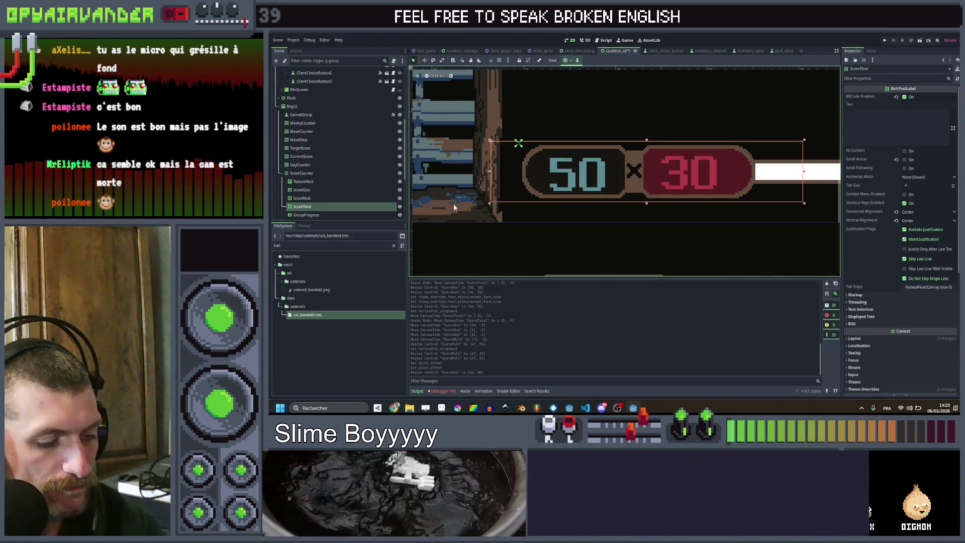
{"action": "left_click", "coordinate": [312, 198]}
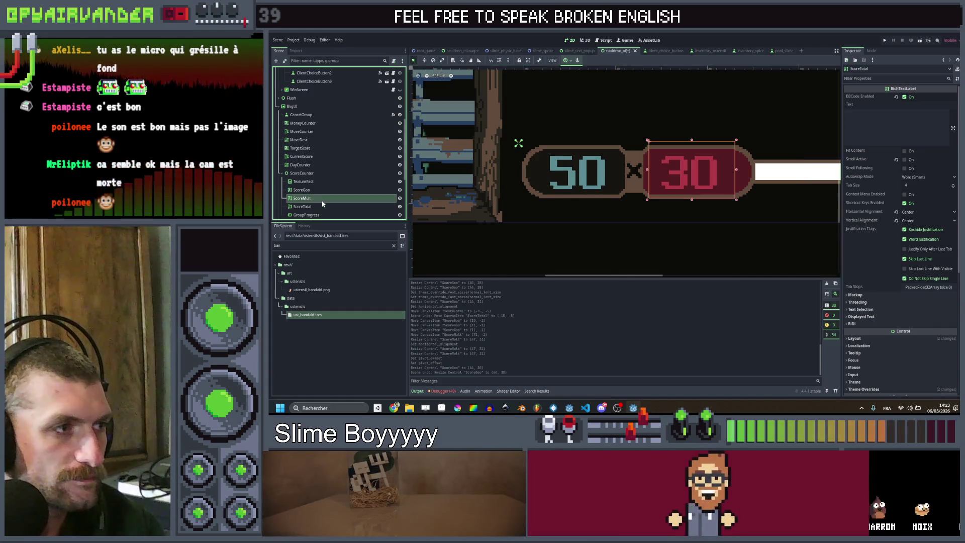
{"action": "left_click", "coordinate": [917, 353]}
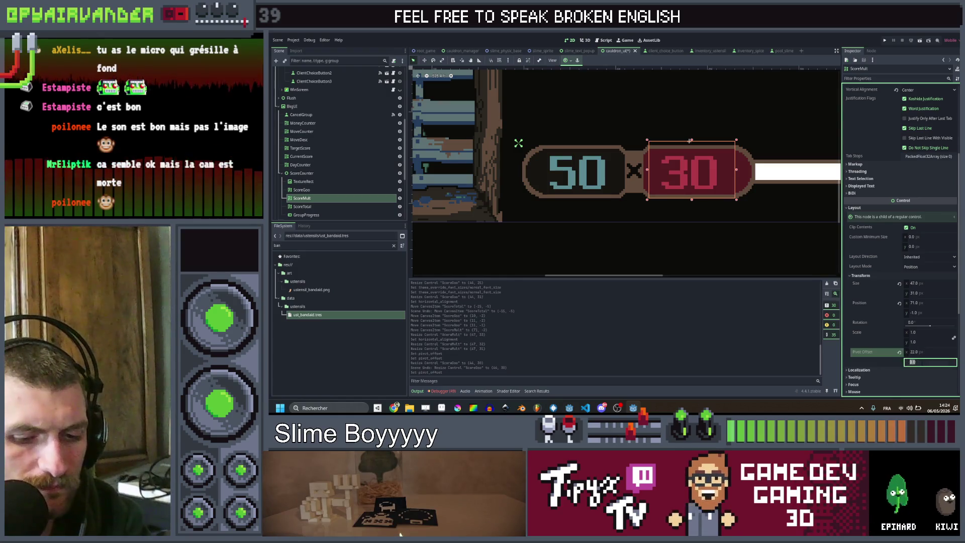
{"action": "type", "text": "15"}
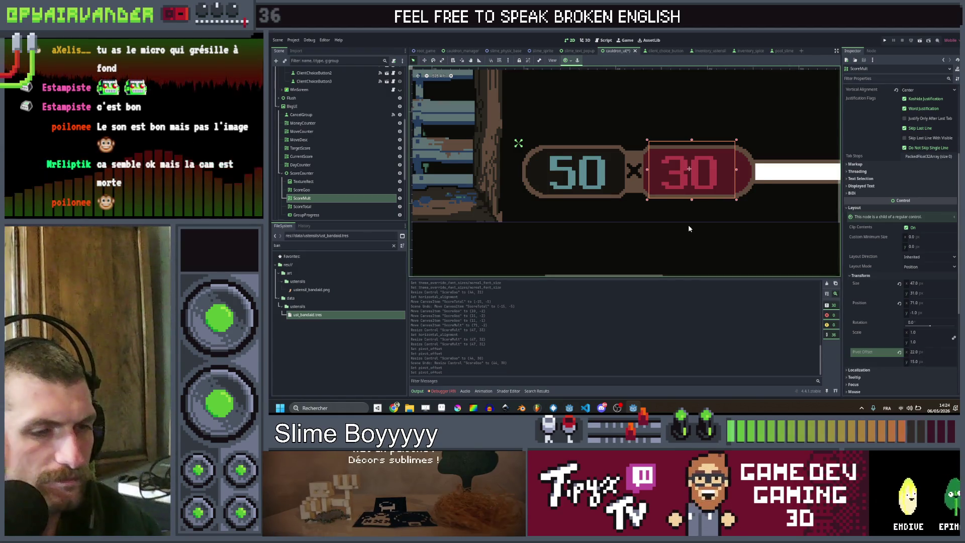
{"action": "key", "text": "ctrl+s"}
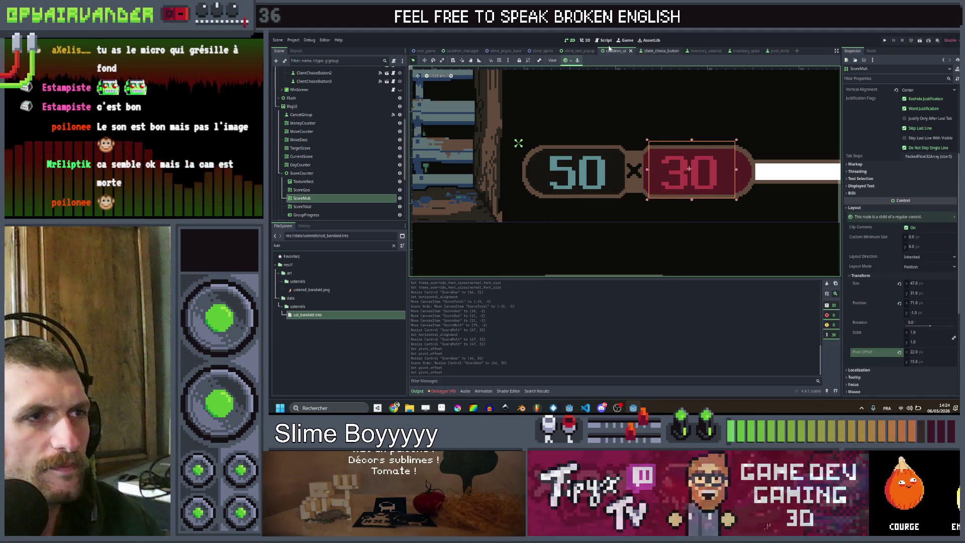
{"action": "left_click", "coordinate": [606, 40]}
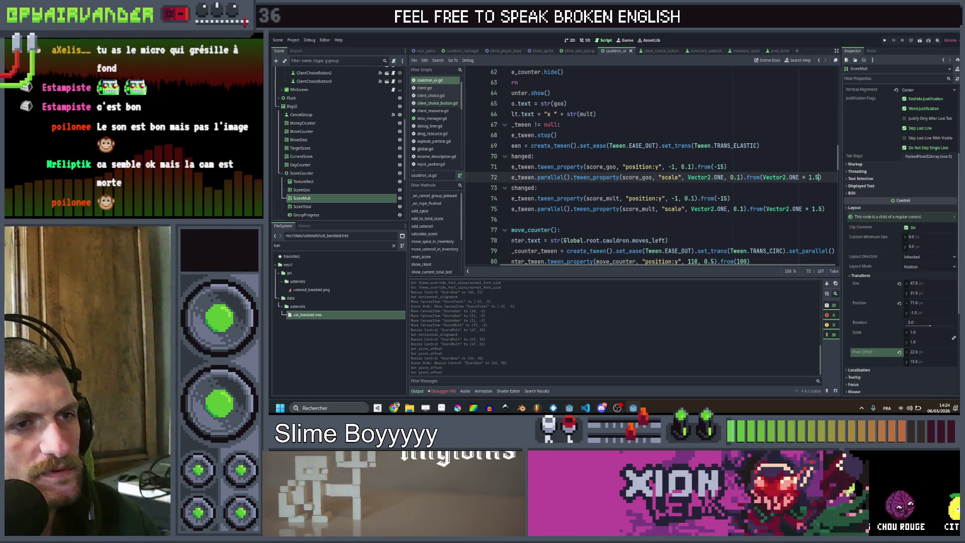
Change the 1.5 pop scale factors on lines 72 and 75 to 2, save, and open root_game.
{"action": "left_click_drag", "start_coordinate": [819, 178], "coordinate": [806, 177]}
{"action": "key", "text": "BackSpace"}
{"action": "type", "text": "2"}
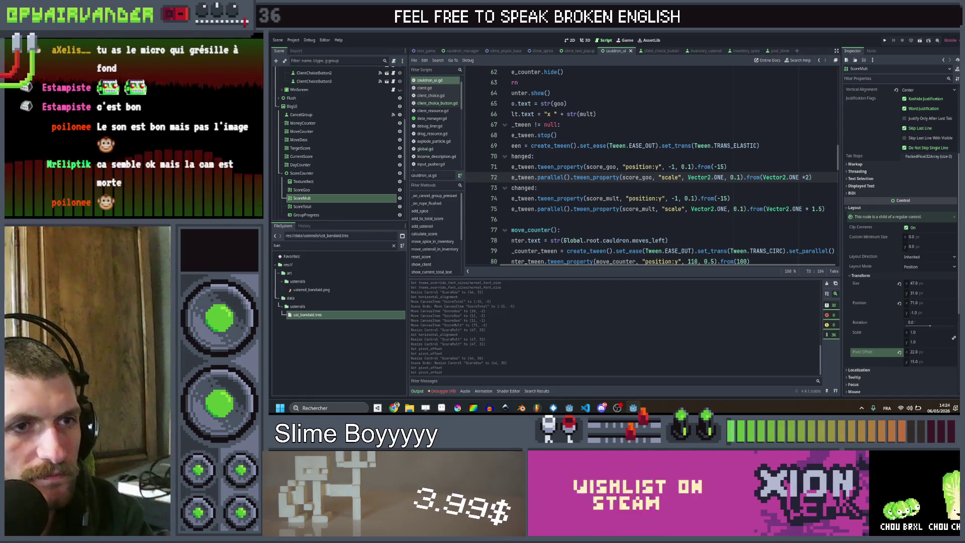
{"action": "double_click", "coordinate": [814, 209]}
{"action": "type", "text": "2"}
{"action": "left_click", "coordinate": [826, 198]}
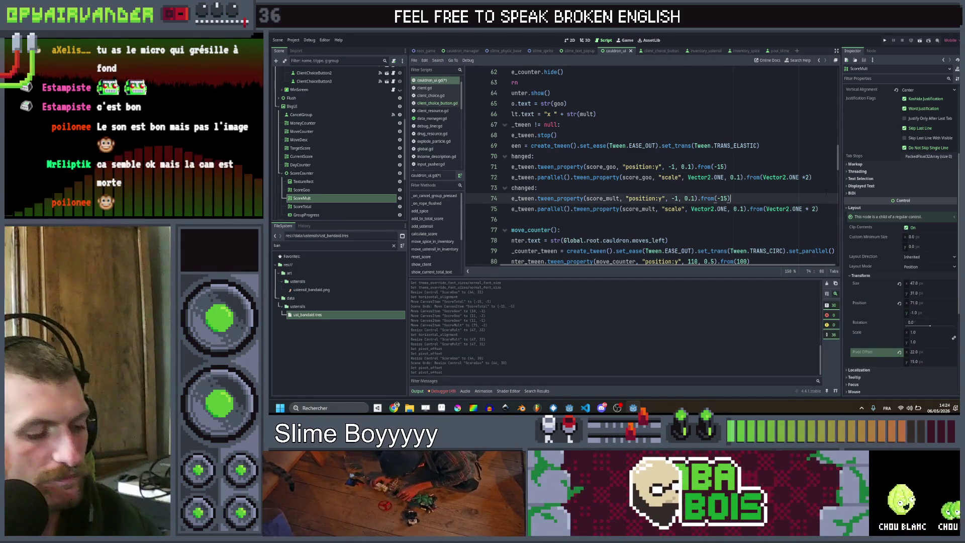
{"action": "key", "text": "ctrl+s"}
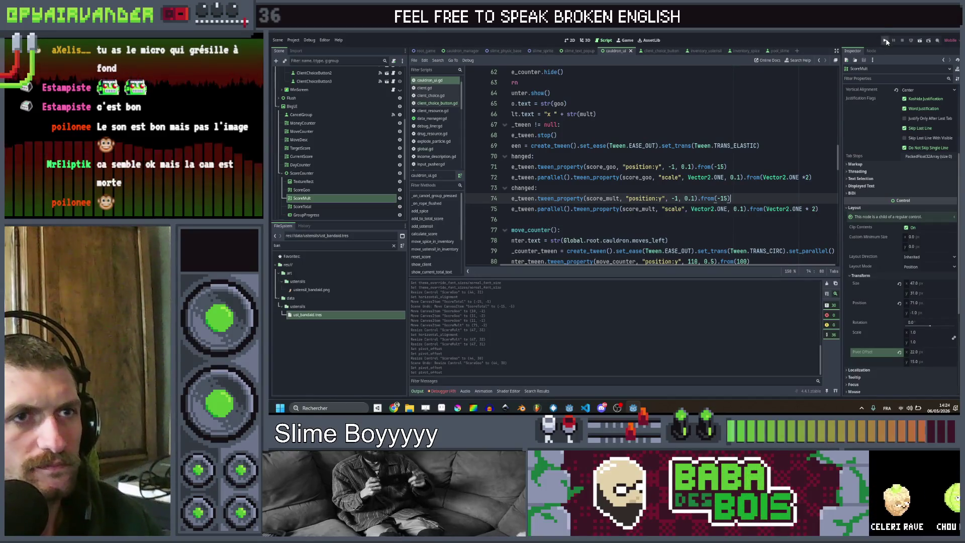
{"action": "left_click", "coordinate": [423, 51]}
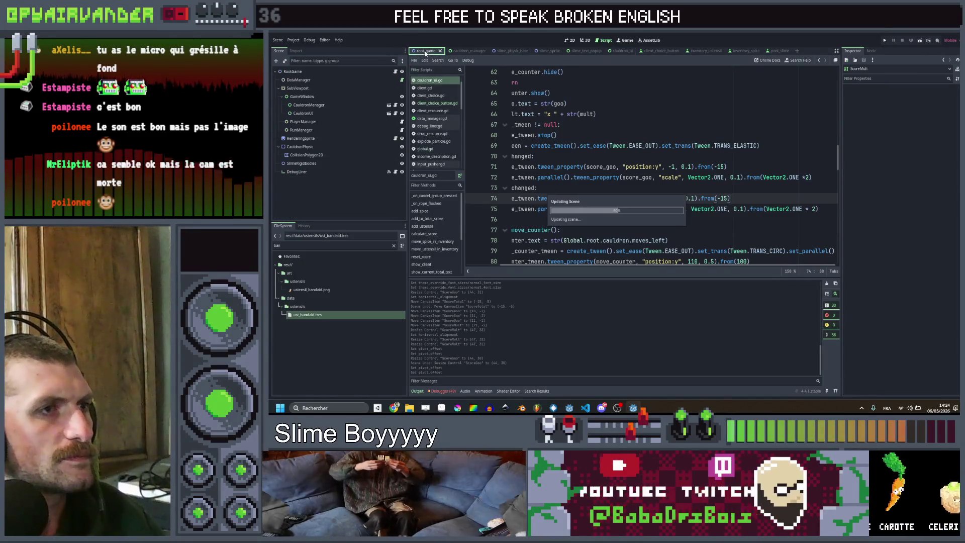
Narrow the DebugLiner console box and expand its Layout transform properties.
{"action": "left_click", "coordinate": [570, 40]}
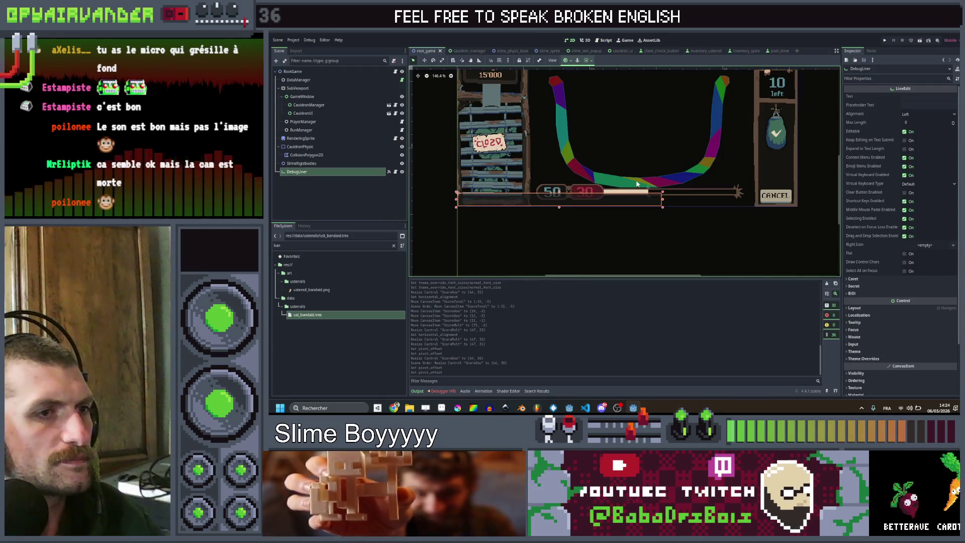
{"action": "mouse_move", "coordinate": [662, 195]}
{"action": "left_mouse_down"}
{"action": "mouse_move", "coordinate": [519, 201]}
{"action": "mouse_move", "coordinate": [526, 206]}
{"action": "left_mouse_up"}
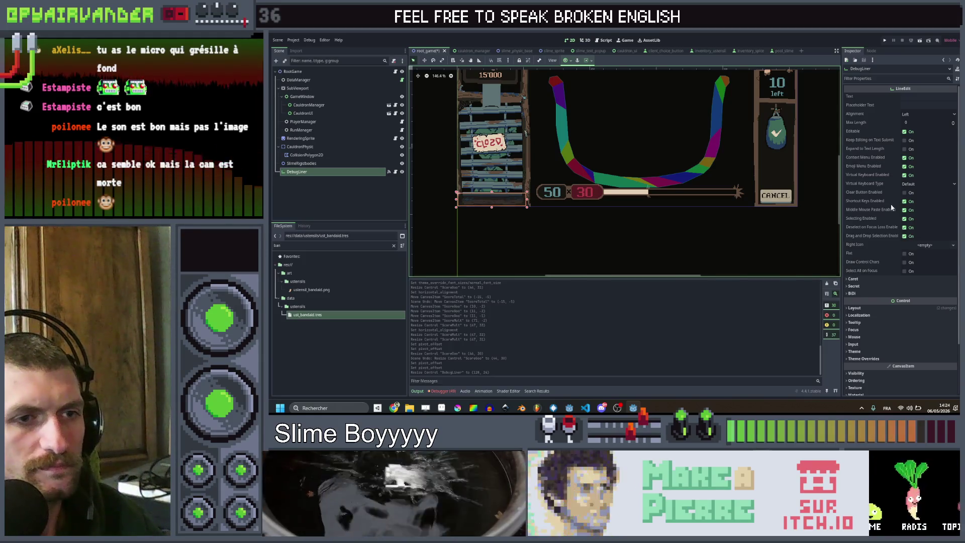
{"action": "scroll", "coordinate": [885, 216], "scroll_direction": "down", "scroll_amount": 3}
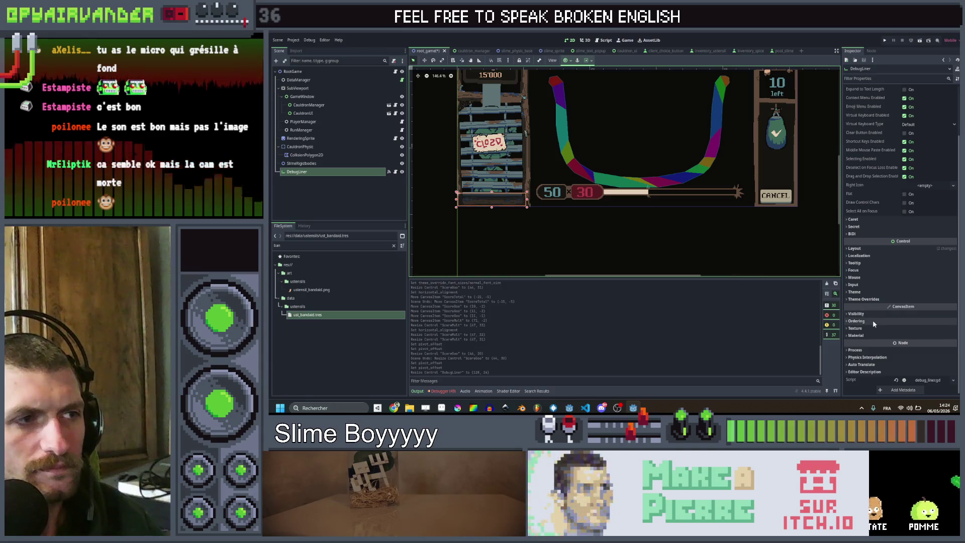
{"action": "left_click", "coordinate": [854, 278]}
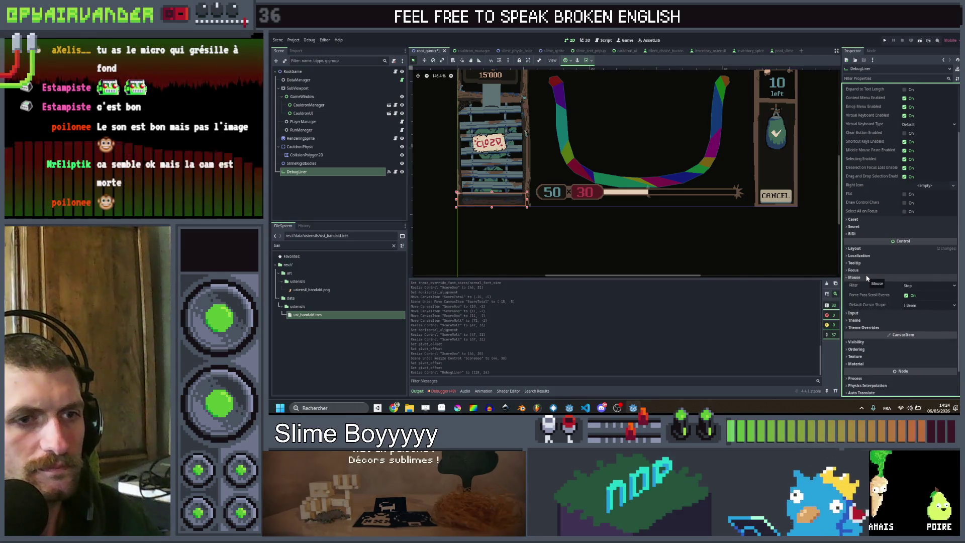
{"action": "left_click", "coordinate": [854, 278]}
{"action": "left_click", "coordinate": [869, 249]}
{"action": "left_click", "coordinate": [873, 334]}
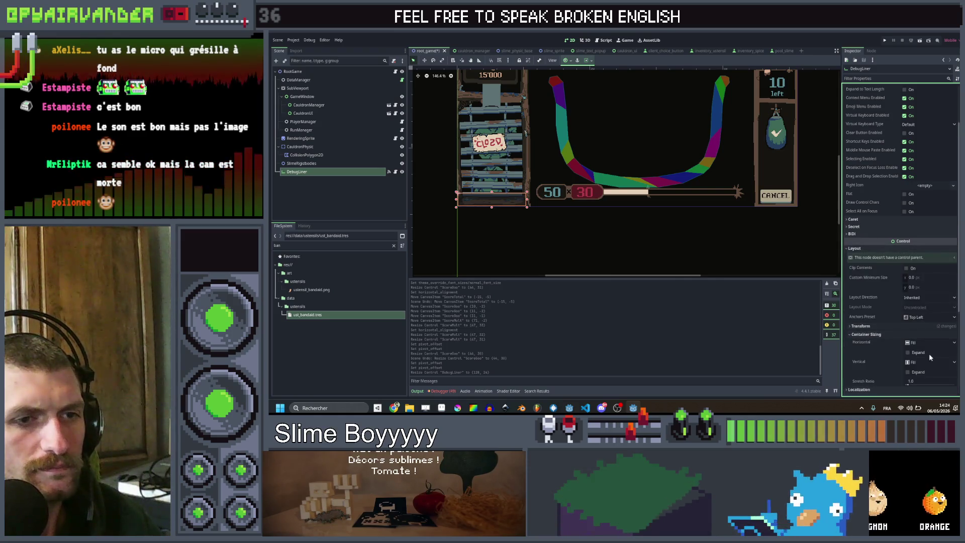
{"action": "left_click", "coordinate": [875, 326]}
Set the DebugLiner scale to 0.5 and move the box into place near the score bar.
{"action": "scroll", "coordinate": [929, 344], "scroll_direction": "down", "scroll_amount": 3}
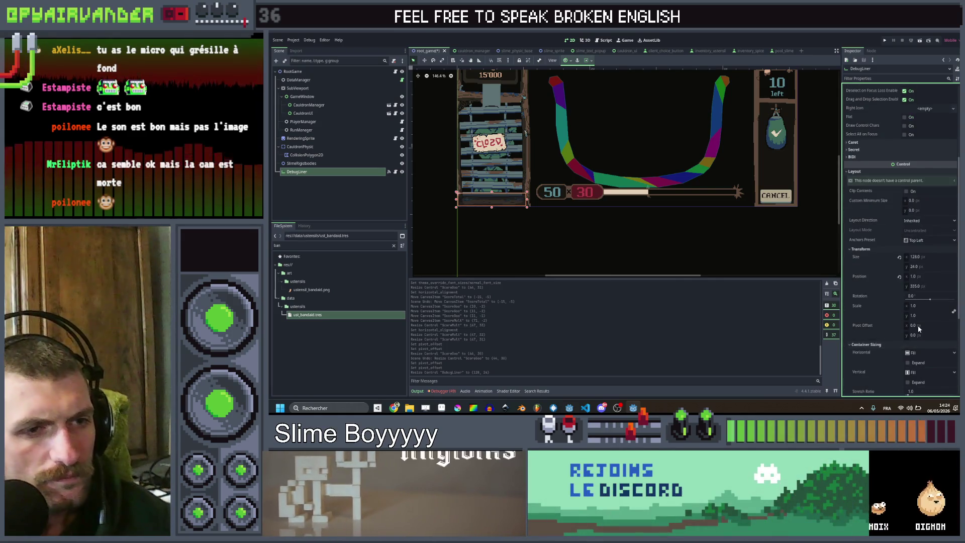
{"action": "scroll", "coordinate": [922, 337], "scroll_direction": "down", "scroll_amount": 2}
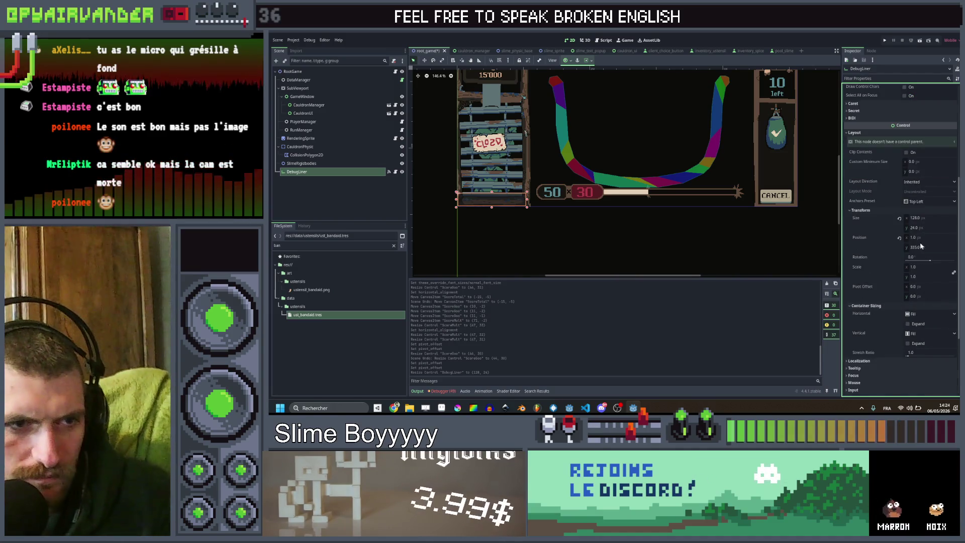
{"action": "left_click", "coordinate": [915, 269]}
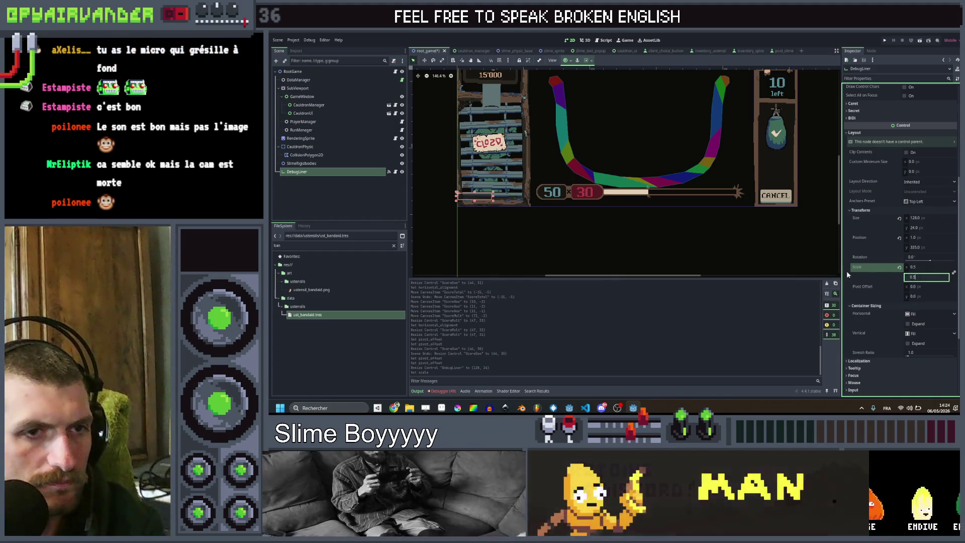
{"action": "type", "text": ".5"}
{"action": "key", "text": "Return"}
{"action": "scroll", "coordinate": [491, 199], "scroll_direction": "up", "scroll_amount": 4}
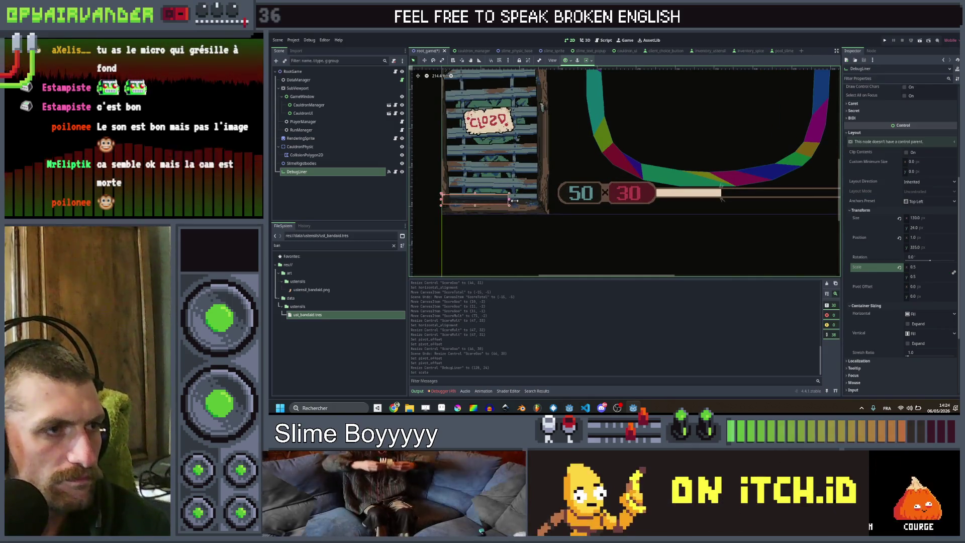
{"action": "mouse_move", "coordinate": [561, 201]}
{"action": "left_mouse_down"}
{"action": "mouse_move", "coordinate": [574, 202]}
{"action": "mouse_move", "coordinate": [534, 209]}
{"action": "left_mouse_up"}
{"action": "left_click", "coordinate": [594, 216]}
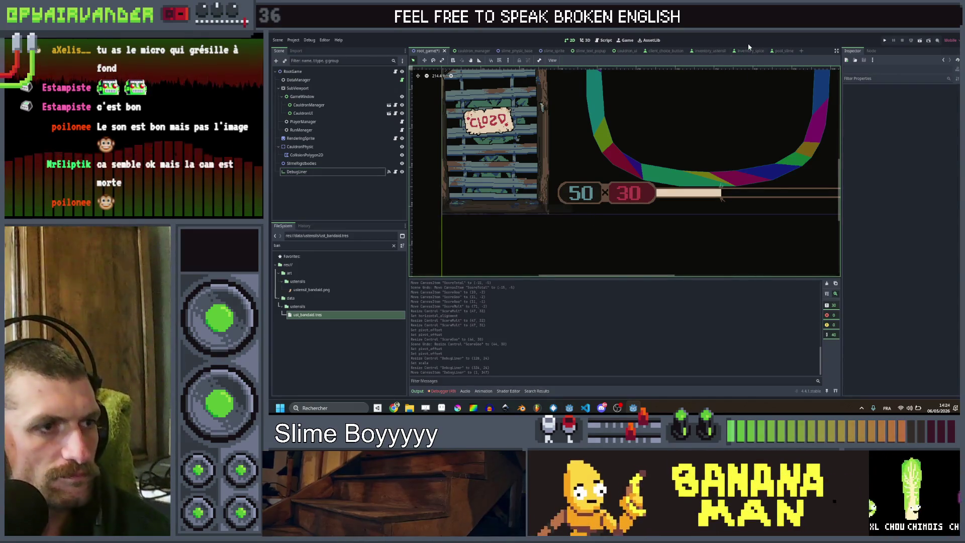
Save root_game, run it, spawn a blood_bag via the console, chain red blobs, then stop.
{"action": "key", "text": "ctrl+s"}
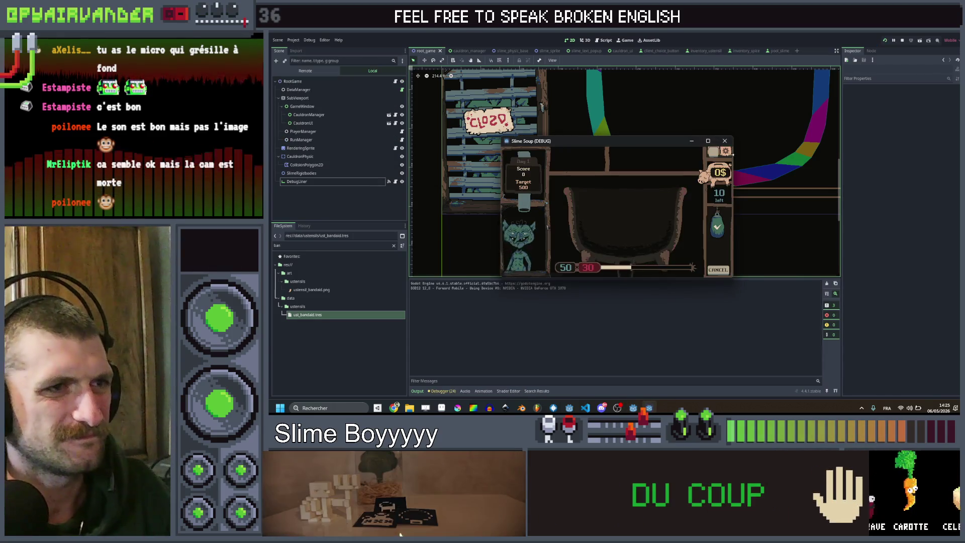
{"action": "left_click", "coordinate": [710, 141]}
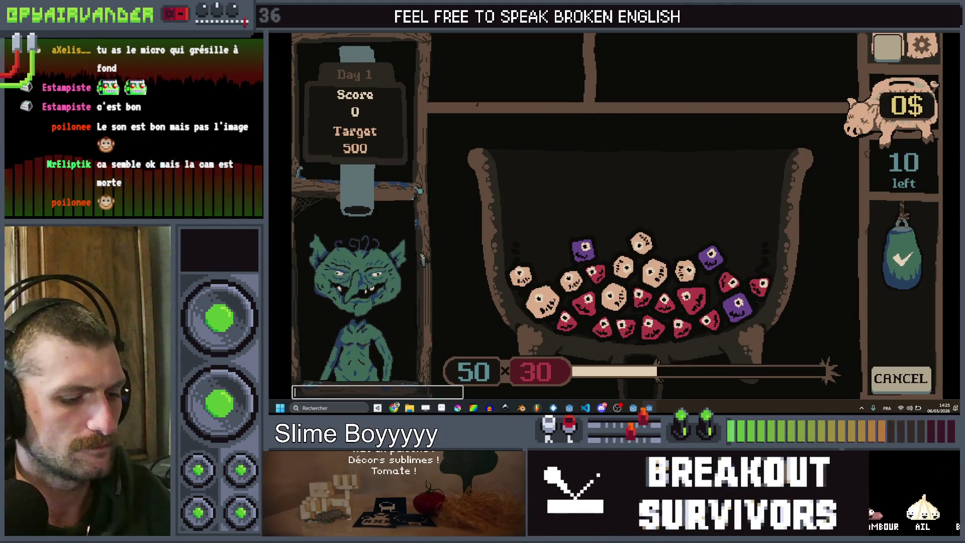
{"action": "type", "text": "u"}
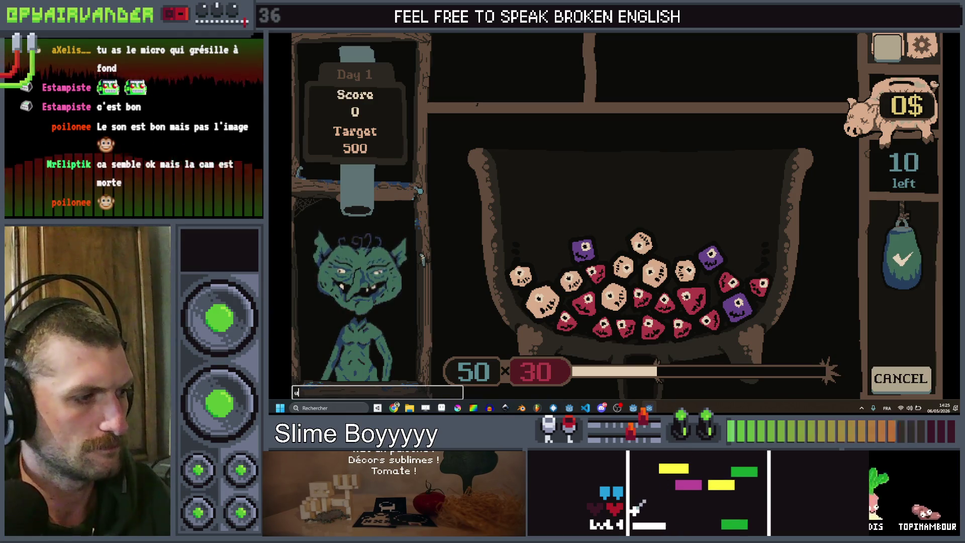
{"action": "type", "text": "xst blood"}
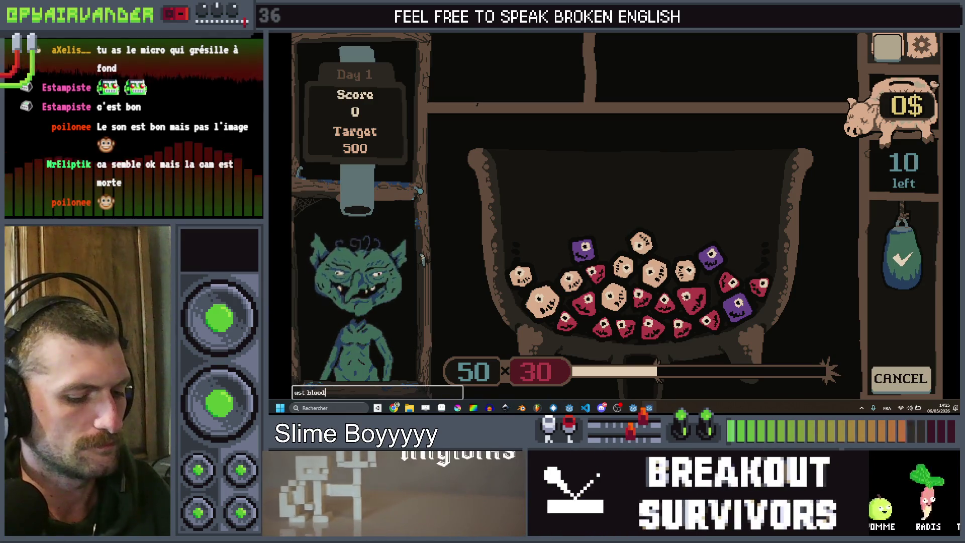
{"action": "type", "text": "_bag"}
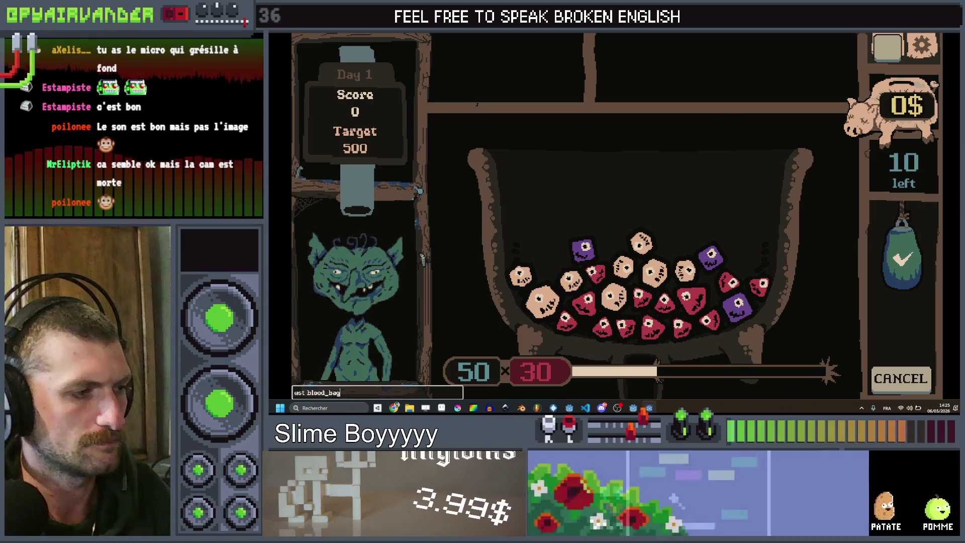
{"action": "key", "text": "Return"}
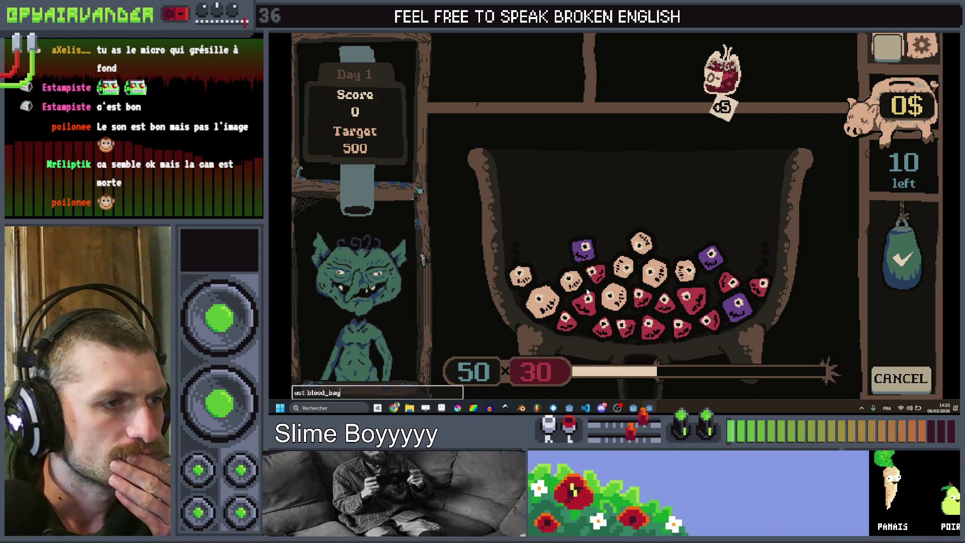
{"action": "mouse_move", "coordinate": [580, 321]}
{"action": "left_mouse_down"}
{"action": "mouse_move", "coordinate": [683, 322]}
{"action": "mouse_move", "coordinate": [686, 299]}
{"action": "mouse_move", "coordinate": [641, 297]}
{"action": "mouse_move", "coordinate": [666, 301]}
{"action": "mouse_move", "coordinate": [653, 324]}
{"action": "mouse_move", "coordinate": [603, 324]}
{"action": "mouse_move", "coordinate": [583, 304]}
{"action": "mouse_move", "coordinate": [594, 276]}
{"action": "mouse_move", "coordinate": [587, 299]}
{"action": "mouse_move", "coordinate": [595, 277]}
{"action": "mouse_move", "coordinate": [599, 295]}
{"action": "mouse_move", "coordinate": [597, 271]}
{"action": "left_mouse_up"}
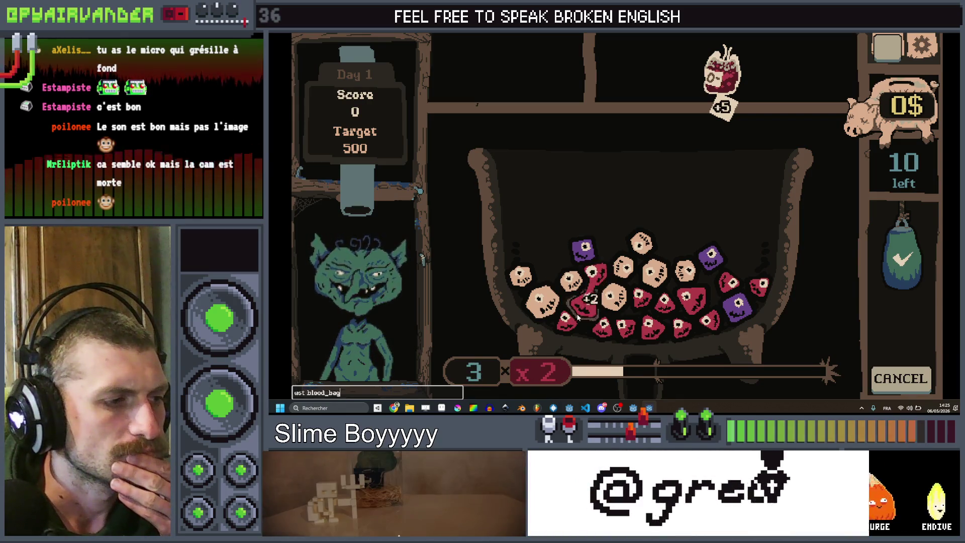
{"action": "left_click_drag", "start_coordinate": [632, 329], "coordinate": [658, 330]}
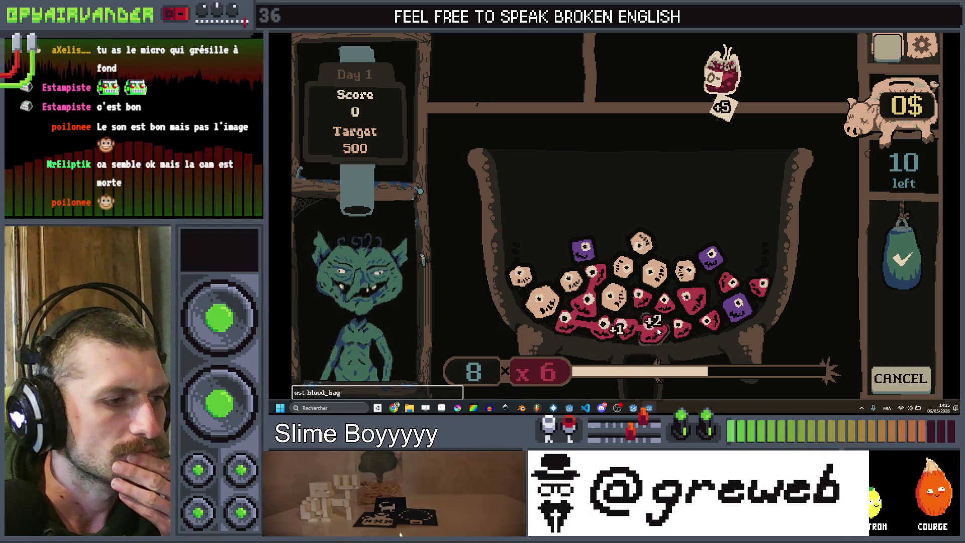
{"action": "key", "text": "F8"}
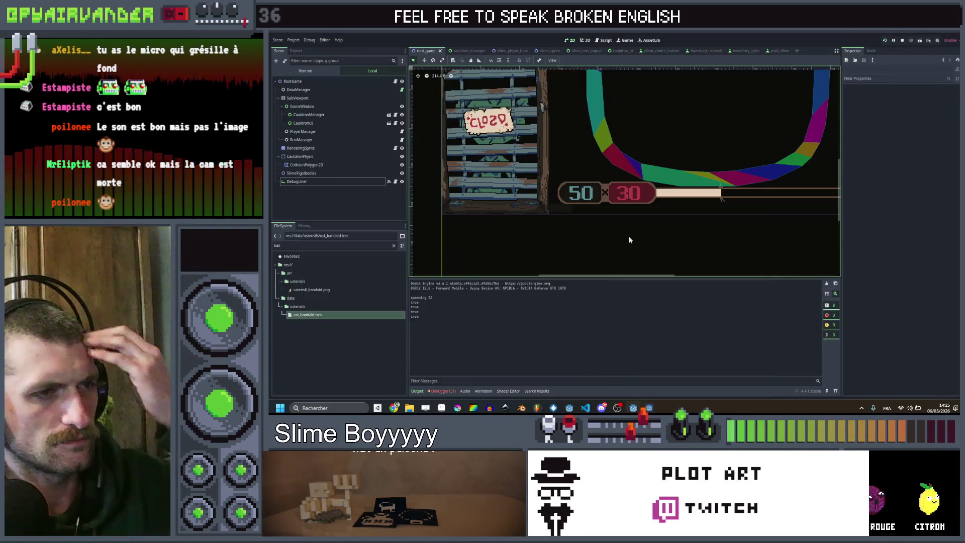
In cauldron_ui.gd, set the goo and mult pop scale amounts on lines 72 and 75 to 1.5.
{"action": "left_click", "coordinate": [606, 40]}
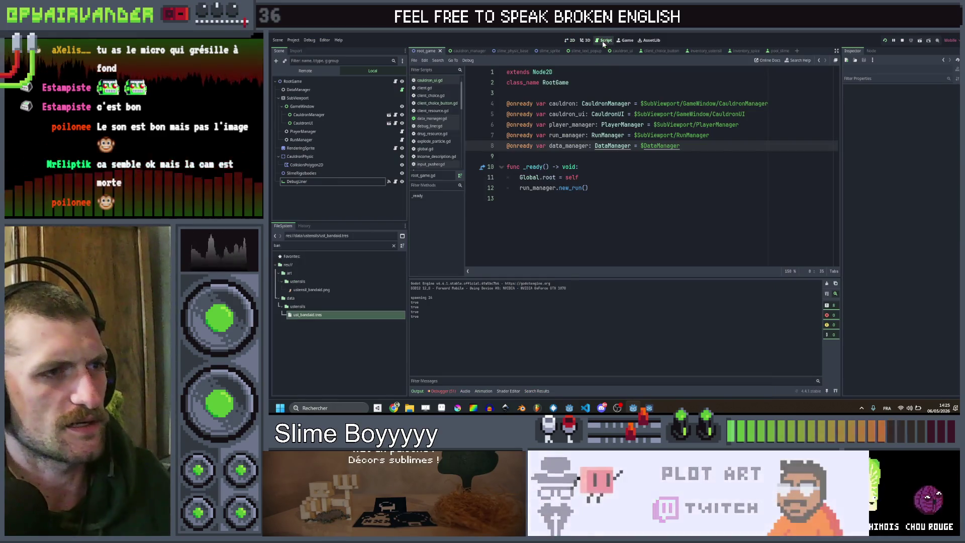
{"action": "left_click", "coordinate": [621, 52]}
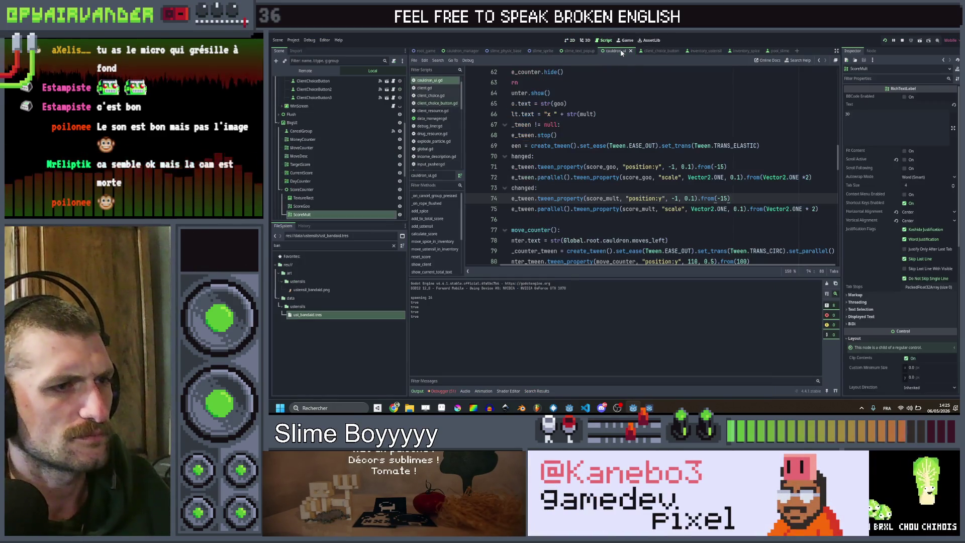
{"action": "scroll", "coordinate": [649, 166], "scroll_direction": "left", "scroll_amount": 3}
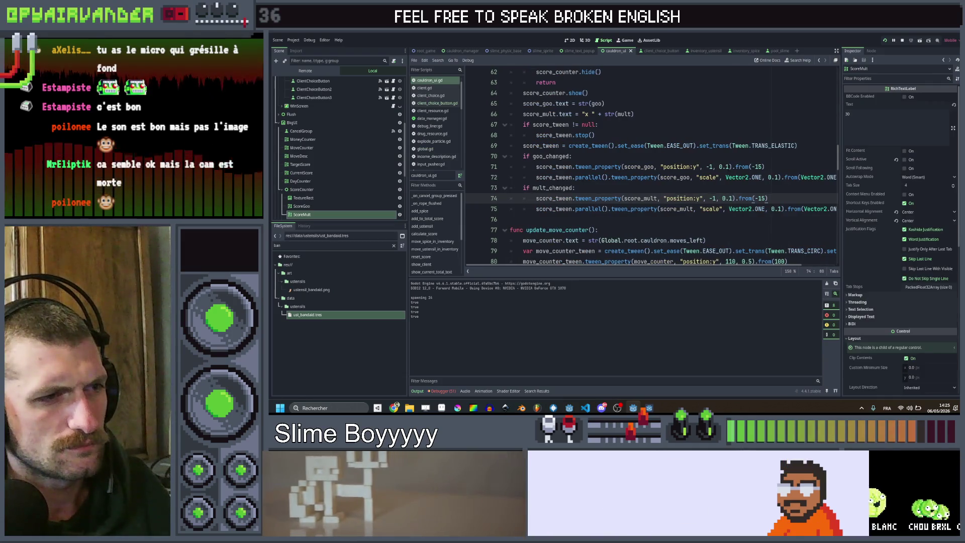
{"action": "scroll", "coordinate": [661, 190], "scroll_direction": "right", "scroll_amount": 2}
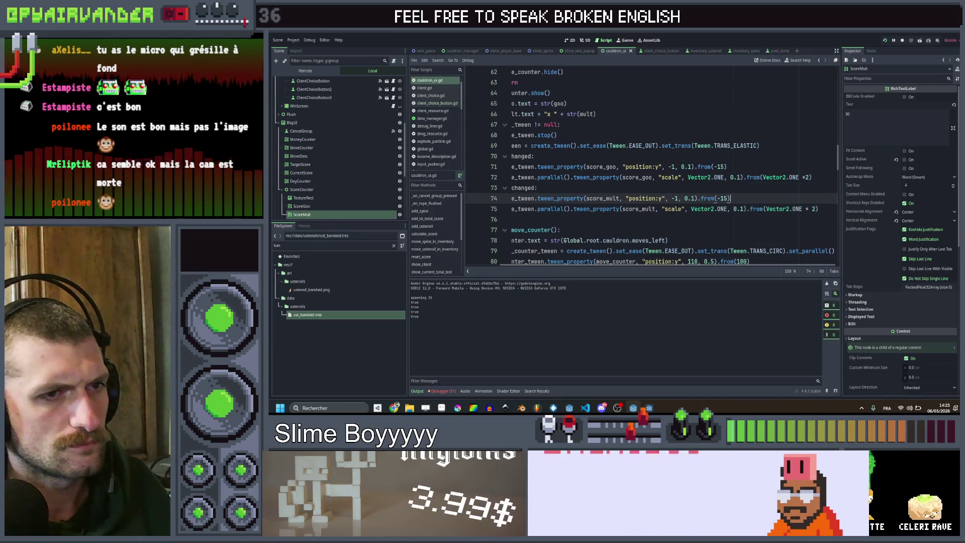
{"action": "scroll", "coordinate": [648, 166], "scroll_direction": "left", "scroll_amount": 2}
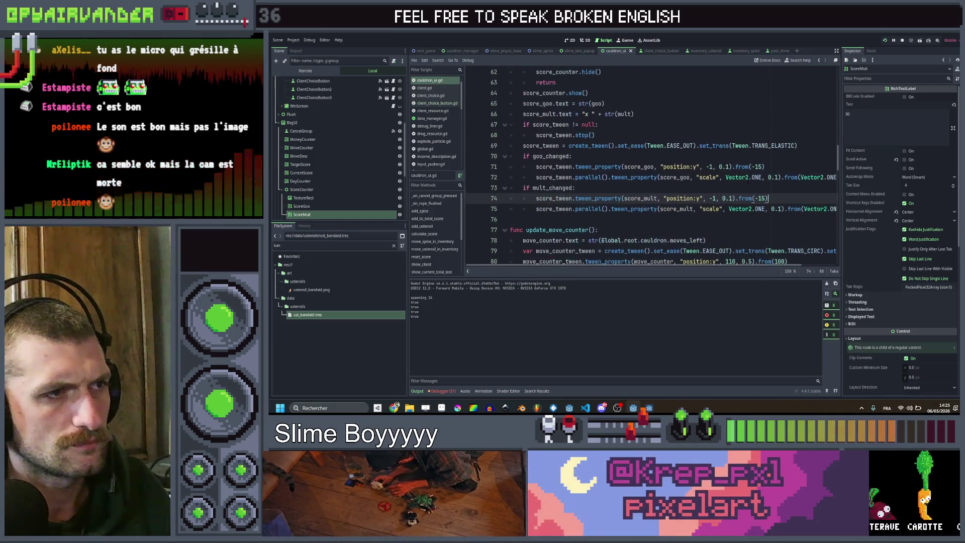
{"action": "scroll", "coordinate": [748, 182], "scroll_direction": "right", "scroll_amount": 2}
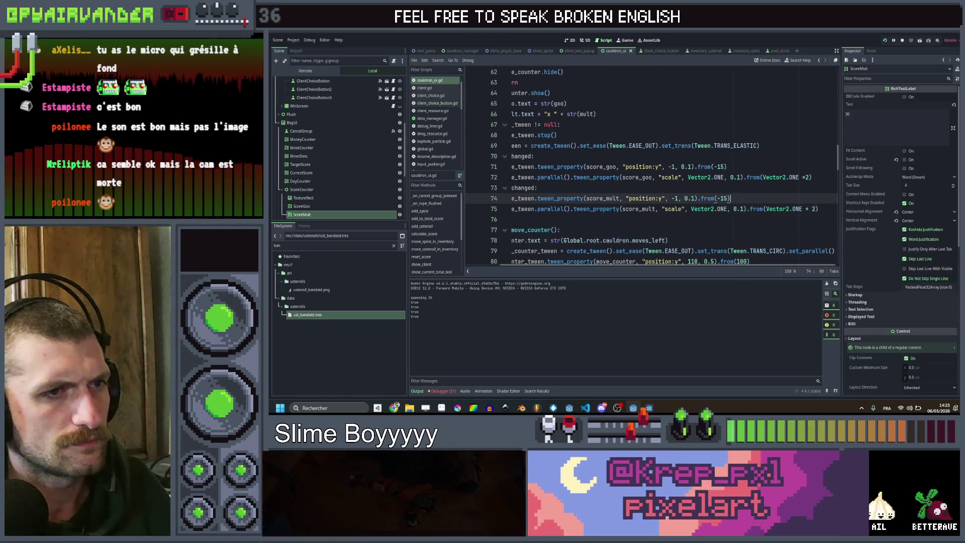
{"action": "left_click", "coordinate": [806, 177]}
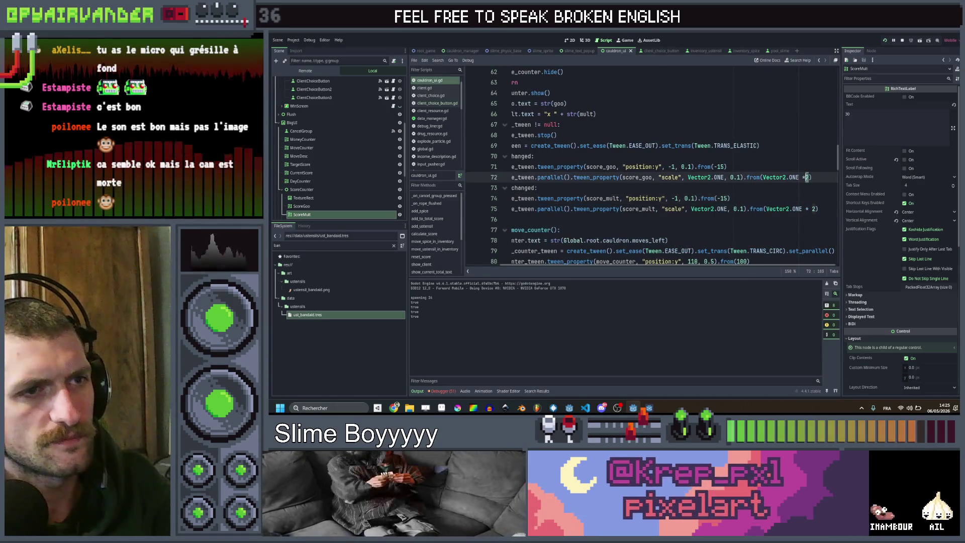
{"action": "key", "text": "Delete"}
{"action": "type", "text": "1"}
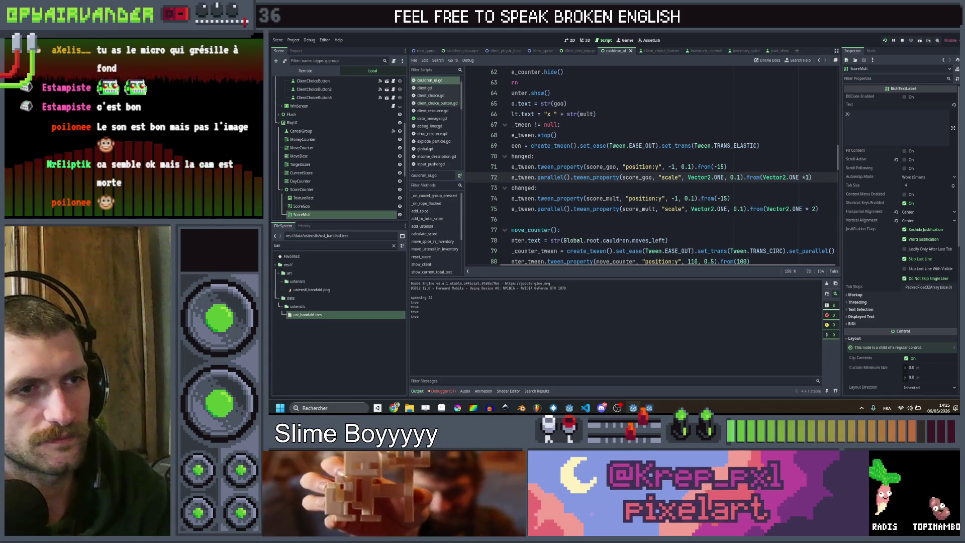
{"action": "type", "text": ".5"}
{"action": "key", "text": "Down"}
{"action": "key", "text": "Down"}
{"action": "key", "text": "Down"}
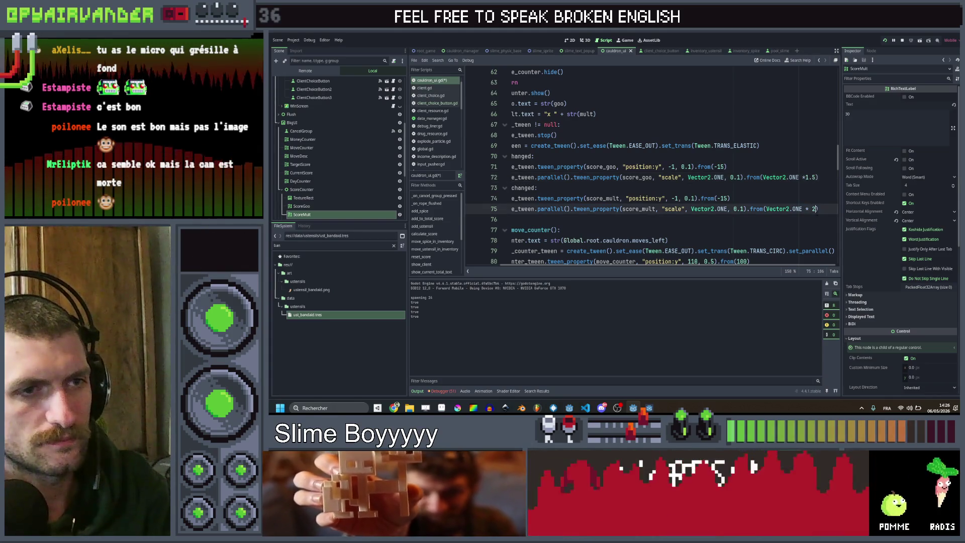
{"action": "type", "text": ".5"}
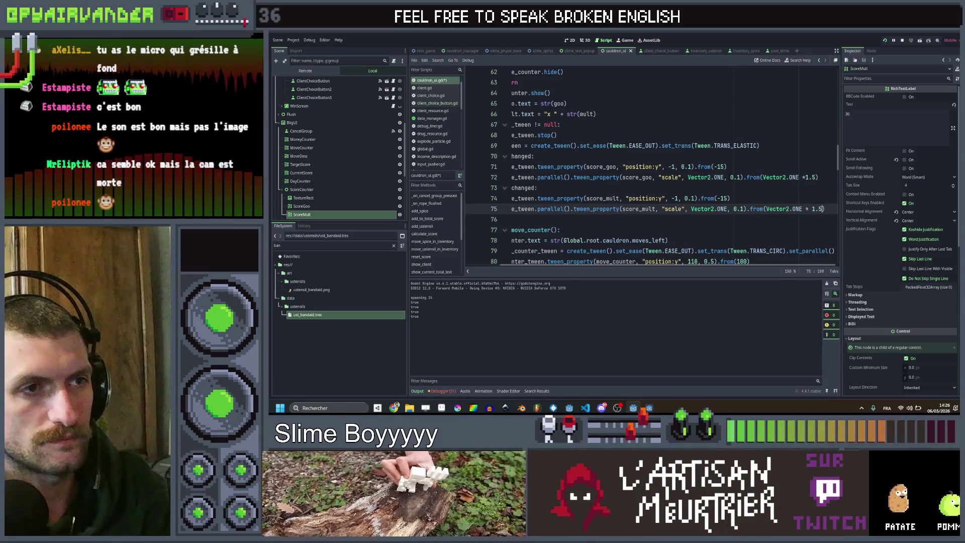
Check the 0.2 s tween durations, then save the script to launch the game.
{"action": "left_click", "coordinate": [738, 177]}
{"action": "type", "text": "2"}
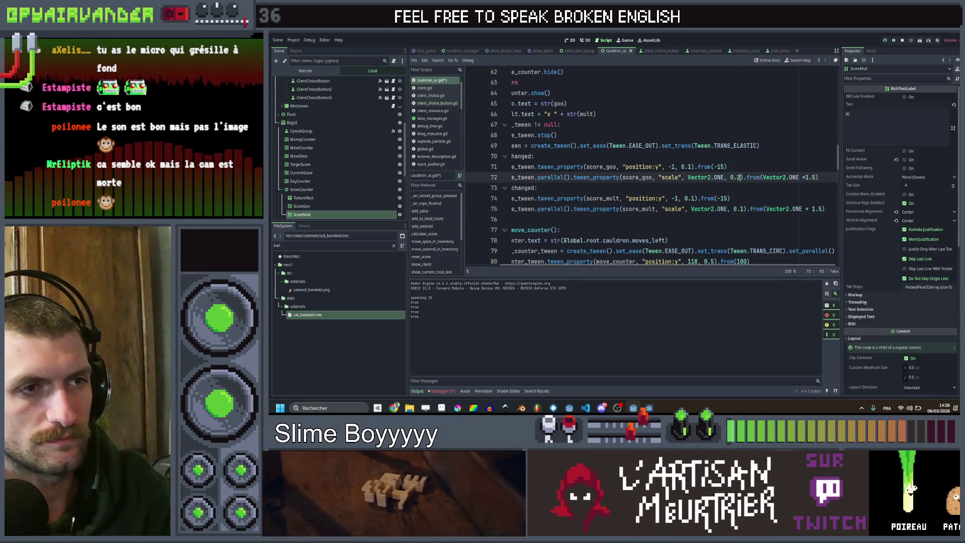
{"action": "key", "text": "Down"}
{"action": "key", "text": "Down"}
{"action": "key", "text": "Down"}
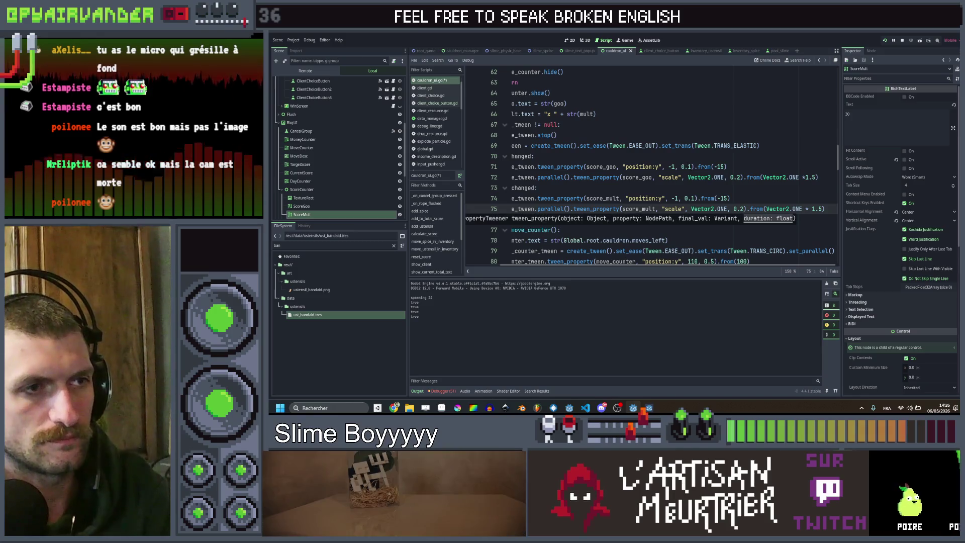
{"action": "left_click", "coordinate": [688, 166]}
{"action": "left_click", "coordinate": [545, 188]}
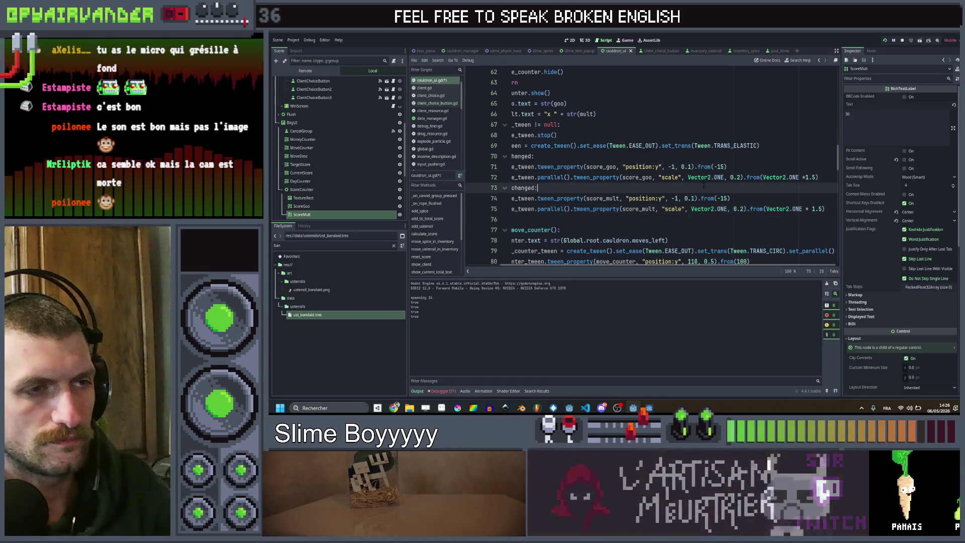
{"action": "key", "text": "ctrl+s"}
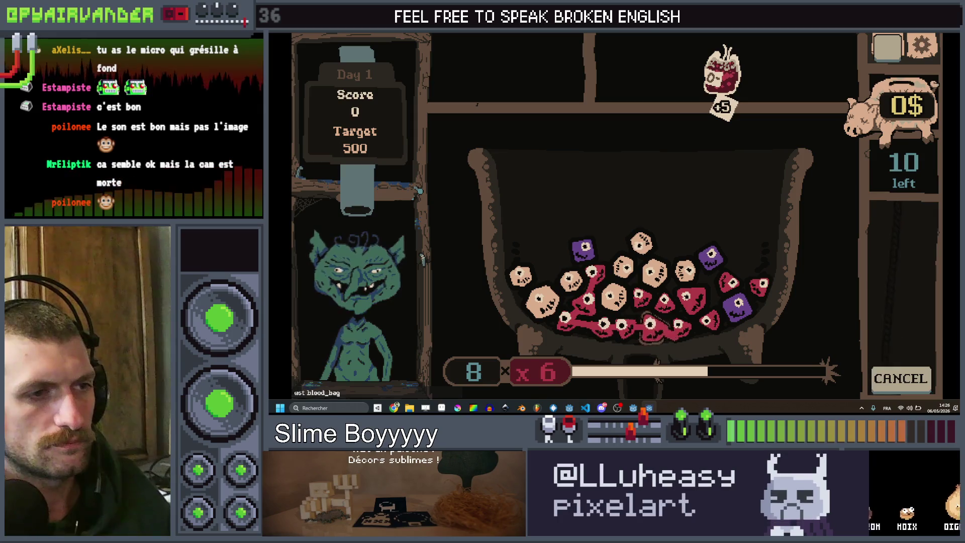
Leave the running game and remove the 'x ' prefix from the multiplier text on line 66.
{"action": "left_click", "coordinate": [639, 341]}
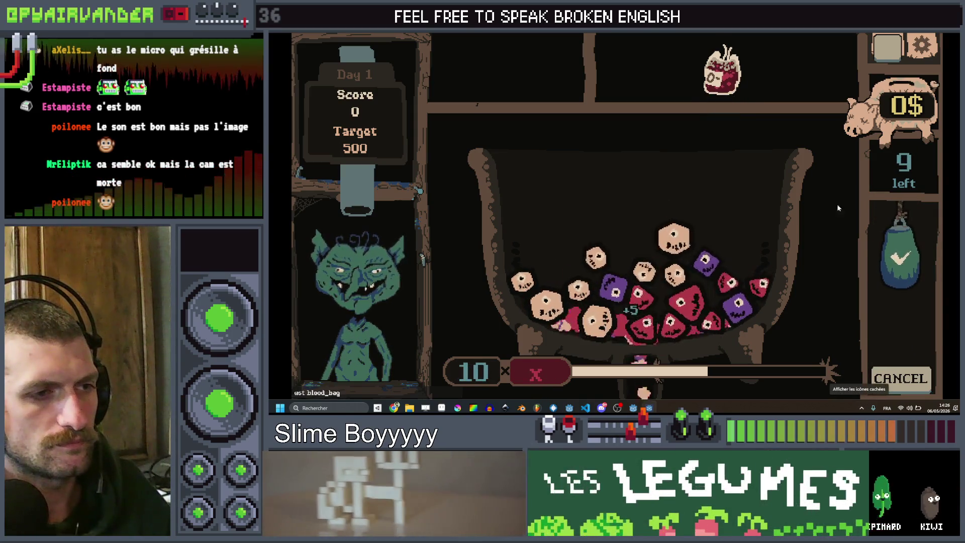
{"action": "key", "text": "super+Down"}
{"action": "key", "text": "super+Down"}
{"action": "left_click", "coordinate": [576, 219]}
{"action": "left_click_drag", "start_coordinate": [601, 146], "coordinate": [582, 146]}
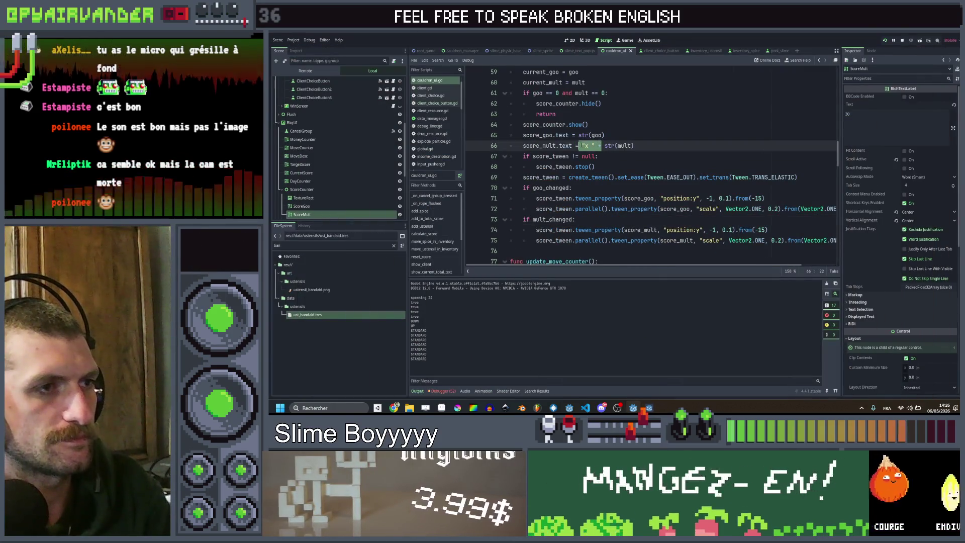
{"action": "key", "text": "BackSpace"}
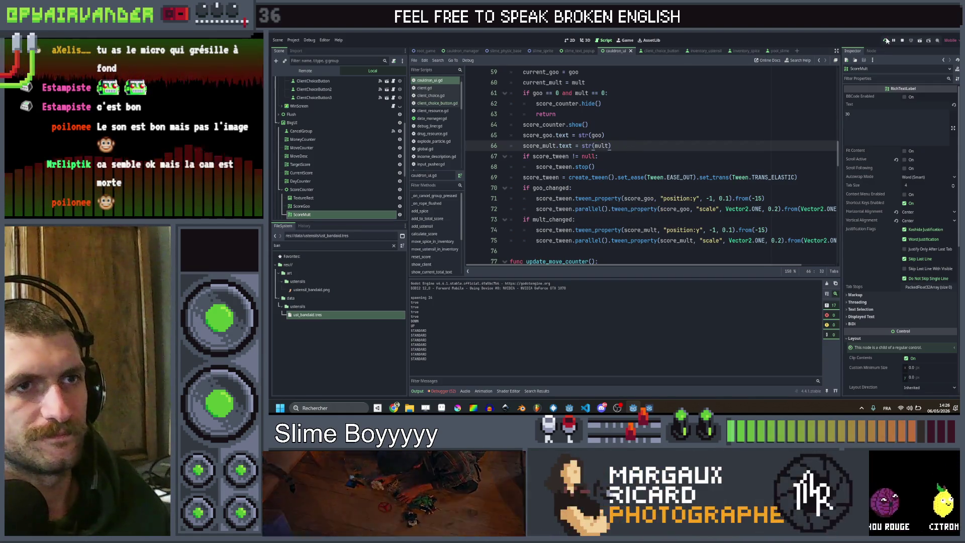
Relaunch the game and link three red slimes to check the multiplier display.
{"action": "key", "text": "F5"}
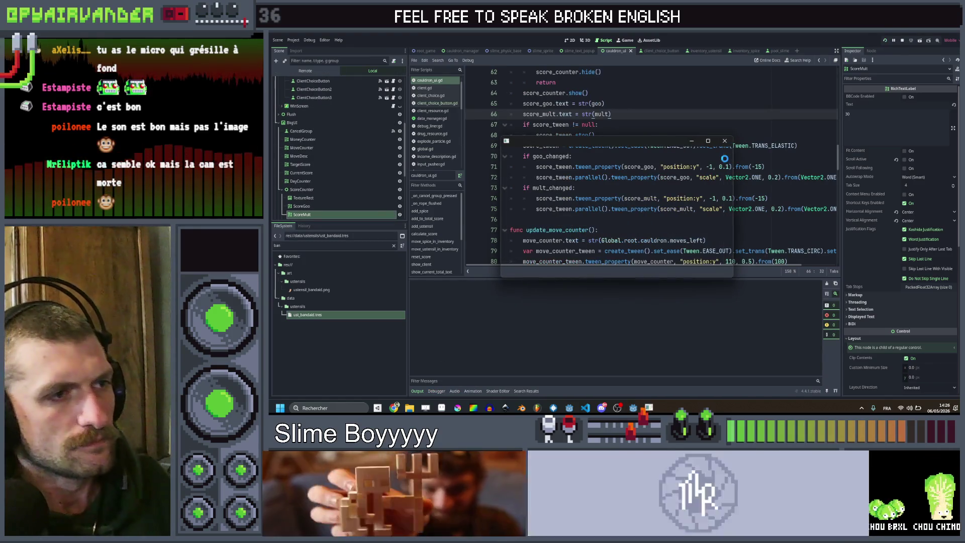
{"action": "left_click", "coordinate": [708, 141]}
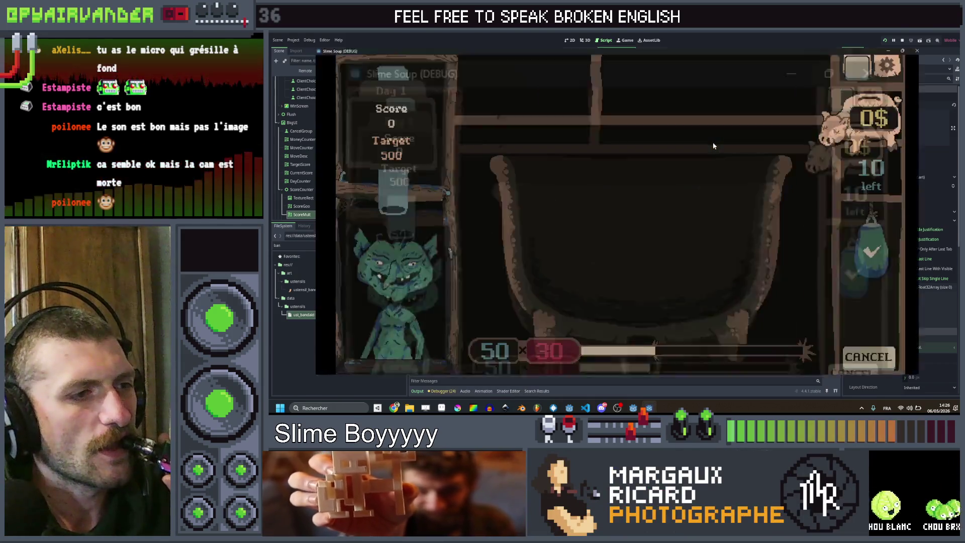
{"action": "mouse_move", "coordinate": [672, 324]}
{"action": "left_mouse_down"}
{"action": "mouse_move", "coordinate": [698, 315]}
{"action": "mouse_move", "coordinate": [713, 292]}
{"action": "mouse_move", "coordinate": [685, 292]}
{"action": "mouse_move", "coordinate": [660, 272]}
{"action": "mouse_move", "coordinate": [641, 319]}
{"action": "mouse_move", "coordinate": [628, 304]}
{"action": "mouse_move", "coordinate": [586, 300]}
{"action": "mouse_move", "coordinate": [590, 322]}
{"action": "mouse_move", "coordinate": [588, 313]}
{"action": "mouse_move", "coordinate": [621, 309]}
{"action": "left_mouse_up"}
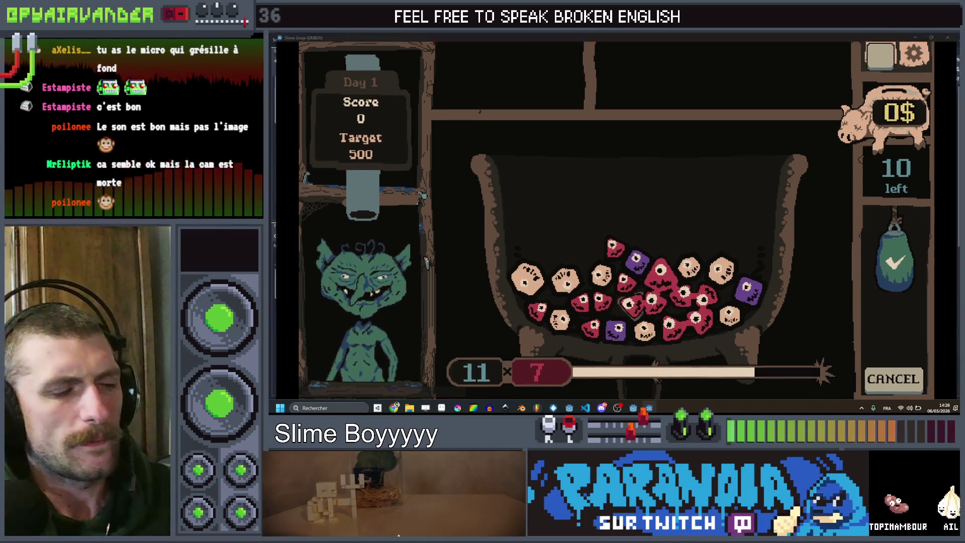
{"action": "key", "text": "F8"}
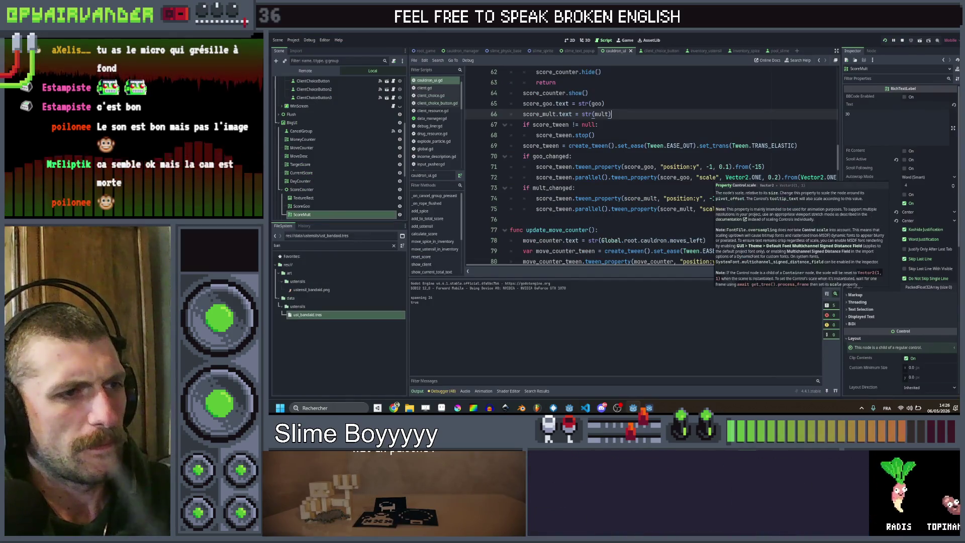
Delete the vertical position:y bounce tween lines for both the goo and mult counters.
{"action": "scroll", "coordinate": [653, 166], "scroll_direction": "down", "scroll_amount": 1}
{"action": "scroll", "coordinate": [705, 159], "scroll_direction": "right", "scroll_amount": 3}
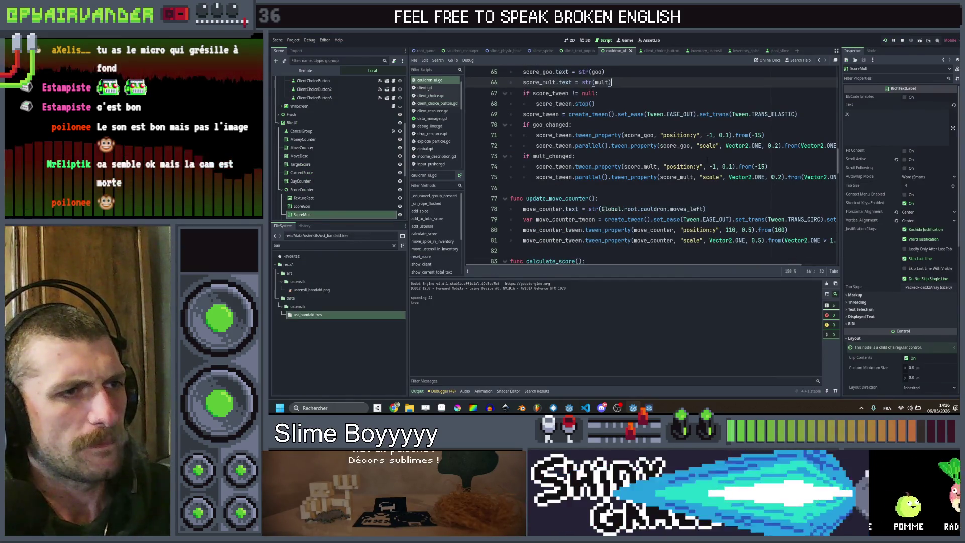
{"action": "left_click", "coordinate": [775, 166]}
{"action": "key", "text": "ctrl+shift+k"}
{"action": "left_click", "coordinate": [728, 135]}
{"action": "key", "text": "ctrl+shift+k"}
Playtest: pop slimes, spawn a blood_bag, collect the 14$ reward, and buy the Monster can for 5$.
{"action": "key", "text": "F5"}
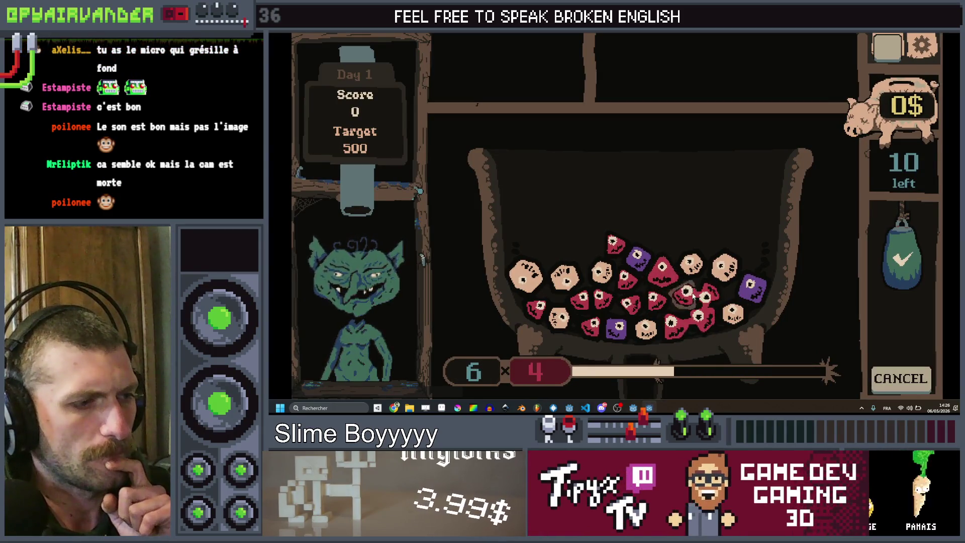
{"action": "left_click", "coordinate": [676, 328]}
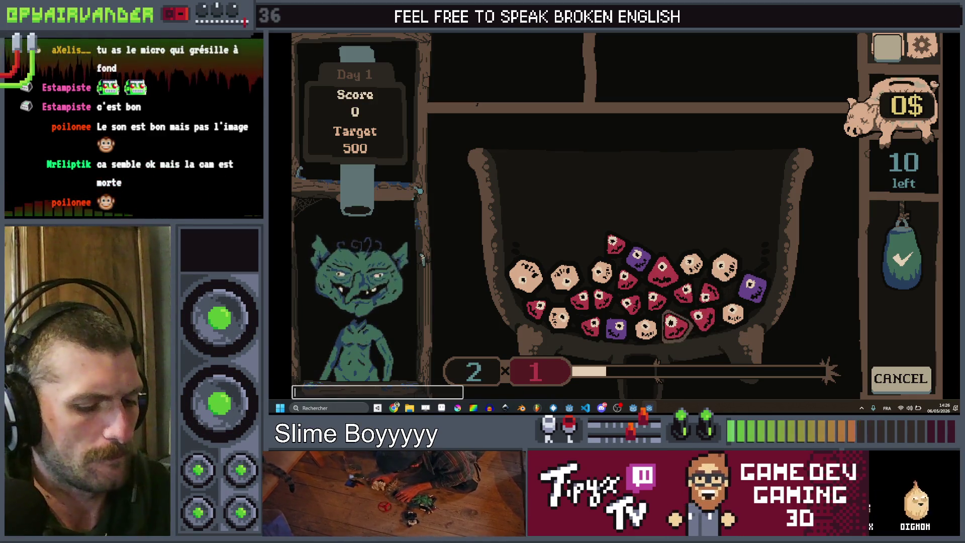
{"action": "type", "text": "ustblood_ba"}
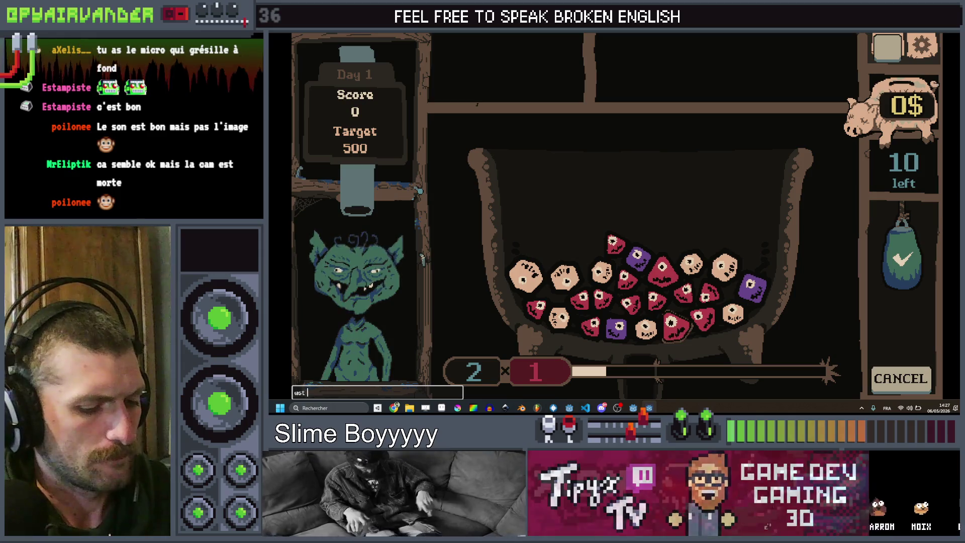
{"action": "type", "text": "g"}
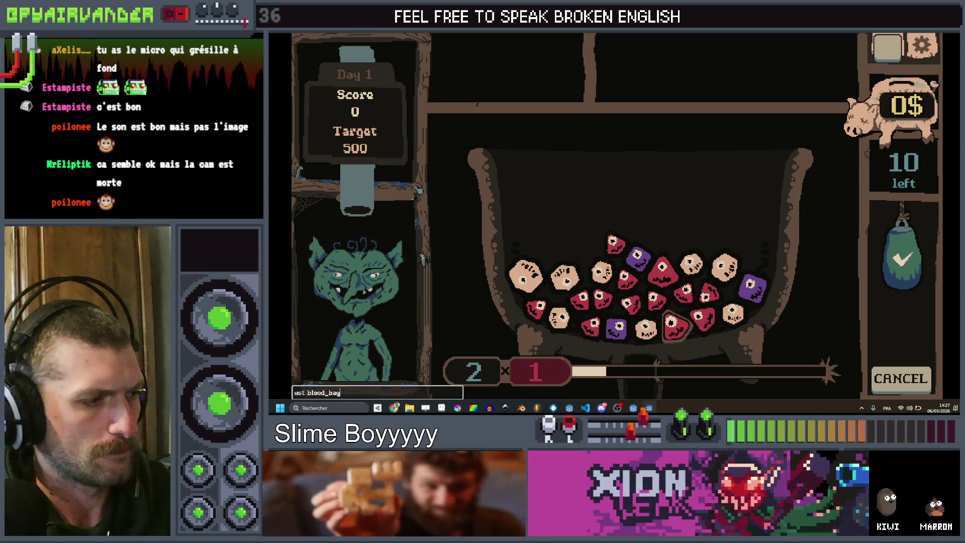
{"action": "key", "text": "Return"}
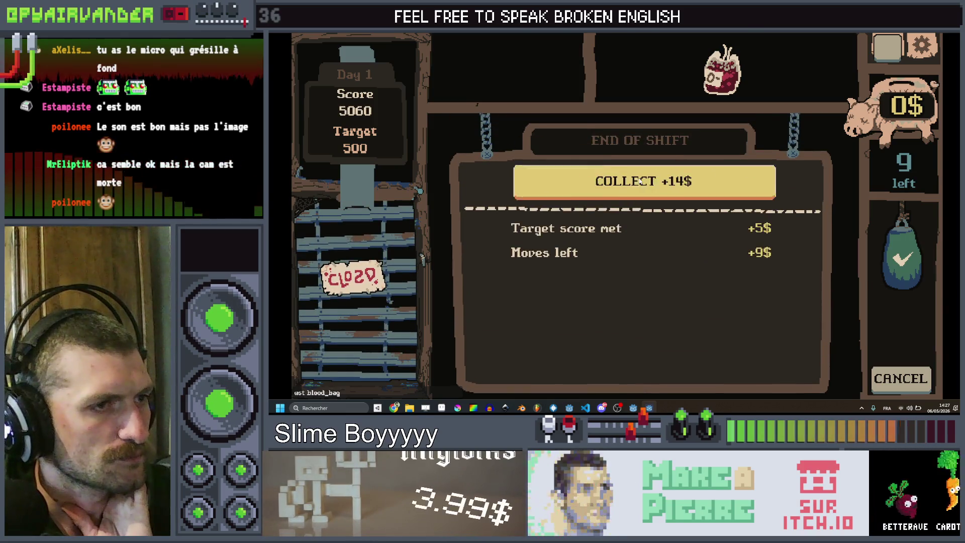
{"action": "left_click", "coordinate": [638, 176]}
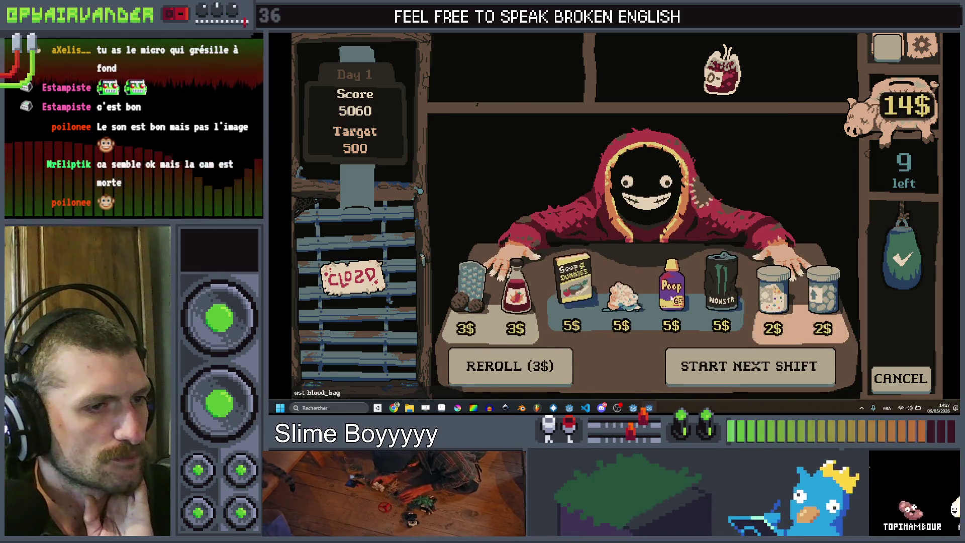
{"action": "left_click", "coordinate": [721, 286]}
{"action": "left_click", "coordinate": [667, 214]}
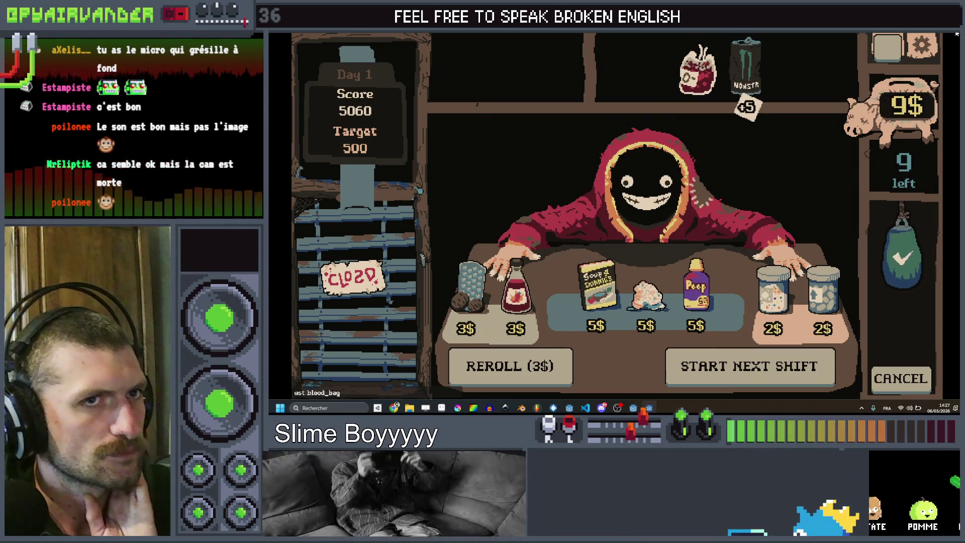
{"action": "key", "text": "F8"}
{"action": "scroll", "coordinate": [347, 162], "scroll_direction": "up", "scroll_amount": 5}
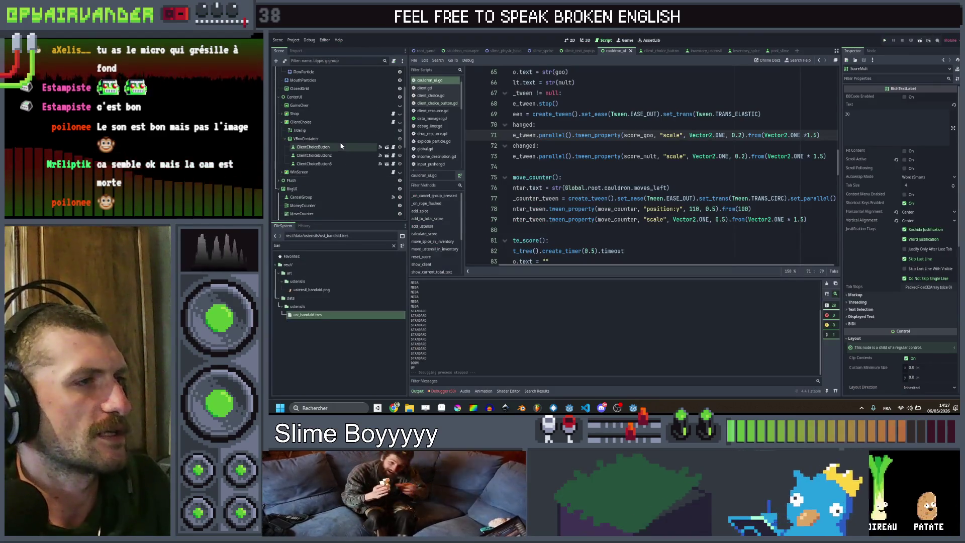
In inventory_ustensil.gd, duplicate line 104 as bump_rect.show() so start_bump shows bump_rect too.
{"action": "scroll", "coordinate": [340, 146], "scroll_direction": "down", "scroll_amount": 4}
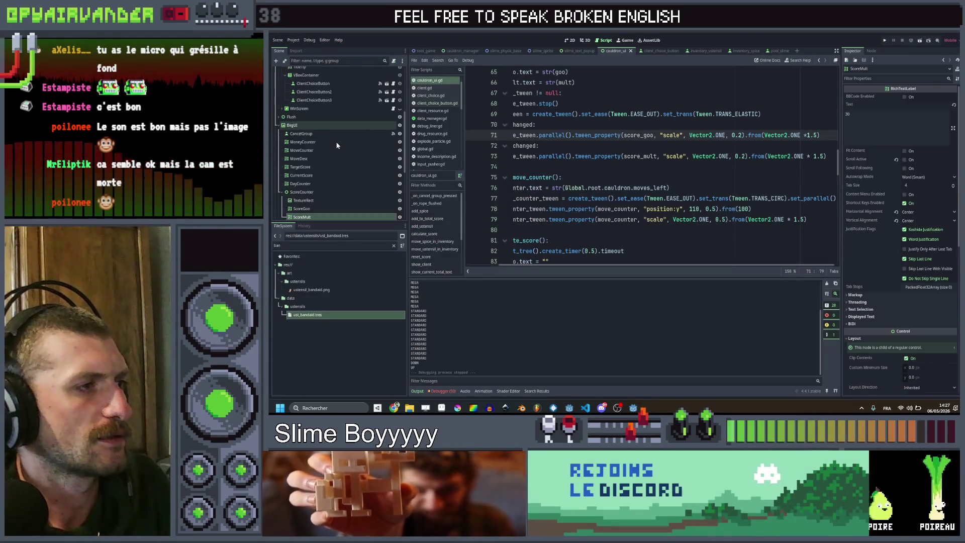
{"action": "scroll", "coordinate": [499, 135], "scroll_direction": "up", "scroll_amount": 4}
{"action": "scroll", "coordinate": [650, 166], "scroll_direction": "up", "scroll_amount": 1}
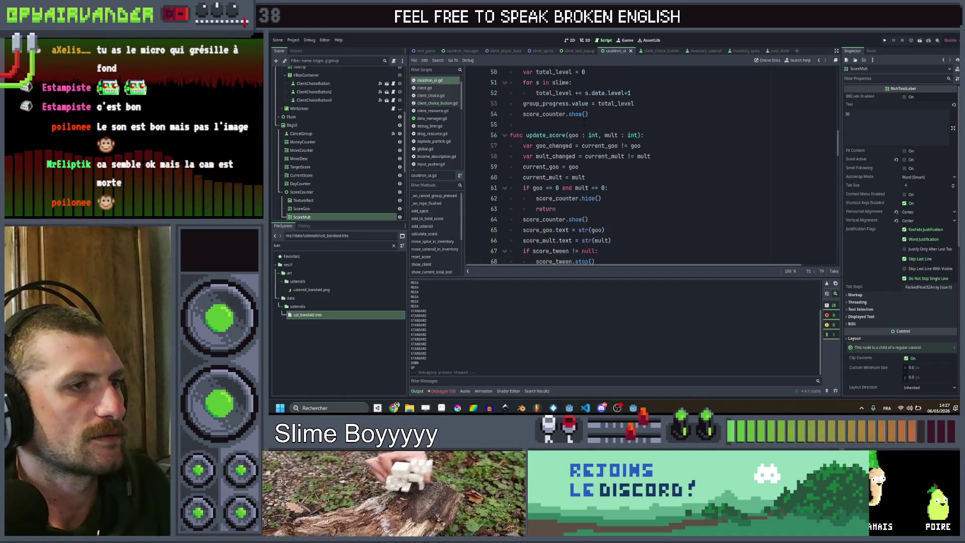
{"action": "left_click", "coordinate": [710, 49]}
{"action": "scroll", "coordinate": [649, 153], "scroll_direction": "up", "scroll_amount": 5}
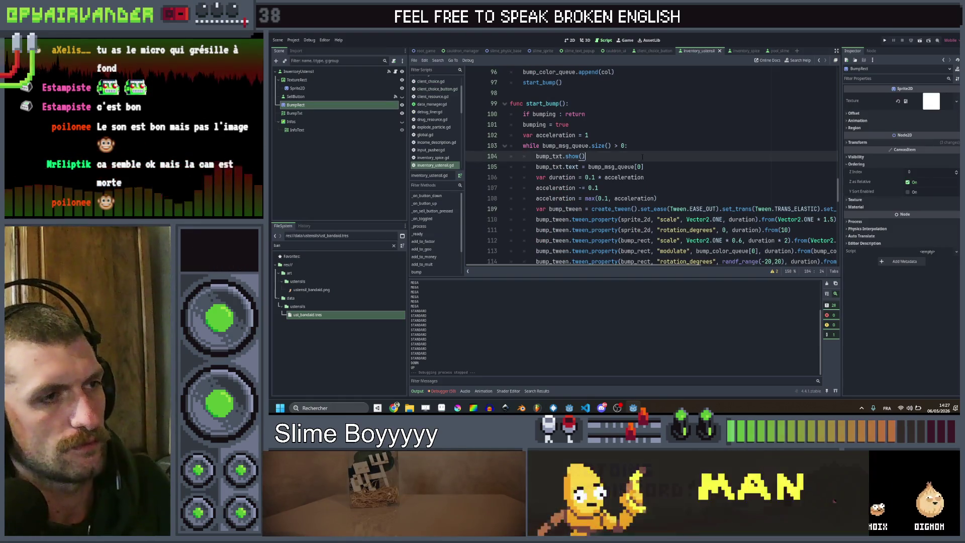
{"action": "key", "text": "ctrl+shift+d"}
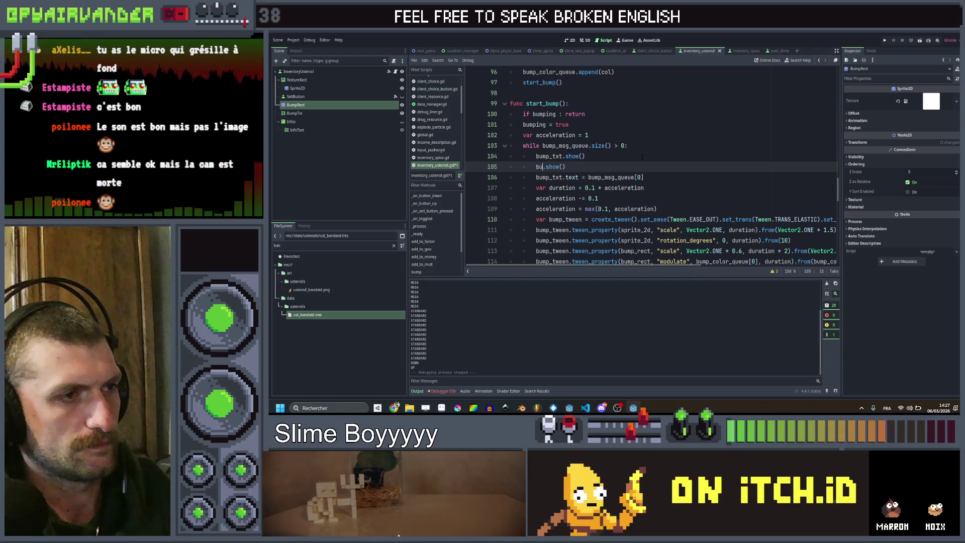
{"action": "type", "text": "m"}
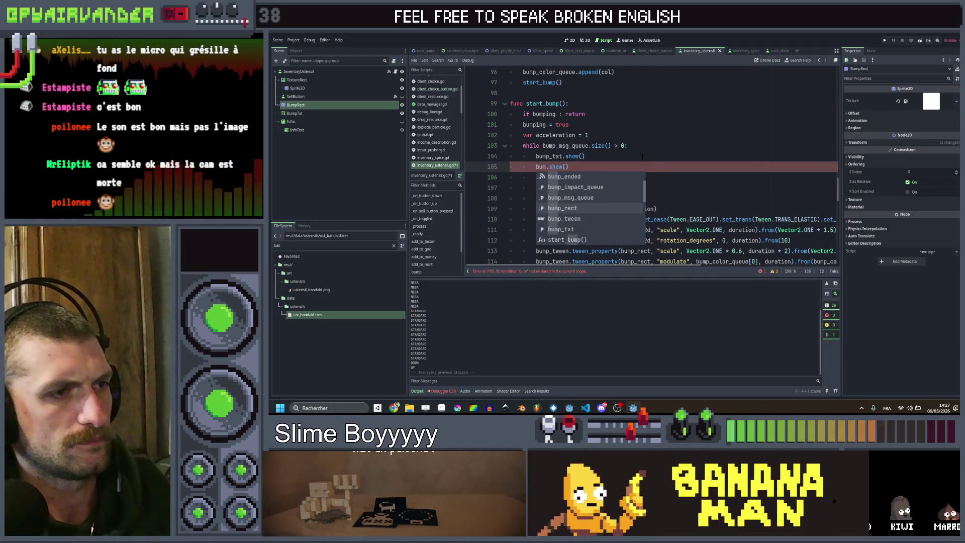
{"action": "type", "text": "p_r"}
{"action": "key", "text": "Return"}
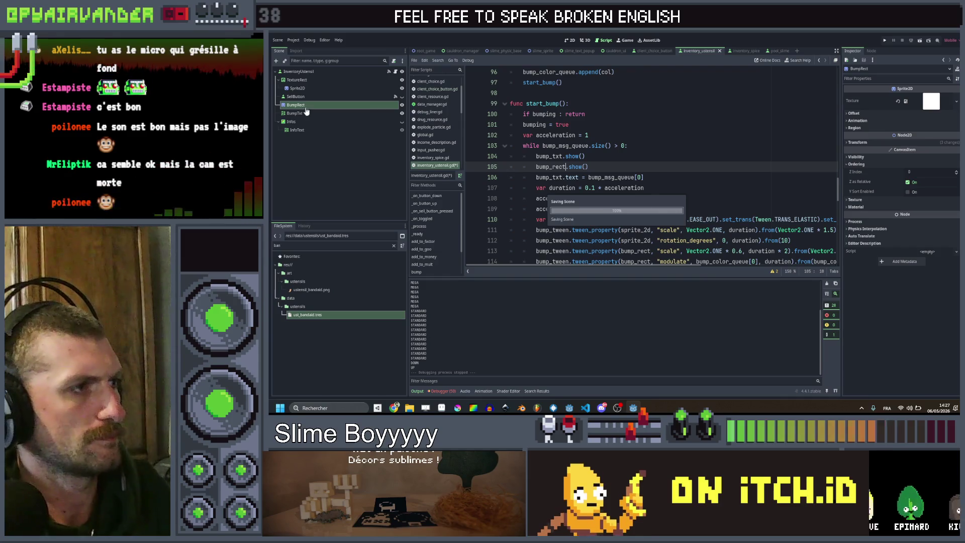
Toggle the BumpTxt node's visibility, save, and test-run the game, then stop it.
{"action": "left_click", "coordinate": [402, 113]}
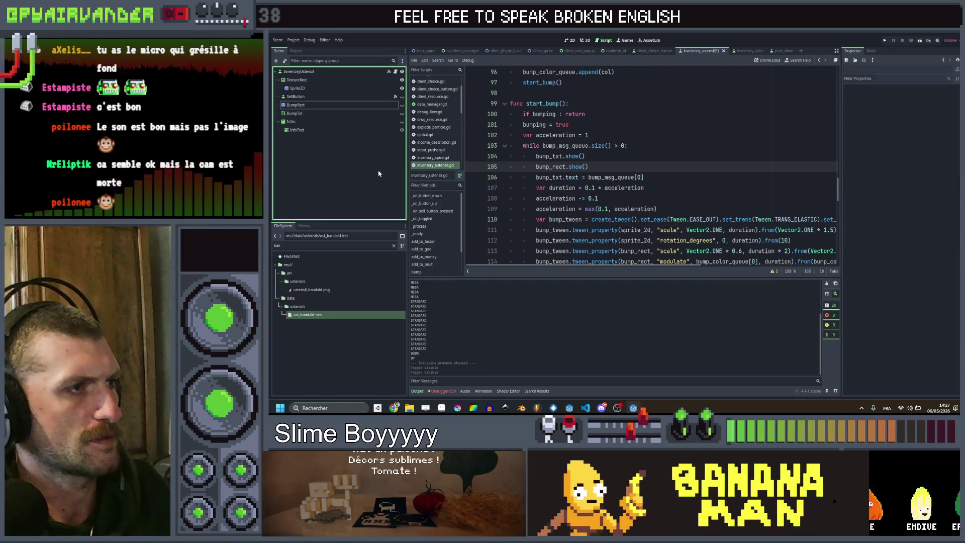
{"action": "left_click", "coordinate": [588, 156]}
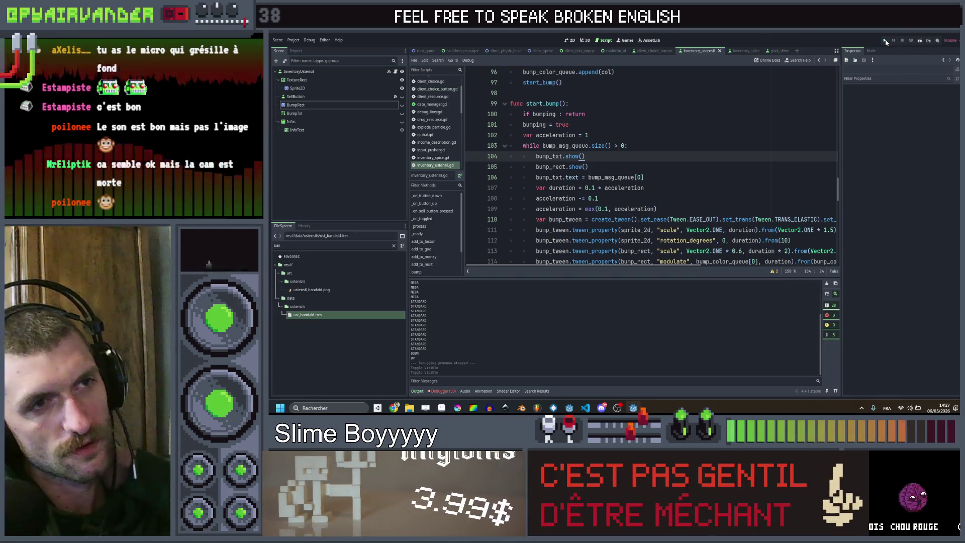
{"action": "key", "text": "ctrl+s"}
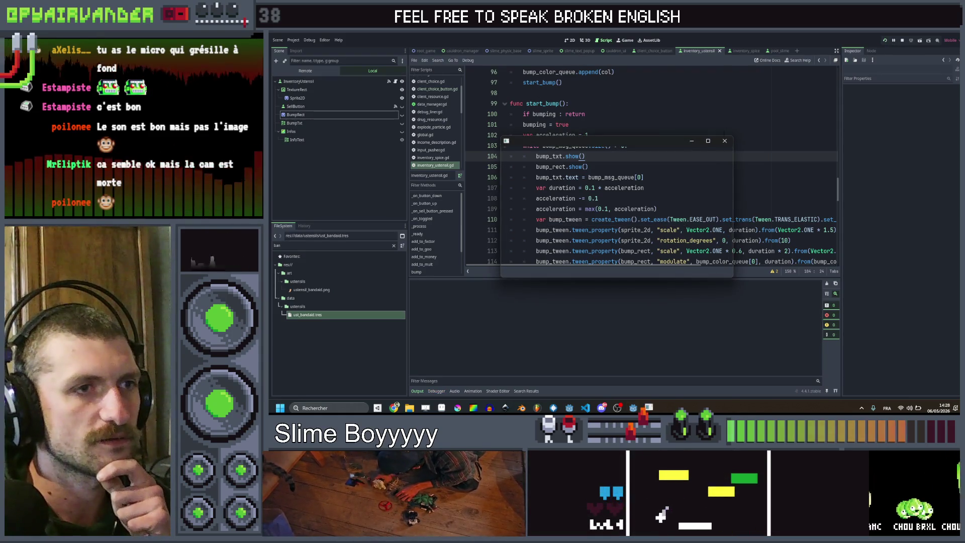
{"action": "key", "text": "F8"}
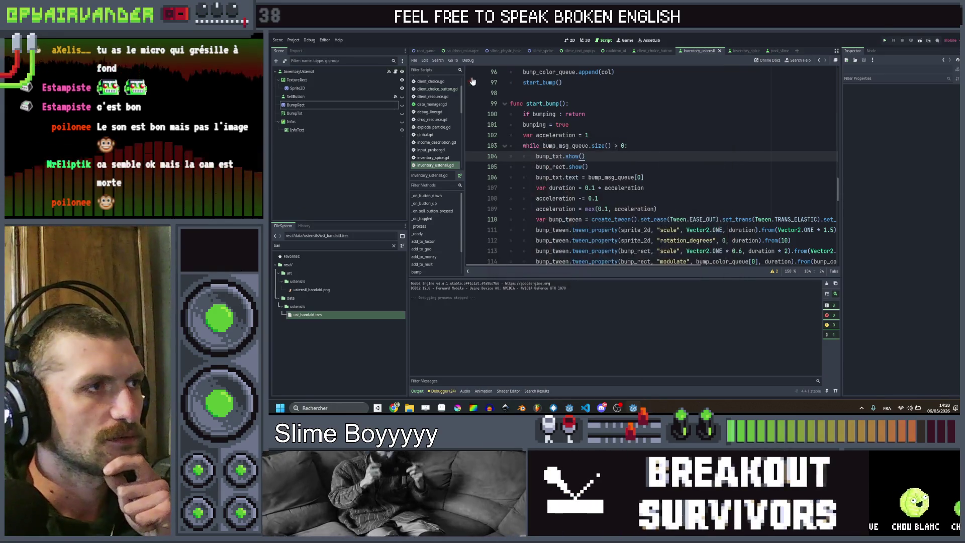
{"action": "left_click", "coordinate": [425, 51]}
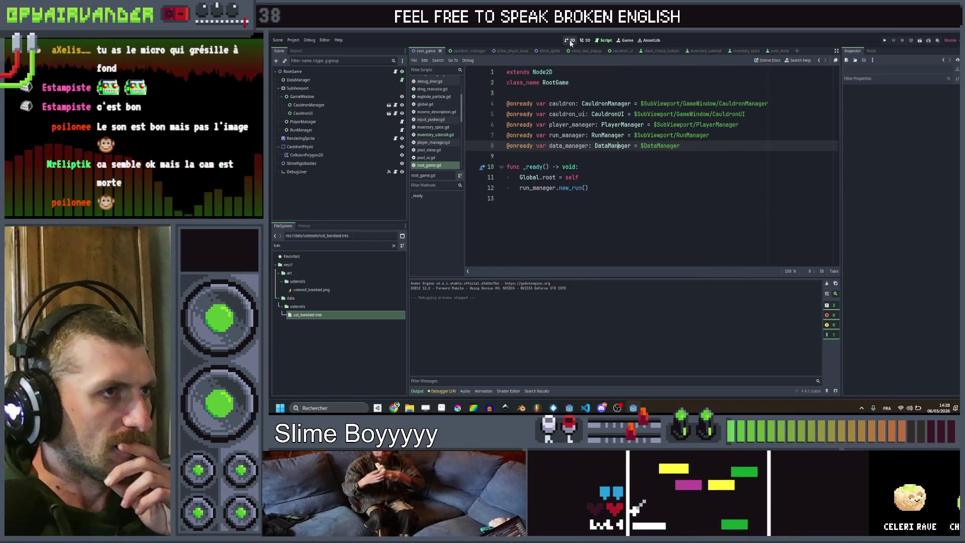
Make the DebugLiner console field narrower on the 2D canvas.
{"action": "left_click", "coordinate": [570, 41]}
{"action": "left_click", "coordinate": [545, 206]}
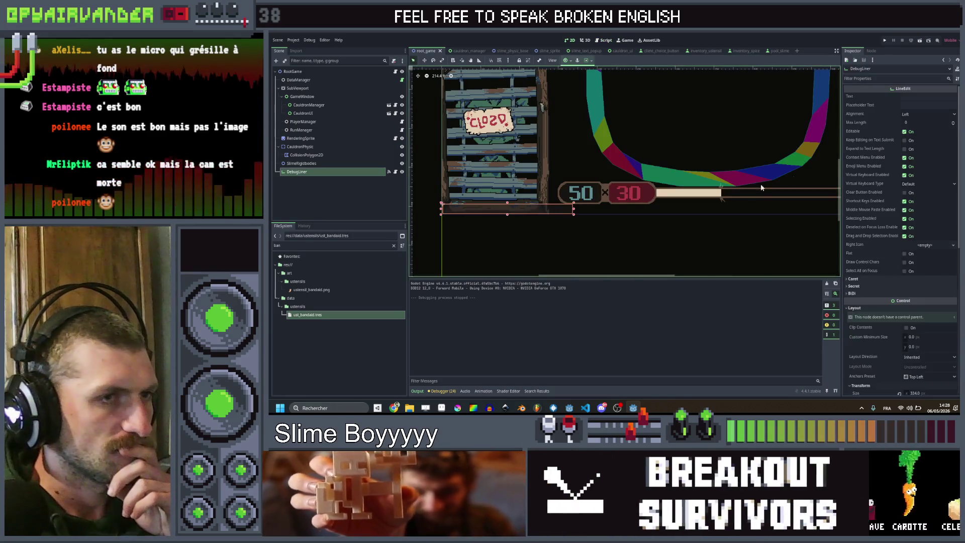
{"action": "left_click_drag", "start_coordinate": [573, 209], "coordinate": [547, 207]}
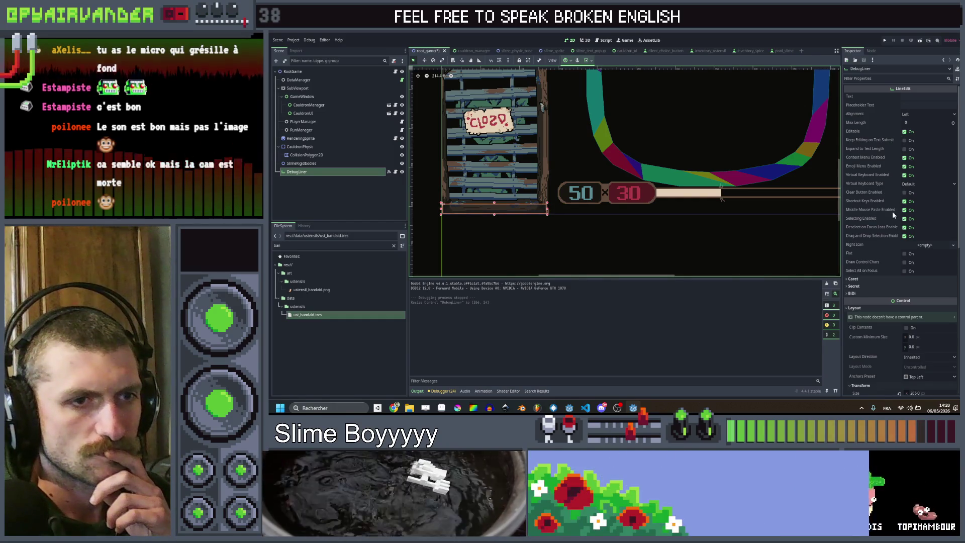
Give DebugLiner a New StyleBoxEmpty focus style override, save, and run the game.
{"action": "scroll", "coordinate": [893, 246], "scroll_direction": "down", "scroll_amount": 10}
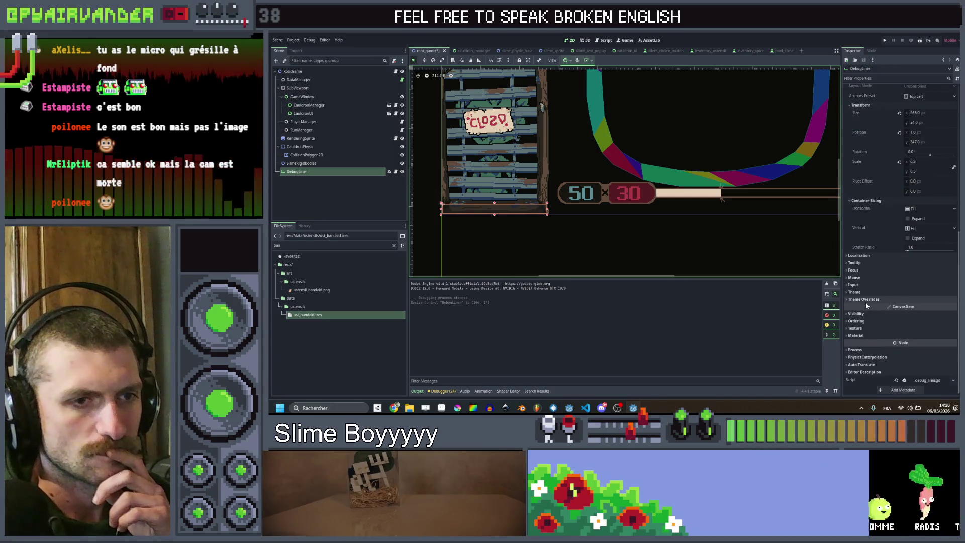
{"action": "left_click", "coordinate": [864, 300]}
{"action": "left_click", "coordinate": [865, 348]}
{"action": "scroll", "coordinate": [857, 332], "scroll_direction": "down", "scroll_amount": 1}
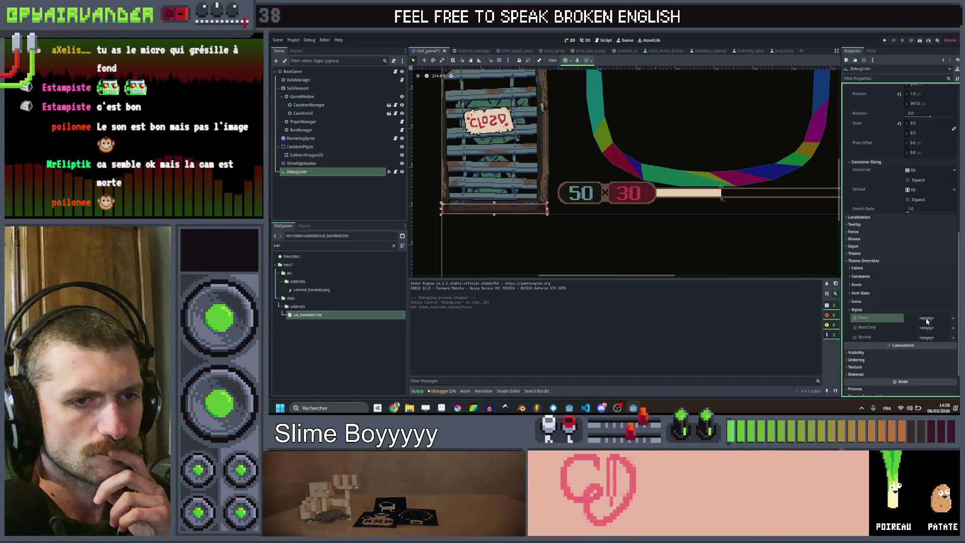
{"action": "left_click", "coordinate": [854, 319]}
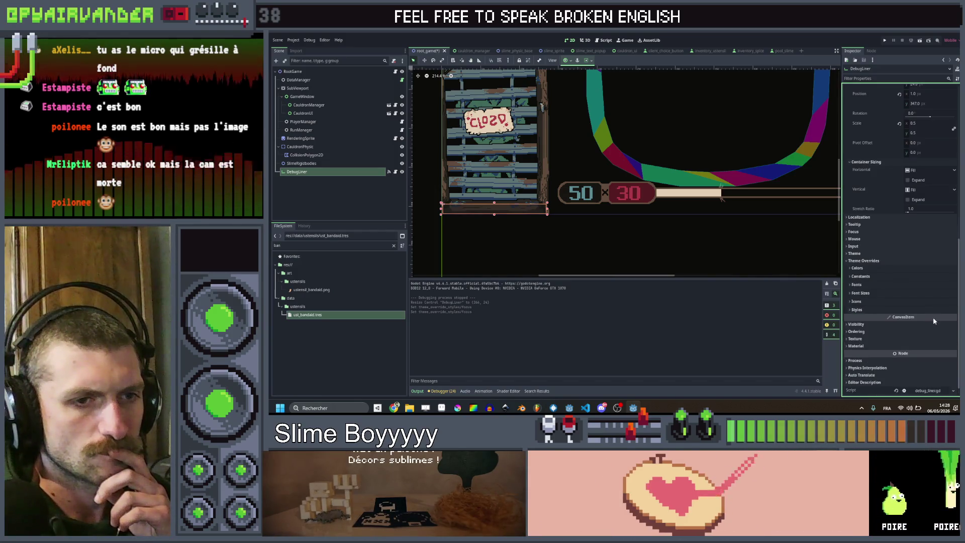
{"action": "left_click", "coordinate": [938, 319]}
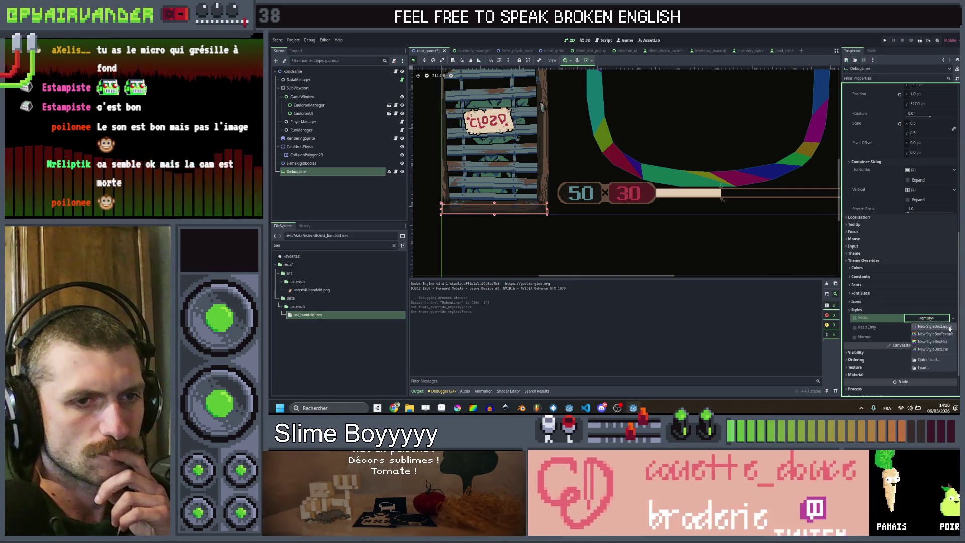
{"action": "key", "text": "ctrl+s"}
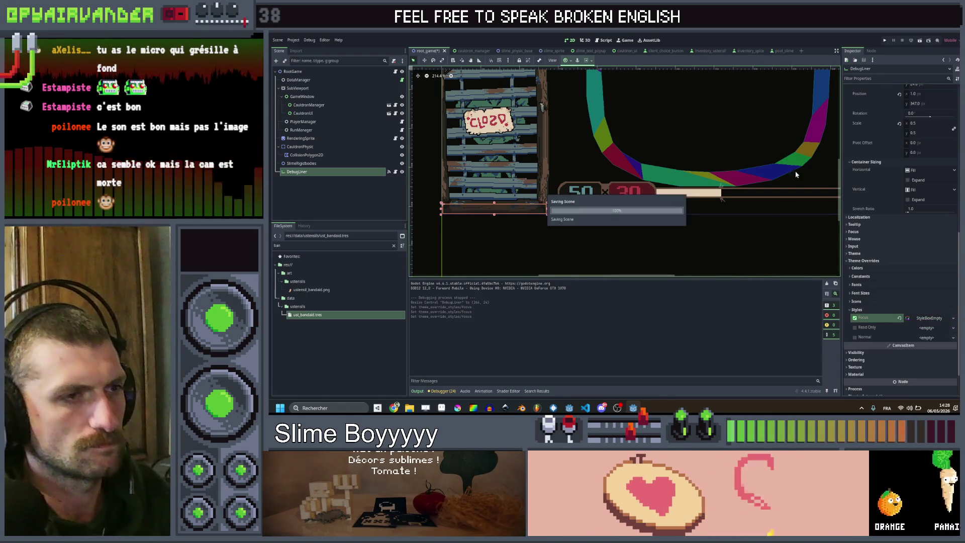
{"action": "left_click", "coordinate": [885, 41]}
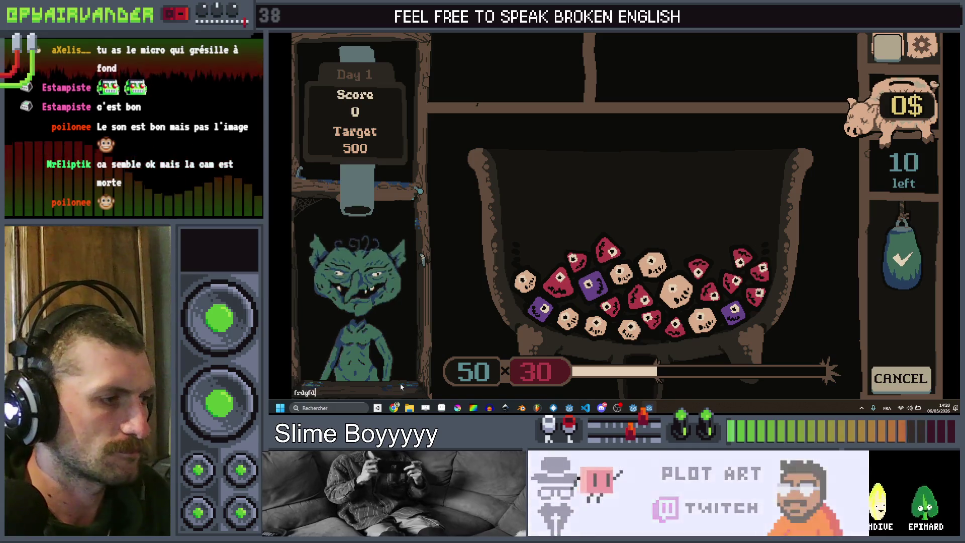
Spawn a blood bag by entering 'ust blood_bag' in the in-game debug console.
{"action": "key", "text": "BackSpace"}
{"action": "key", "text": "BackSpace"}
{"action": "type", "text": "ust"}
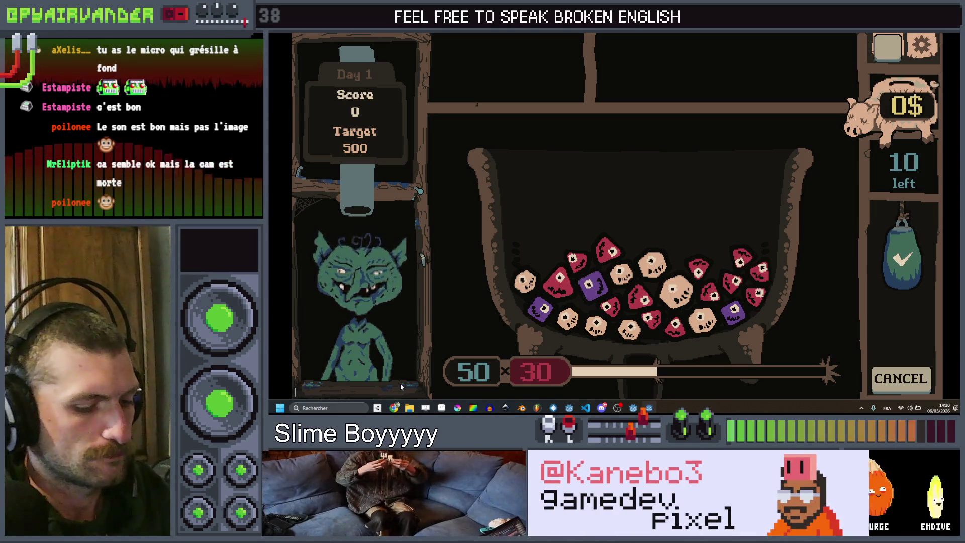
{"action": "type", "text": " bloo"}
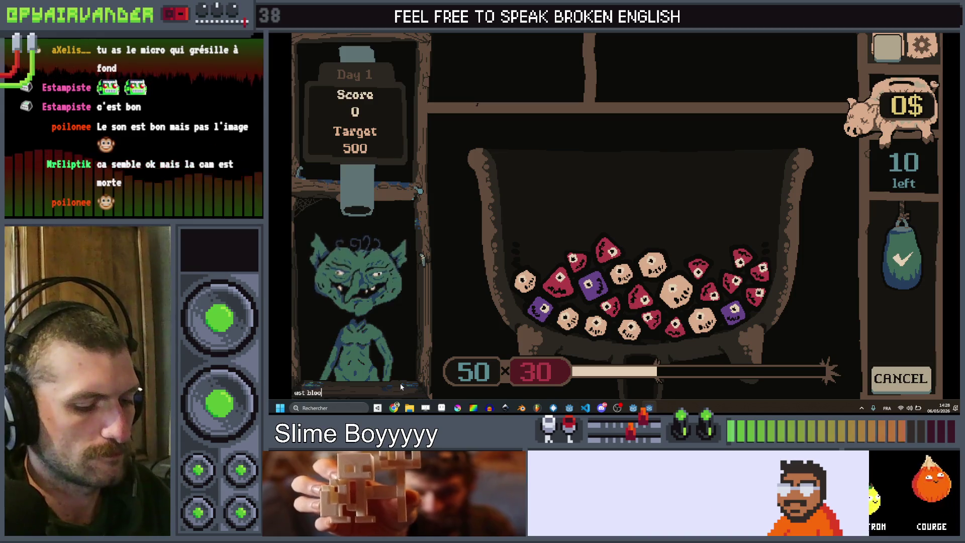
{"action": "type", "text": "d_bag"}
{"action": "key", "text": "Return"}
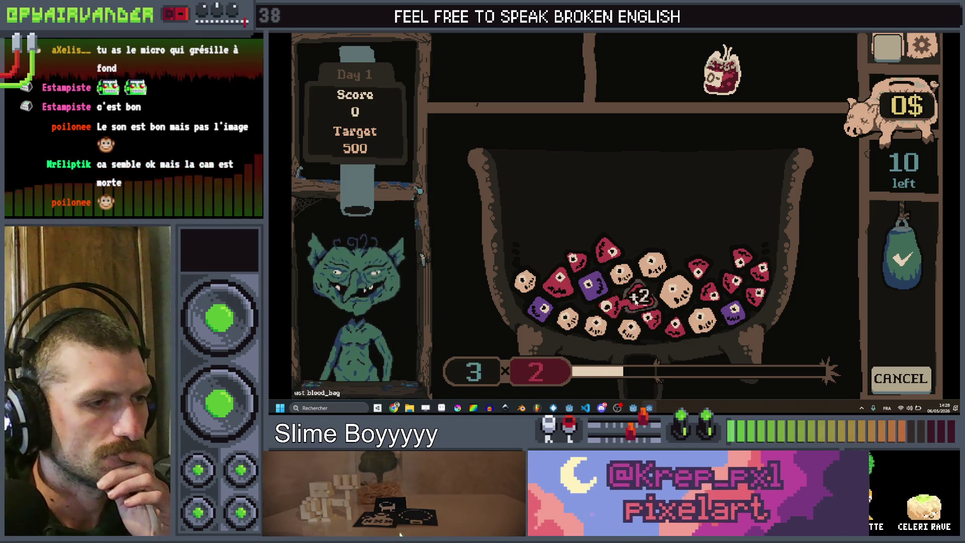
Chain red dice to build up the score, then close the running game.
{"action": "mouse_move", "coordinate": [618, 307]}
{"action": "left_mouse_down"}
{"action": "mouse_move", "coordinate": [638, 302]}
{"action": "mouse_move", "coordinate": [679, 332]}
{"action": "left_mouse_up"}
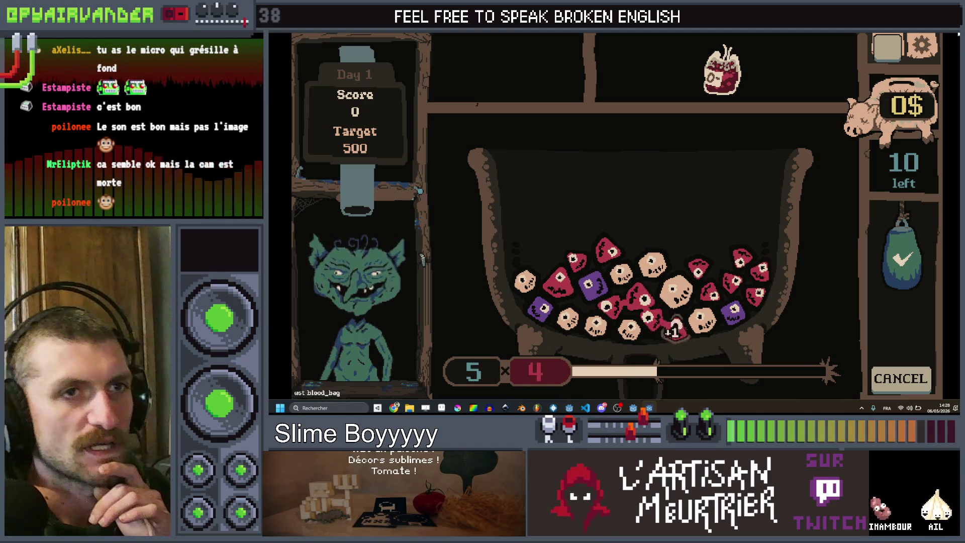
{"action": "key", "text": "F8"}
{"action": "left_click", "coordinate": [591, 195]}
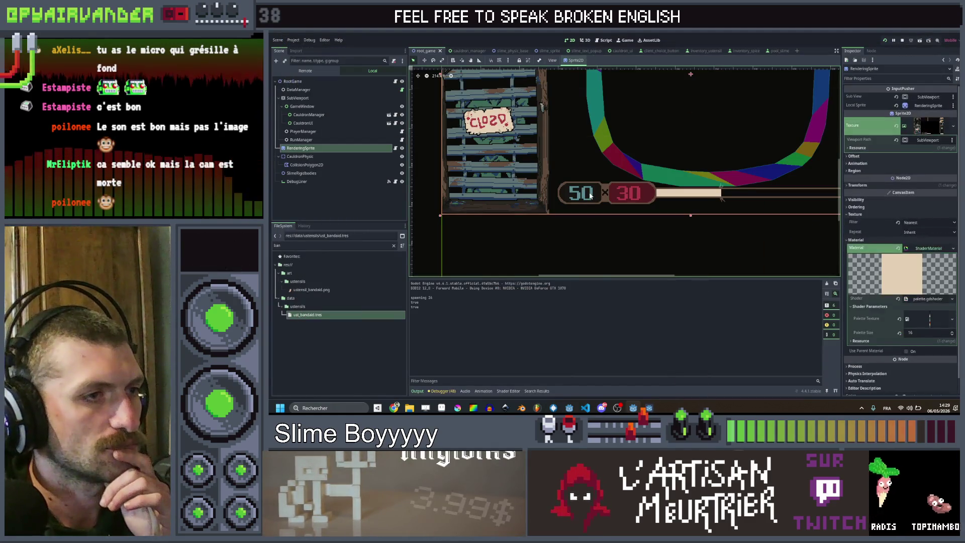
Open the cauldron_ui scene and select the ScoreGoo number label.
{"action": "left_click", "coordinate": [329, 163]}
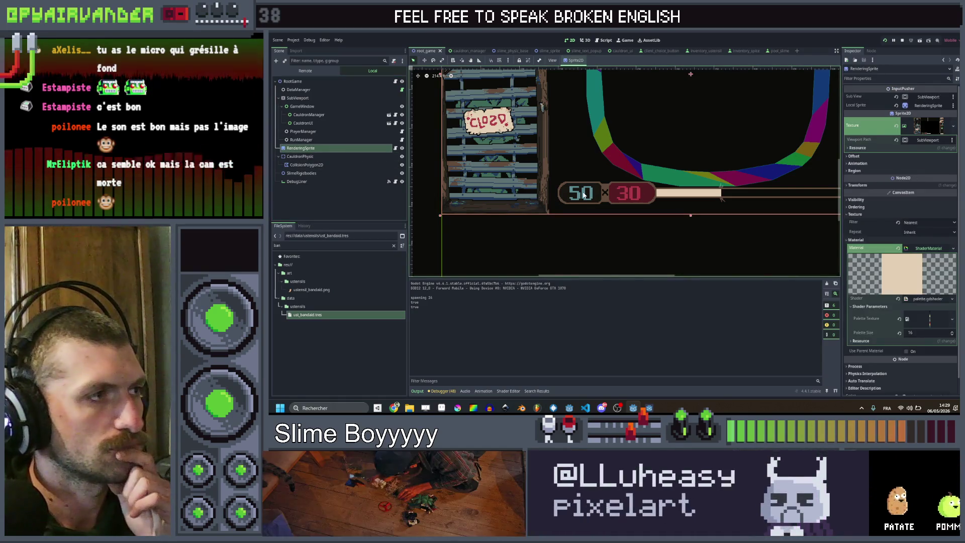
{"action": "left_click", "coordinate": [465, 51]}
{"action": "left_click", "coordinate": [504, 53]}
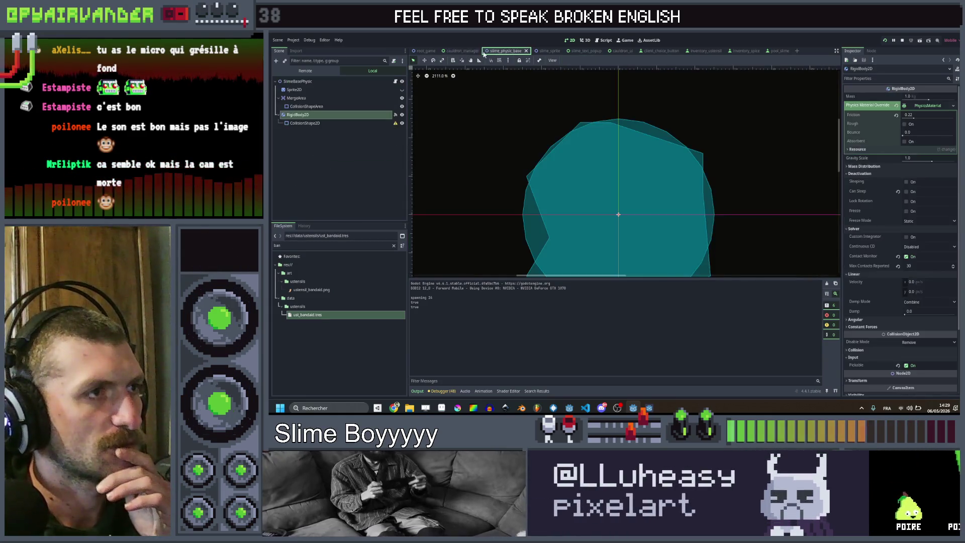
{"action": "left_click", "coordinate": [464, 52]}
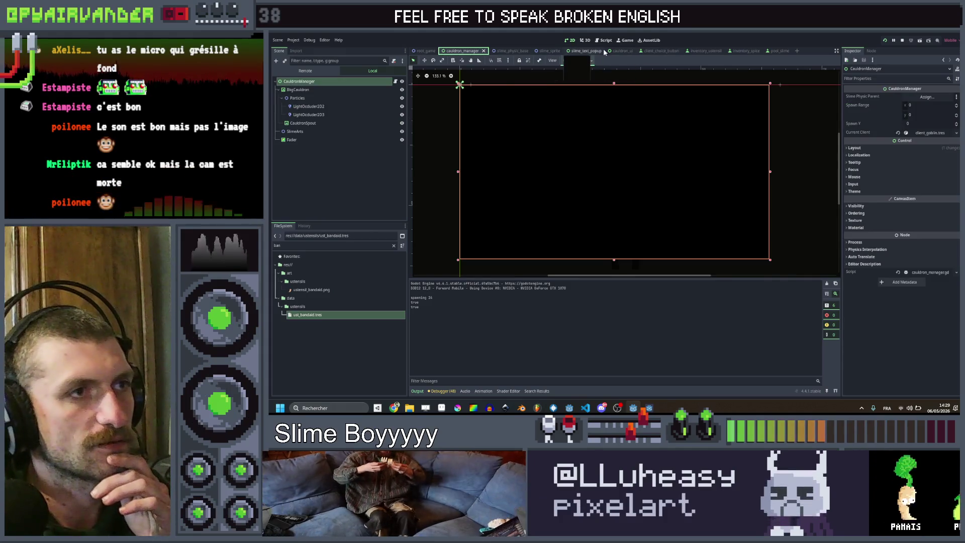
{"action": "left_click", "coordinate": [621, 51]}
{"action": "scroll", "coordinate": [550, 218], "scroll_direction": "up", "scroll_amount": 5}
{"action": "left_click", "coordinate": [566, 186]}
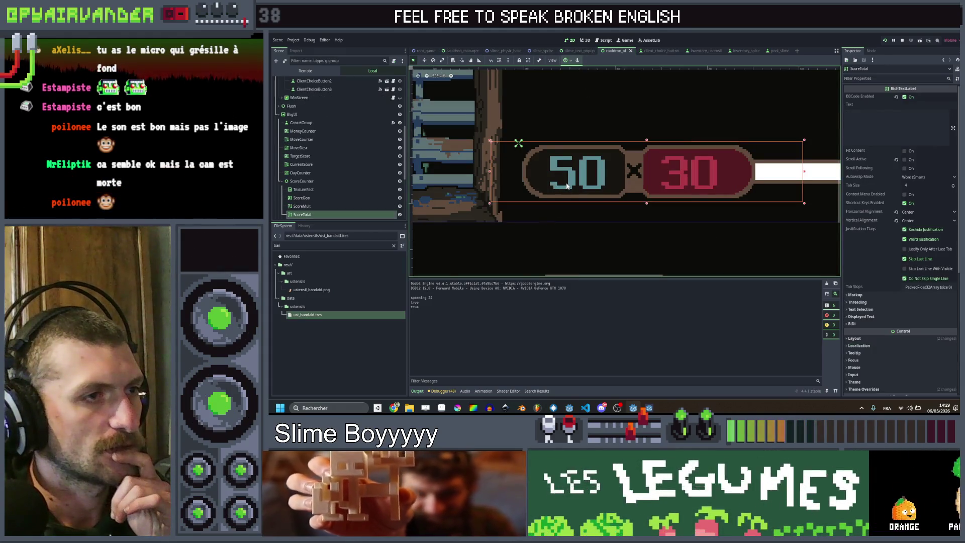
{"action": "left_click", "coordinate": [322, 197]}
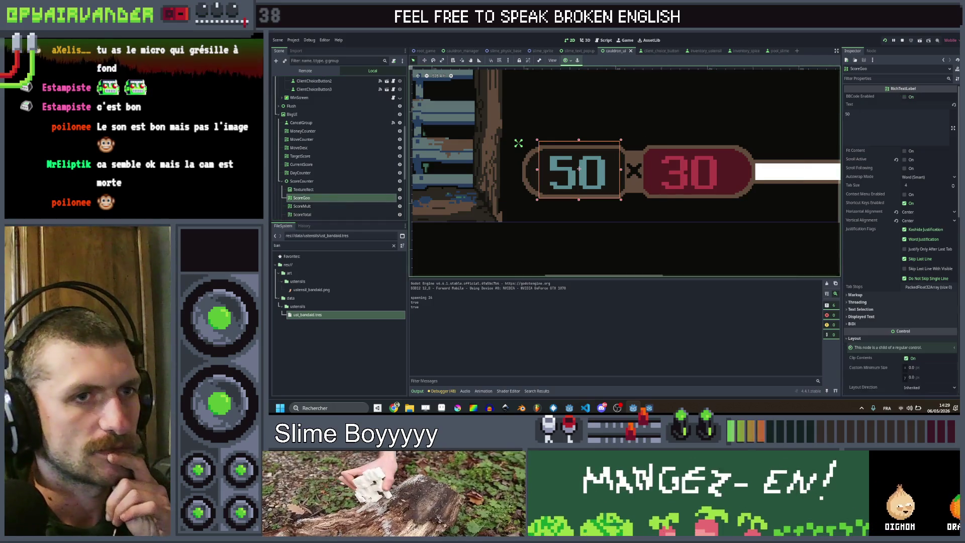
Set ScoreGoo's Visibility > Modulate to white, save, and hide the 50 x 30 ScoreCounter.
{"action": "scroll", "coordinate": [895, 149], "scroll_direction": "down", "scroll_amount": 2}
{"action": "scroll", "coordinate": [895, 149], "scroll_direction": "down", "scroll_amount": 10}
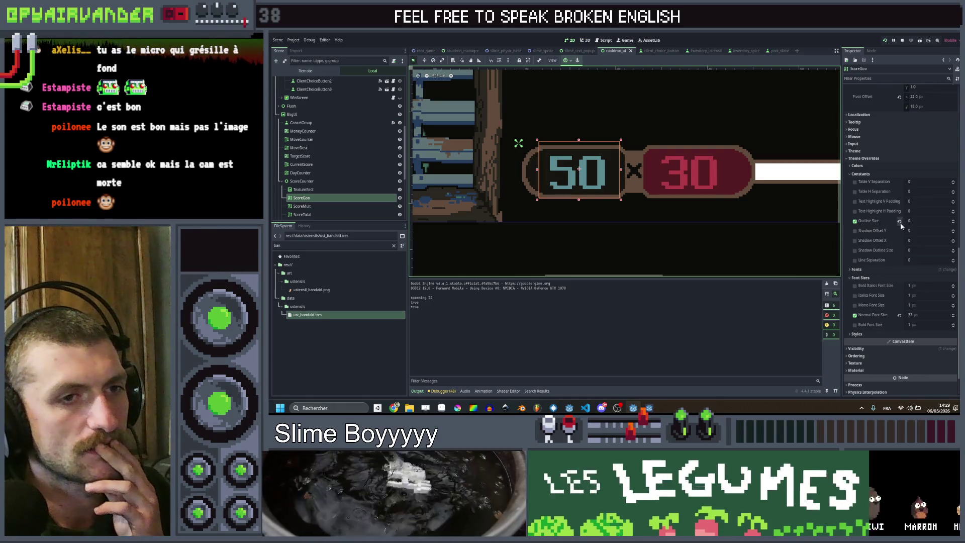
{"action": "scroll", "coordinate": [896, 285], "scroll_direction": "up", "scroll_amount": 10}
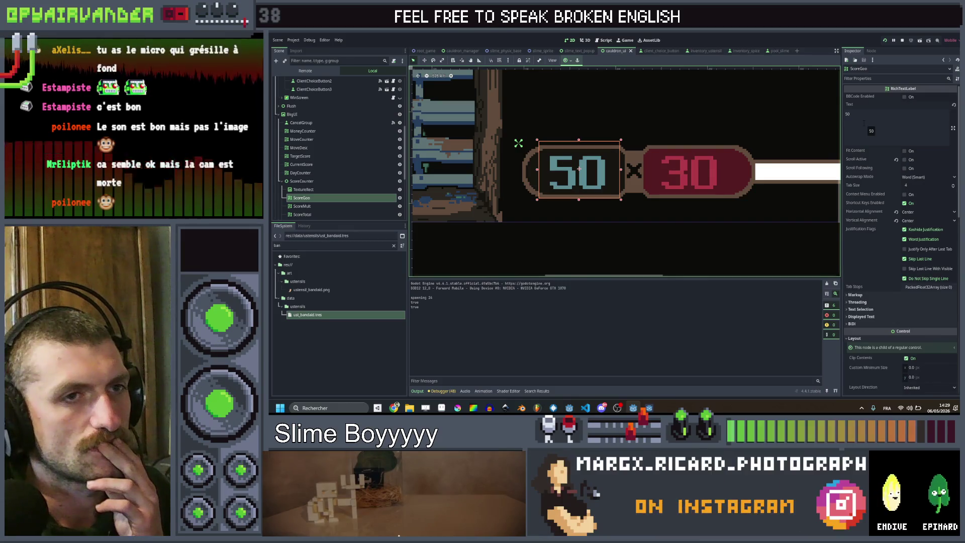
{"action": "scroll", "coordinate": [881, 184], "scroll_direction": "down", "scroll_amount": 5}
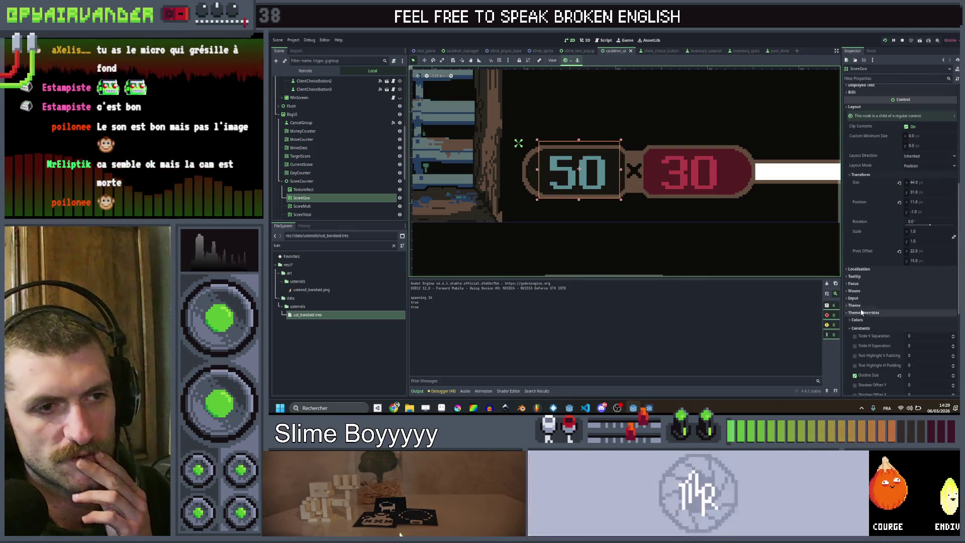
{"action": "scroll", "coordinate": [861, 286], "scroll_direction": "down", "scroll_amount": 5}
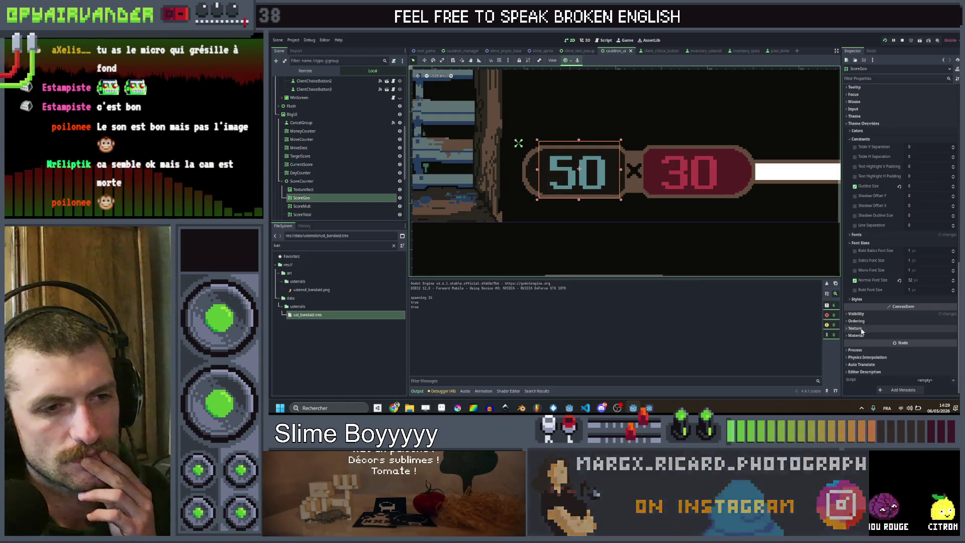
{"action": "left_click", "coordinate": [865, 314]}
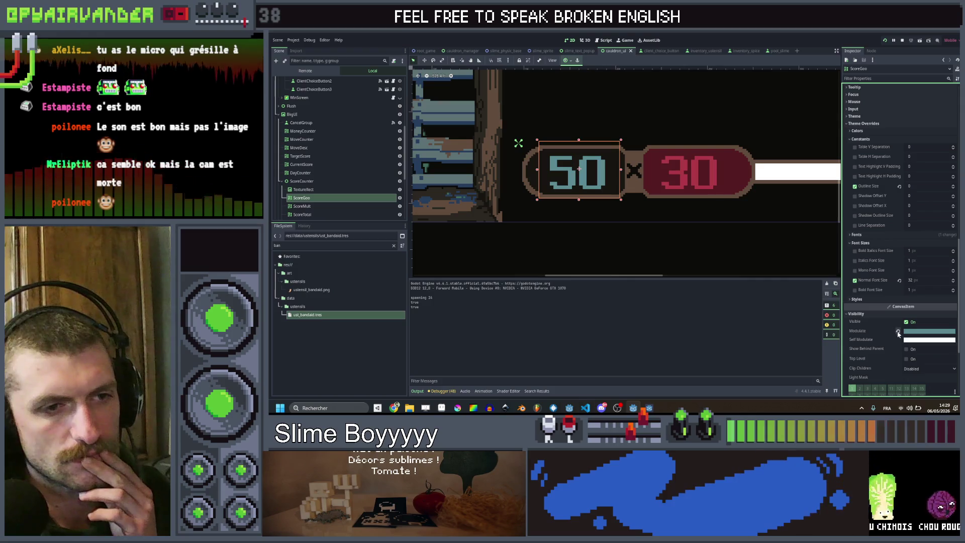
{"action": "key", "text": "ctrl+s"}
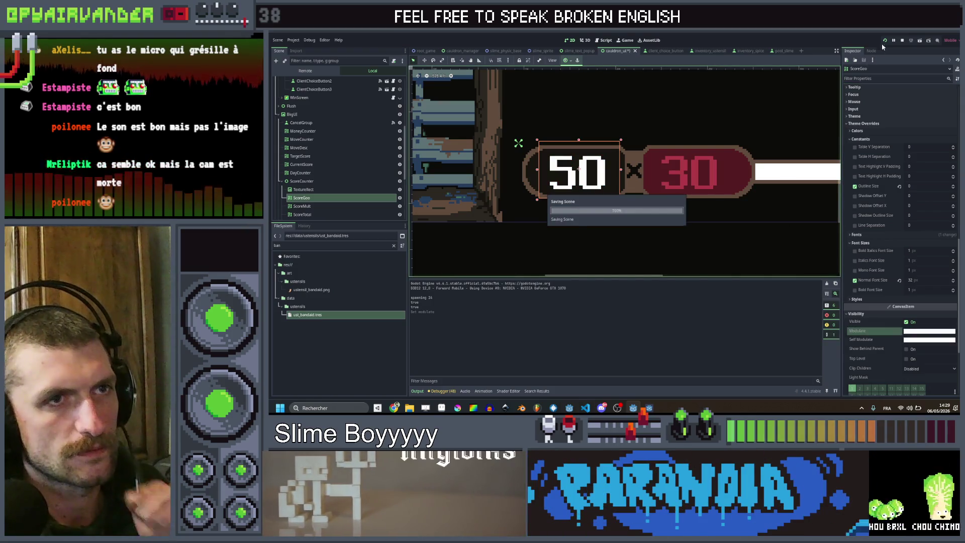
{"action": "key", "text": "F5"}
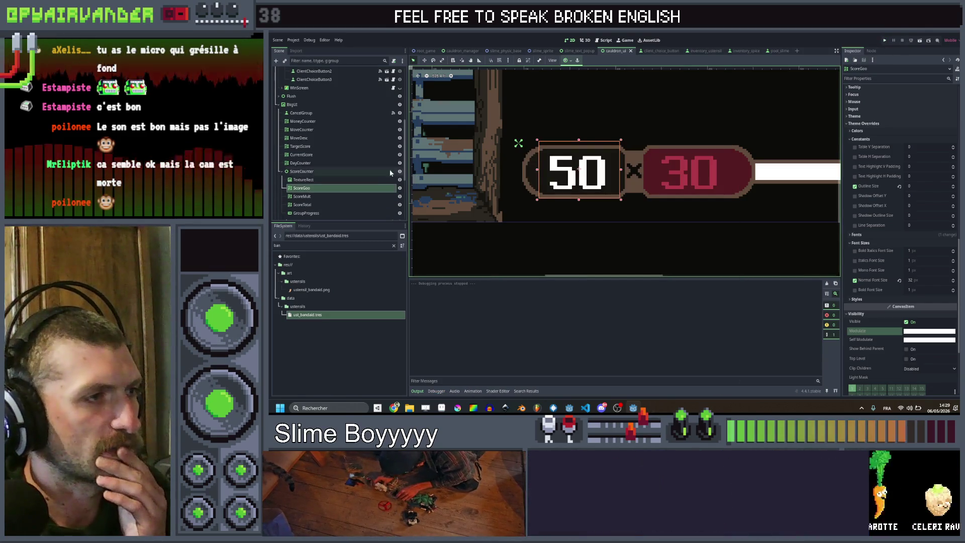
{"action": "left_click", "coordinate": [399, 171]}
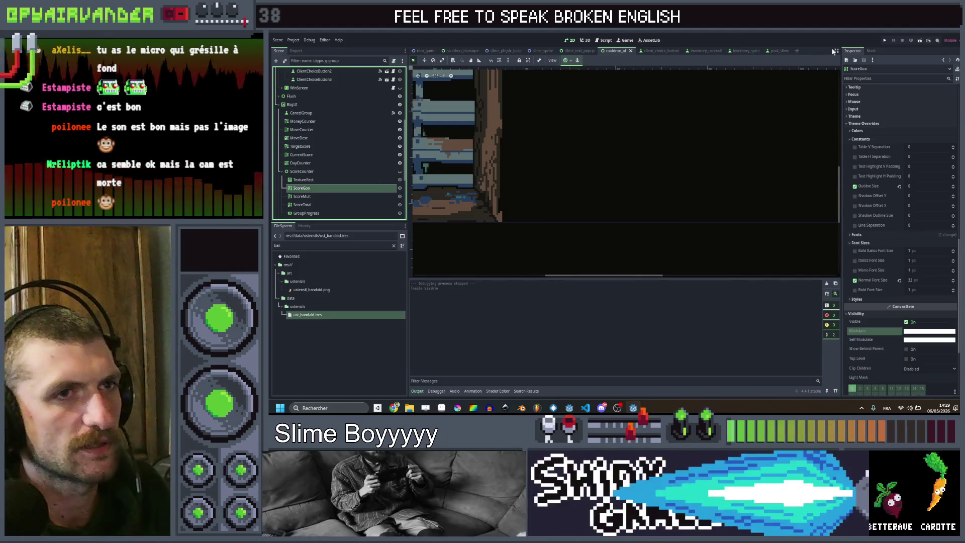
Run the game, chain red dice until the counter reads 16 × 12, and brew with the bottle.
{"action": "left_click", "coordinate": [884, 43]}
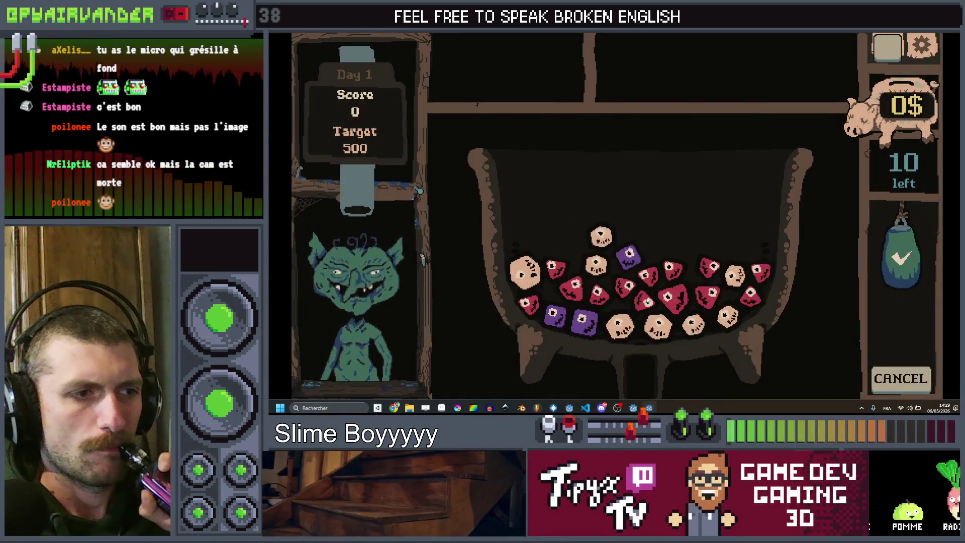
{"action": "left_click_drag", "start_coordinate": [761, 274], "coordinate": [734, 303]}
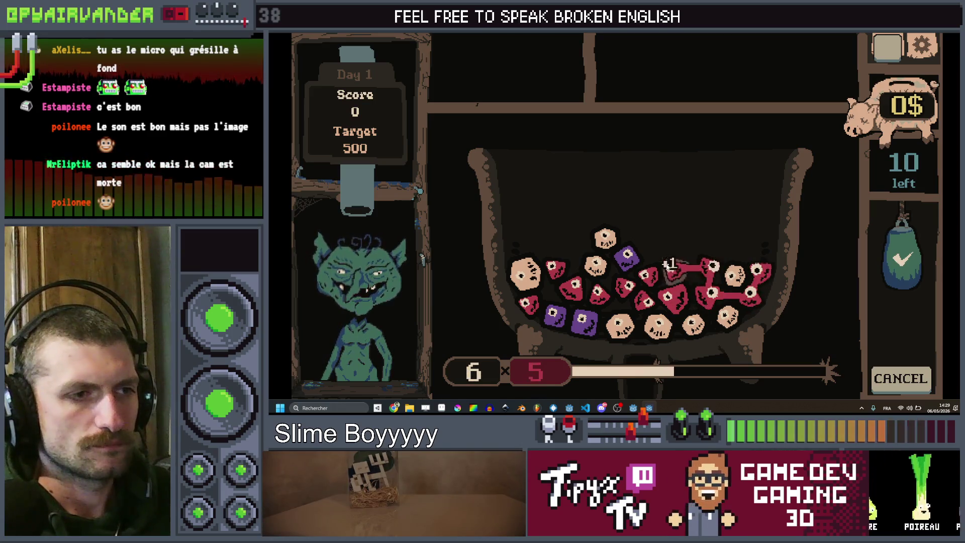
{"action": "mouse_move", "coordinate": [638, 303]}
{"action": "left_mouse_down"}
{"action": "mouse_move", "coordinate": [626, 289]}
{"action": "mouse_move", "coordinate": [599, 291]}
{"action": "mouse_move", "coordinate": [564, 271]}
{"action": "left_mouse_up"}
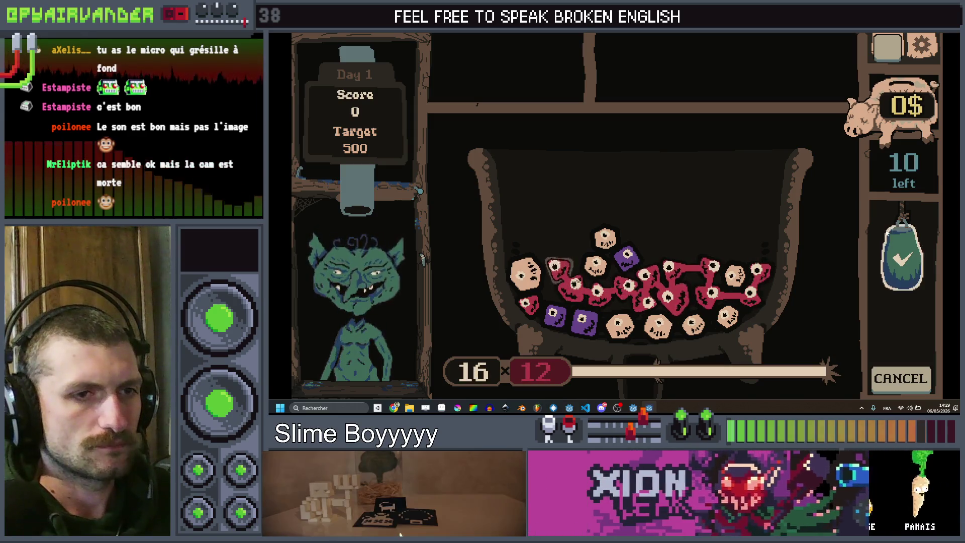
{"action": "left_click_drag", "start_coordinate": [903, 259], "coordinate": [906, 343]}
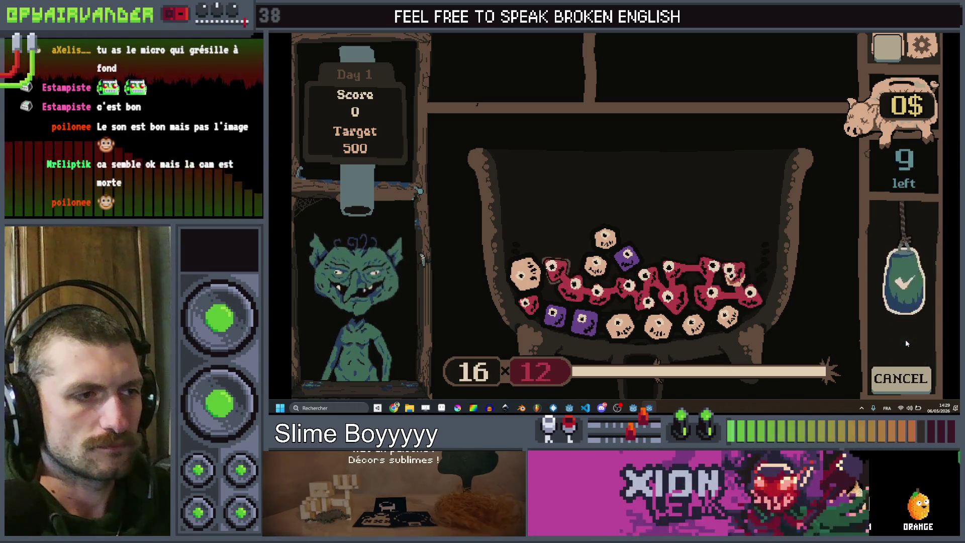
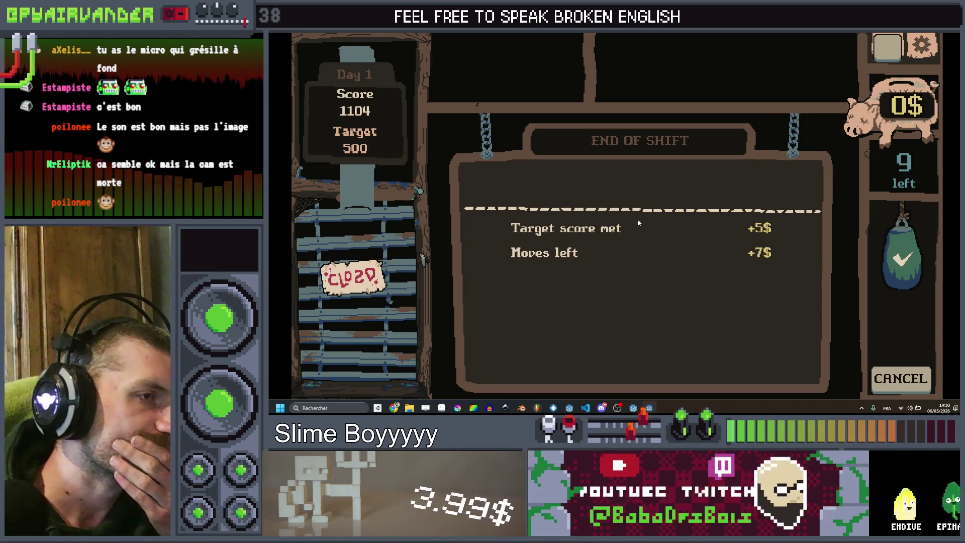
Collect the shift earnings into the piggy bank and buy the jam jar utensil.
{"action": "left_click", "coordinate": [652, 179]}
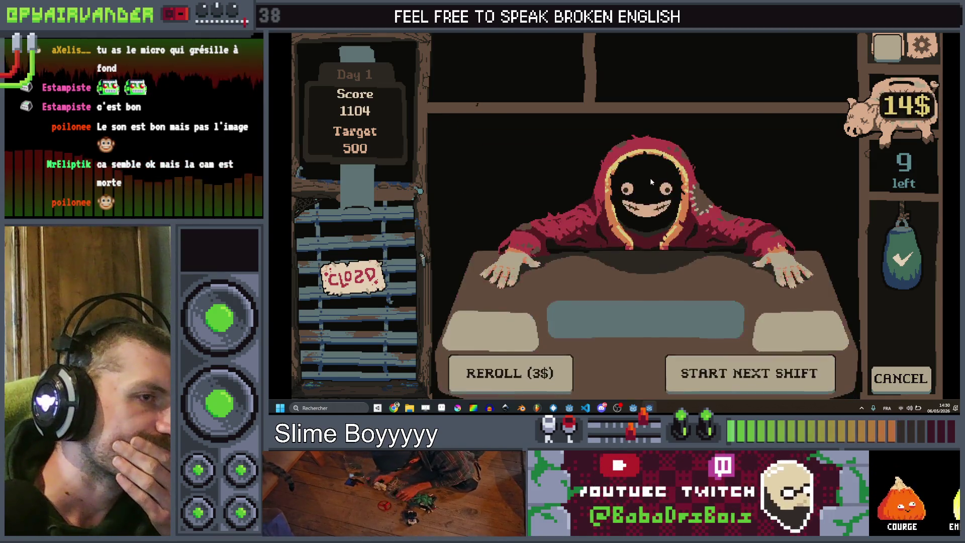
{"action": "left_click", "coordinate": [578, 281]}
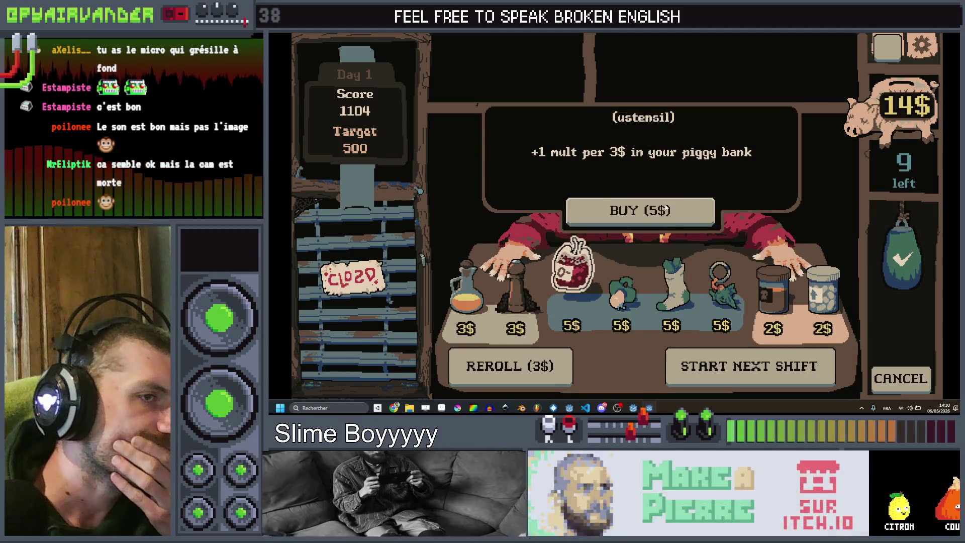
{"action": "left_click", "coordinate": [640, 210]}
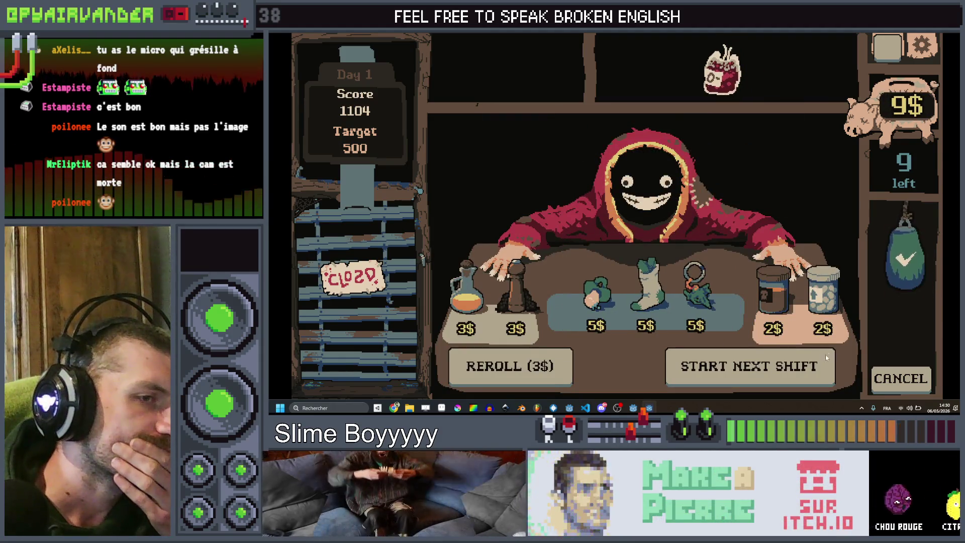
Start the next shift, book a lunch client, chain four dice, then stop the game.
{"action": "left_click", "coordinate": [789, 370]}
{"action": "left_click", "coordinate": [831, 174]}
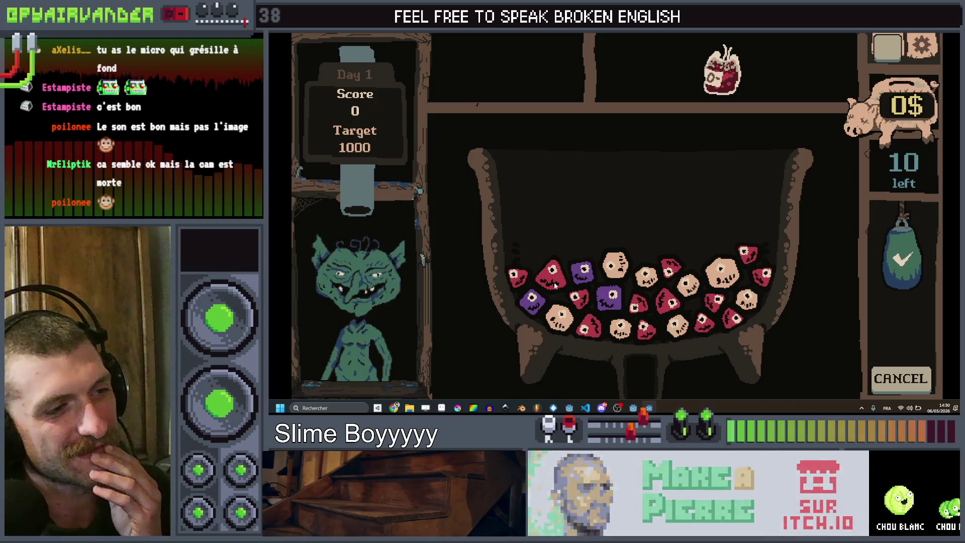
{"action": "mouse_move", "coordinate": [514, 275]}
{"action": "left_mouse_down"}
{"action": "mouse_move", "coordinate": [552, 271]}
{"action": "mouse_move", "coordinate": [577, 299]}
{"action": "mouse_move", "coordinate": [589, 337]}
{"action": "left_mouse_up"}
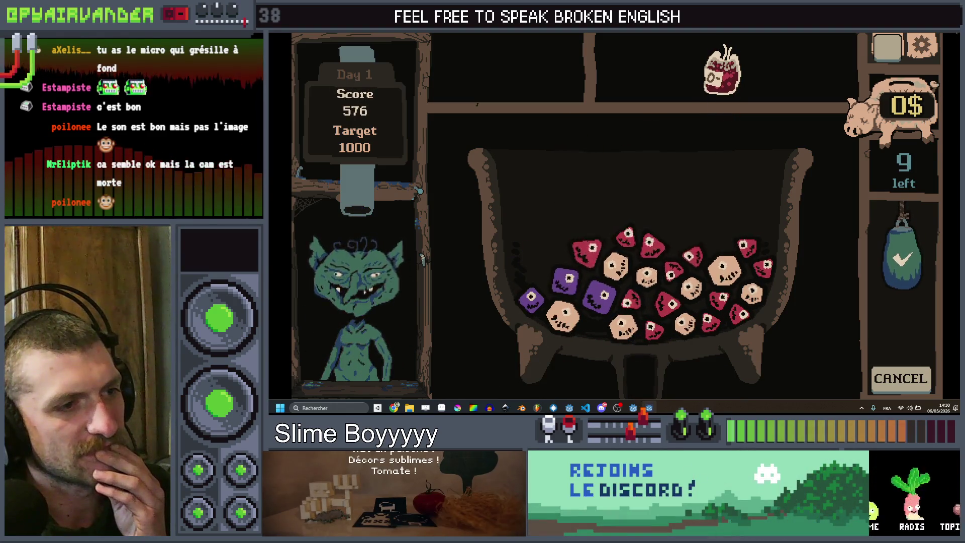
{"action": "key", "text": "F8"}
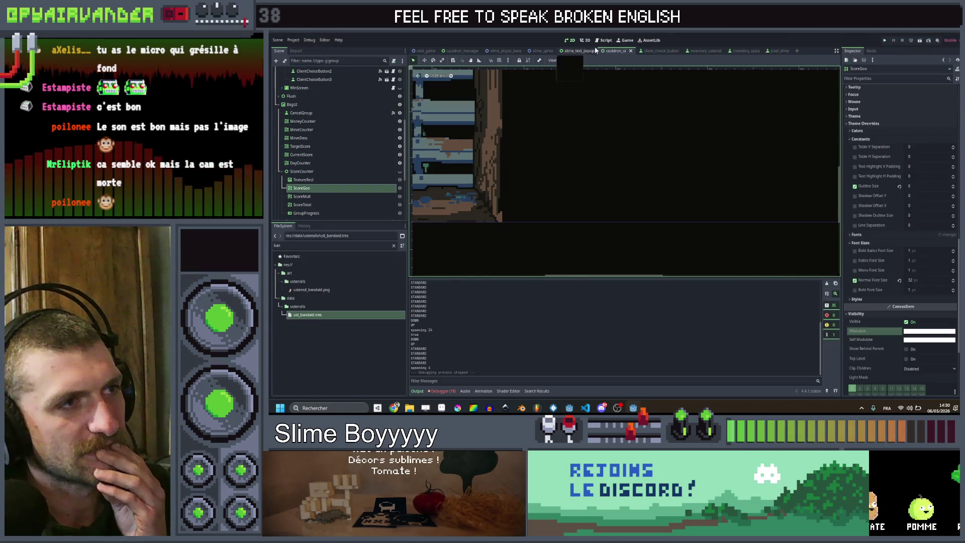
Bring up the cauldron_ui script code in the main view.
{"action": "left_click", "coordinate": [603, 40]}
{"action": "left_click", "coordinate": [585, 40]}
{"action": "left_click", "coordinate": [569, 40]}
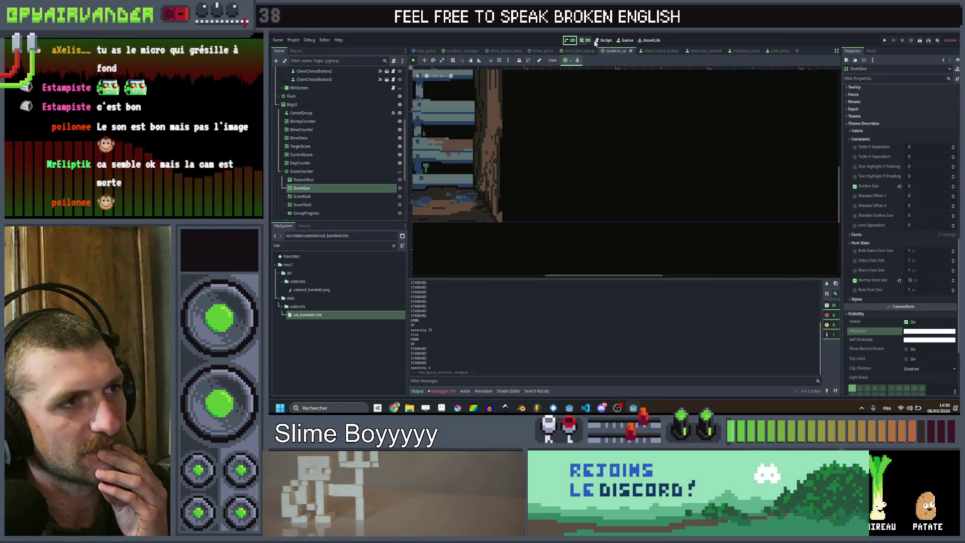
{"action": "left_click", "coordinate": [603, 41]}
{"action": "left_click", "coordinate": [585, 41]}
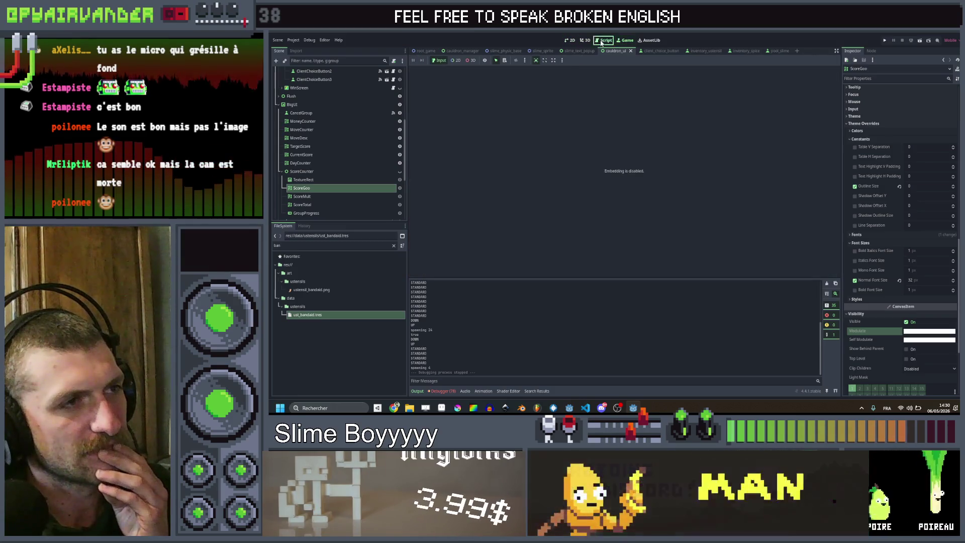
{"action": "left_click", "coordinate": [602, 41]}
{"action": "scroll", "coordinate": [710, 163], "scroll_direction": "down", "scroll_amount": 5}
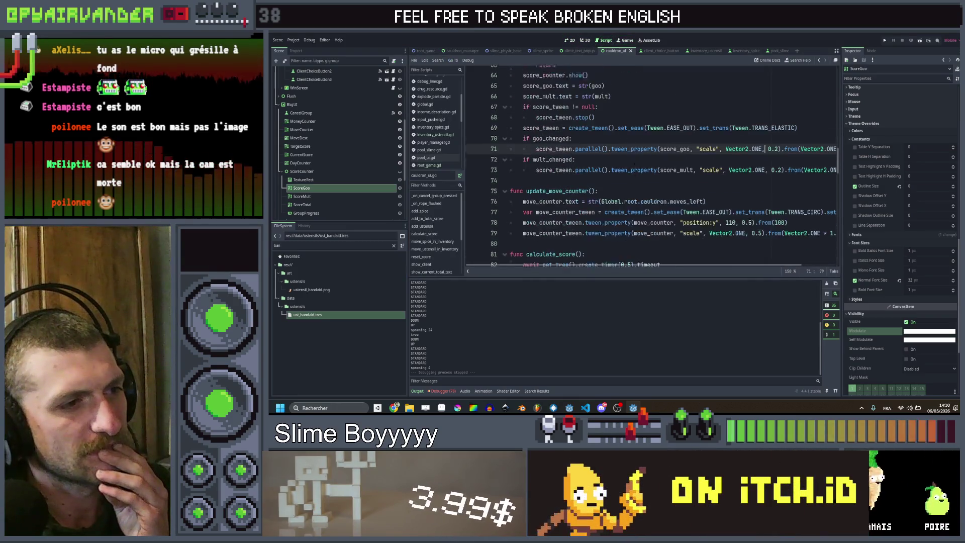
{"action": "scroll", "coordinate": [710, 163], "scroll_direction": "up", "scroll_amount": 1}
{"action": "scroll", "coordinate": [711, 163], "scroll_direction": "right", "scroll_amount": 2}
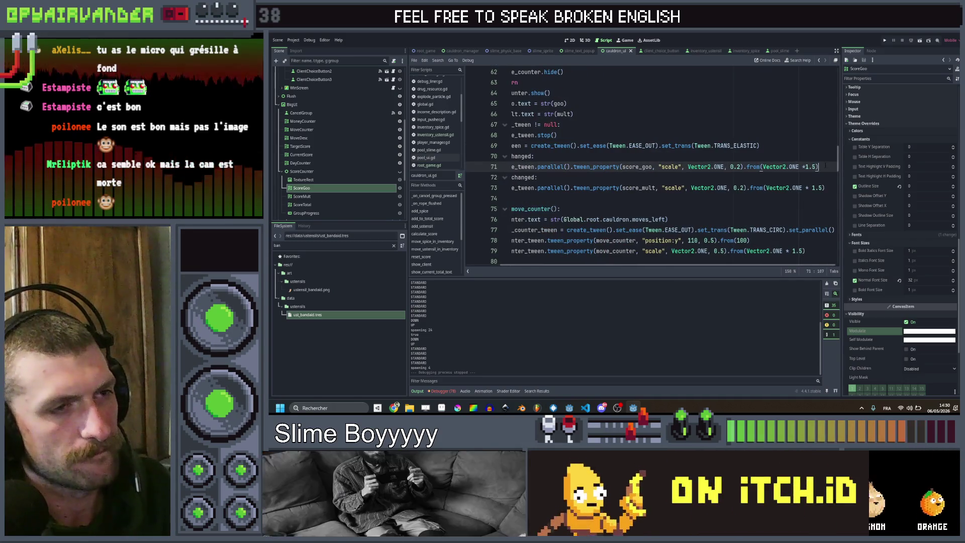
Duplicate the score_goo scale tween line, undoing a stray parallel() added on line 69.
{"action": "key", "text": "ctrl+shift+d"}
{"action": "left_click", "coordinate": [796, 146]}
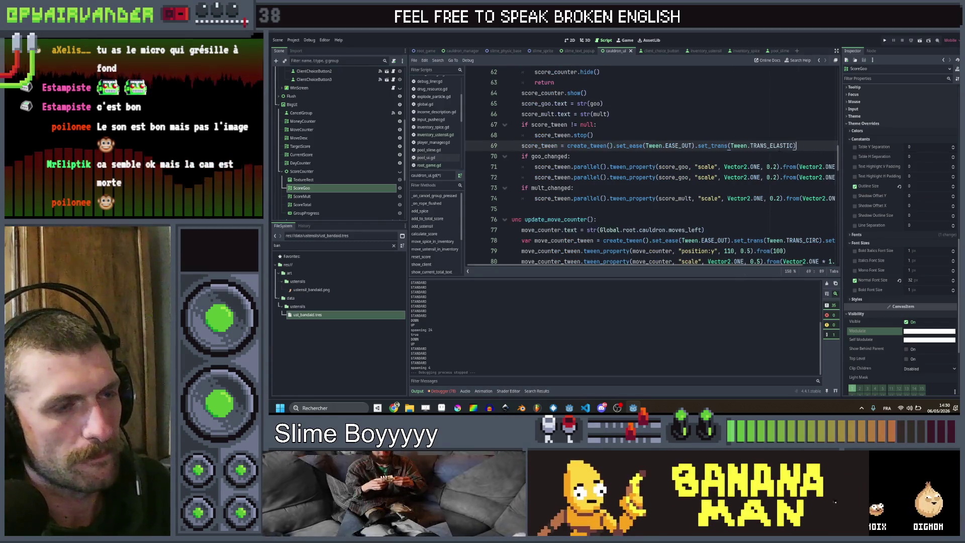
{"action": "scroll", "coordinate": [778, 149], "scroll_direction": "right", "scroll_amount": 1}
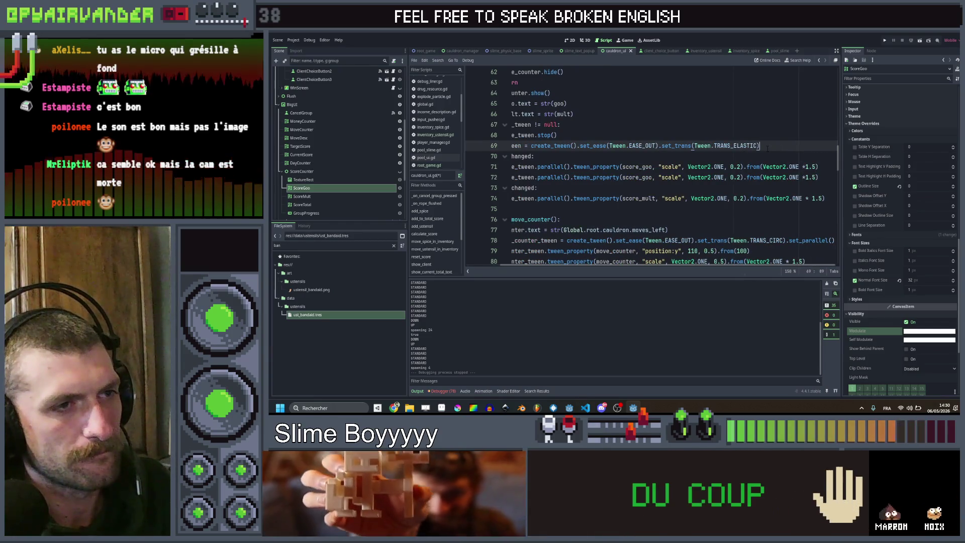
{"action": "type", "text": ".par"}
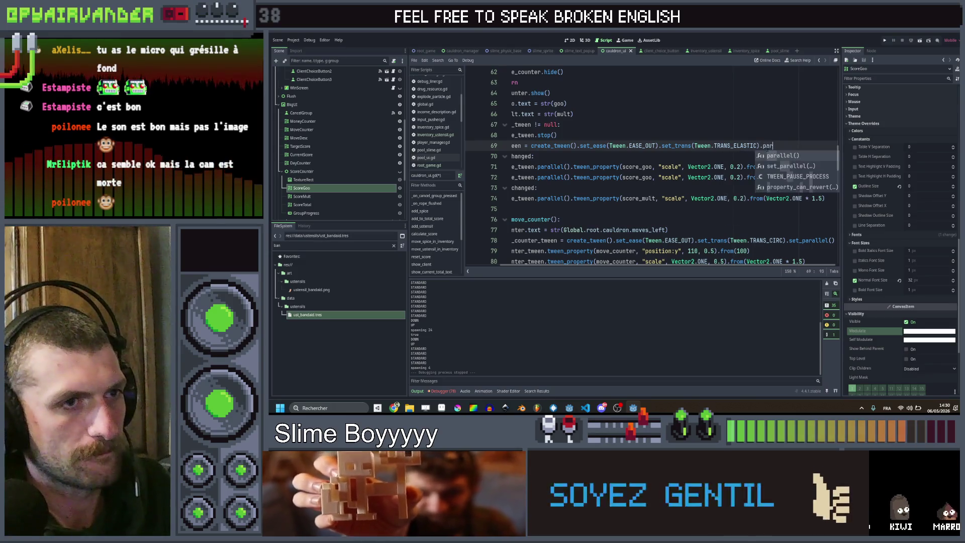
{"action": "key", "text": "Return"}
{"action": "key", "text": "ctrl+z"}
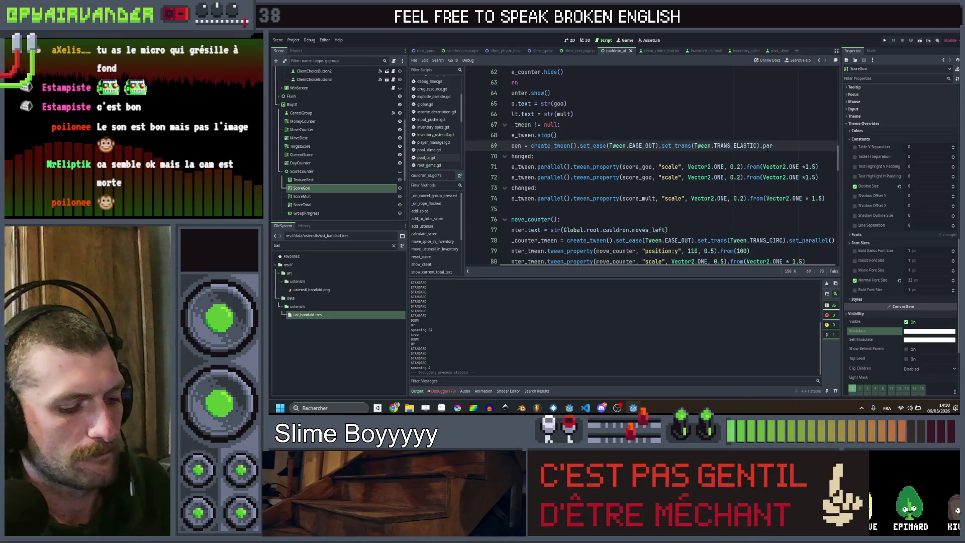
{"action": "key", "text": "BackSpace"}
{"action": "key", "text": "BackSpace"}
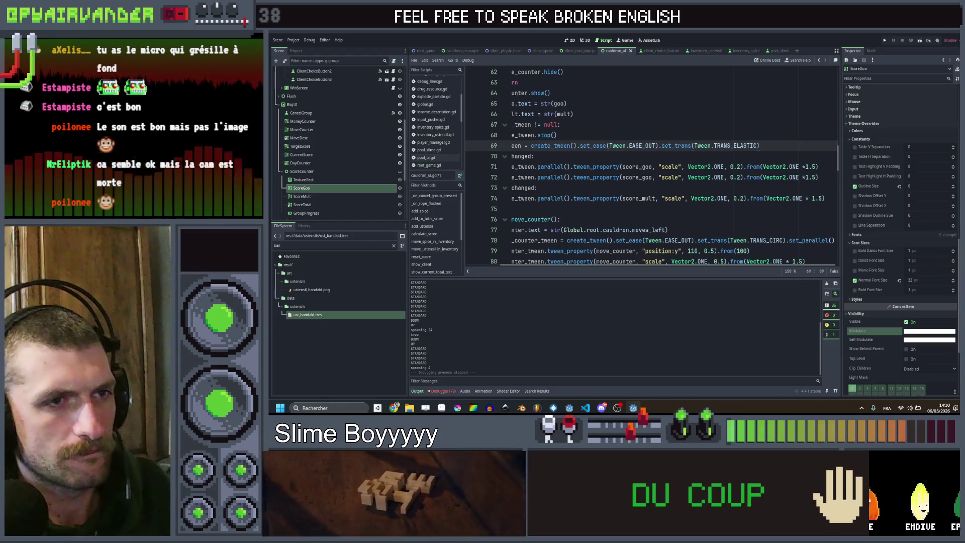
Remove .parallel() from the first score_goo tween (line 71) and the score_mult tween (line 74).
{"action": "left_click", "coordinate": [819, 176]}
{"action": "type", "text": ".p"}
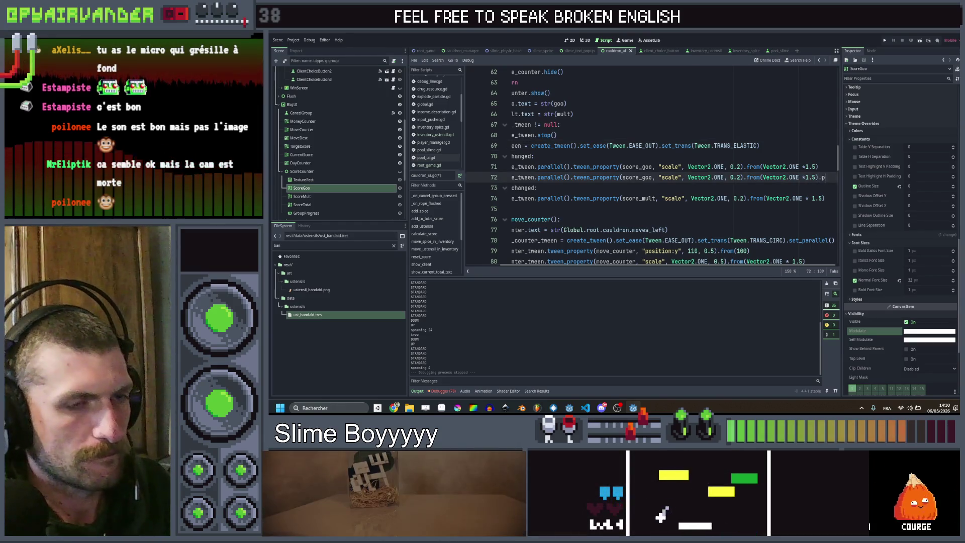
{"action": "key", "text": "BackSpace"}
{"action": "key", "text": "BackSpace"}
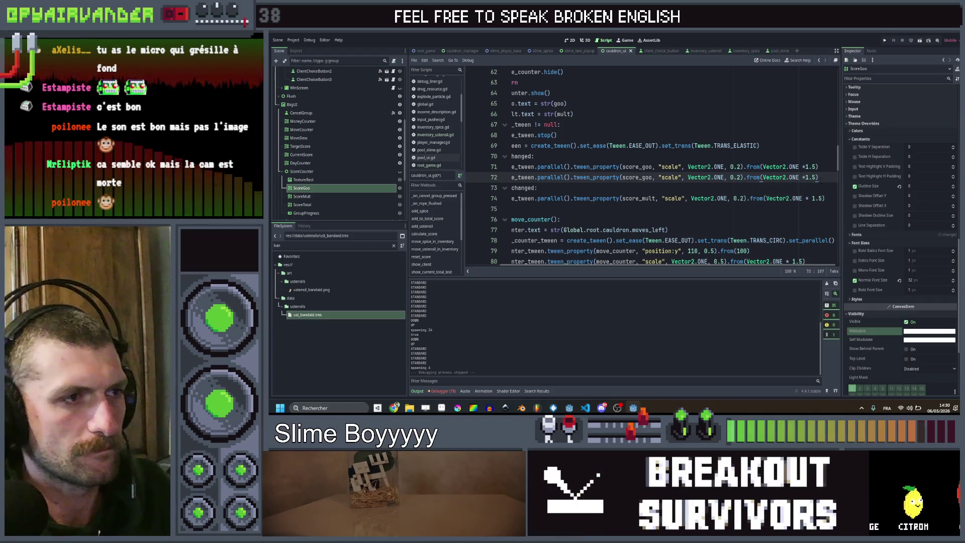
{"action": "scroll", "coordinate": [649, 166], "scroll_direction": "left", "scroll_amount": 2}
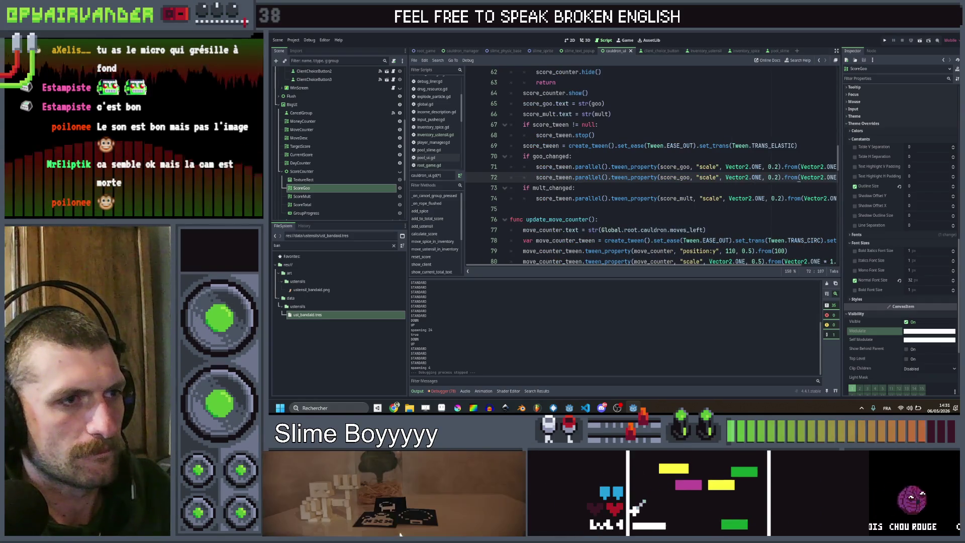
{"action": "left_click", "coordinate": [610, 166]}
{"action": "scroll", "coordinate": [648, 166], "scroll_direction": "right", "scroll_amount": 2}
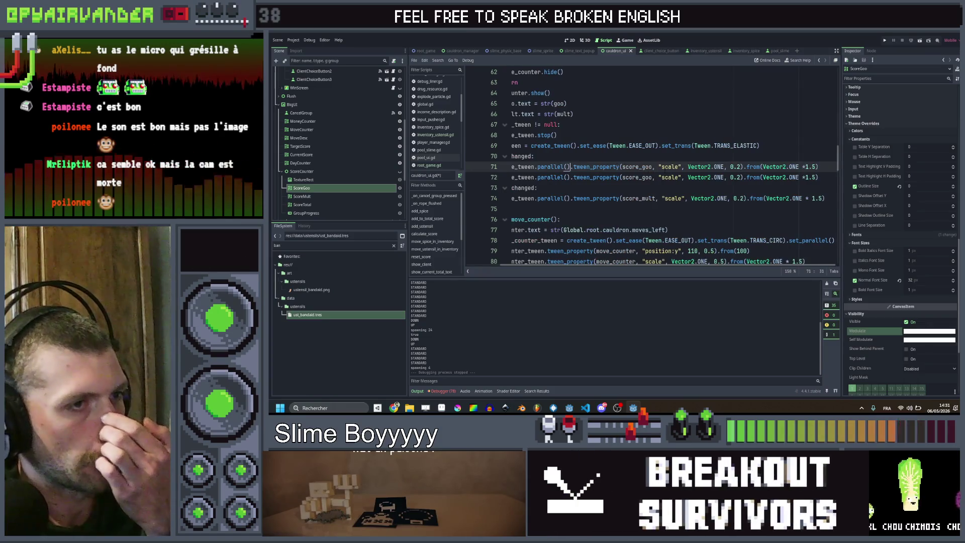
{"action": "key", "text": "BackSpace"}
{"action": "key", "text": "BackSpace"}
{"action": "key", "text": "BackSpace"}
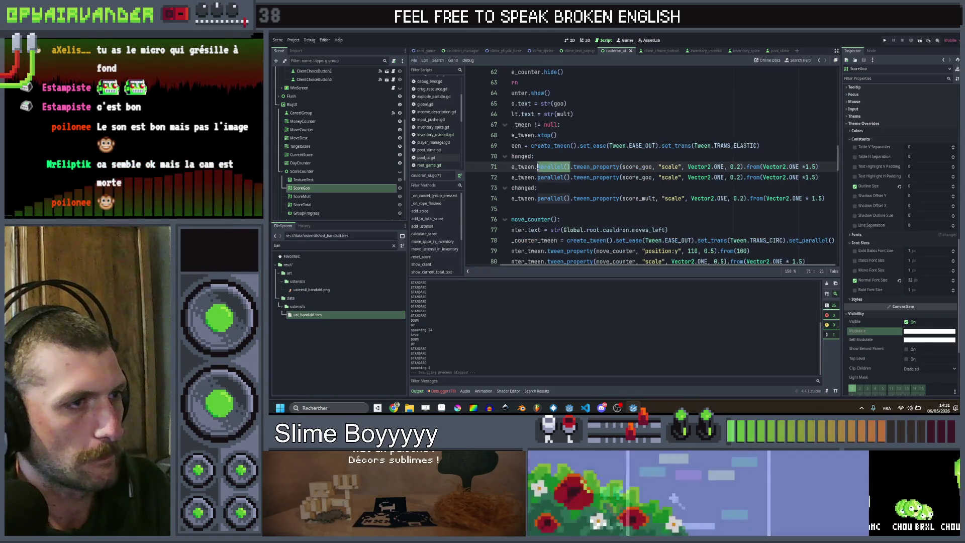
{"action": "key", "text": "BackSpace"}
{"action": "left_click", "coordinate": [569, 197]}
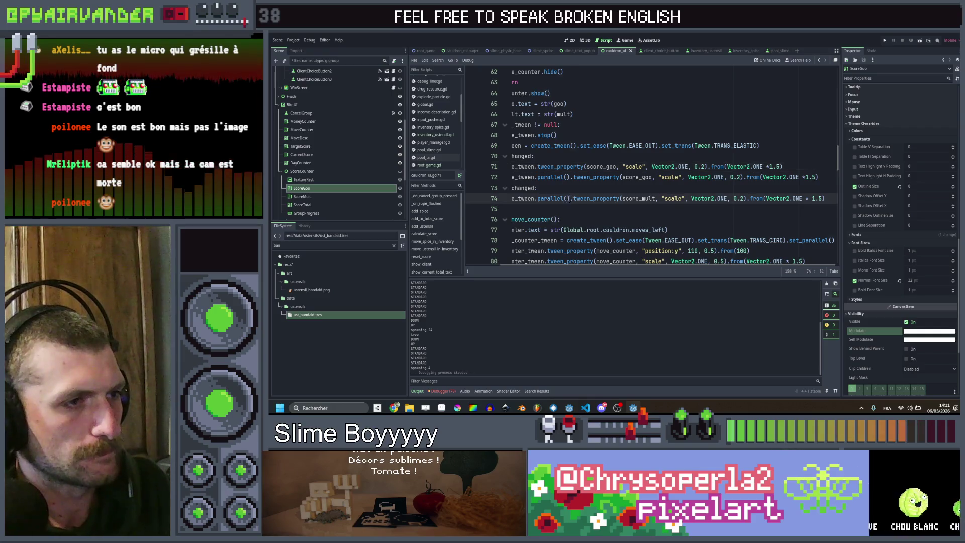
{"action": "key", "text": "BackSpace"}
{"action": "key", "text": "BackSpace"}
Select the "scale" property argument on line 72 to start renaming it.
{"action": "left_click", "coordinate": [658, 177]}
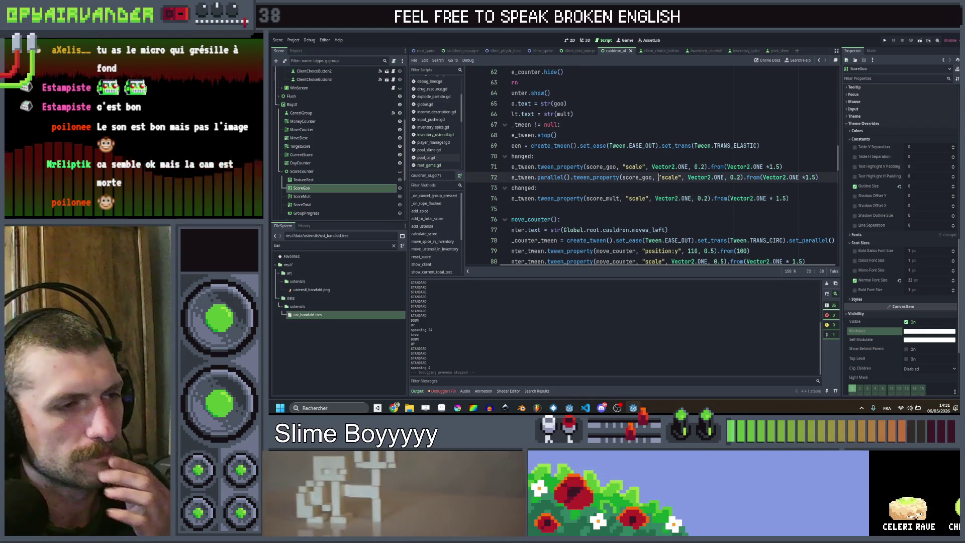
{"action": "scroll", "coordinate": [648, 166], "scroll_direction": "left", "scroll_amount": 2}
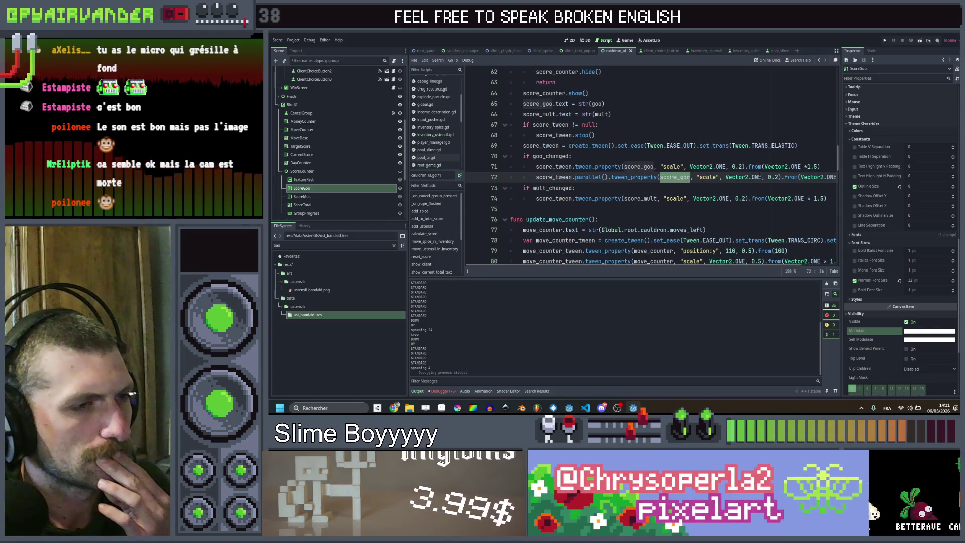
{"action": "scroll", "coordinate": [648, 171], "scroll_direction": "right", "scroll_amount": 1}
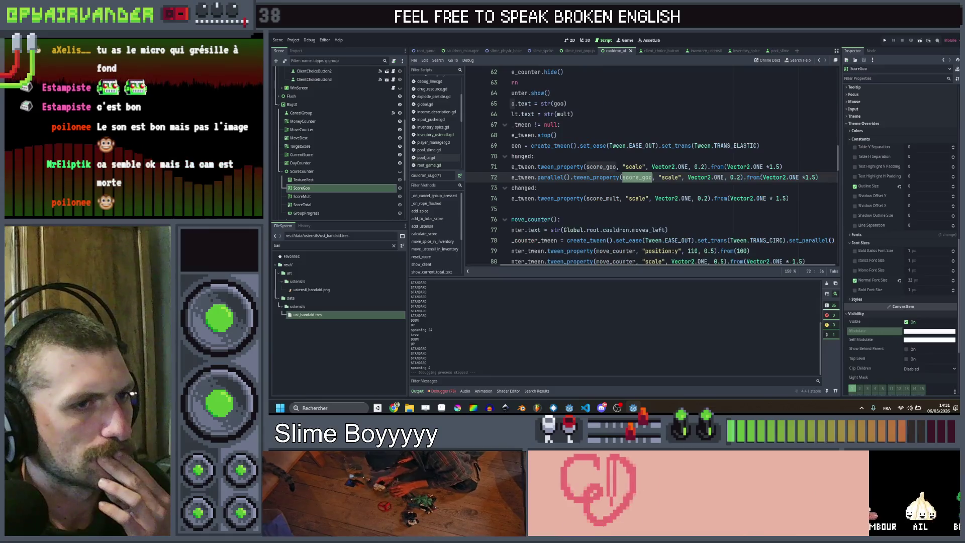
{"action": "scroll", "coordinate": [651, 169], "scroll_direction": "left", "scroll_amount": 2}
{"action": "scroll", "coordinate": [651, 169], "scroll_direction": "right", "scroll_amount": 2}
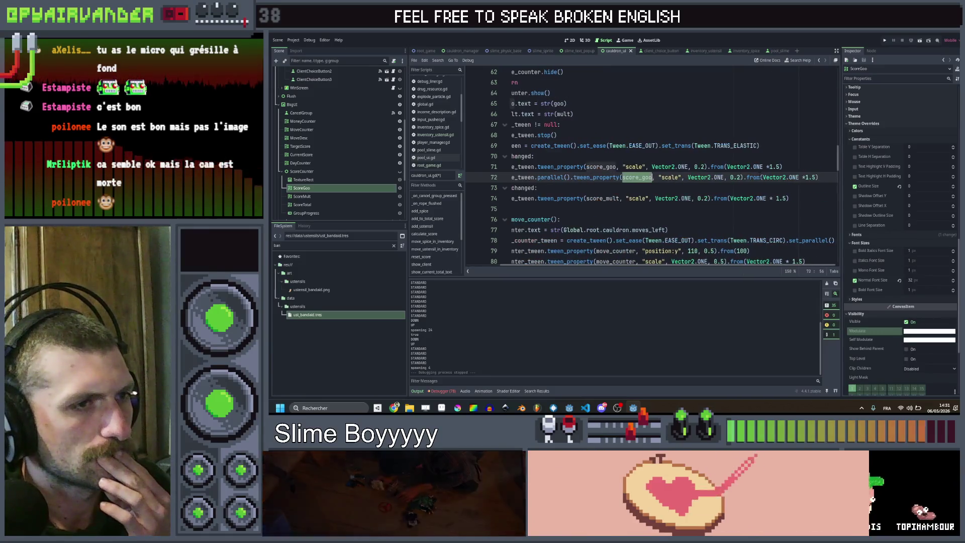
{"action": "scroll", "coordinate": [651, 168], "scroll_direction": "left", "scroll_amount": 2}
{"action": "scroll", "coordinate": [651, 168], "scroll_direction": "right", "scroll_amount": 2}
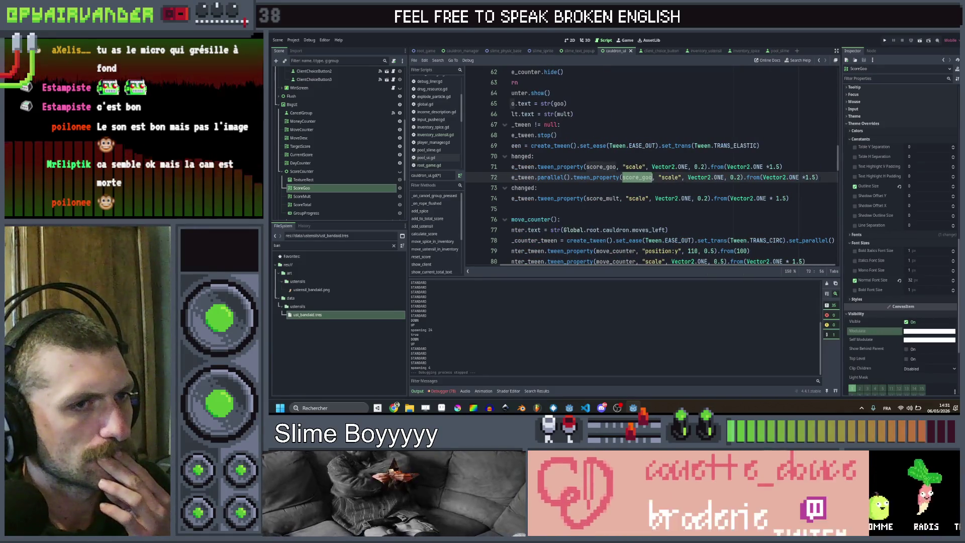
{"action": "key", "text": "ctrl+shift+Left"}
{"action": "key", "text": "ctrl+shift+Left"}
{"action": "key", "text": "ctrl+shift+Left"}
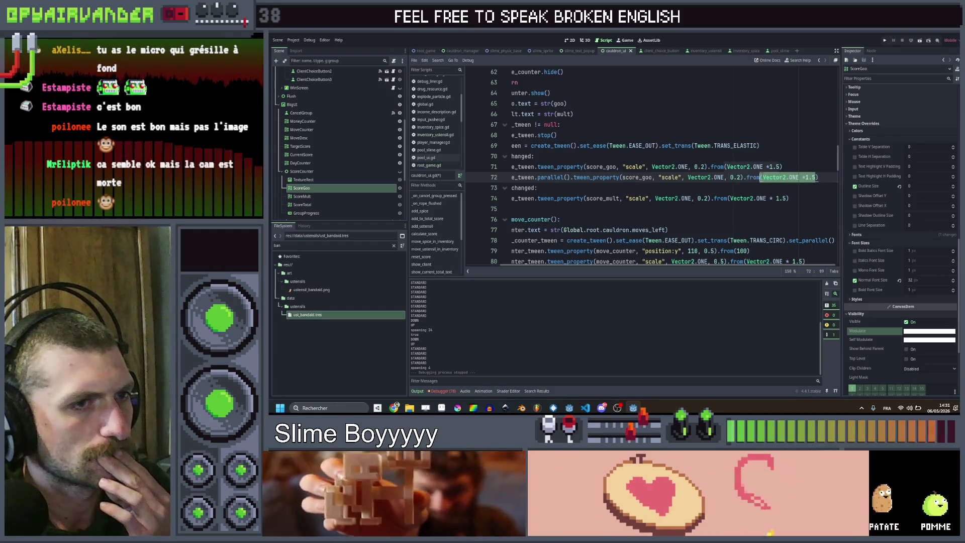
{"action": "key", "text": "Left"}
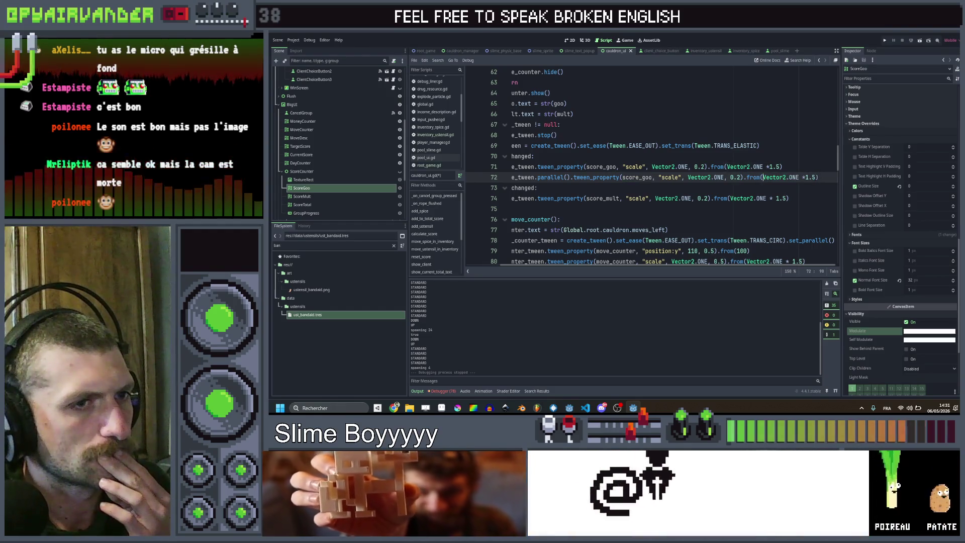
{"action": "key", "text": "shift+Left"}
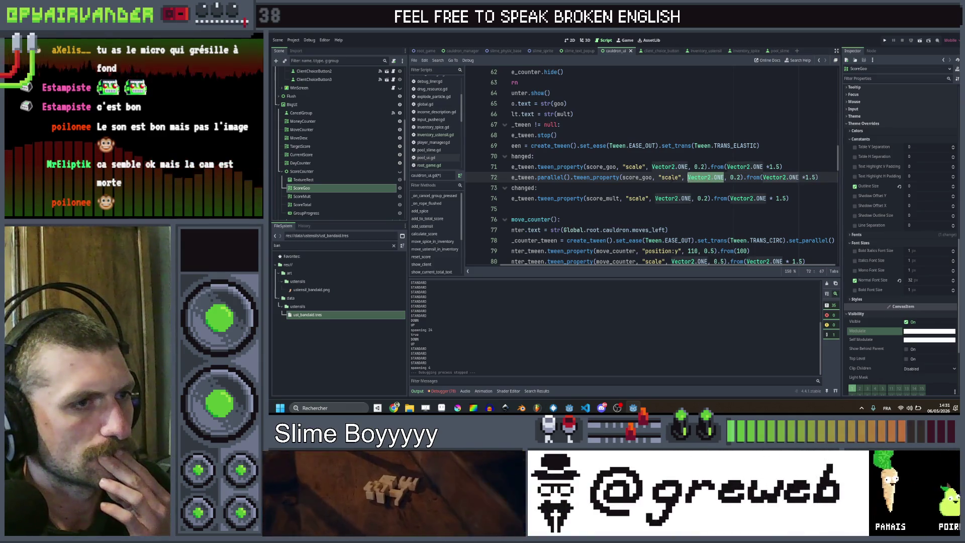
{"action": "left_click_drag", "start_coordinate": [681, 178], "coordinate": [621, 177]}
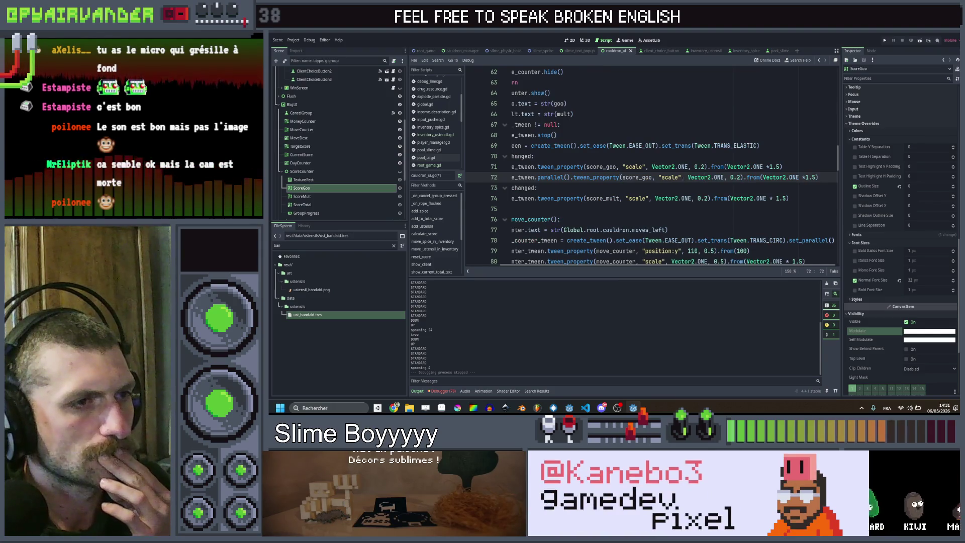
{"action": "left_click", "coordinate": [707, 177]}
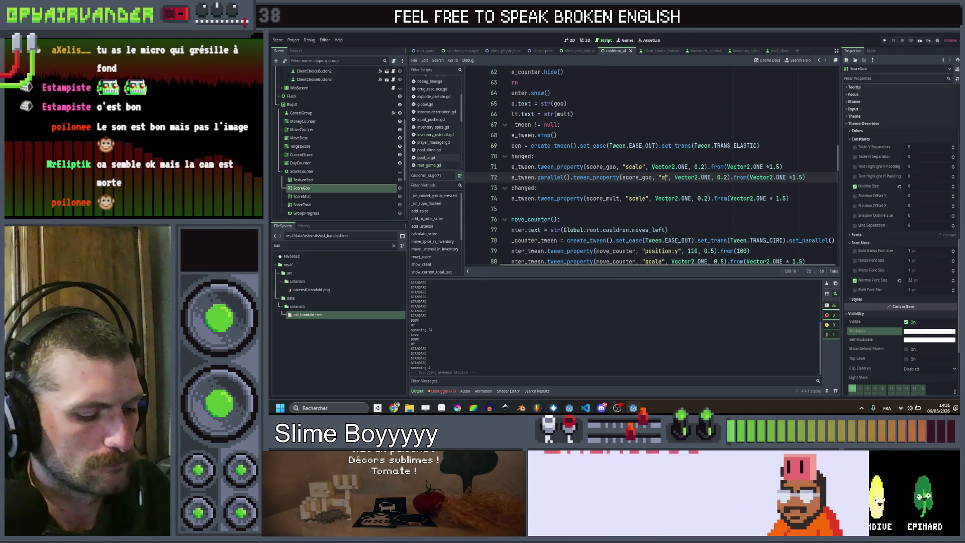
Make line 72 a modulate tween to Color.WHITE over 0.5 s from Global.blue.
{"action": "type", "text": "odulate"}
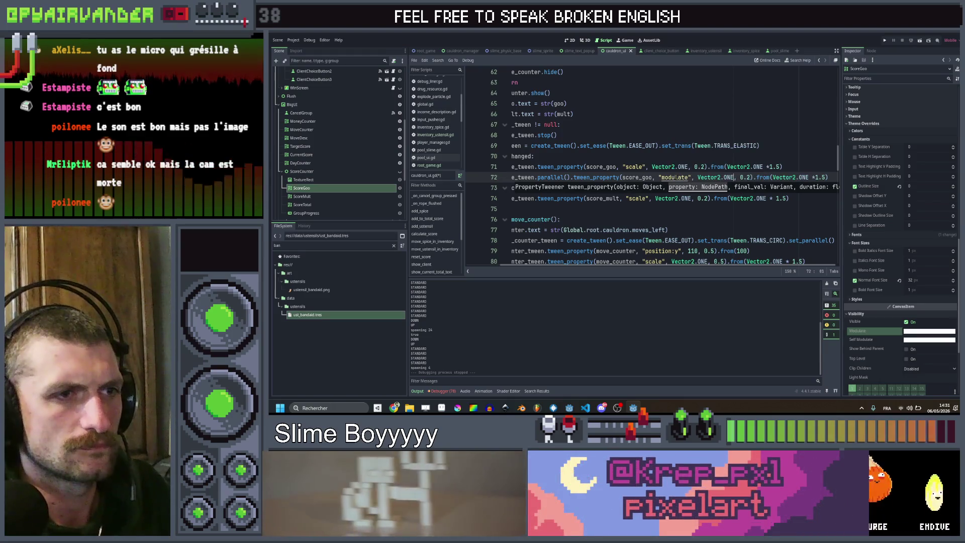
{"action": "key", "text": "ctrl+shift+Left"}
{"action": "type", "text": "COlor"}
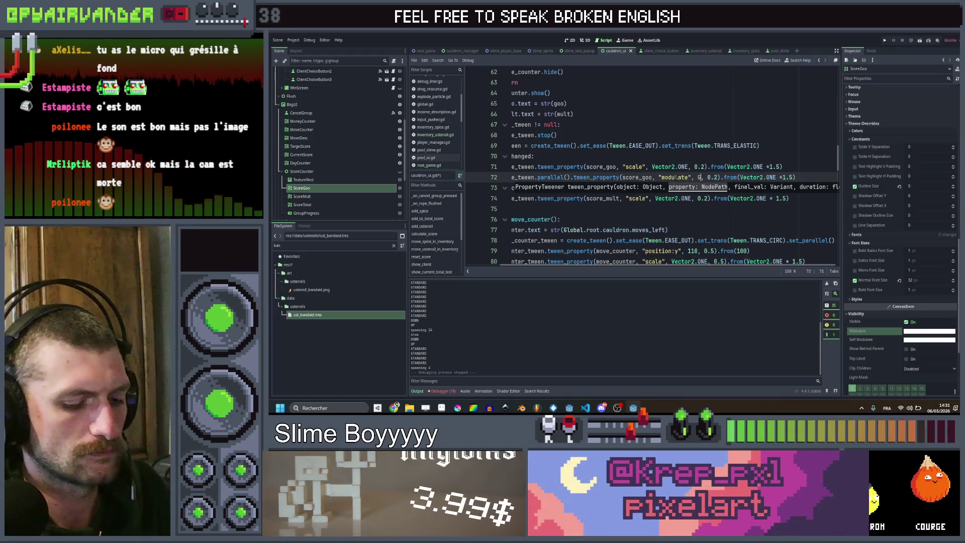
{"action": "type", "text": "."}
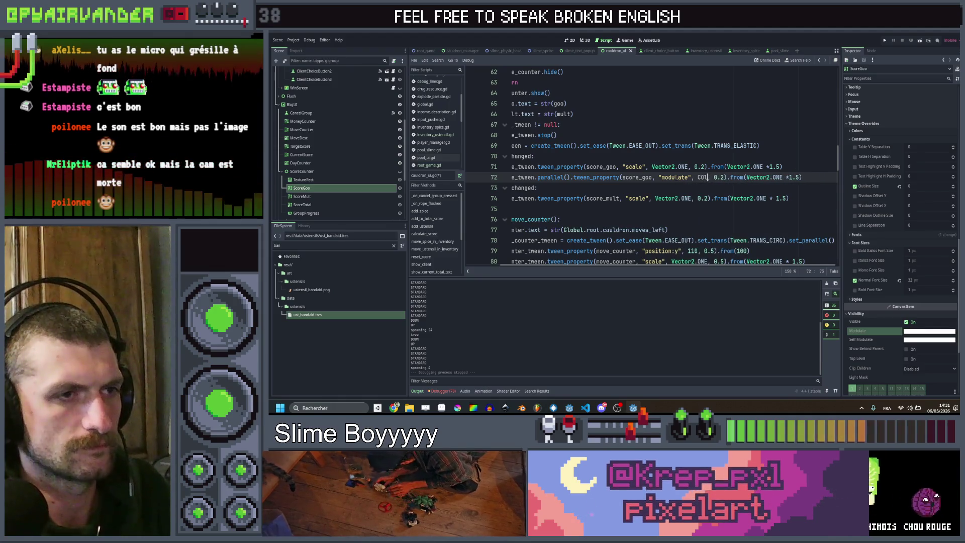
{"action": "key", "text": "BackSpace"}
{"action": "key", "text": "BackSpace"}
{"action": "key", "text": "BackSpace"}
{"action": "type", "text": "olor.WH"}
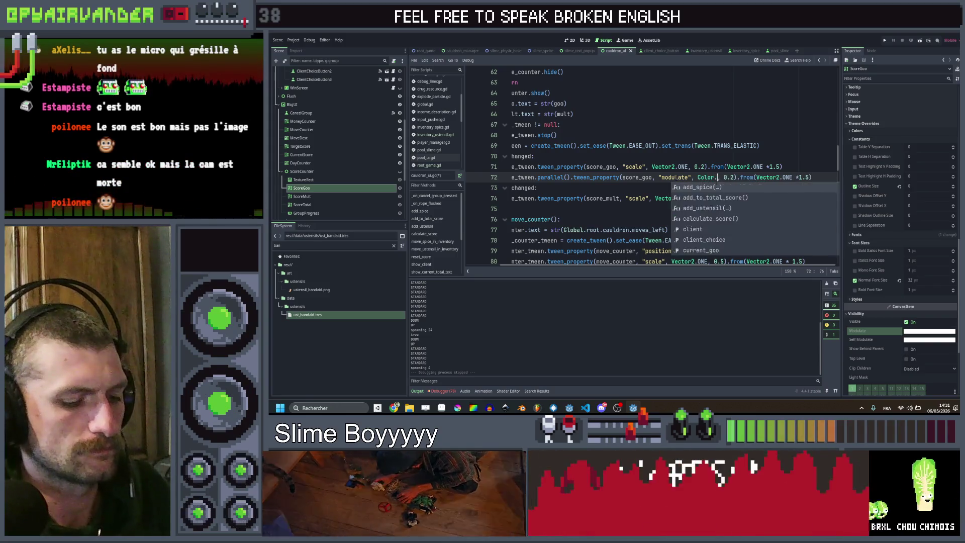
{"action": "key", "text": "Down"}
{"action": "key", "text": "Return"}
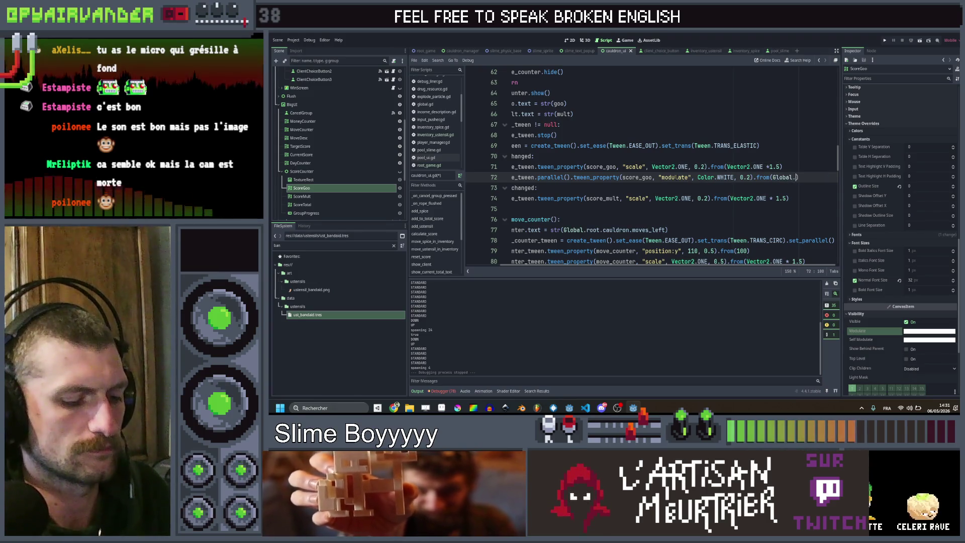
{"action": "type", "text": "blue"}
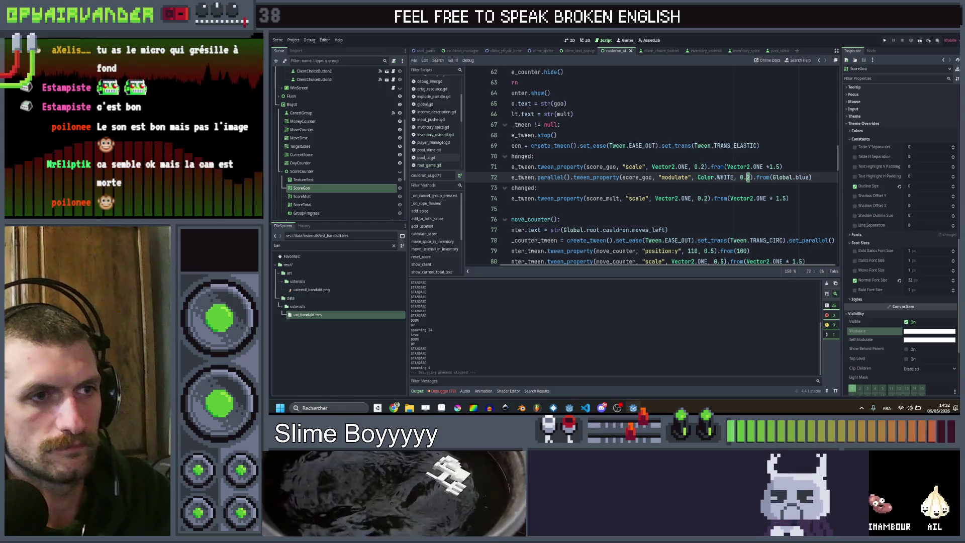
{"action": "key", "text": "BackSpace"}
{"action": "type", "text": "5"}
{"action": "key", "text": "Down"}
Copy that line under the mult tween, changed to Global.red from Global.yellow.
{"action": "left_click", "coordinate": [824, 176]}
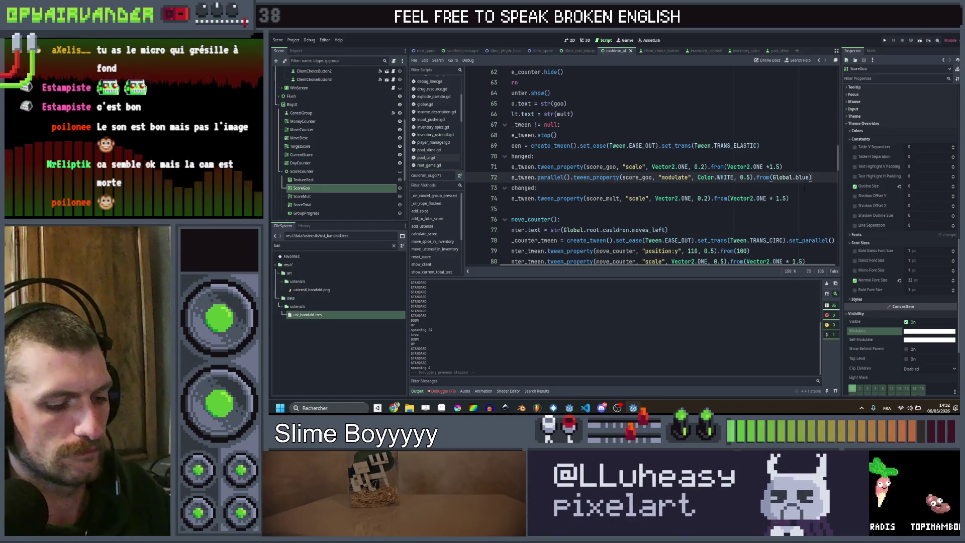
{"action": "key", "text": "ctrl+c"}
{"action": "left_click", "coordinate": [791, 208]}
{"action": "key", "text": "ctrl+v"}
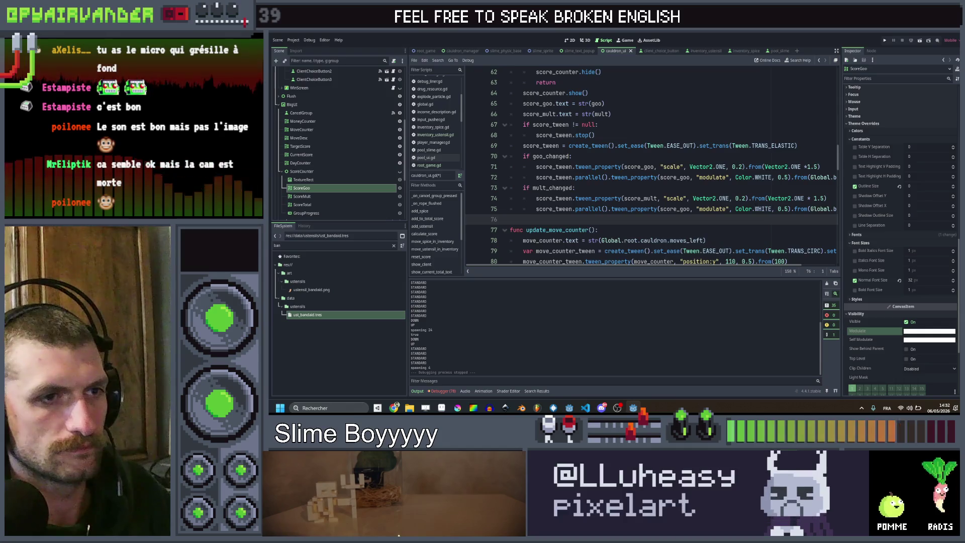
{"action": "scroll", "coordinate": [802, 208], "scroll_direction": "right", "scroll_amount": 1}
{"action": "double_click", "coordinate": [804, 209]}
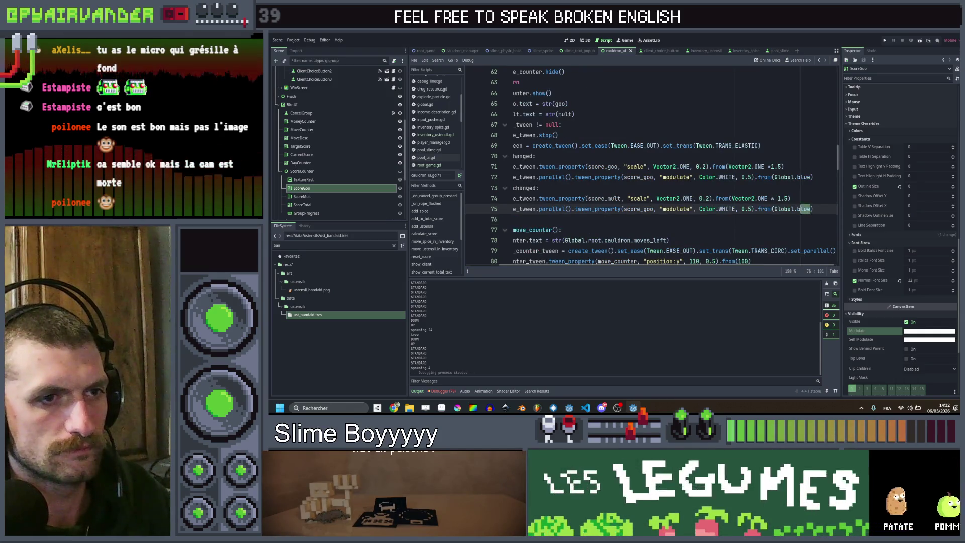
{"action": "type", "text": "YE"}
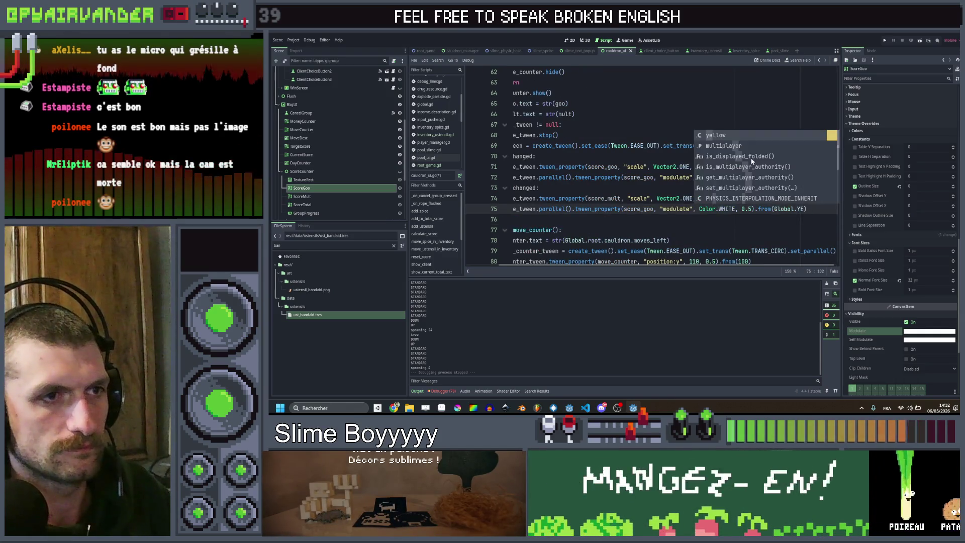
{"action": "key", "text": "Return"}
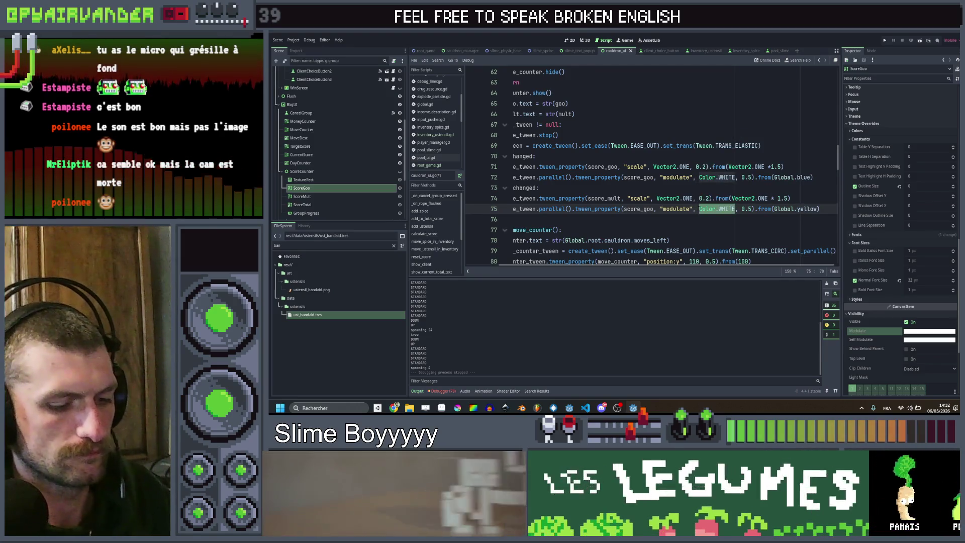
{"action": "left_click_drag", "start_coordinate": [699, 208], "coordinate": [738, 208]}
{"action": "type", "text": "Global.red"}
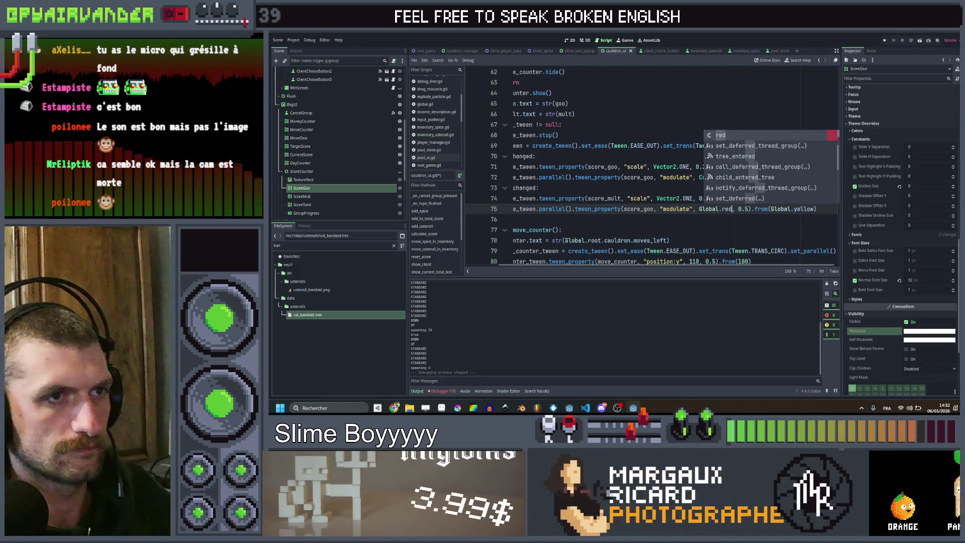
Save and run, then retarget line 75's tween to score_mult and rerun the game.
{"action": "key", "text": "ctrl+s"}
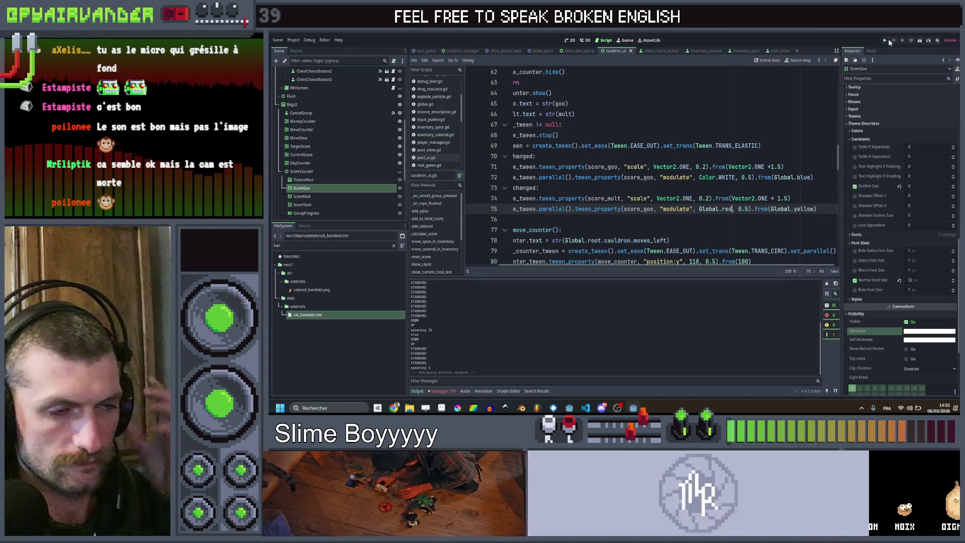
{"action": "left_click", "coordinate": [887, 38]}
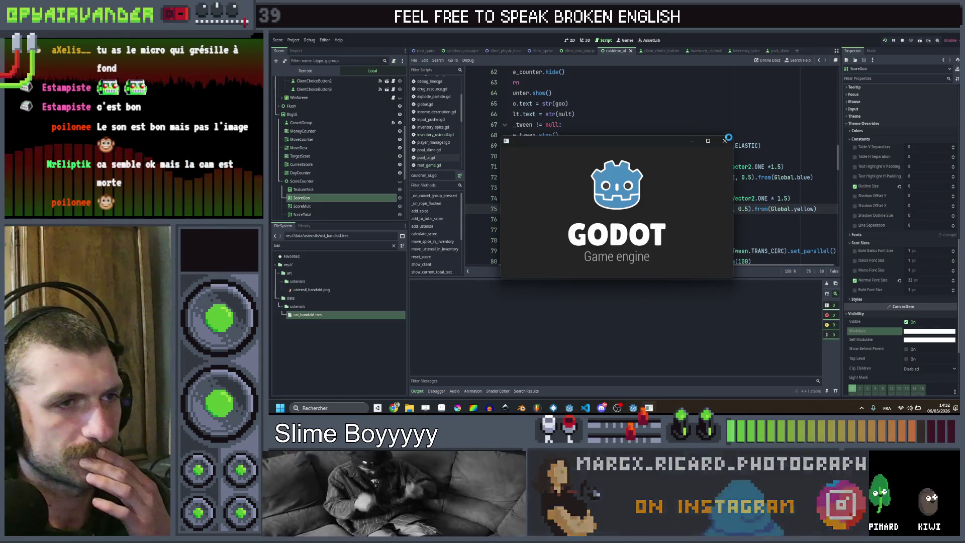
{"action": "left_click", "coordinate": [724, 141]}
{"action": "double_click", "coordinate": [605, 198]}
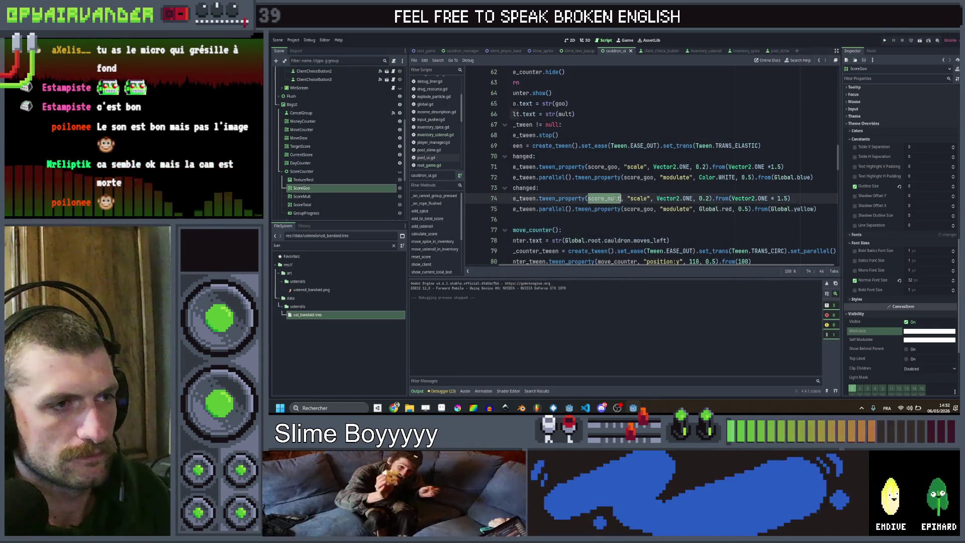
{"action": "left_click", "coordinate": [643, 209]}
{"action": "type", "text": "mult"}
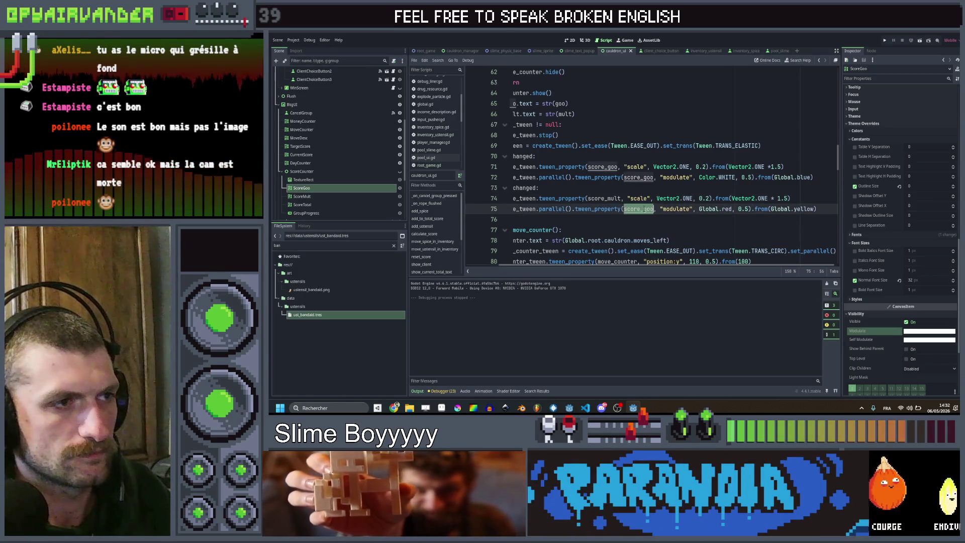
{"action": "left_click", "coordinate": [884, 41]}
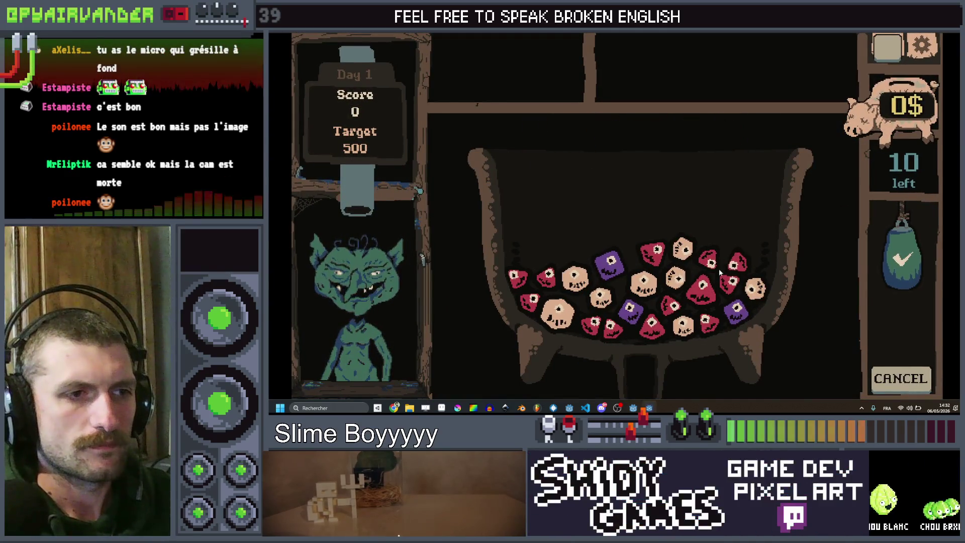
{"action": "mouse_move", "coordinate": [708, 259]}
{"action": "left_mouse_down"}
{"action": "mouse_move", "coordinate": [731, 282]}
{"action": "mouse_move", "coordinate": [683, 308]}
{"action": "mouse_move", "coordinate": [704, 319]}
{"action": "mouse_move", "coordinate": [671, 302]}
{"action": "mouse_move", "coordinate": [648, 324]}
{"action": "mouse_move", "coordinate": [609, 334]}
{"action": "left_mouse_up"}
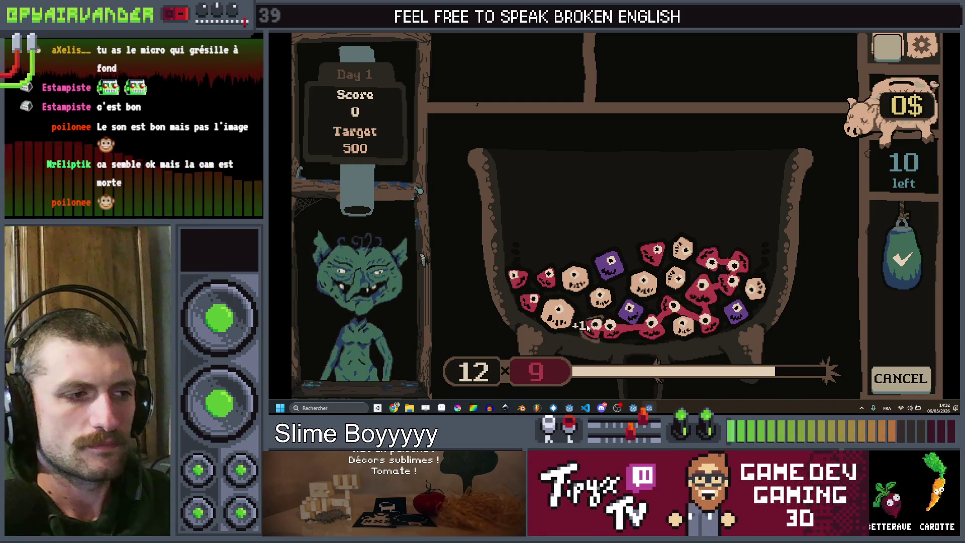
{"action": "left_click_drag", "start_coordinate": [632, 333], "coordinate": [716, 329]}
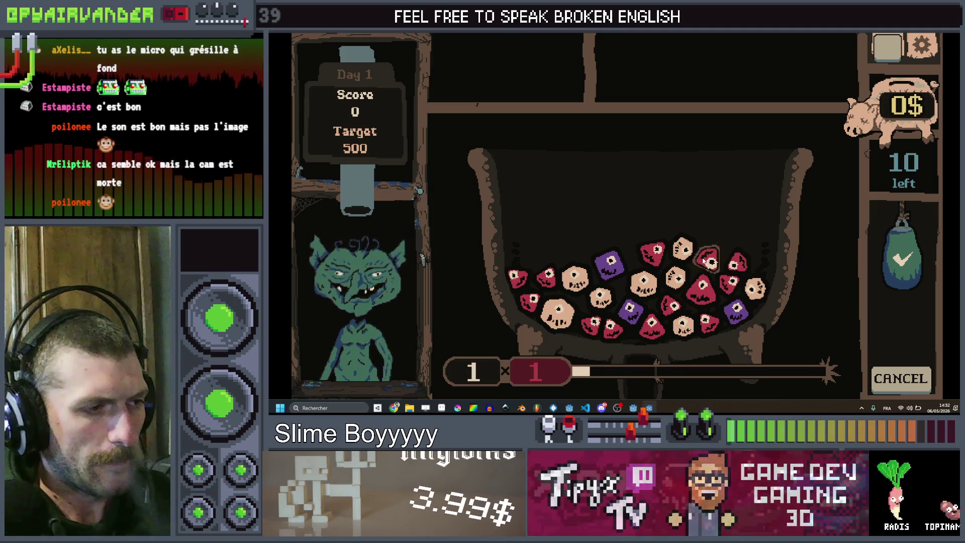
{"action": "left_click", "coordinate": [954, 35]}
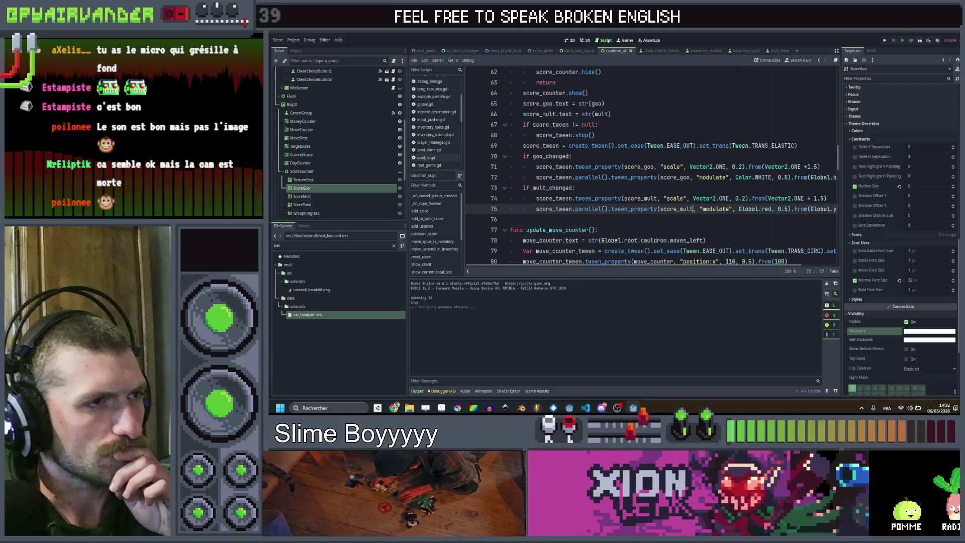
Change the goo and mult flash durations on lines 72 and 75 from 0.5 to 0.1, then save and run.
{"action": "left_click", "coordinate": [643, 136]}
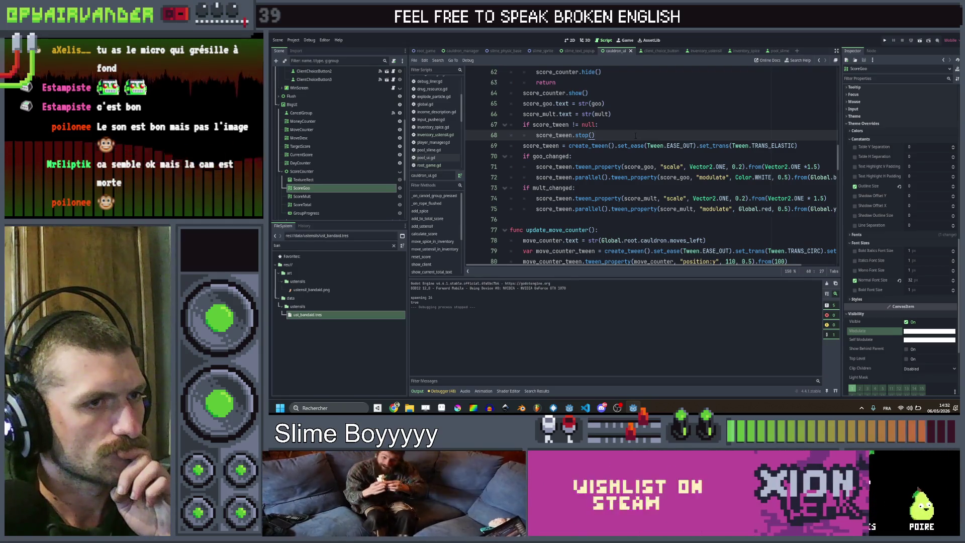
{"action": "scroll", "coordinate": [636, 136], "scroll_direction": "right", "scroll_amount": 2}
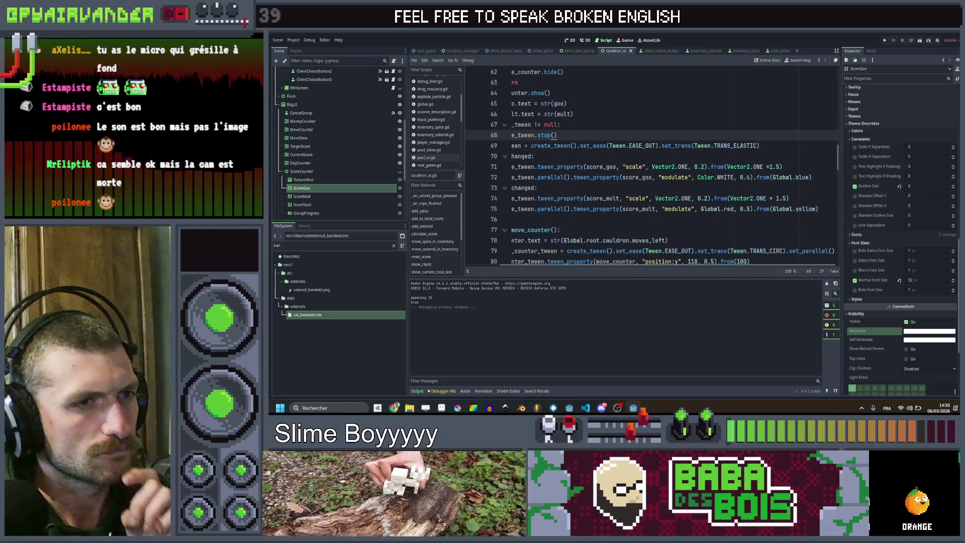
{"action": "left_click", "coordinate": [747, 177]}
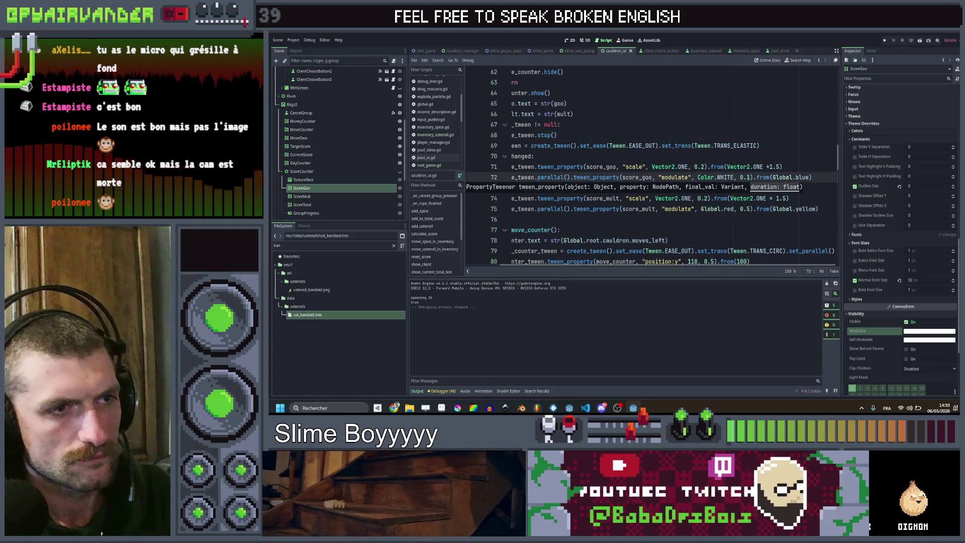
{"action": "left_click", "coordinate": [750, 208]}
{"action": "left_click", "coordinate": [537, 187]}
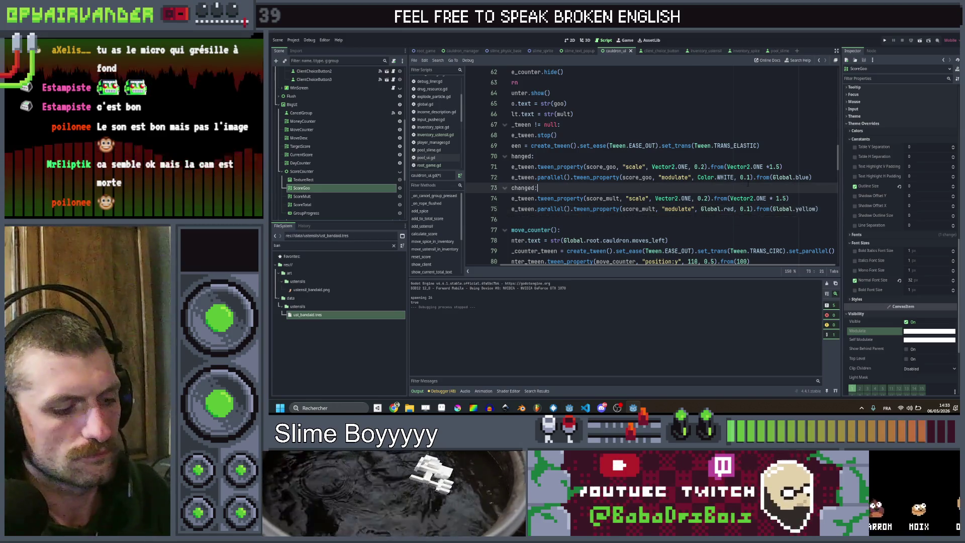
{"action": "scroll", "coordinate": [537, 188], "scroll_direction": "left", "scroll_amount": 3}
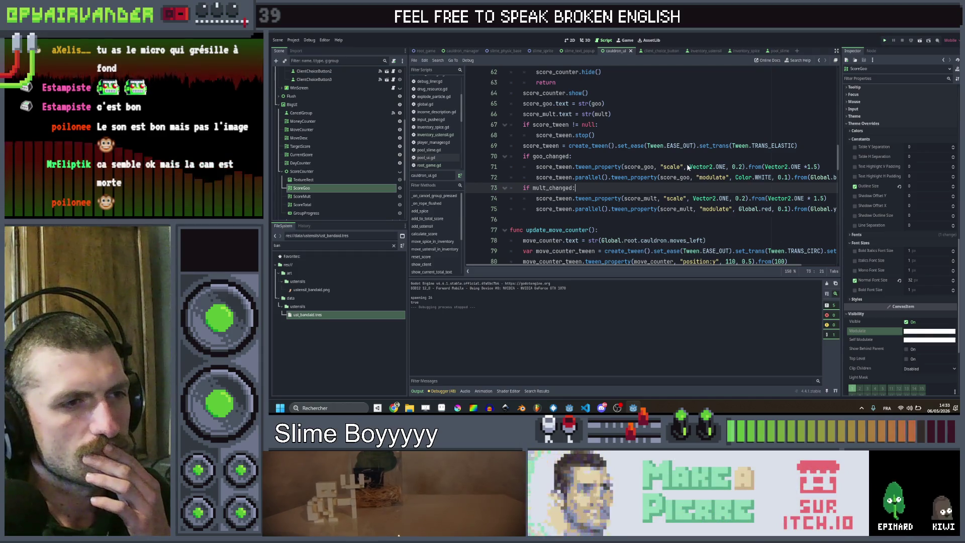
{"action": "key", "text": "ctrl+s"}
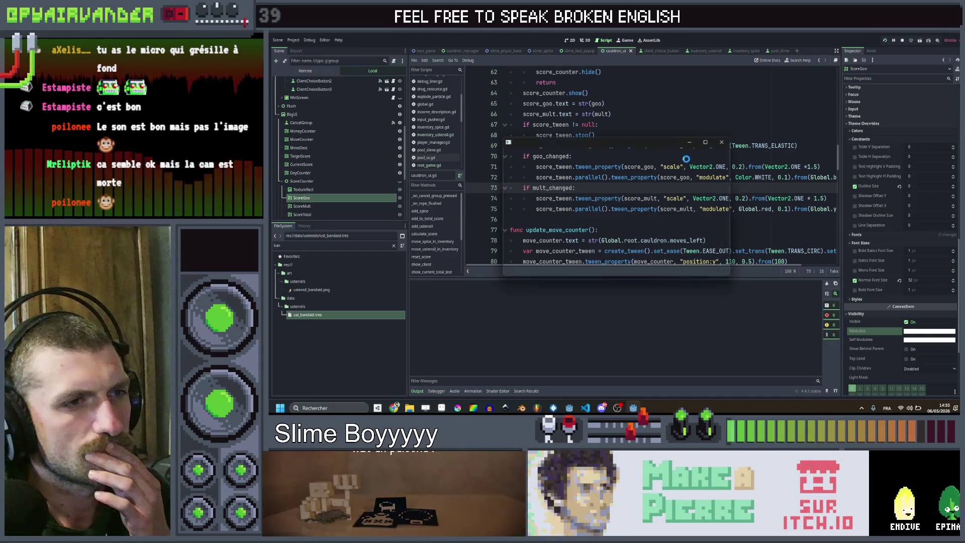
{"action": "left_click", "coordinate": [708, 141]}
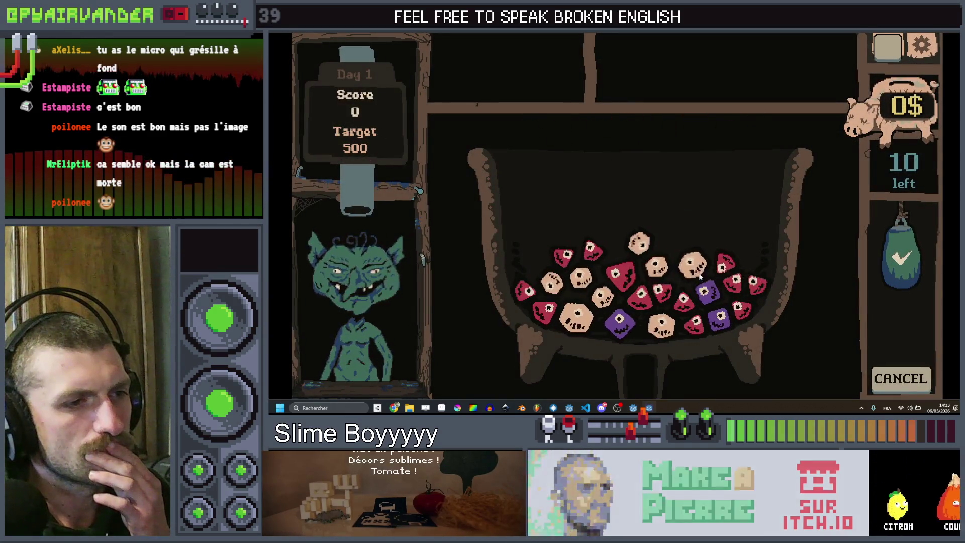
{"action": "mouse_move", "coordinate": [620, 274]}
{"action": "left_mouse_down"}
{"action": "mouse_move", "coordinate": [640, 296]}
{"action": "mouse_move", "coordinate": [658, 290]}
{"action": "mouse_move", "coordinate": [682, 300]}
{"action": "mouse_move", "coordinate": [694, 326]}
{"action": "mouse_move", "coordinate": [682, 301]}
{"action": "mouse_move", "coordinate": [625, 288]}
{"action": "mouse_move", "coordinate": [615, 296]}
{"action": "mouse_move", "coordinate": [681, 301]}
{"action": "mouse_move", "coordinate": [633, 287]}
{"action": "left_mouse_up"}
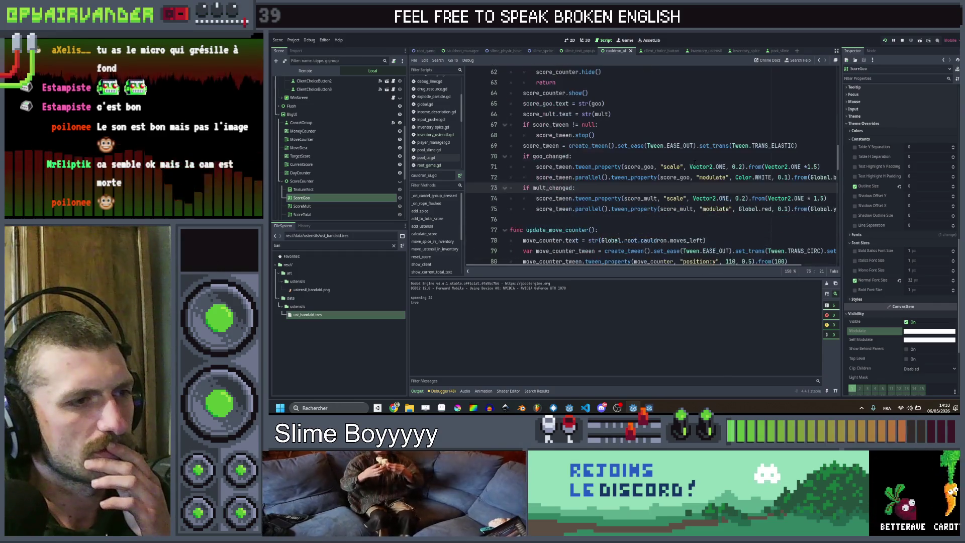
Switch the tween transition from TRANS_ELASTIC to TRANS_CUBIC, save, and restart the game.
{"action": "scroll", "coordinate": [705, 154], "scroll_direction": "right", "scroll_amount": 2}
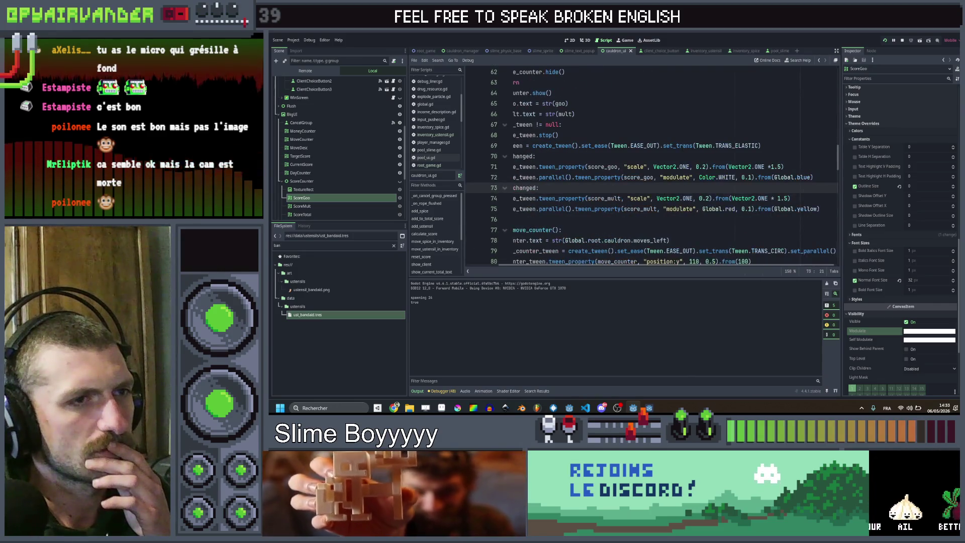
{"action": "double_click", "coordinate": [752, 146]}
{"action": "type", "text": "cu"}
{"action": "key", "text": "Return"}
{"action": "key", "text": "ctrl+s"}
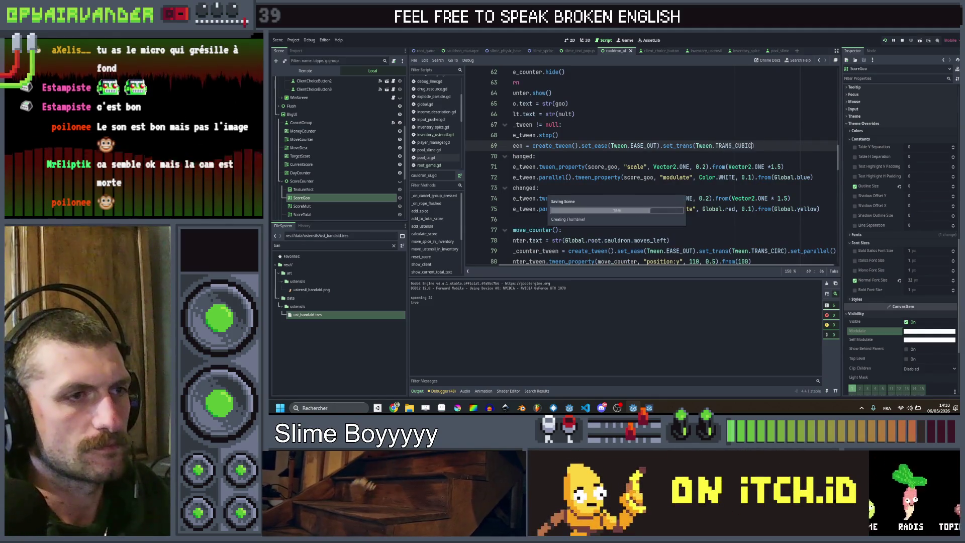
{"action": "left_click", "coordinate": [884, 42]}
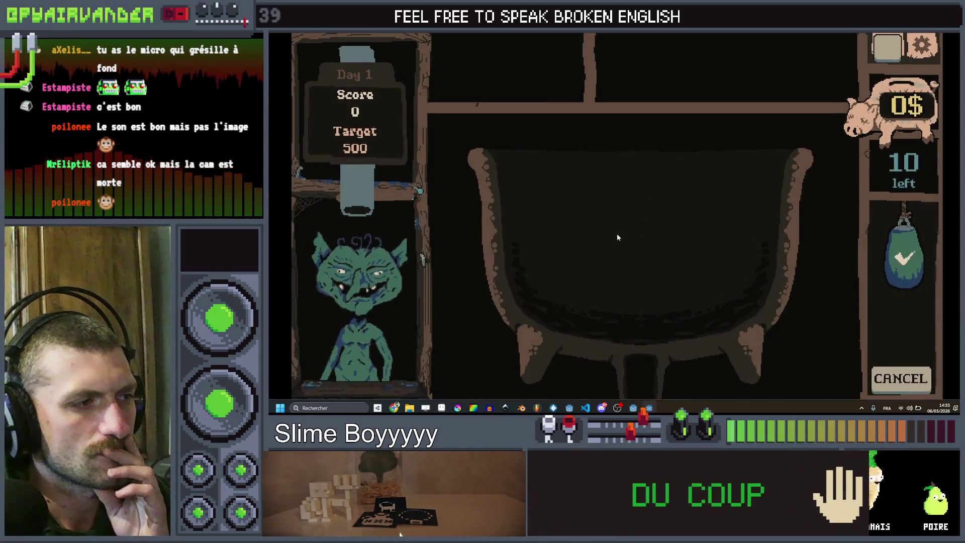
Chain two red slimes in the running game, then return to the cauldron_ui script.
{"action": "mouse_move", "coordinate": [566, 256]}
{"action": "left_mouse_down"}
{"action": "mouse_move", "coordinate": [546, 274]}
{"action": "mouse_move", "coordinate": [591, 290]}
{"action": "mouse_move", "coordinate": [567, 308]}
{"action": "mouse_move", "coordinate": [589, 315]}
{"action": "mouse_move", "coordinate": [596, 299]}
{"action": "mouse_move", "coordinate": [567, 309]}
{"action": "mouse_move", "coordinate": [568, 285]}
{"action": "left_mouse_up"}
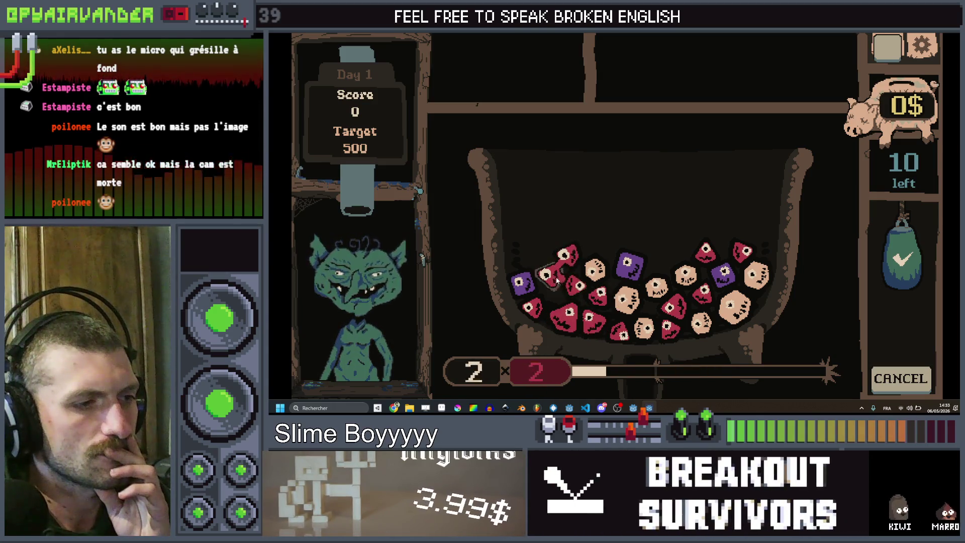
{"action": "left_click_drag", "start_coordinate": [563, 244], "coordinate": [539, 285]}
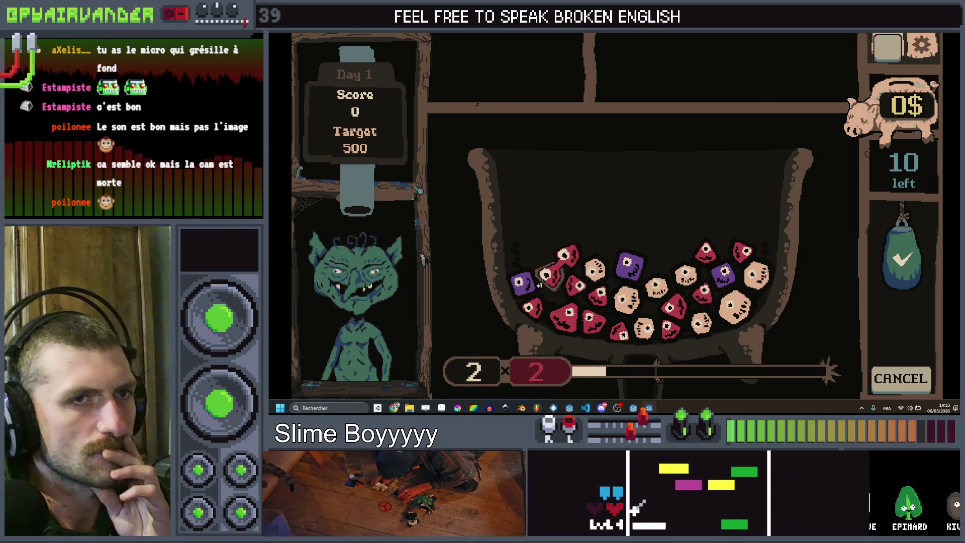
{"action": "key", "text": "alt+Tab"}
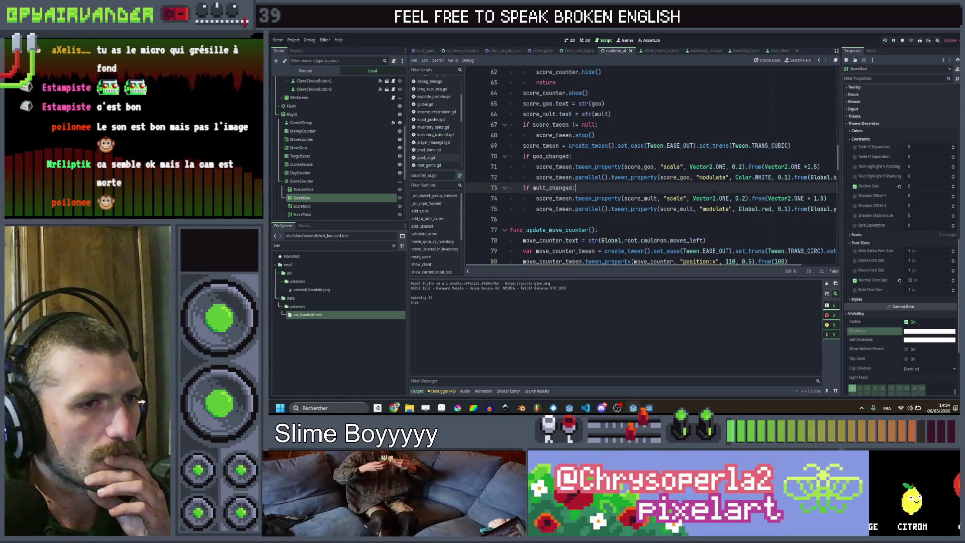
Start line 72's goo flash from Global.yellow, then relaunch the game full screen.
{"action": "scroll", "coordinate": [648, 166], "scroll_direction": "right", "scroll_amount": 2}
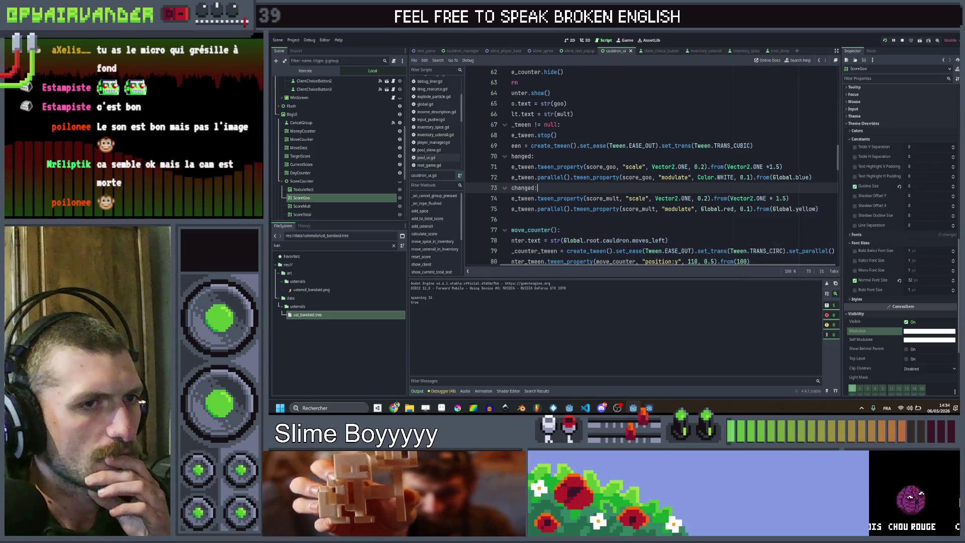
{"action": "left_click", "coordinate": [782, 166]}
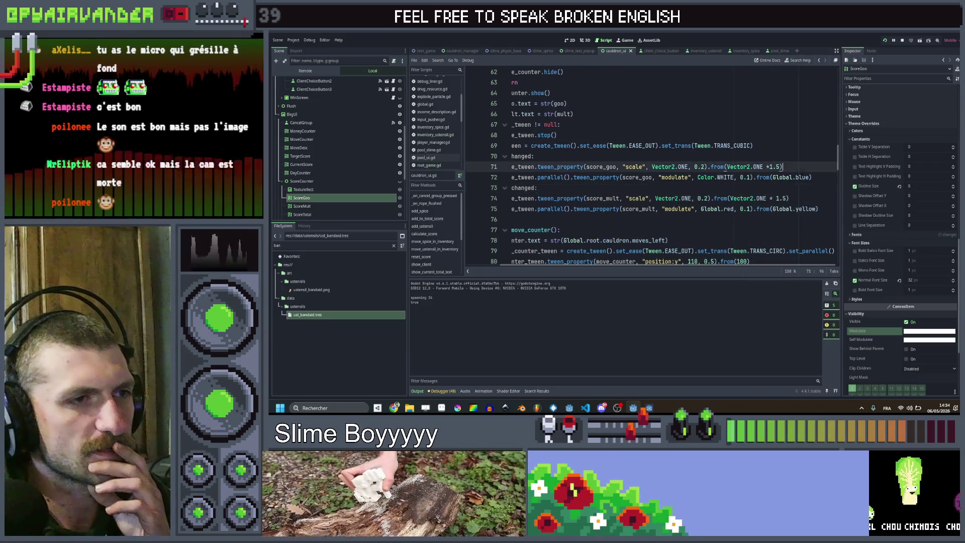
{"action": "scroll", "coordinate": [782, 166], "scroll_direction": "left", "scroll_amount": 2}
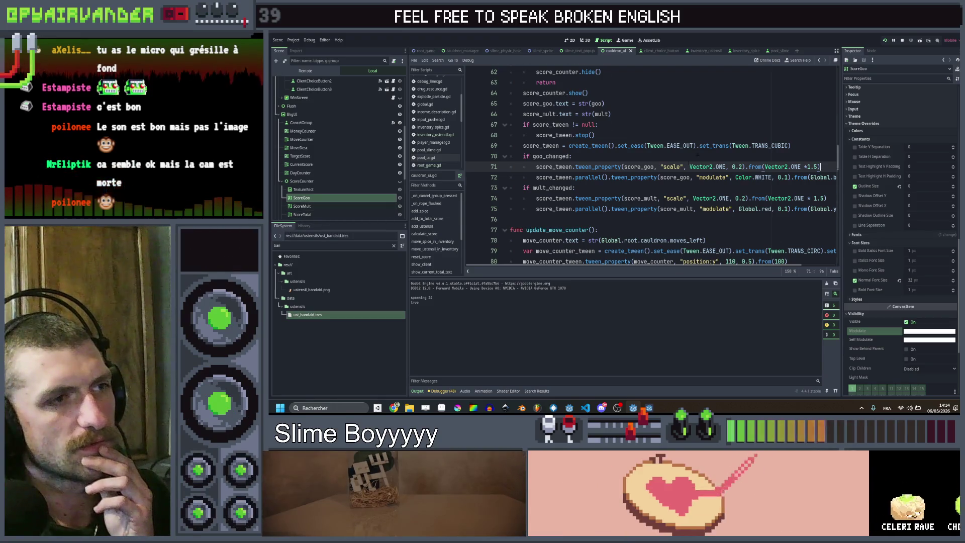
{"action": "scroll", "coordinate": [648, 166], "scroll_direction": "up", "scroll_amount": 4}
{"action": "scroll", "coordinate": [648, 165], "scroll_direction": "down", "scroll_amount": 7}
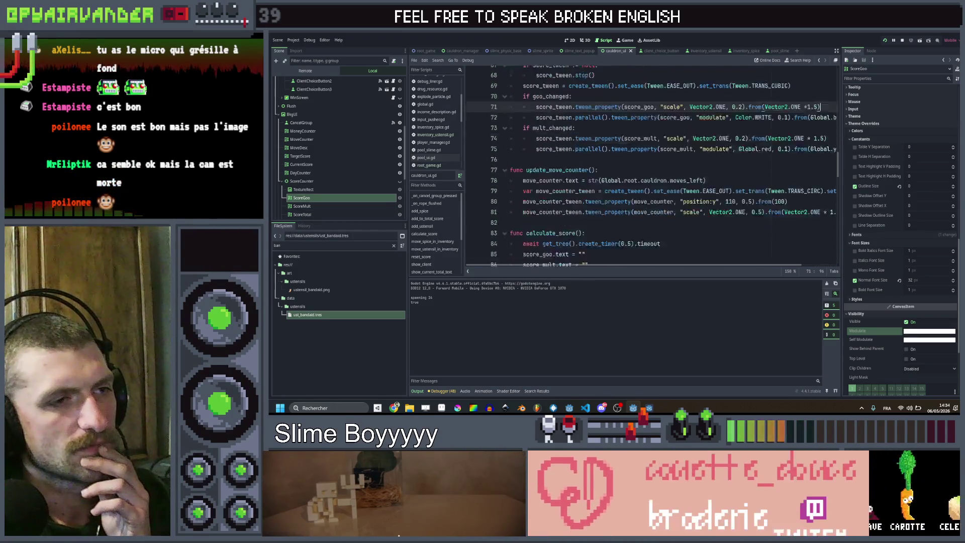
{"action": "scroll", "coordinate": [649, 166], "scroll_direction": "up", "scroll_amount": 3}
{"action": "scroll", "coordinate": [648, 166], "scroll_direction": "right", "scroll_amount": 2}
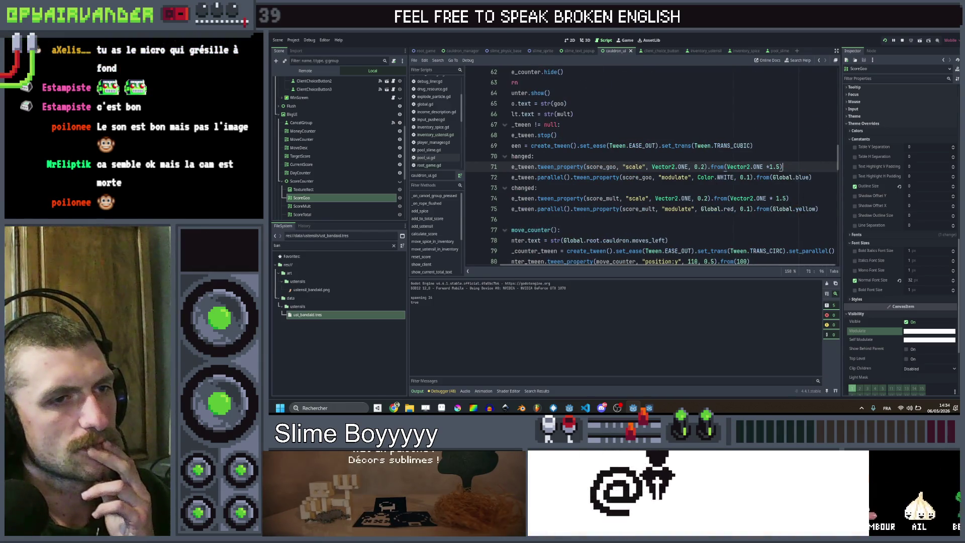
{"action": "double_click", "coordinate": [805, 209]}
{"action": "double_click", "coordinate": [801, 177]}
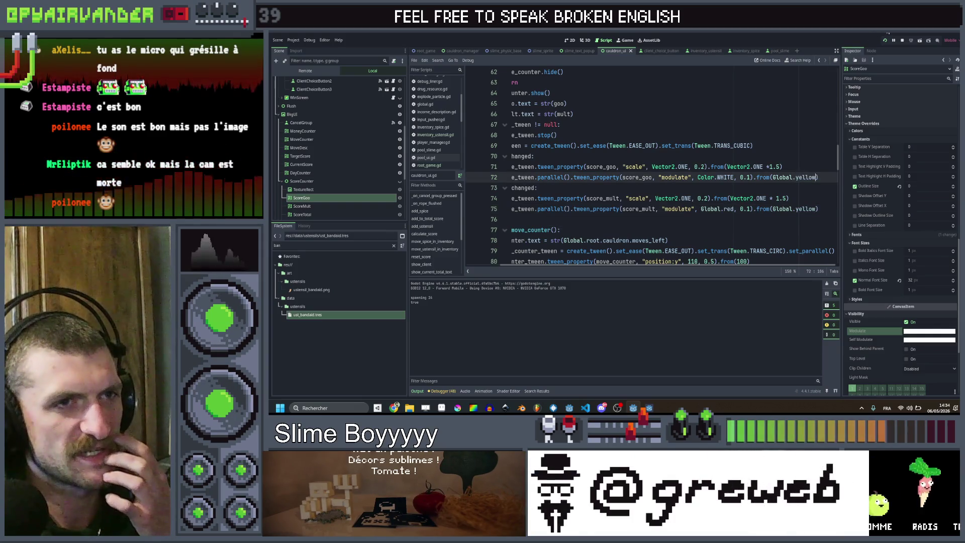
{"action": "key", "text": "F5"}
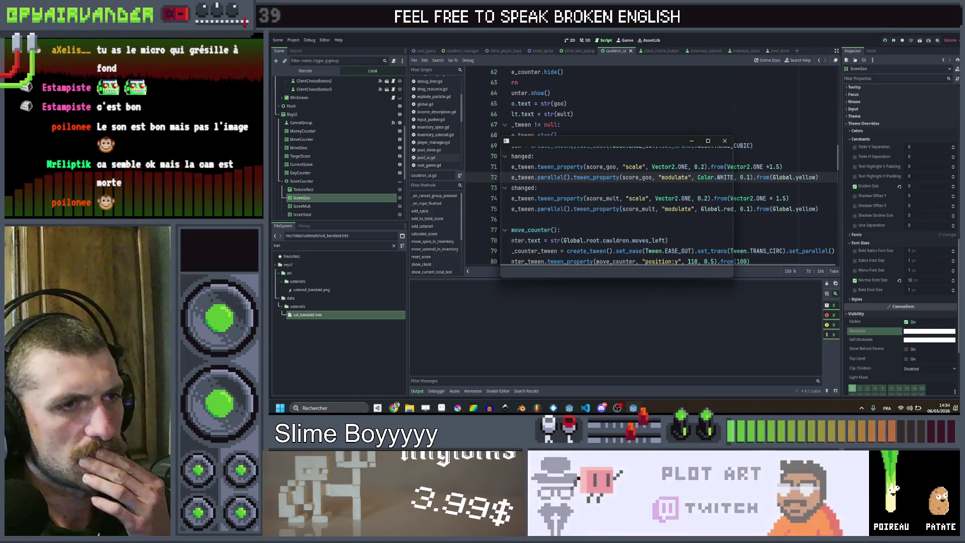
{"action": "left_click", "coordinate": [708, 142]}
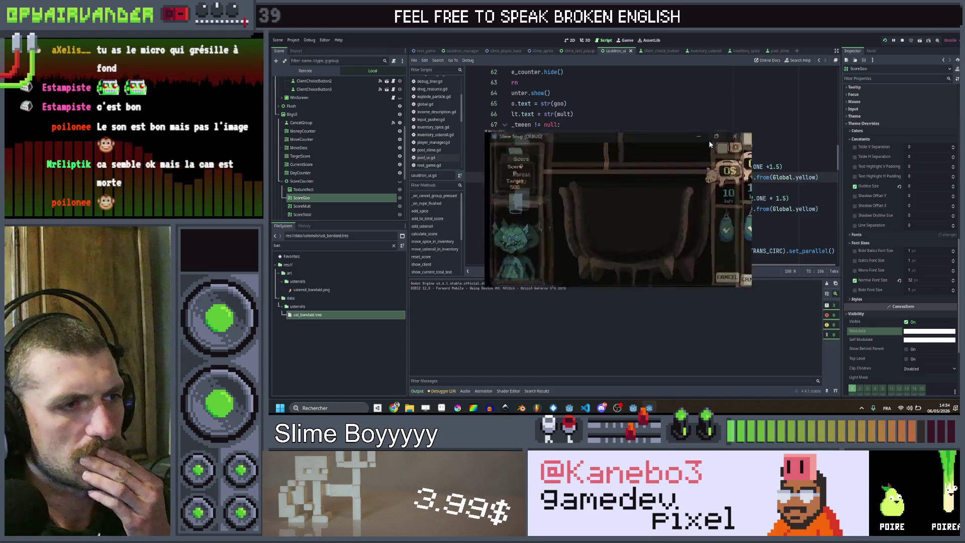
Chain red slimes into an 8 × 7 combo, then stop the game.
{"action": "left_click_drag", "start_coordinate": [542, 314], "coordinate": [517, 276]}
{"action": "mouse_move", "coordinate": [589, 302]}
{"action": "left_mouse_down"}
{"action": "mouse_move", "coordinate": [625, 287]}
{"action": "mouse_move", "coordinate": [719, 305]}
{"action": "mouse_move", "coordinate": [663, 289]}
{"action": "mouse_move", "coordinate": [560, 289]}
{"action": "mouse_move", "coordinate": [532, 301]}
{"action": "mouse_move", "coordinate": [556, 324]}
{"action": "mouse_move", "coordinate": [525, 296]}
{"action": "mouse_move", "coordinate": [634, 292]}
{"action": "mouse_move", "coordinate": [613, 271]}
{"action": "mouse_move", "coordinate": [704, 277]}
{"action": "left_mouse_up"}
{"action": "key", "text": "F8"}
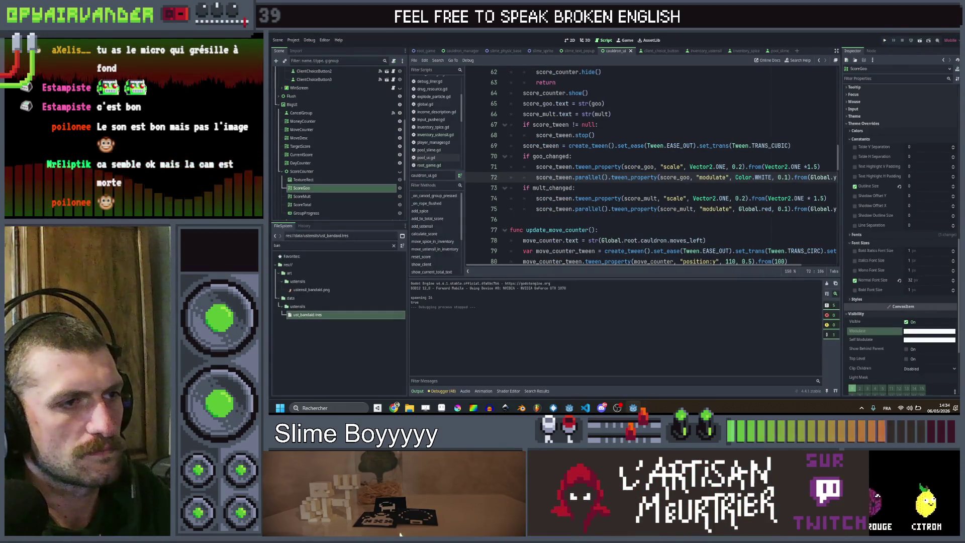
Add .parallel() to the score_mult scale tween on line 74 and save.
{"action": "double_click", "coordinate": [591, 209]}
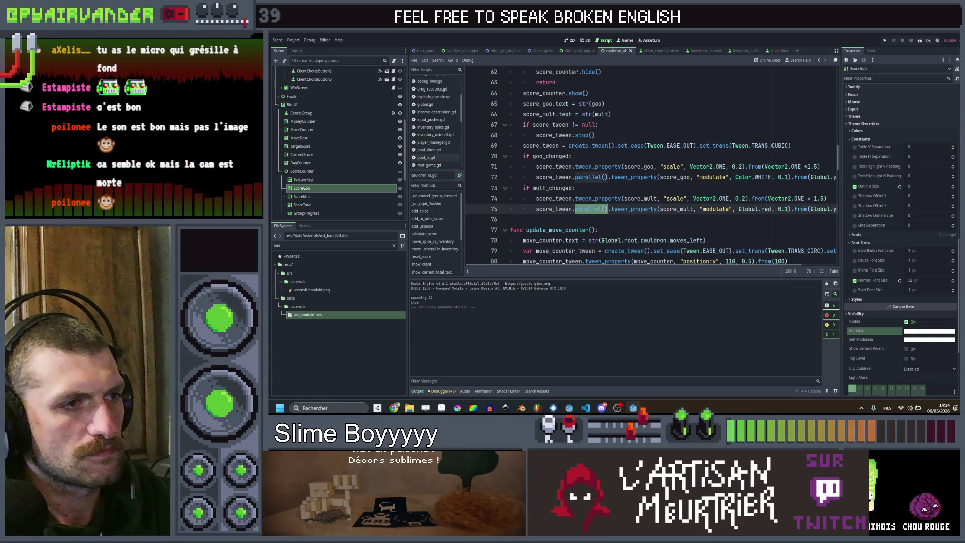
{"action": "key", "text": "Up"}
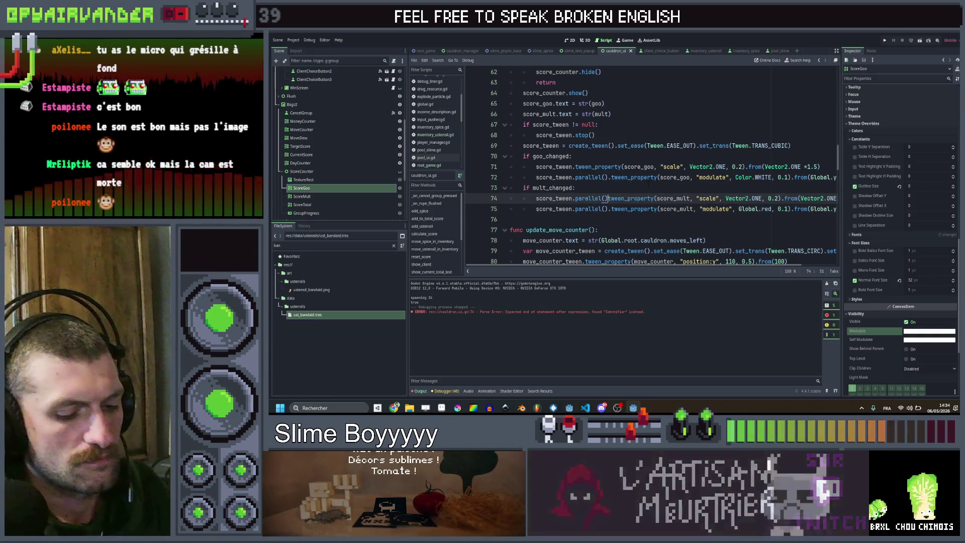
{"action": "type", "text": "."}
{"action": "key", "text": "ctrl+s"}
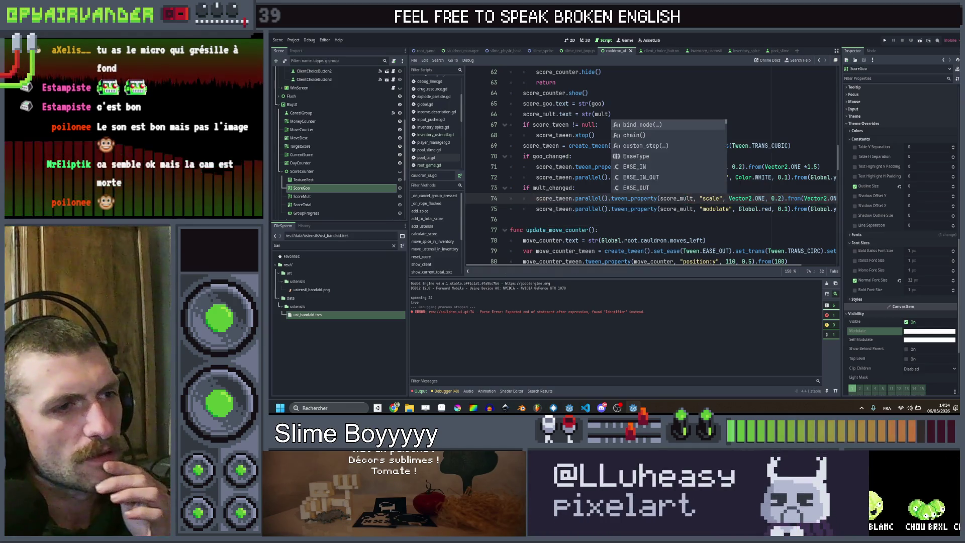
Change line 72's Color.WHITE target to Global.blue, then save and run.
{"action": "left_click", "coordinate": [701, 177]}
{"action": "scroll", "coordinate": [713, 181], "scroll_direction": "left", "scroll_amount": 3}
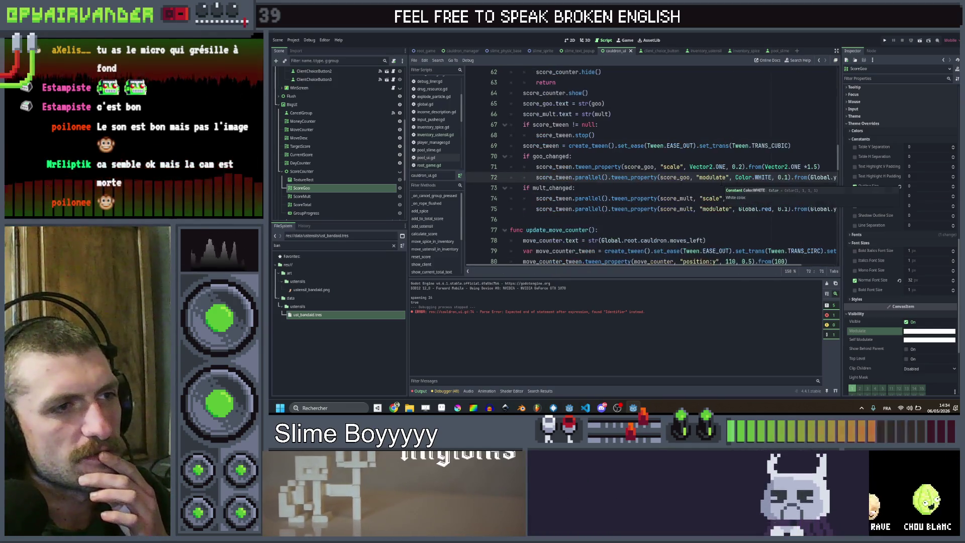
{"action": "scroll", "coordinate": [722, 184], "scroll_direction": "right", "scroll_amount": 2}
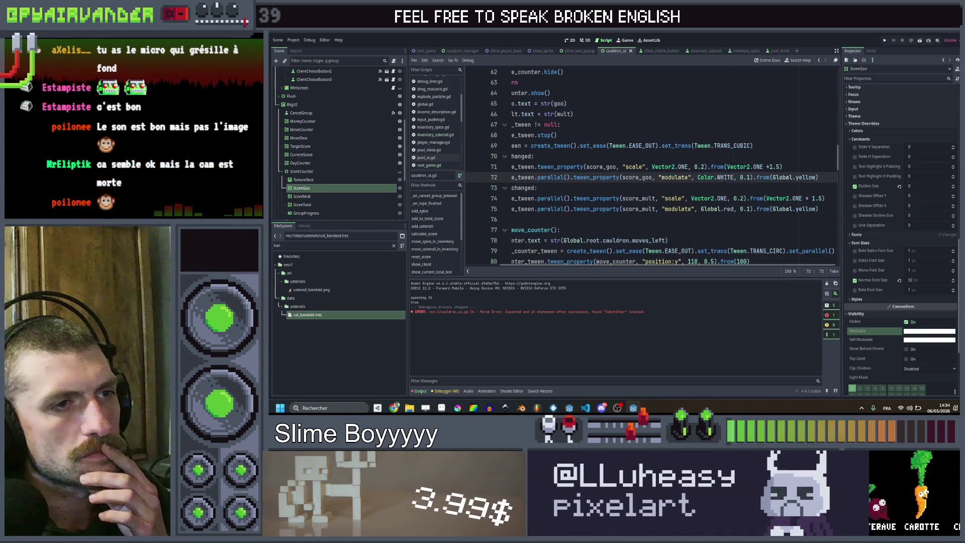
{"action": "double_click", "coordinate": [725, 177]}
{"action": "type", "text": "blue"}
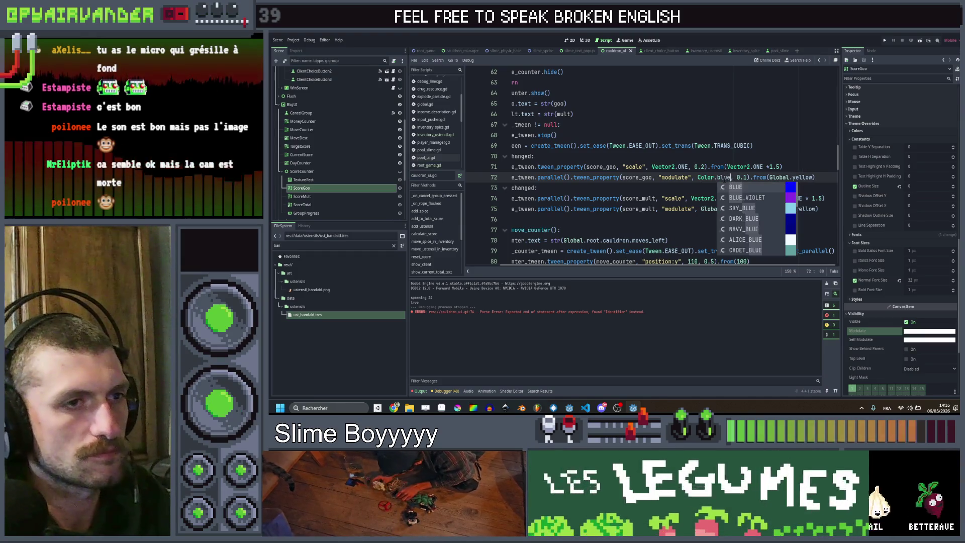
{"action": "double_click", "coordinate": [706, 177]}
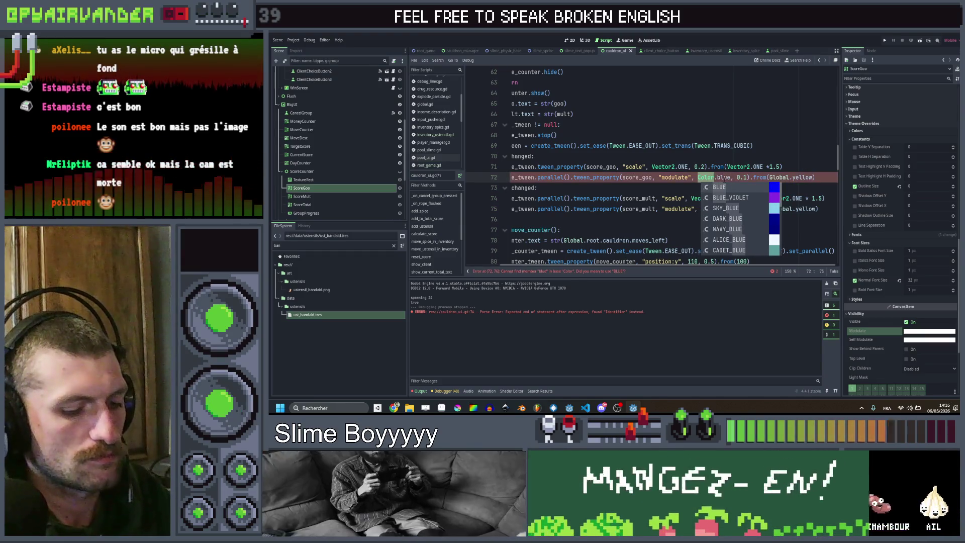
{"action": "type", "text": "GLobal"}
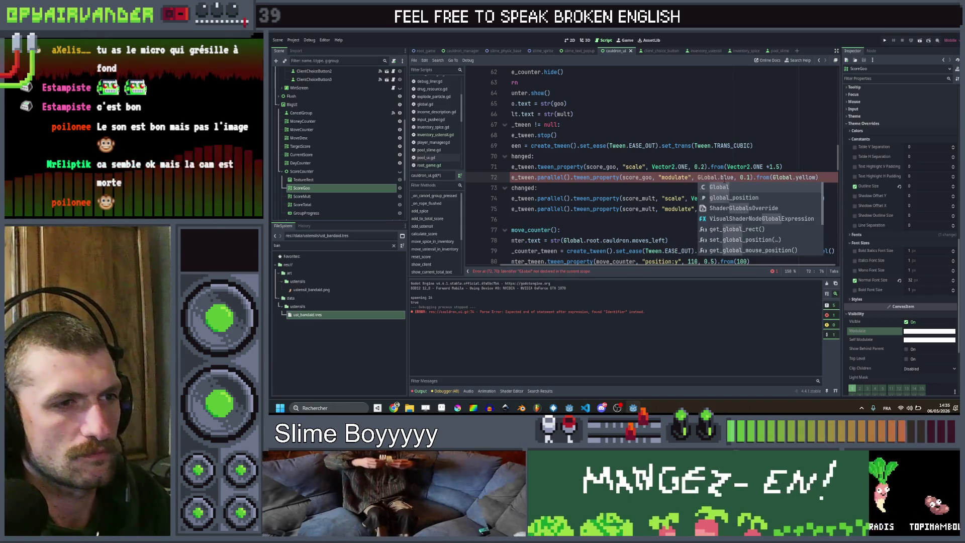
{"action": "key", "text": "Return"}
{"action": "key", "text": "Down"}
{"action": "key", "text": "ctrl+s"}
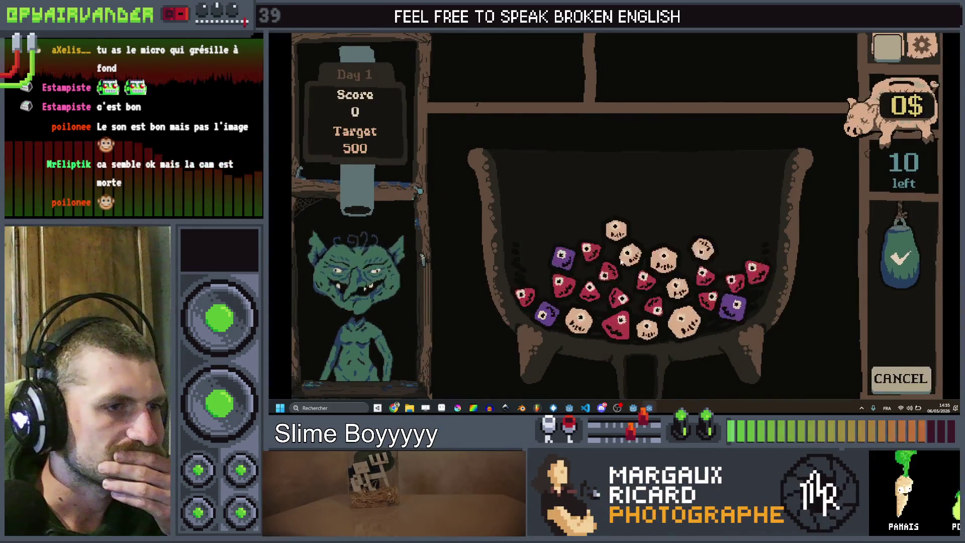
Finish day 1, buy the Poop bottle for 5$, and book the Very hungry goblin.
{"action": "mouse_move", "coordinate": [552, 294]}
{"action": "left_mouse_down"}
{"action": "mouse_move", "coordinate": [573, 268]}
{"action": "mouse_move", "coordinate": [592, 300]}
{"action": "mouse_move", "coordinate": [628, 311]}
{"action": "mouse_move", "coordinate": [621, 326]}
{"action": "left_mouse_up"}
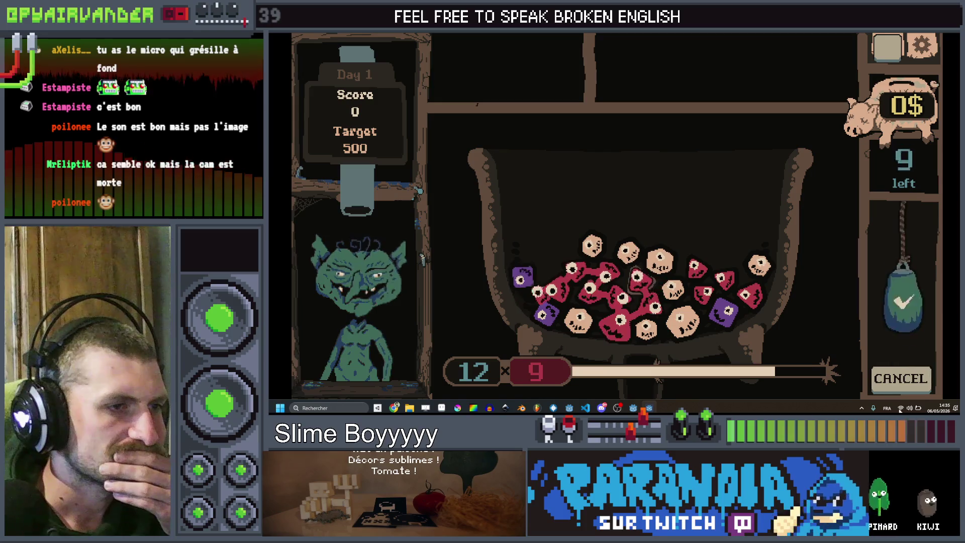
{"action": "left_click_drag", "start_coordinate": [638, 279], "coordinate": [638, 279]}
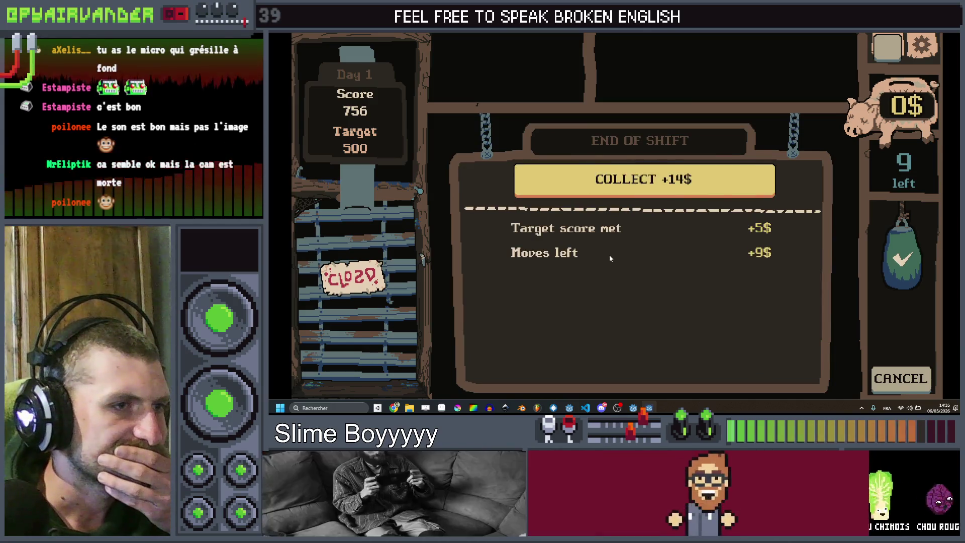
{"action": "left_click", "coordinate": [615, 185]}
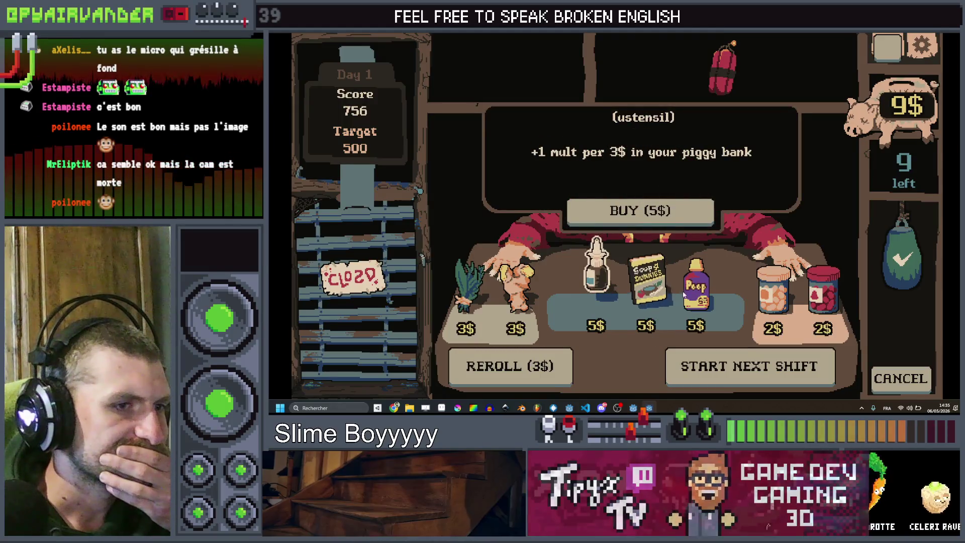
{"action": "left_click", "coordinate": [639, 210]}
{"action": "left_click", "coordinate": [727, 358]}
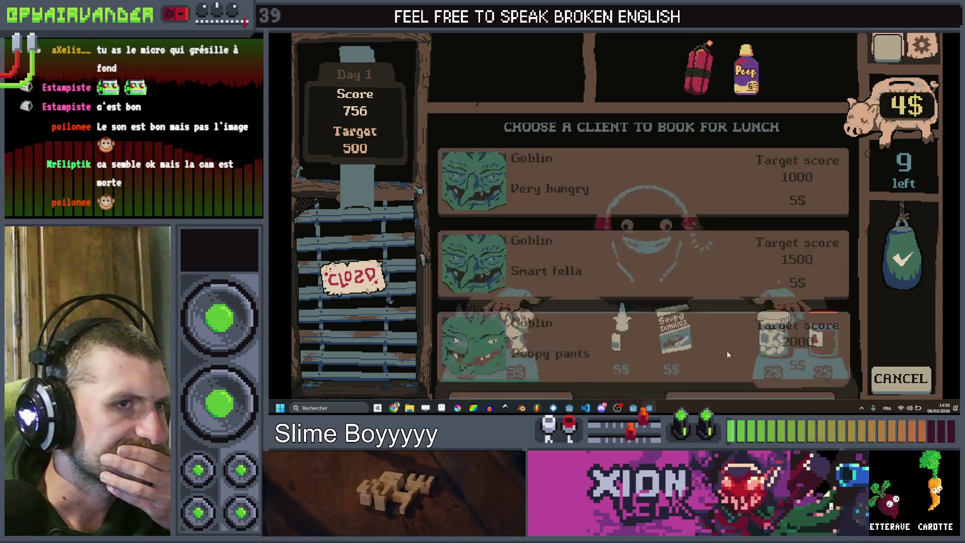
{"action": "left_click", "coordinate": [656, 188]}
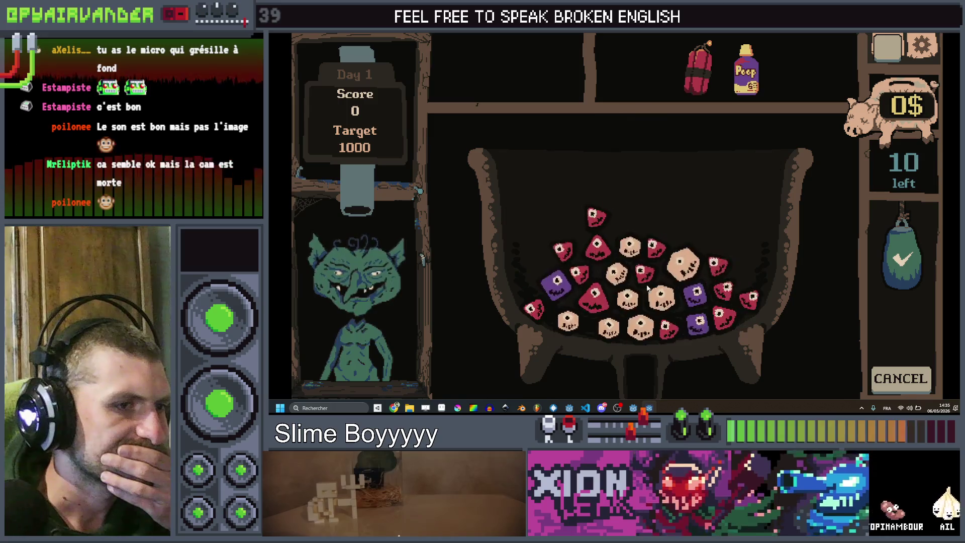
Score a purple slime chain, then a 9 × 6 red slime chain.
{"action": "left_click", "coordinate": [703, 291]}
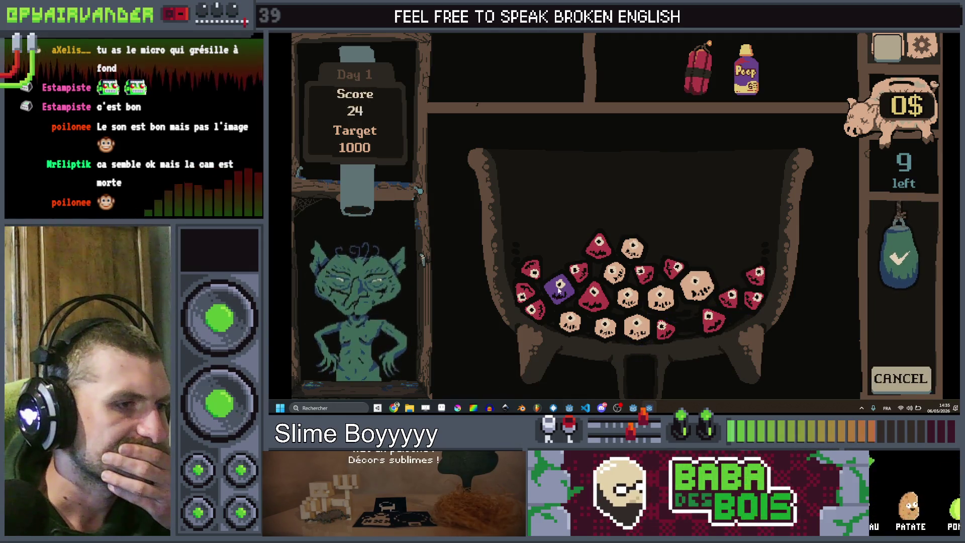
{"action": "left_click", "coordinate": [897, 254]}
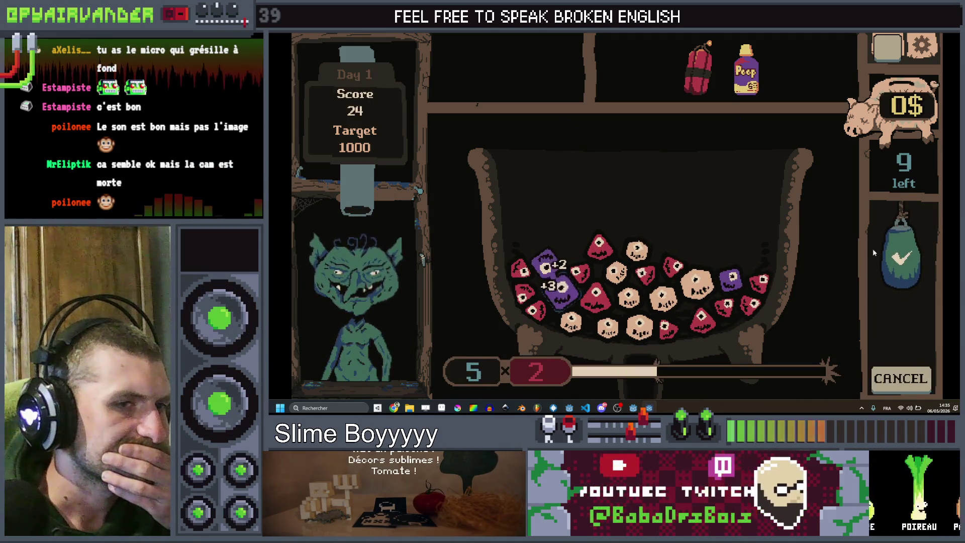
{"action": "left_click", "coordinate": [899, 254]}
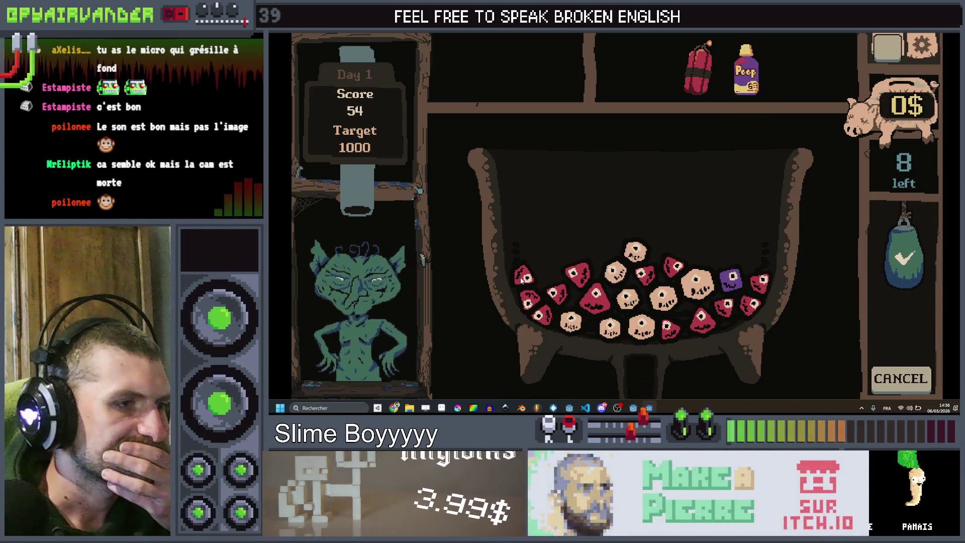
{"action": "left_click_drag", "start_coordinate": [522, 280], "coordinate": [555, 313]}
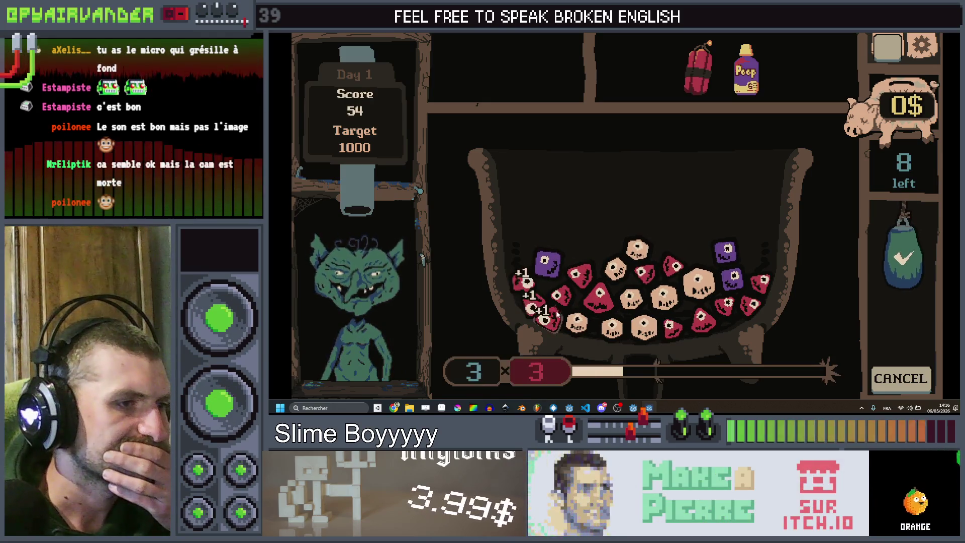
{"action": "left_click_drag", "start_coordinate": [578, 282], "coordinate": [596, 294]}
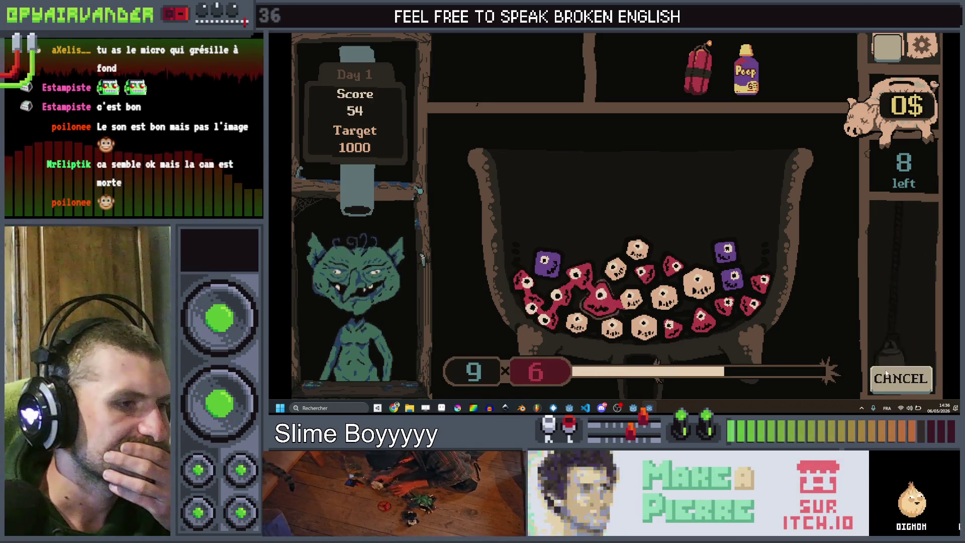
{"action": "left_click_drag", "start_coordinate": [886, 374], "coordinate": [727, 290]}
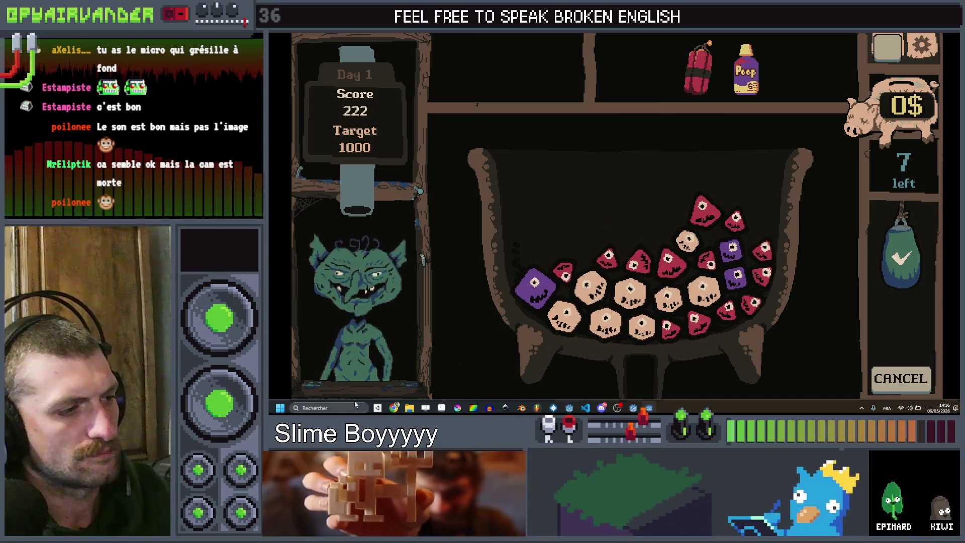
Spawn the blood bag with console command 'ust blood_bag' and brew a red slime chain.
{"action": "type", "text": "us"}
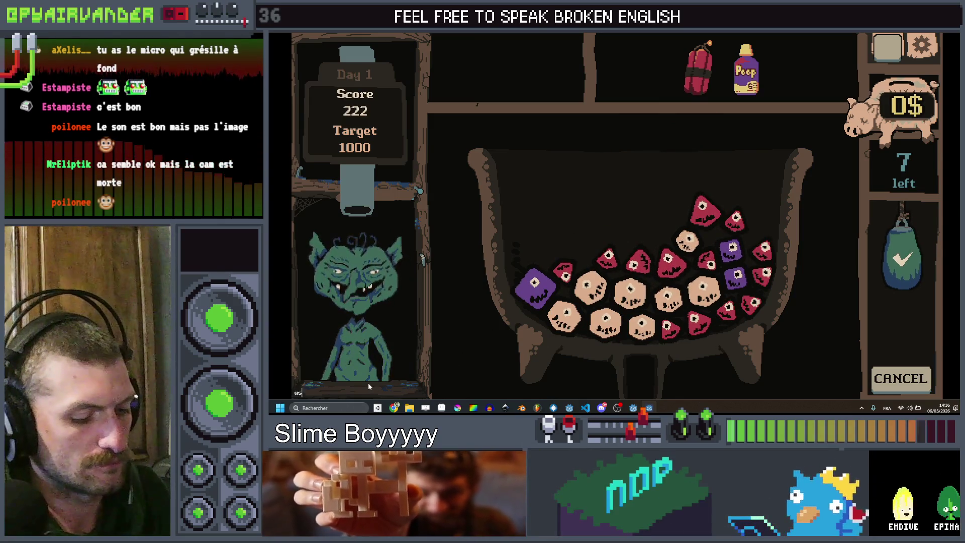
{"action": "type", "text": "t blood_bag"}
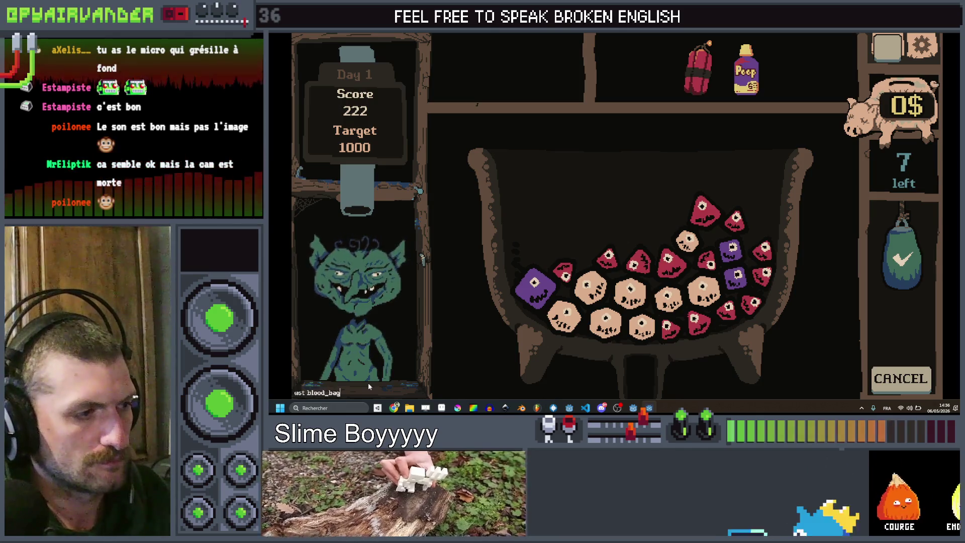
{"action": "key", "text": "Return"}
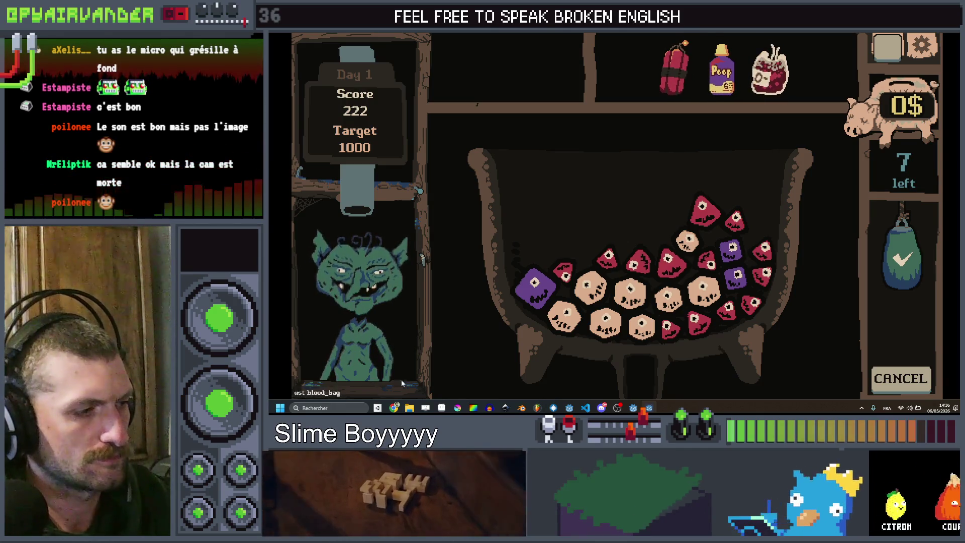
{"action": "left_click", "coordinate": [740, 228]}
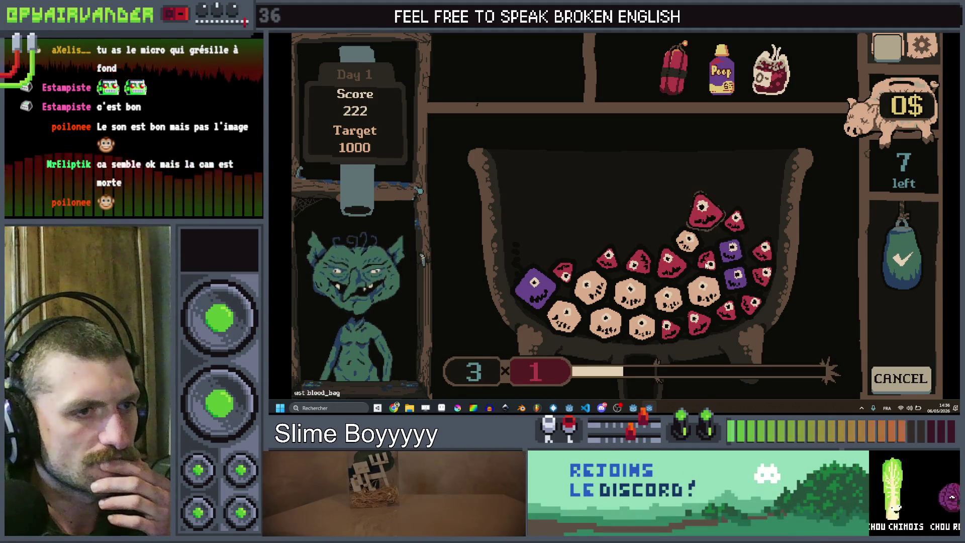
{"action": "left_click", "coordinate": [891, 256]}
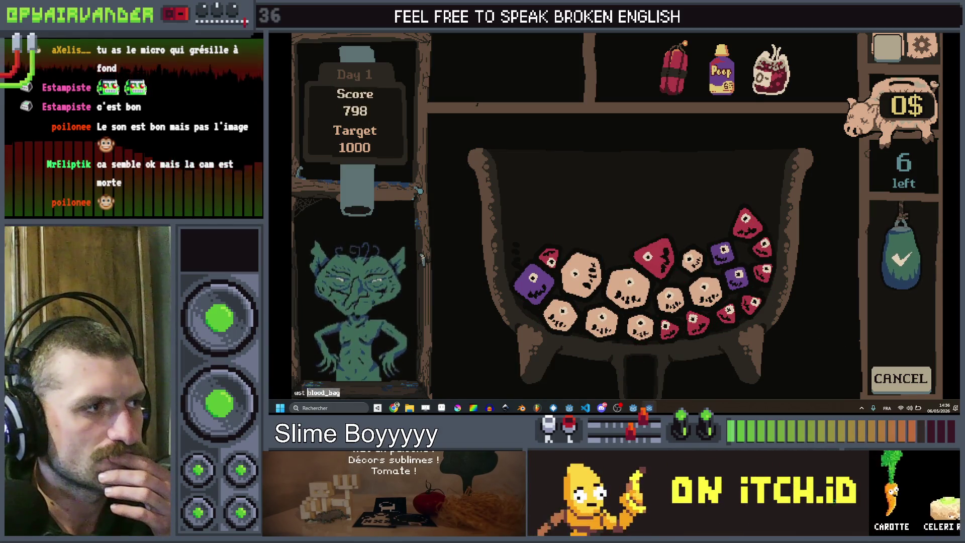
Spawn the band_aid utensil, brew a five-slime tan chain, and collect the 10$ reward.
{"action": "type", "text": "band"}
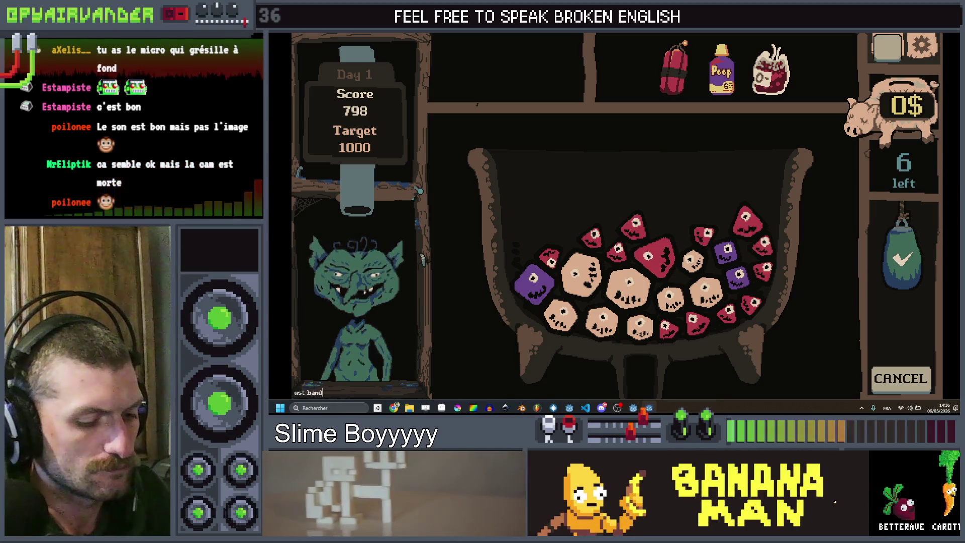
{"action": "type", "text": "_aid"}
{"action": "key", "text": "Return"}
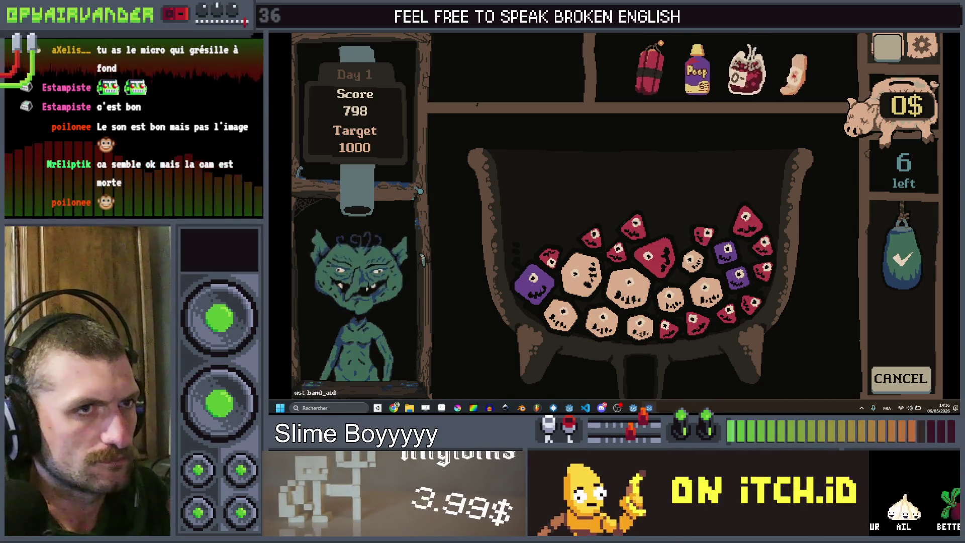
{"action": "left_click", "coordinate": [684, 263]}
{"action": "mouse_move", "coordinate": [666, 305]}
{"action": "left_mouse_down"}
{"action": "mouse_move", "coordinate": [641, 325]}
{"action": "mouse_move", "coordinate": [606, 322]}
{"action": "mouse_move", "coordinate": [575, 290]}
{"action": "left_mouse_up"}
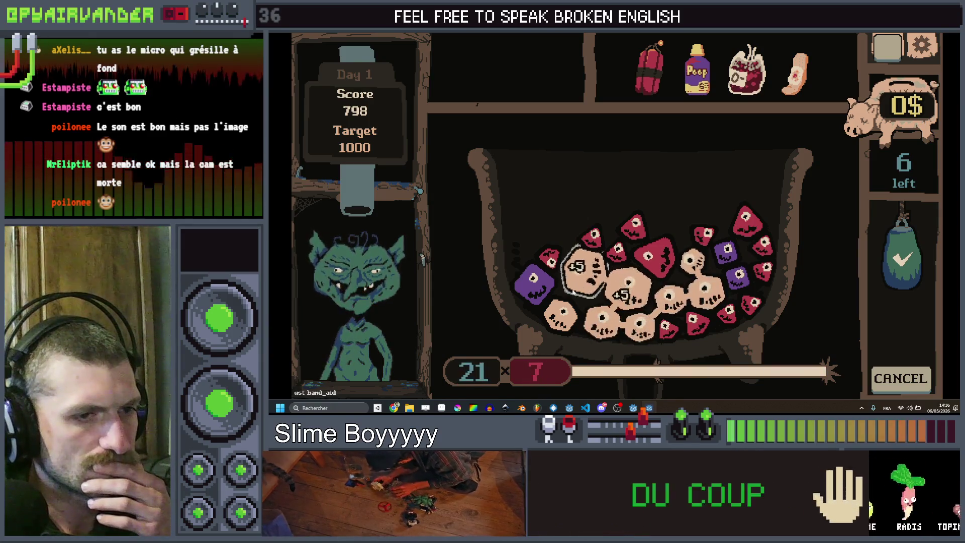
{"action": "left_click", "coordinate": [897, 260]}
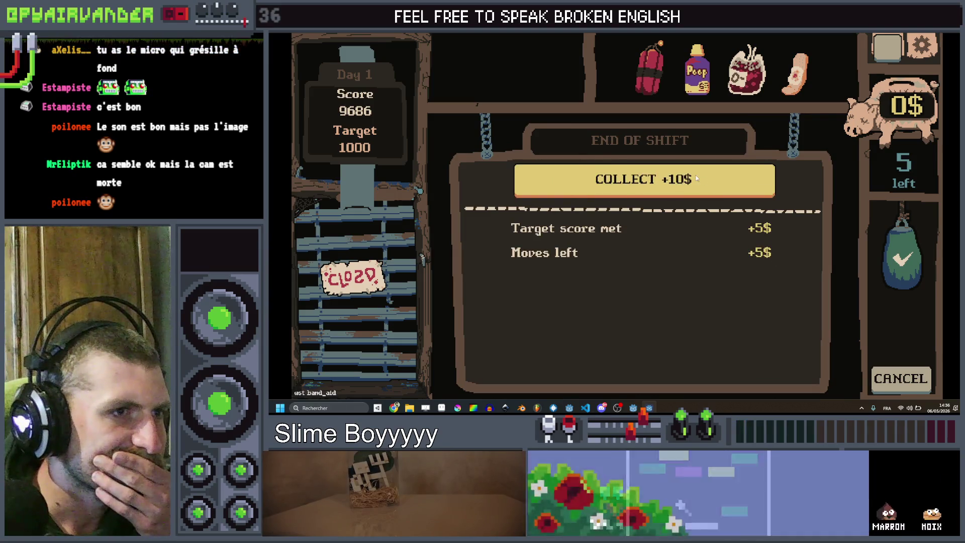
{"action": "left_click", "coordinate": [697, 176]}
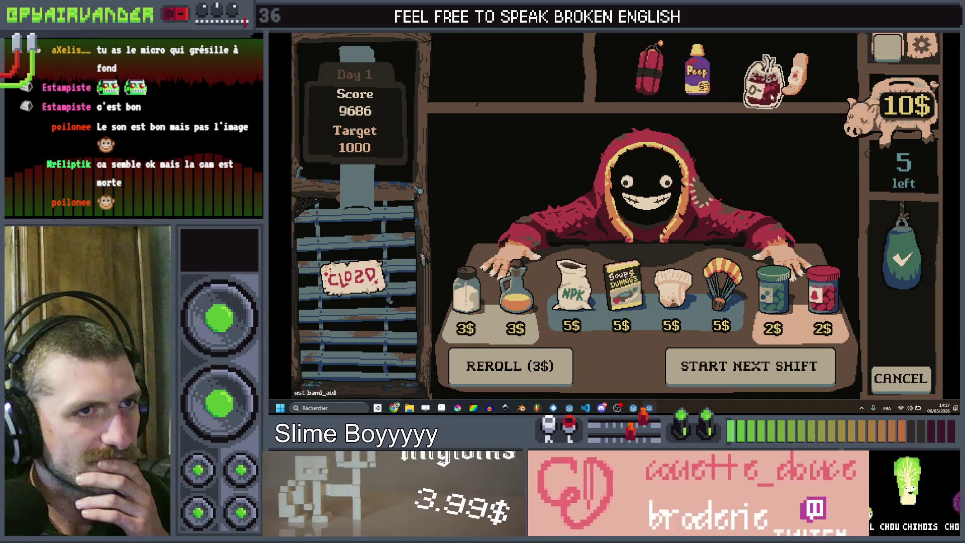
Move the Poop utensil right and the jar to the row's end, then buy NPK for 5$.
{"action": "mouse_move", "coordinate": [697, 73]}
{"action": "left_mouse_down"}
{"action": "mouse_move", "coordinate": [744, 78]}
{"action": "mouse_move", "coordinate": [703, 77]}
{"action": "mouse_move", "coordinate": [744, 83]}
{"action": "mouse_move", "coordinate": [725, 97]}
{"action": "mouse_move", "coordinate": [743, 76]}
{"action": "mouse_move", "coordinate": [794, 75]}
{"action": "mouse_move", "coordinate": [747, 73]}
{"action": "left_mouse_up"}
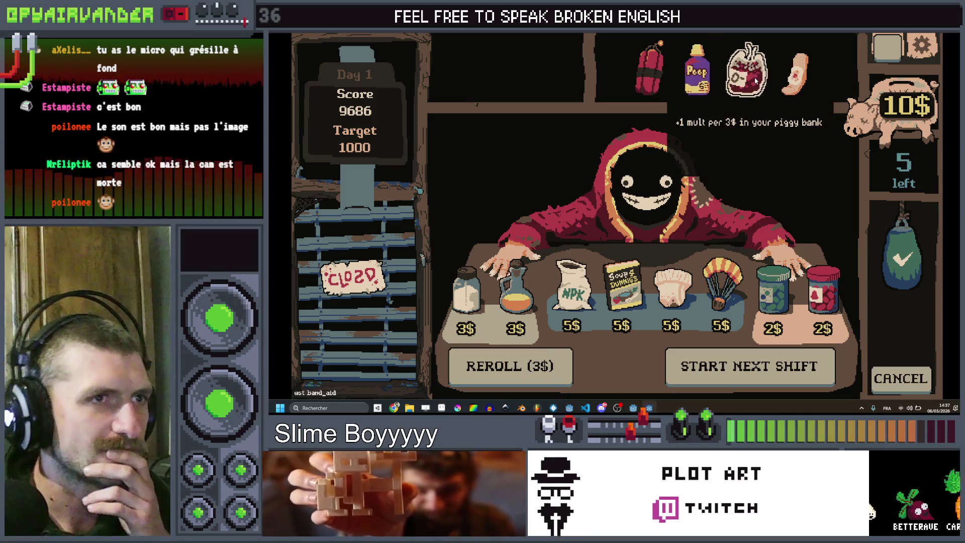
{"action": "left_click_drag", "start_coordinate": [743, 83], "coordinate": [790, 75]}
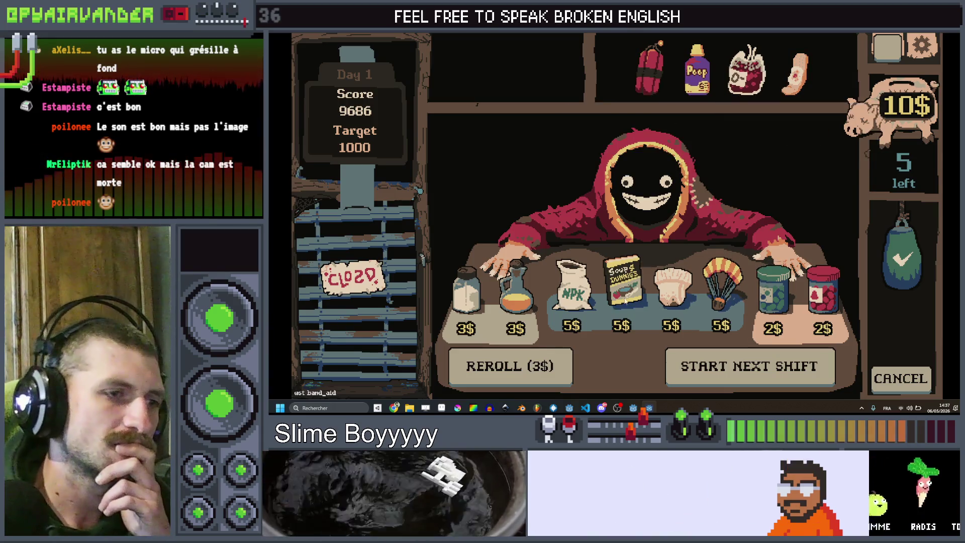
{"action": "left_click", "coordinate": [579, 297]}
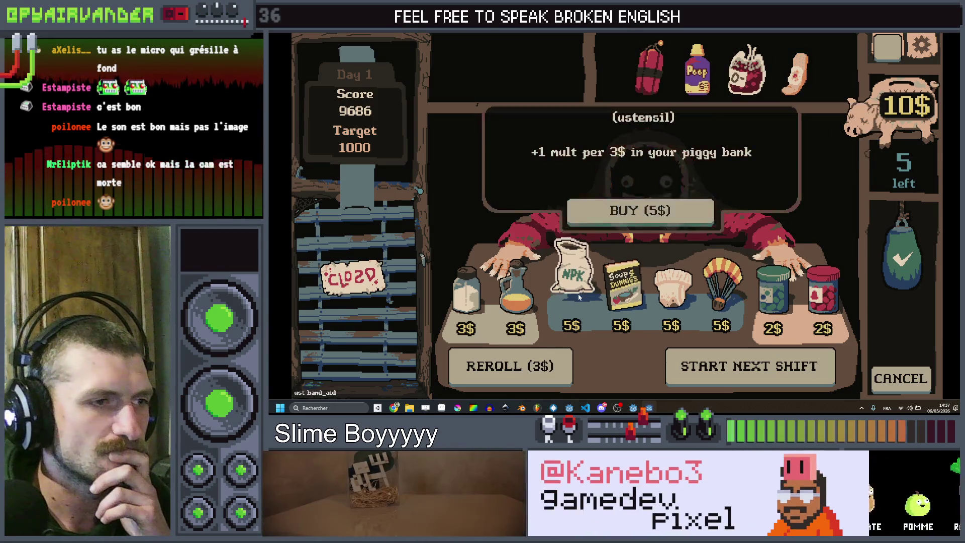
{"action": "left_click", "coordinate": [596, 222]}
Book the Very hungry Goblin (target 4000), brew slime chains, then stop the game.
{"action": "left_click", "coordinate": [728, 367]}
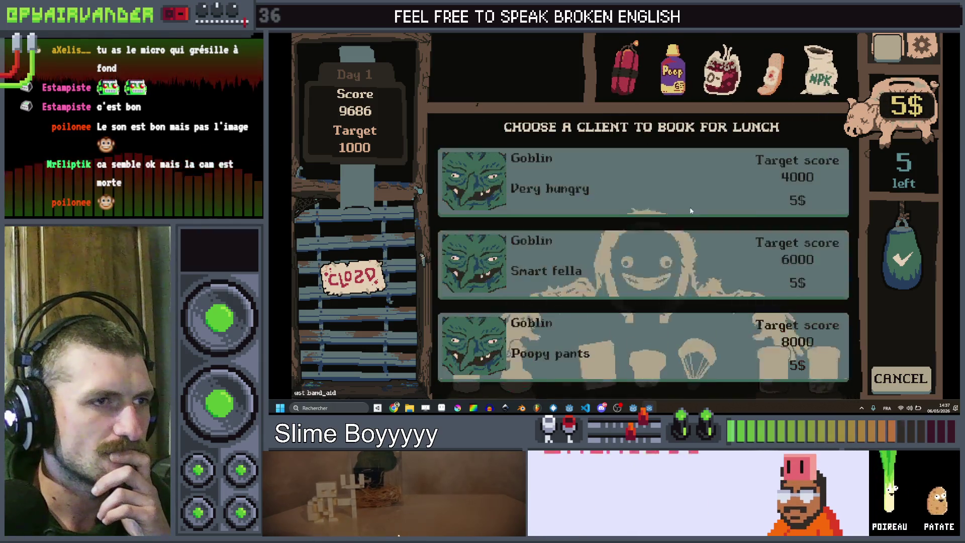
{"action": "left_click", "coordinate": [655, 178]}
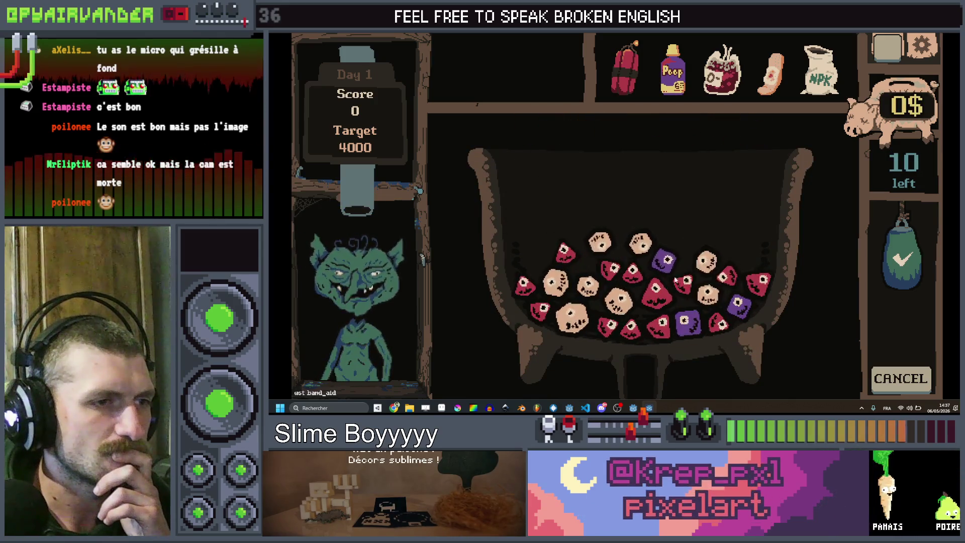
{"action": "left_click", "coordinate": [634, 275]}
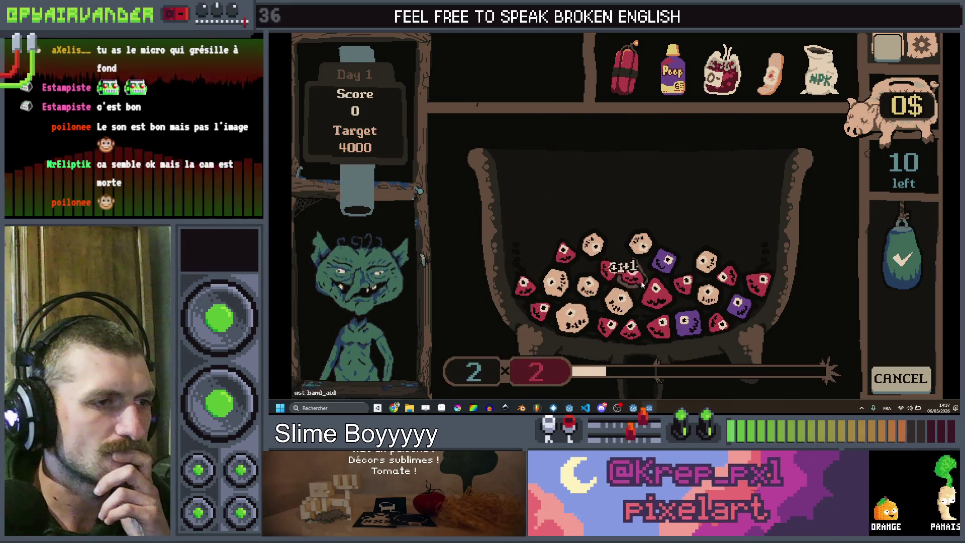
{"action": "left_click", "coordinate": [902, 246]}
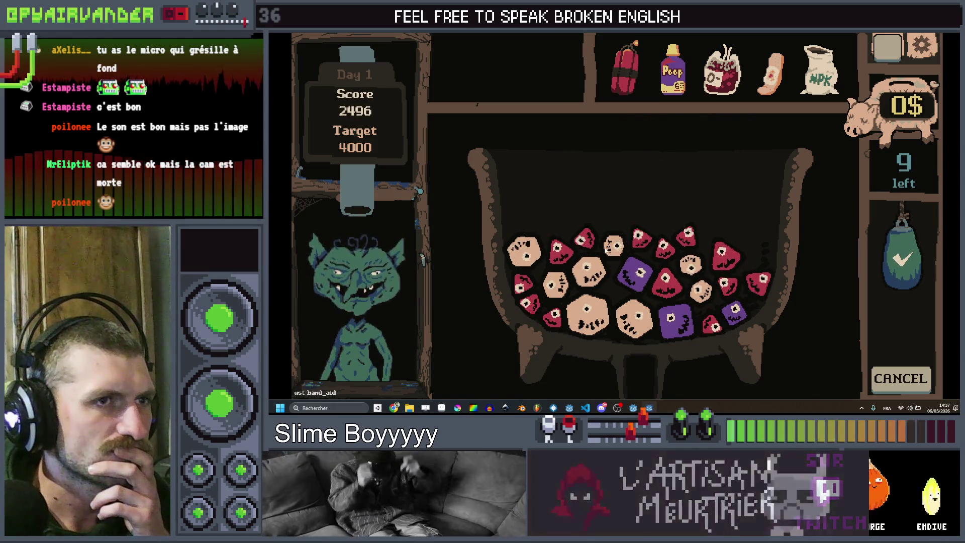
{"action": "left_click", "coordinate": [612, 247]}
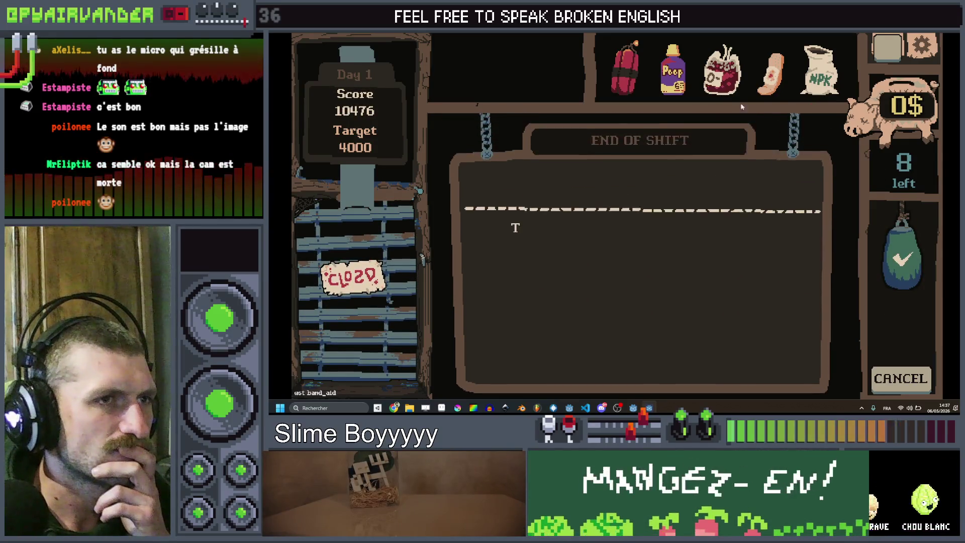
{"action": "mouse_move", "coordinate": [722, 70]}
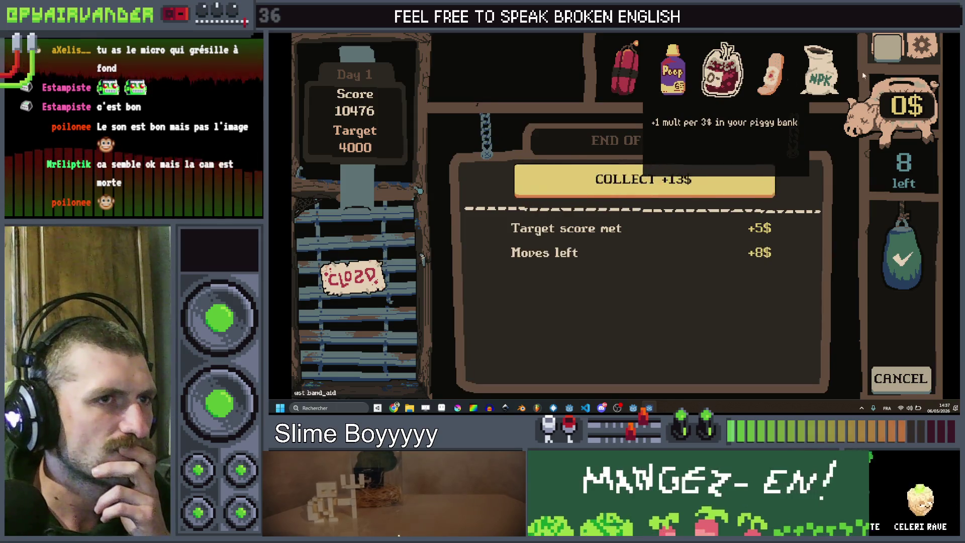
{"action": "left_click", "coordinate": [953, 35]}
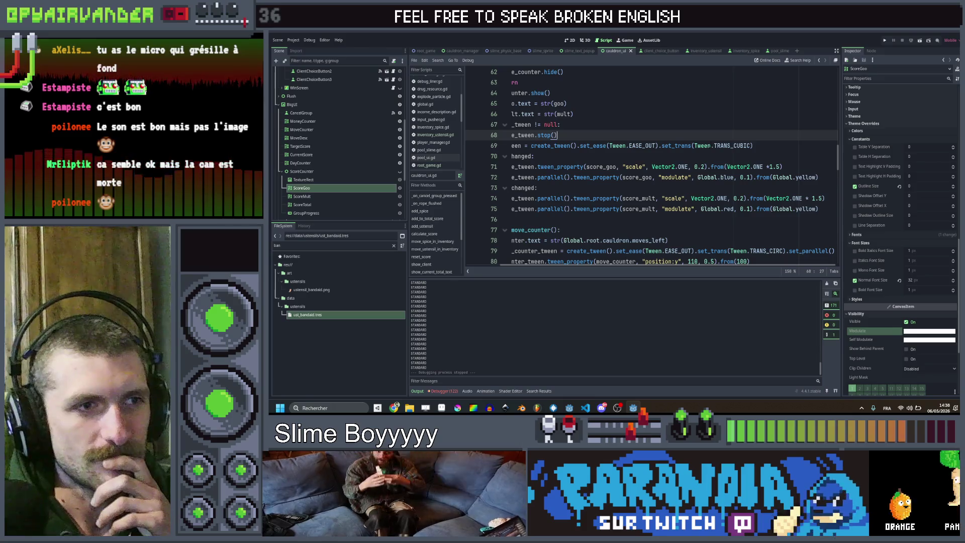
Scroll down through cauldron_ui.gd, checking lines 76 through 146.
{"action": "scroll", "coordinate": [706, 155], "scroll_direction": "down", "scroll_amount": 2}
{"action": "left_click", "coordinate": [706, 156]}
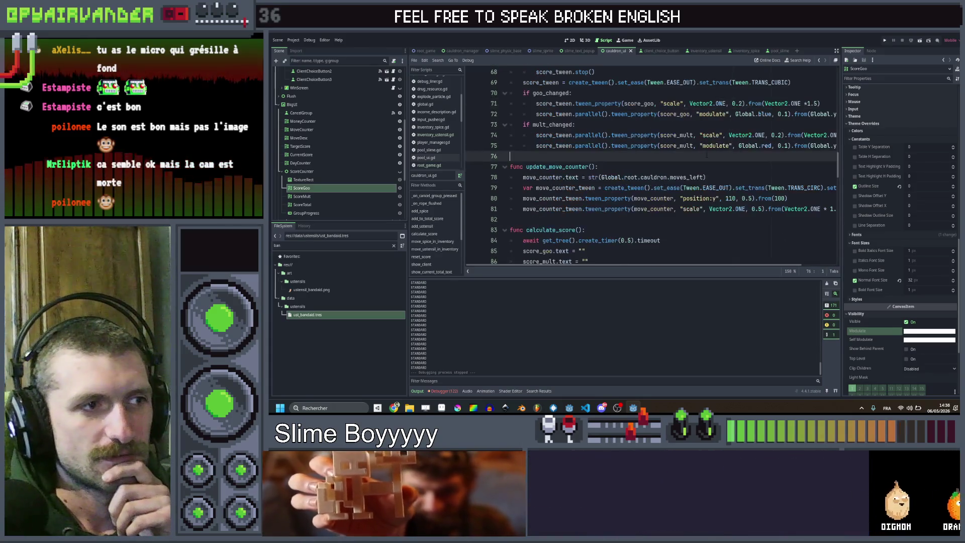
{"action": "scroll", "coordinate": [709, 159], "scroll_direction": "down", "scroll_amount": 3}
{"action": "left_click", "coordinate": [713, 165]}
{"action": "scroll", "coordinate": [712, 163], "scroll_direction": "down", "scroll_amount": 4}
{"action": "left_click", "coordinate": [712, 166]}
{"action": "scroll", "coordinate": [711, 169], "scroll_direction": "down", "scroll_amount": 5}
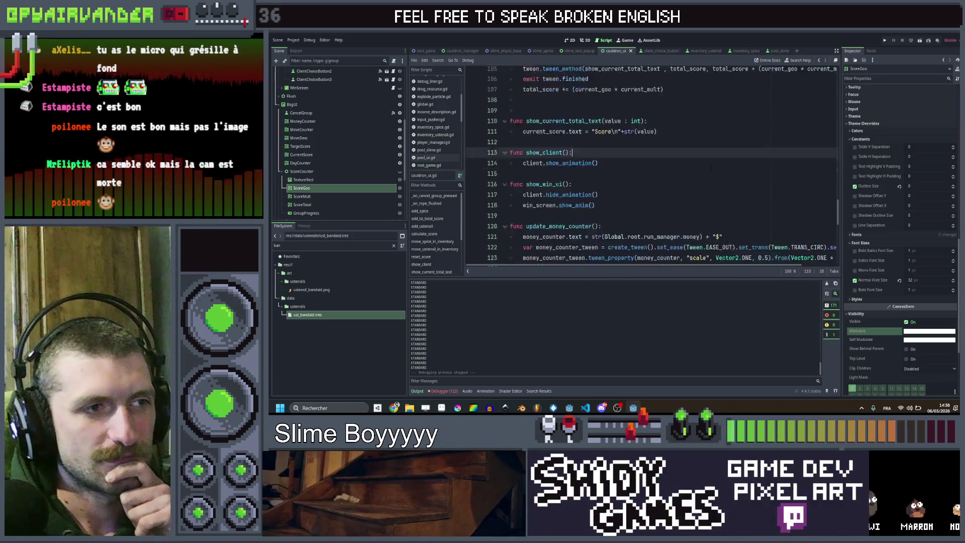
{"action": "scroll", "coordinate": [710, 168], "scroll_direction": "down", "scroll_amount": 10}
{"action": "left_click", "coordinate": [710, 166]}
{"action": "key", "text": "Up"}
{"action": "key", "text": "Up"}
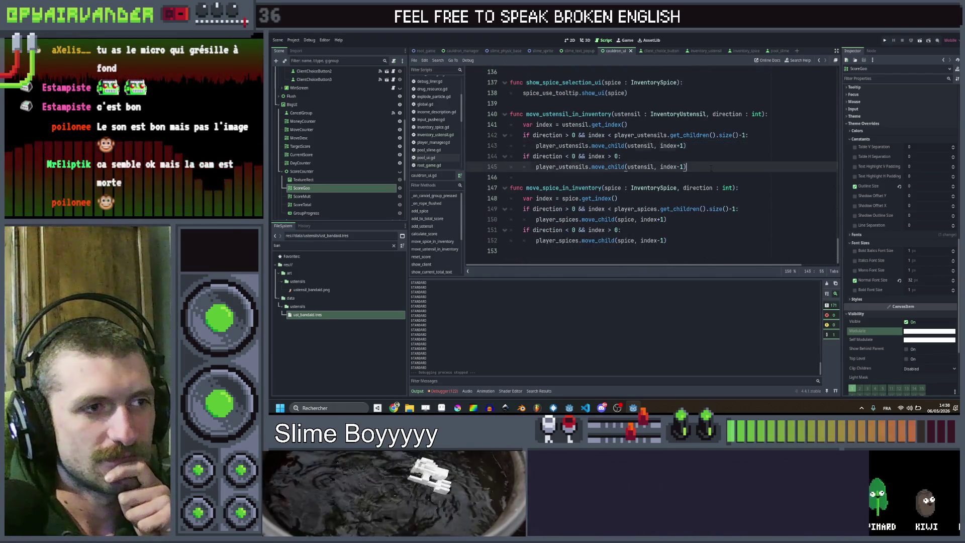
{"action": "left_click", "coordinate": [711, 177]}
Scroll back to calculate_score() and rest the caret around lines 88-91.
{"action": "scroll", "coordinate": [712, 178], "scroll_direction": "up", "scroll_amount": 12}
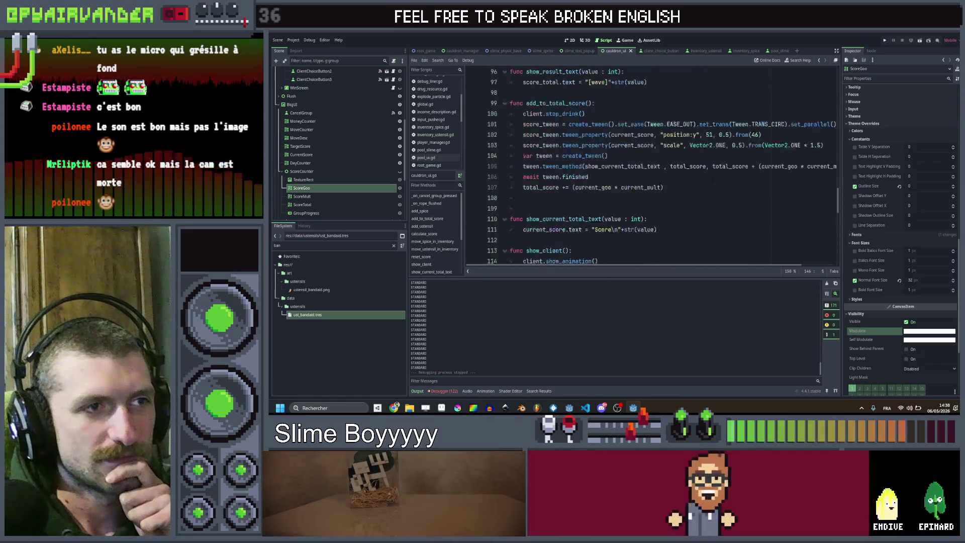
{"action": "scroll", "coordinate": [712, 179], "scroll_direction": "up", "scroll_amount": 20}
{"action": "scroll", "coordinate": [712, 179], "scroll_direction": "up", "scroll_amount": 8}
{"action": "scroll", "coordinate": [712, 180], "scroll_direction": "down", "scroll_amount": 11}
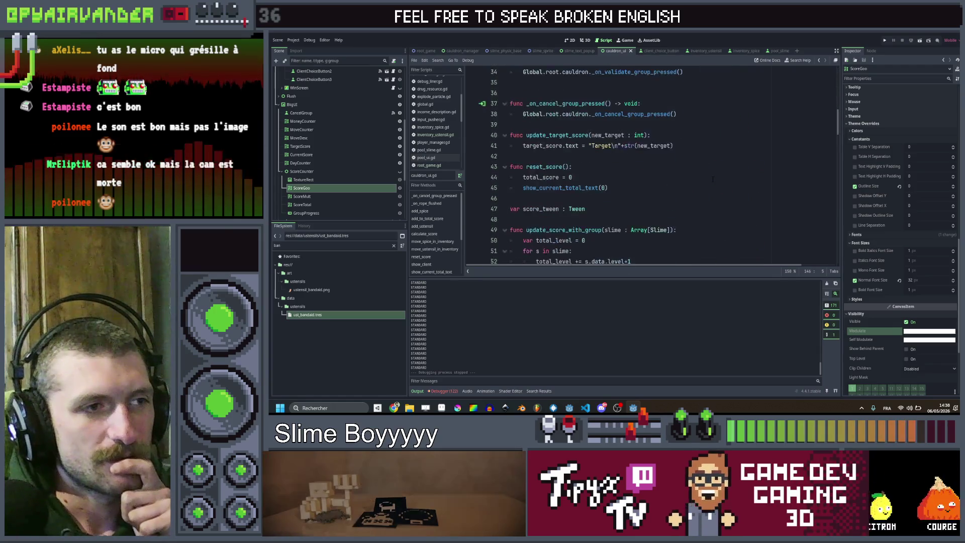
{"action": "scroll", "coordinate": [712, 179], "scroll_direction": "down", "scroll_amount": 16}
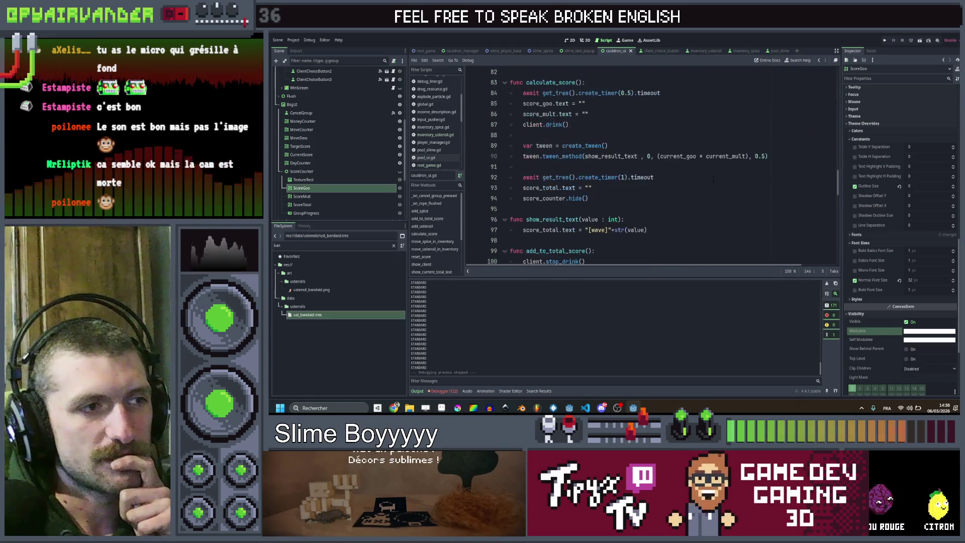
{"action": "left_click", "coordinate": [694, 167]}
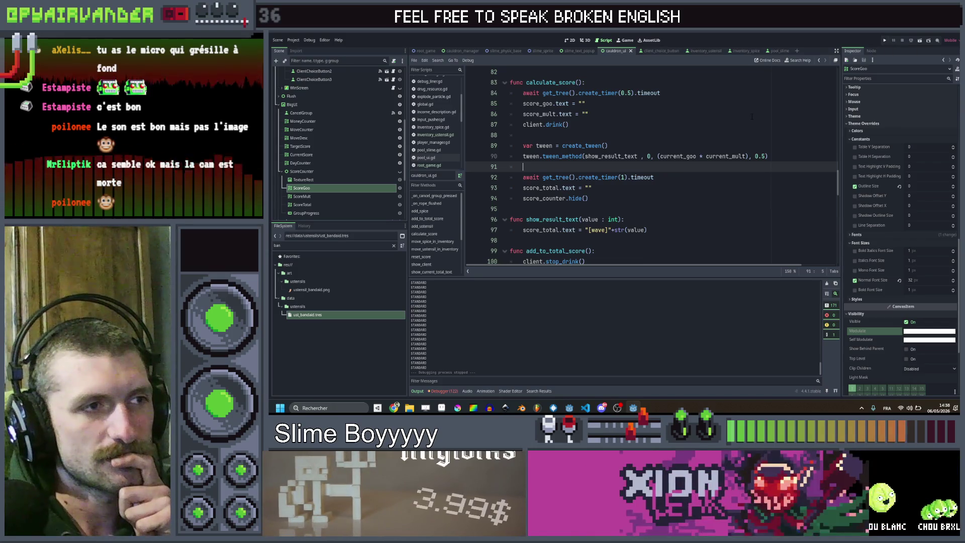
{"action": "key", "text": "Up"}
{"action": "key", "text": "Up"}
{"action": "key", "text": "Up"}
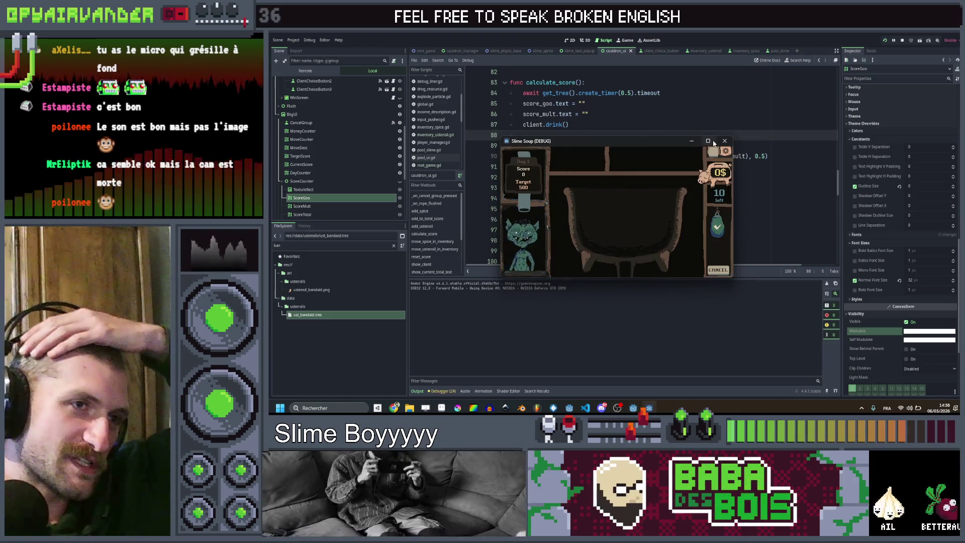
Maximize the game, brew a red slime chain to beat 500, and collect the 14$ reward.
{"action": "left_click", "coordinate": [707, 141]}
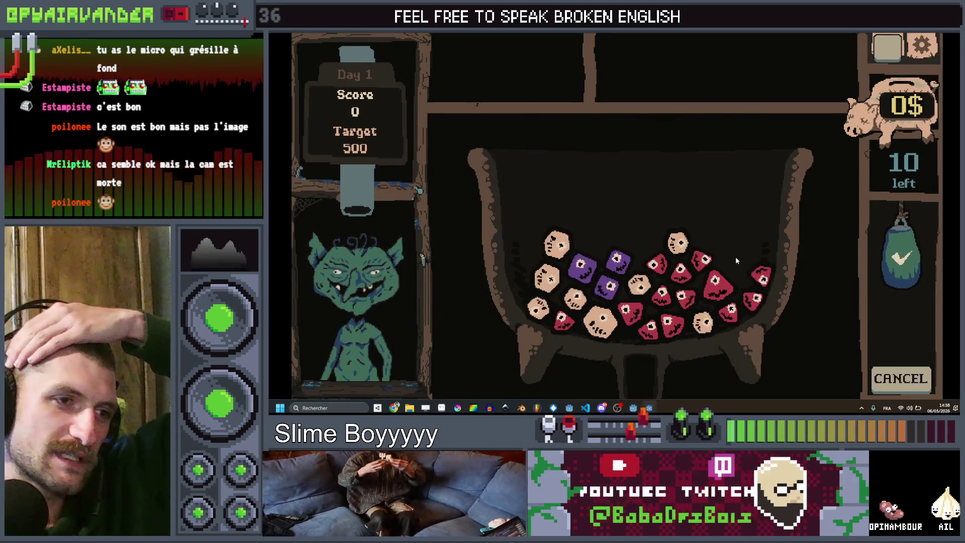
{"action": "left_click_drag", "start_coordinate": [757, 280], "coordinate": [740, 317]}
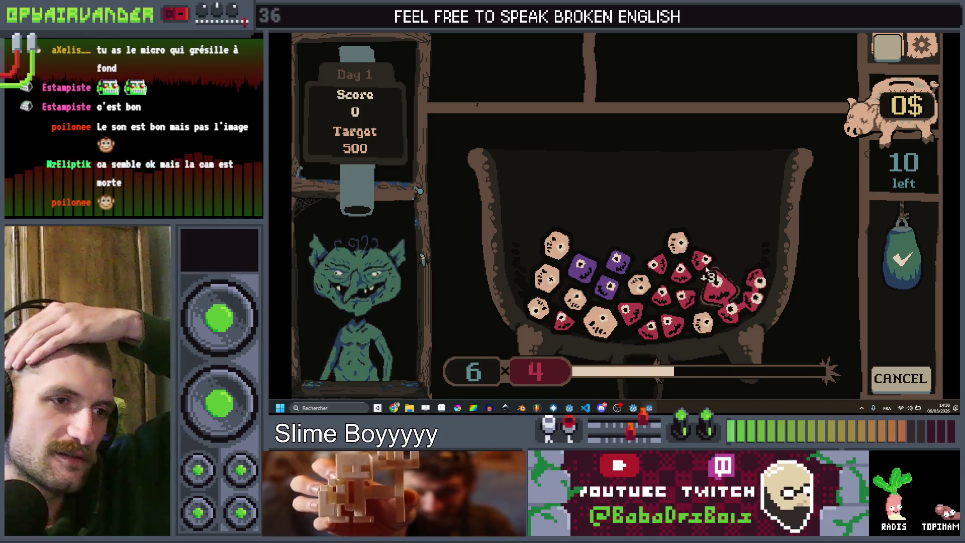
{"action": "mouse_move", "coordinate": [662, 270]}
{"action": "left_mouse_down"}
{"action": "mouse_move", "coordinate": [676, 326]}
{"action": "mouse_move", "coordinate": [628, 311]}
{"action": "left_mouse_up"}
{"action": "left_click", "coordinate": [903, 345]}
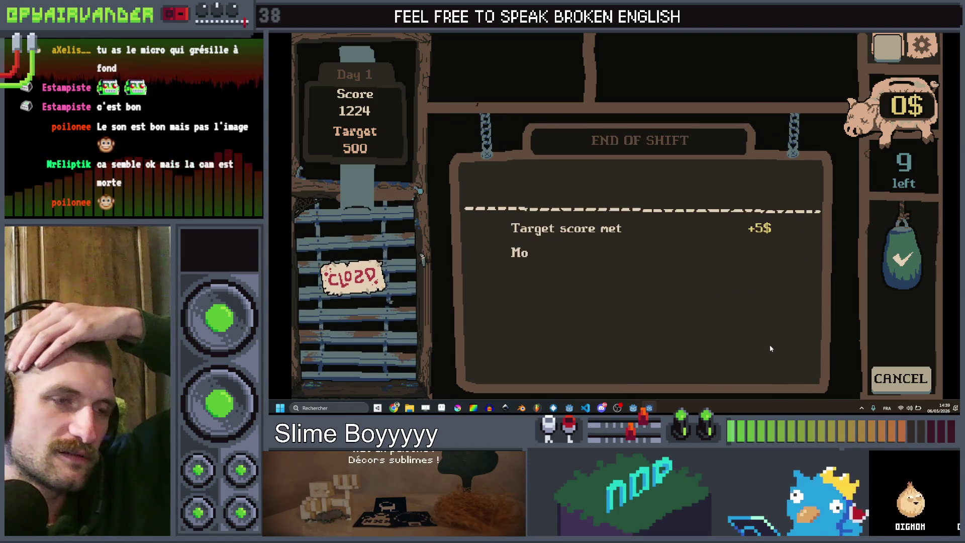
{"action": "left_click", "coordinate": [659, 183]}
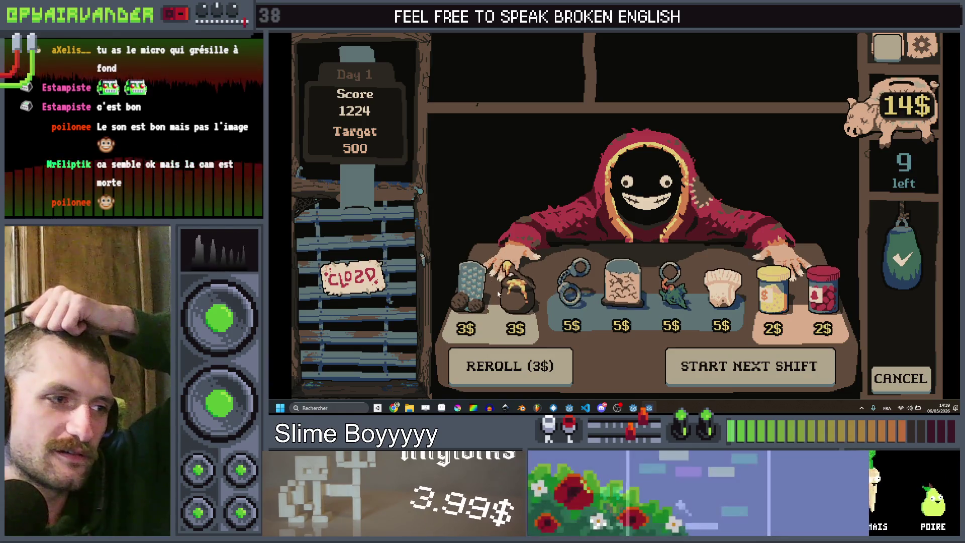
Compare the Ant Colony description with the keychain, handcuffs and piggy bank utensils.
{"action": "left_click", "coordinate": [641, 293]}
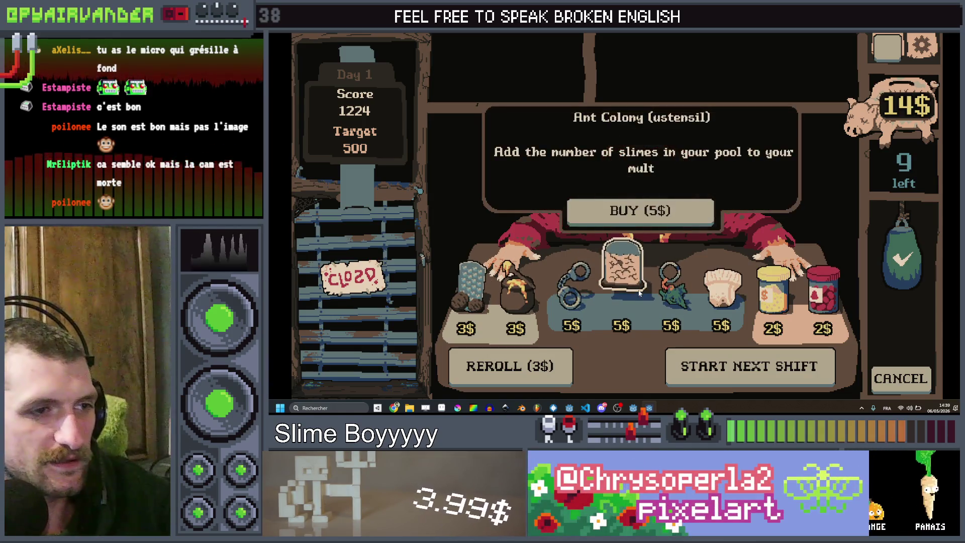
{"action": "left_click", "coordinate": [674, 293]}
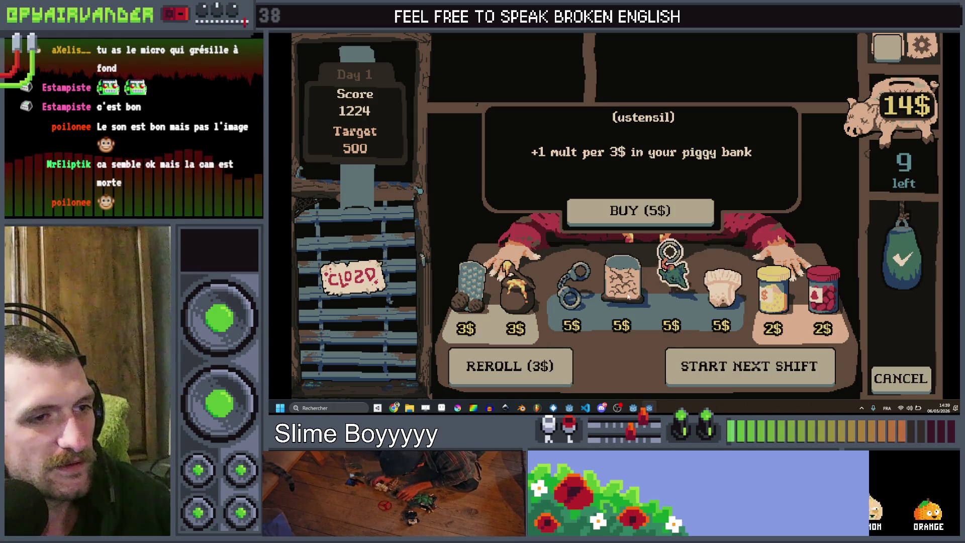
{"action": "left_click", "coordinate": [627, 296]}
{"action": "left_click", "coordinate": [575, 284]}
{"action": "left_click", "coordinate": [623, 276]}
{"action": "left_click", "coordinate": [665, 289]}
{"action": "left_click", "coordinate": [623, 278]}
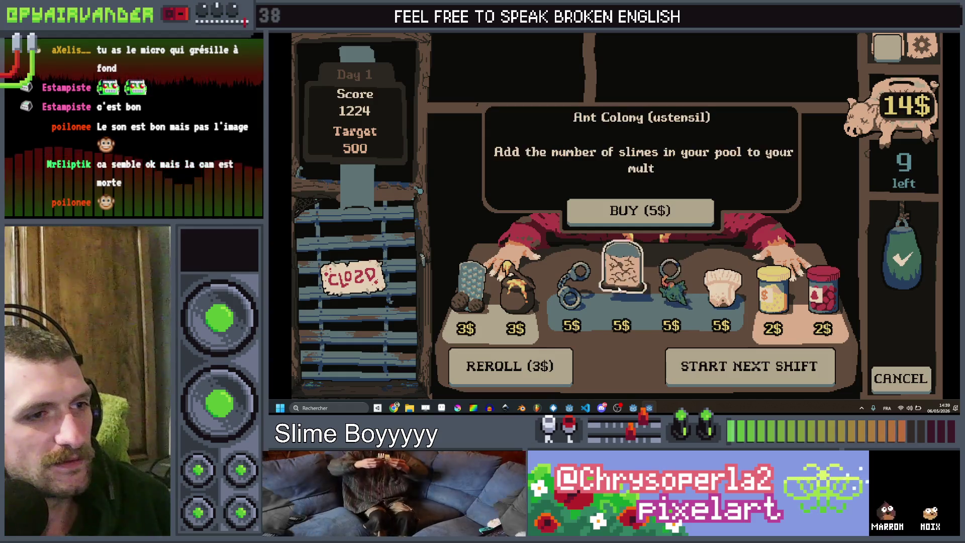
{"action": "left_click", "coordinate": [668, 284]}
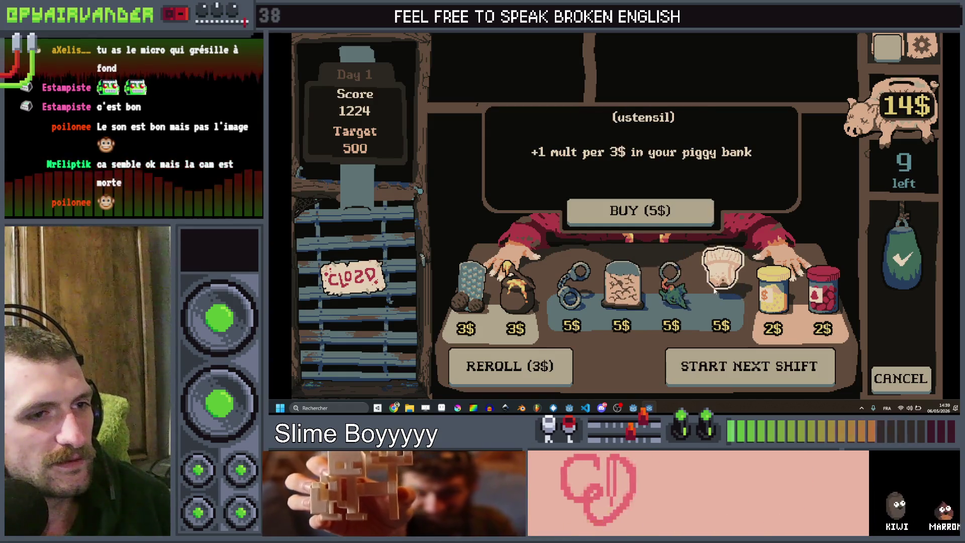
{"action": "left_click", "coordinate": [613, 279]}
{"action": "left_click", "coordinate": [668, 279]}
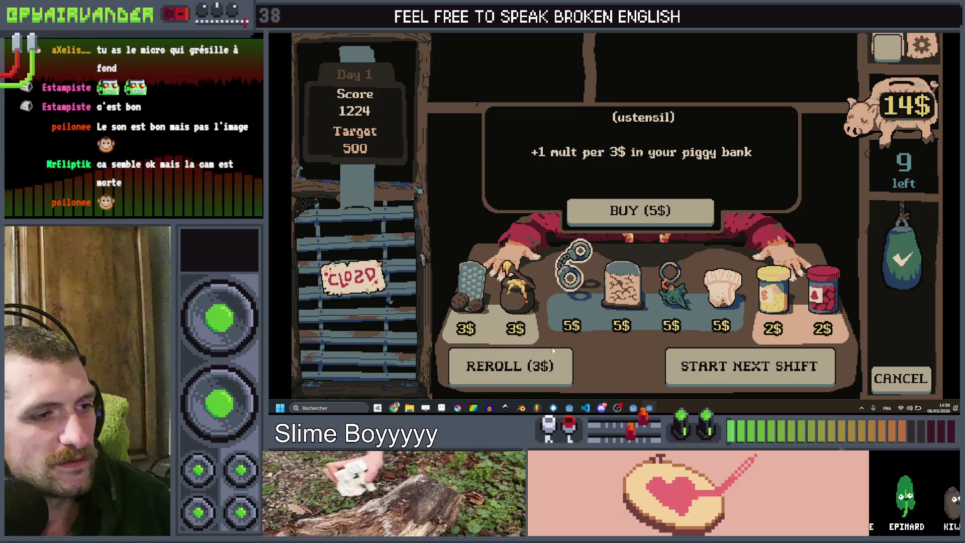
Reroll the shop three times, then book the Very hungry Goblin for lunch.
{"action": "left_click", "coordinate": [557, 366]}
{"action": "left_click", "coordinate": [556, 366]}
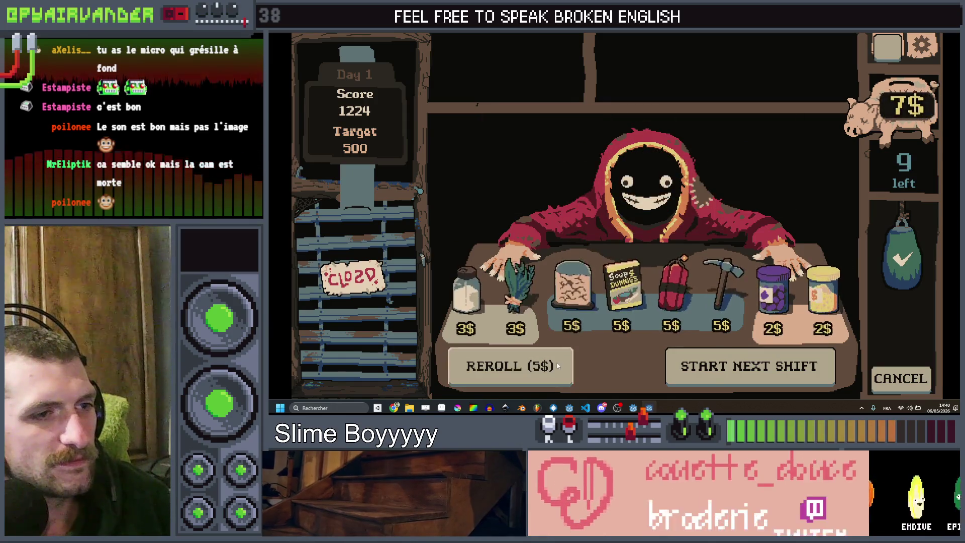
{"action": "left_click", "coordinate": [556, 366]}
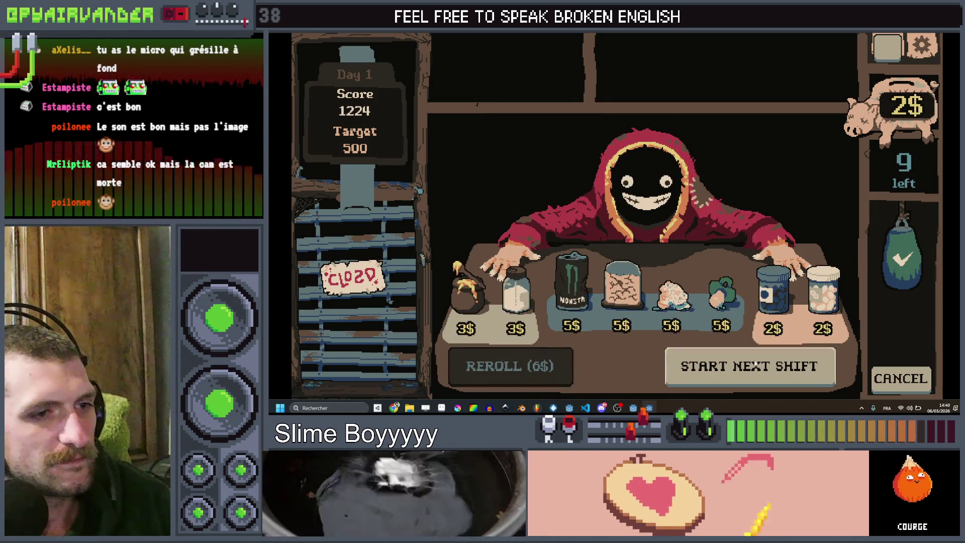
{"action": "left_click", "coordinate": [793, 366]}
{"action": "left_click", "coordinate": [701, 200]}
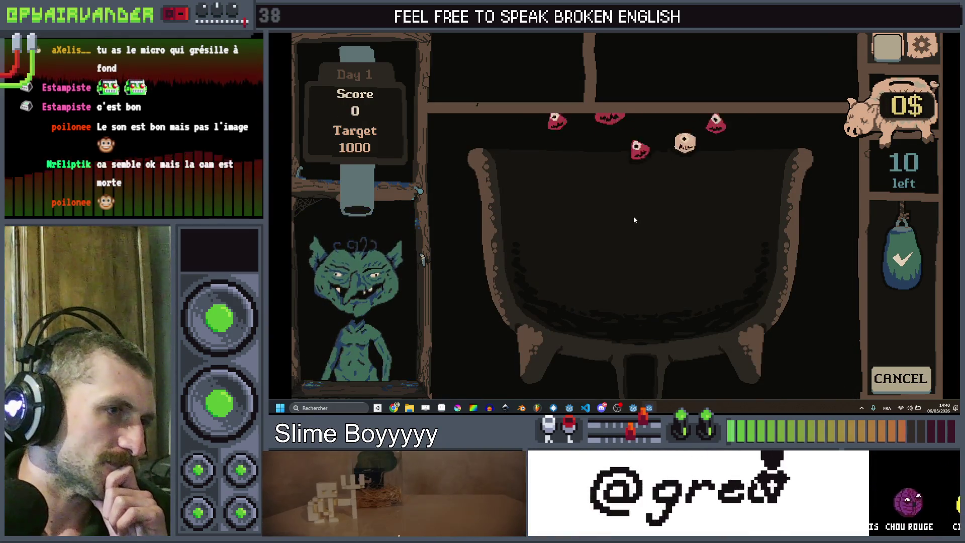
Merge a chain of red slimes, score the tan group, and pour new slimes from the bag.
{"action": "left_click_drag", "start_coordinate": [621, 252], "coordinate": [596, 271]}
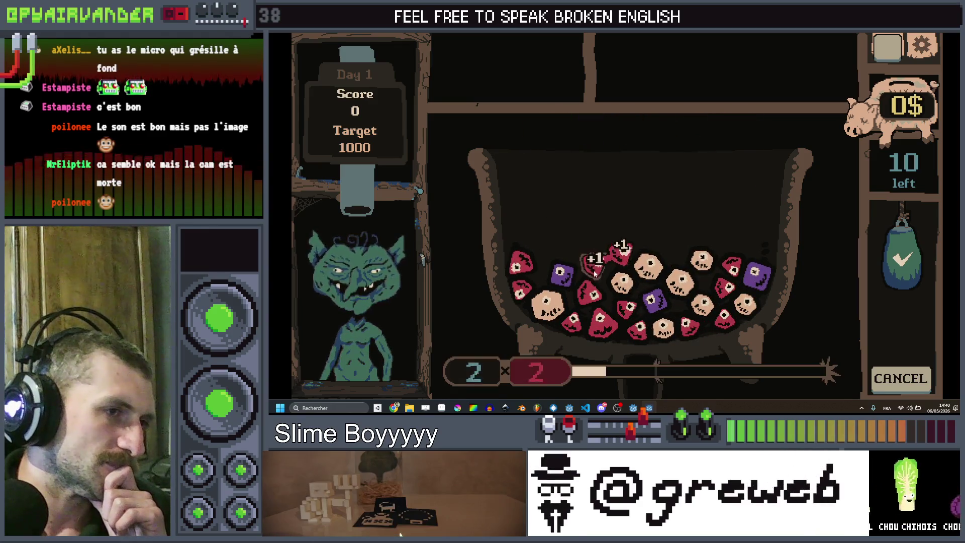
{"action": "left_click_drag", "start_coordinate": [581, 314], "coordinate": [614, 327]}
{"action": "left_click", "coordinate": [635, 338]}
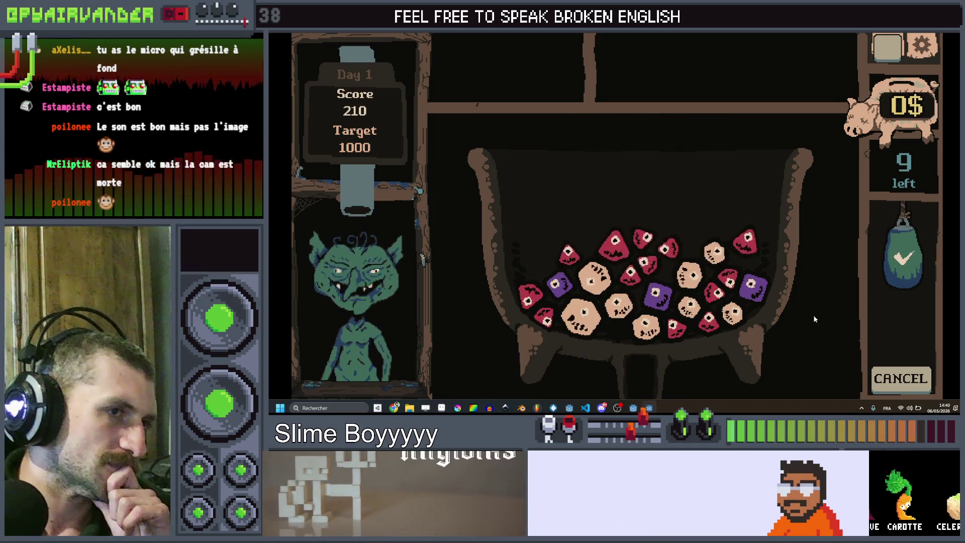
{"action": "left_click", "coordinate": [588, 321]}
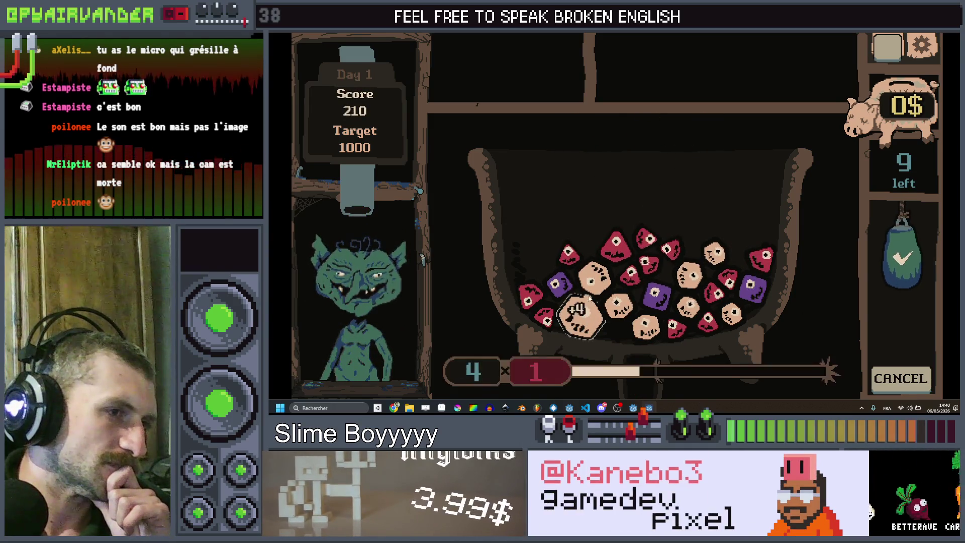
{"action": "left_click", "coordinate": [880, 260]}
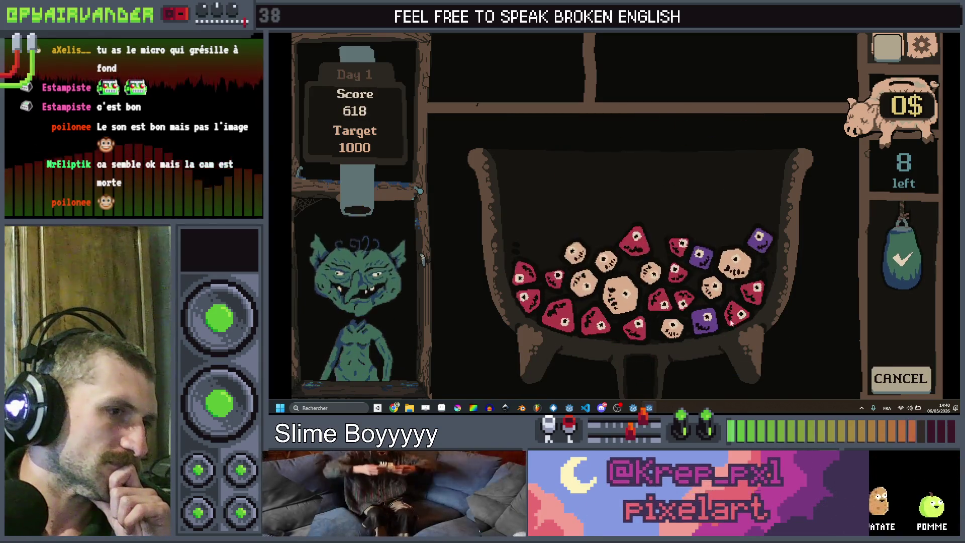
Merge another red chain to pass 1000, collect the 12$ earnings, and stop with F8.
{"action": "mouse_move", "coordinate": [554, 290]}
{"action": "left_mouse_down"}
{"action": "mouse_move", "coordinate": [553, 281]}
{"action": "mouse_move", "coordinate": [517, 273]}
{"action": "mouse_move", "coordinate": [532, 281]}
{"action": "mouse_move", "coordinate": [522, 297]}
{"action": "mouse_move", "coordinate": [565, 321]}
{"action": "mouse_move", "coordinate": [641, 327]}
{"action": "left_mouse_up"}
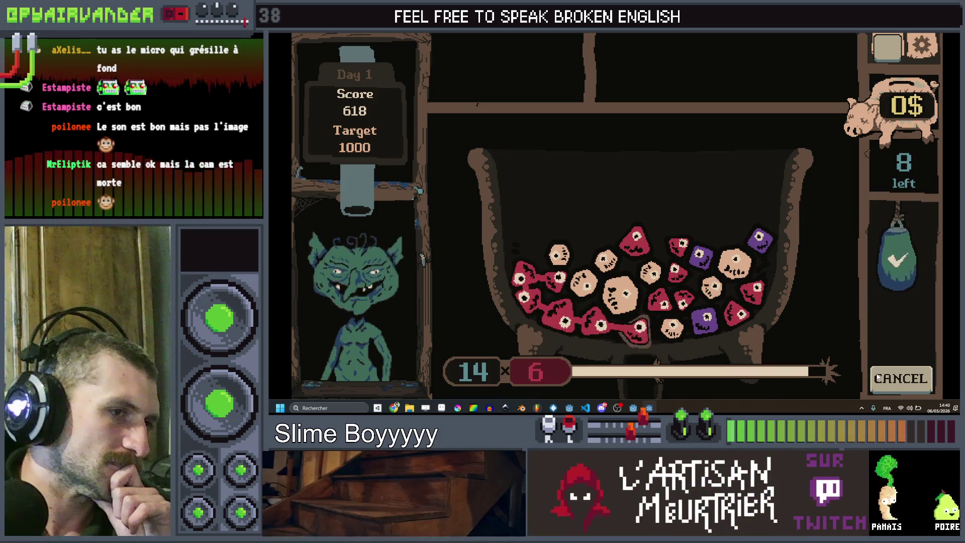
{"action": "left_click", "coordinate": [902, 259]}
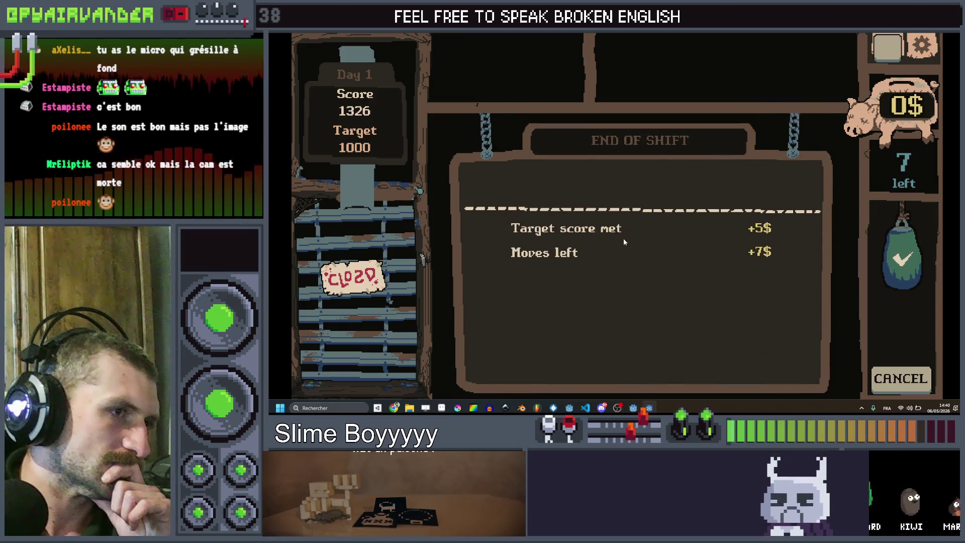
{"action": "left_click", "coordinate": [608, 188]}
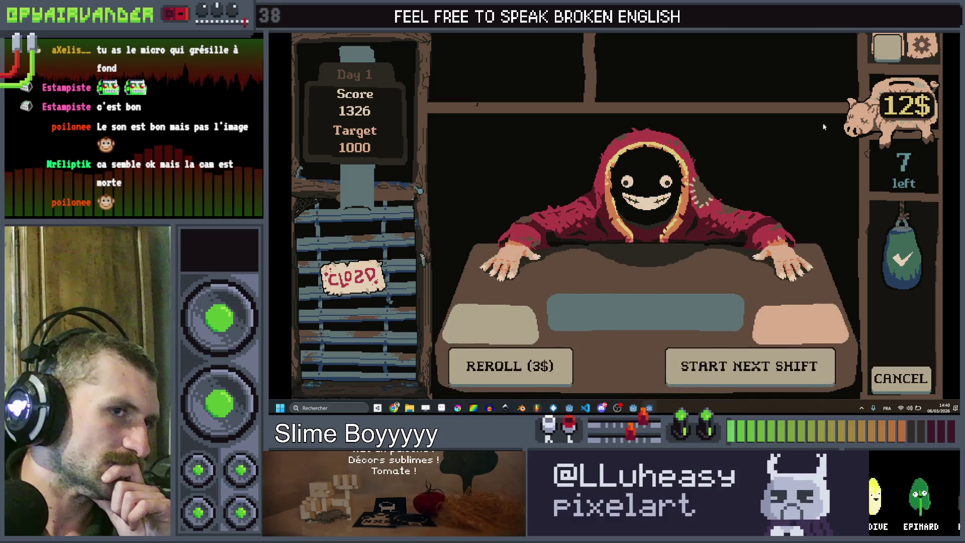
{"action": "key", "text": "F8"}
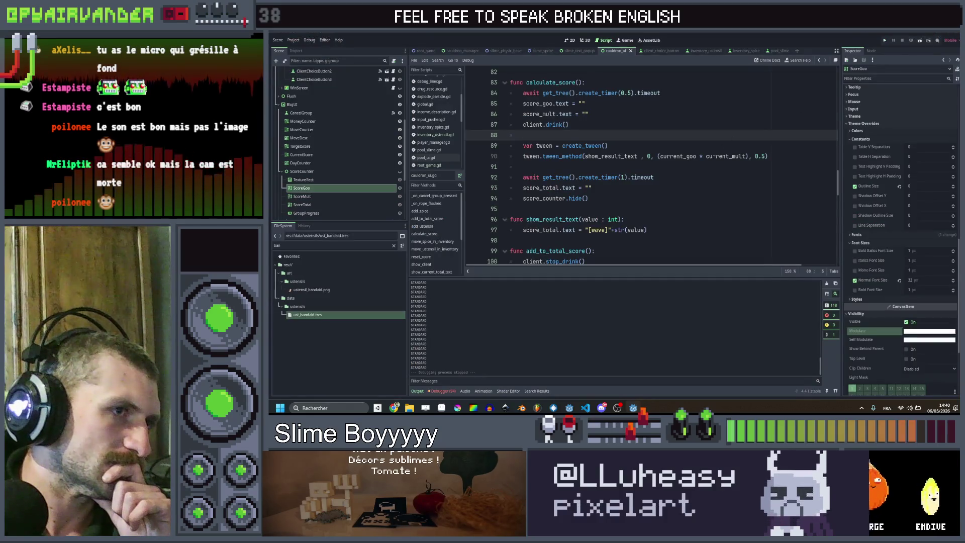
Scroll up and down through cauldron_ui.gd around line 94.
{"action": "left_click", "coordinate": [680, 198]}
{"action": "scroll", "coordinate": [681, 197], "scroll_direction": "down", "scroll_amount": 3}
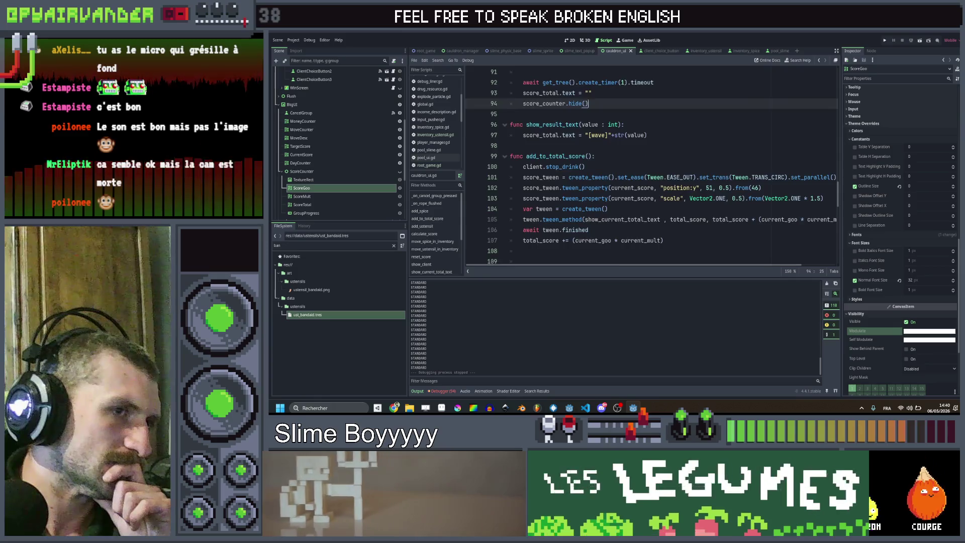
{"action": "scroll", "coordinate": [680, 197], "scroll_direction": "up", "scroll_amount": 13}
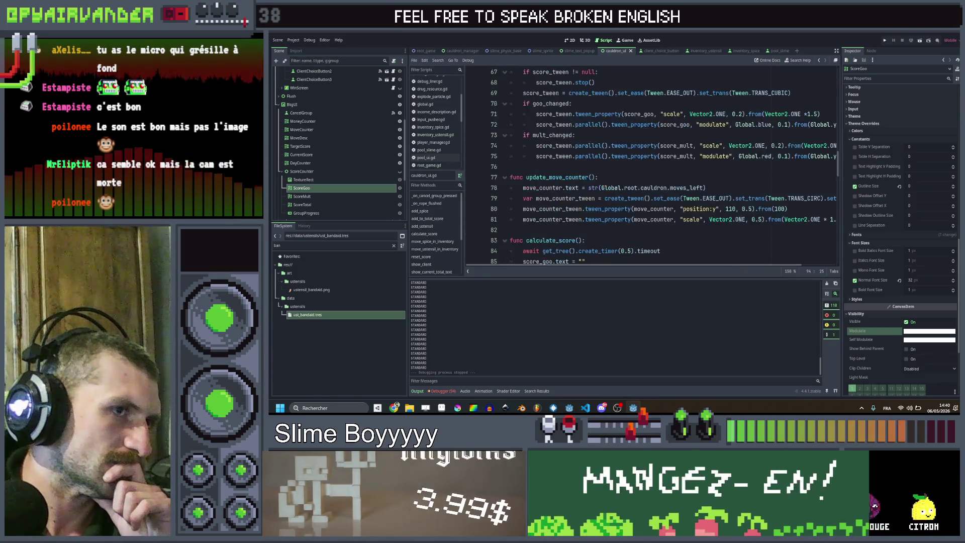
{"action": "scroll", "coordinate": [680, 197], "scroll_direction": "up", "scroll_amount": 3}
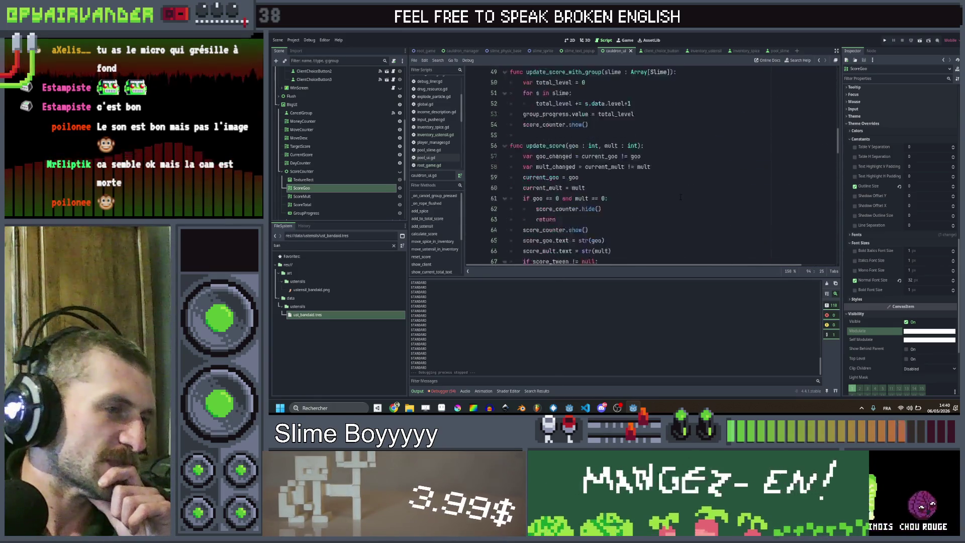
{"action": "scroll", "coordinate": [605, 174], "scroll_direction": "up", "scroll_amount": 7}
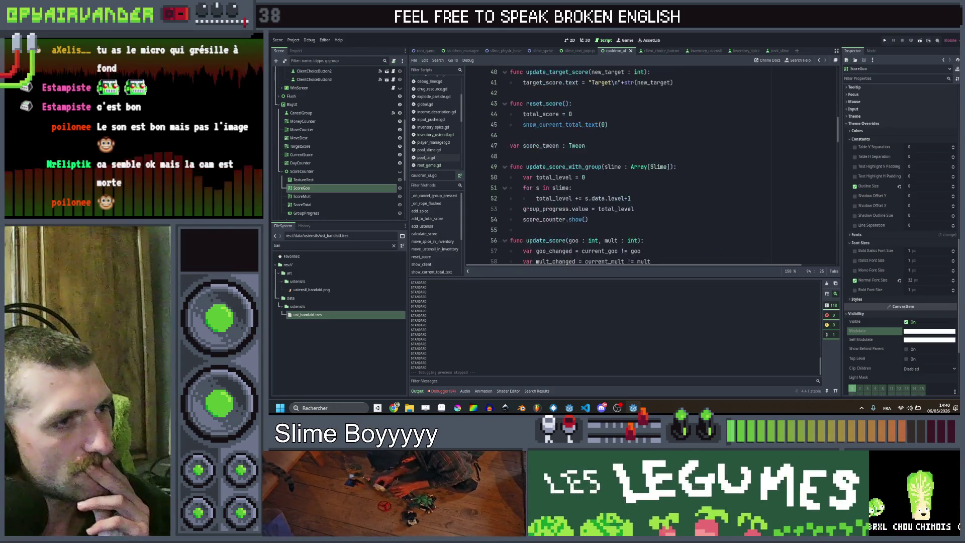
{"action": "scroll", "coordinate": [605, 174], "scroll_direction": "down", "scroll_amount": 18}
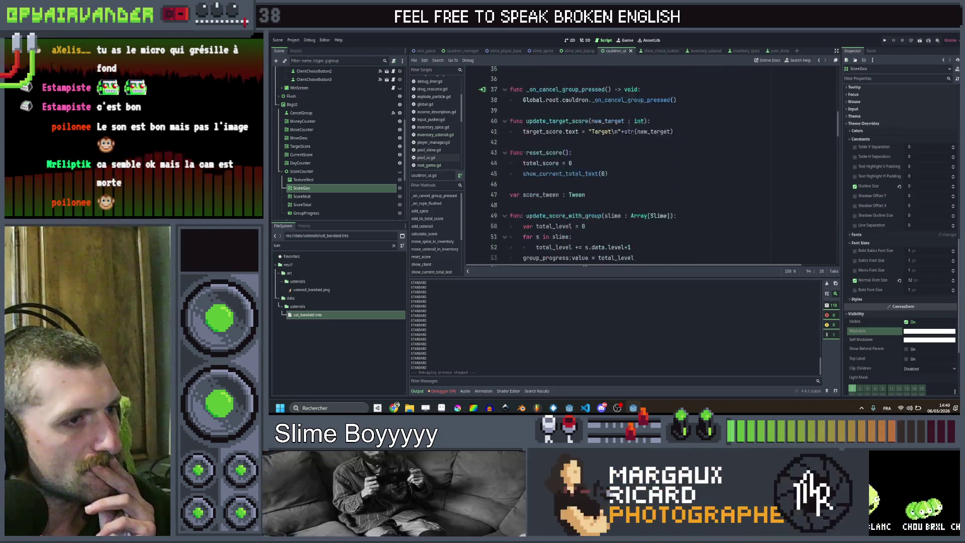
{"action": "scroll", "coordinate": [605, 173], "scroll_direction": "down", "scroll_amount": 13}
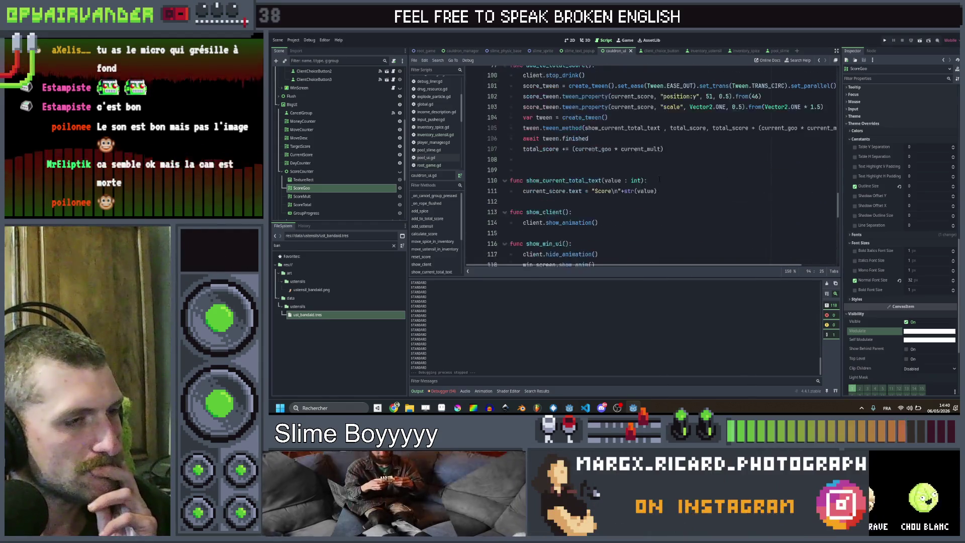
{"action": "scroll", "coordinate": [605, 173], "scroll_direction": "down", "scroll_amount": 7}
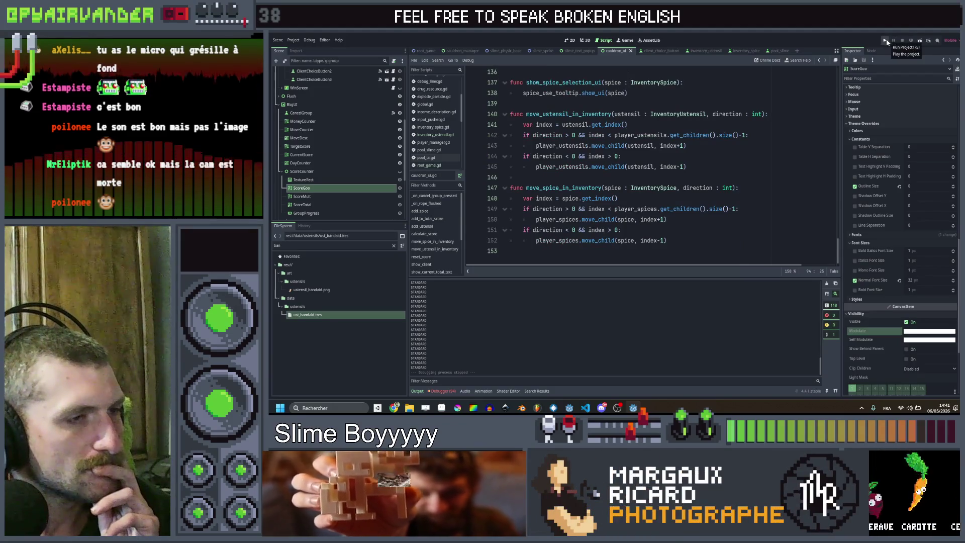
Review lines 141 back up to show_result_text, then load the Band Aid utensil resource.
{"action": "left_click", "coordinate": [627, 124]}
{"action": "scroll", "coordinate": [648, 171], "scroll_direction": "up", "scroll_amount": 6}
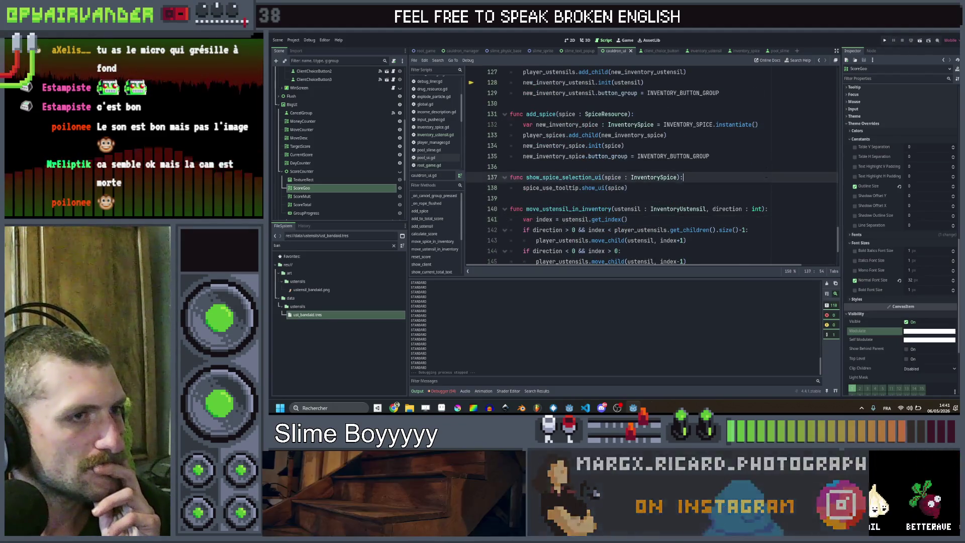
{"action": "left_click", "coordinate": [668, 226]}
{"action": "scroll", "coordinate": [762, 201], "scroll_direction": "up", "scroll_amount": 2}
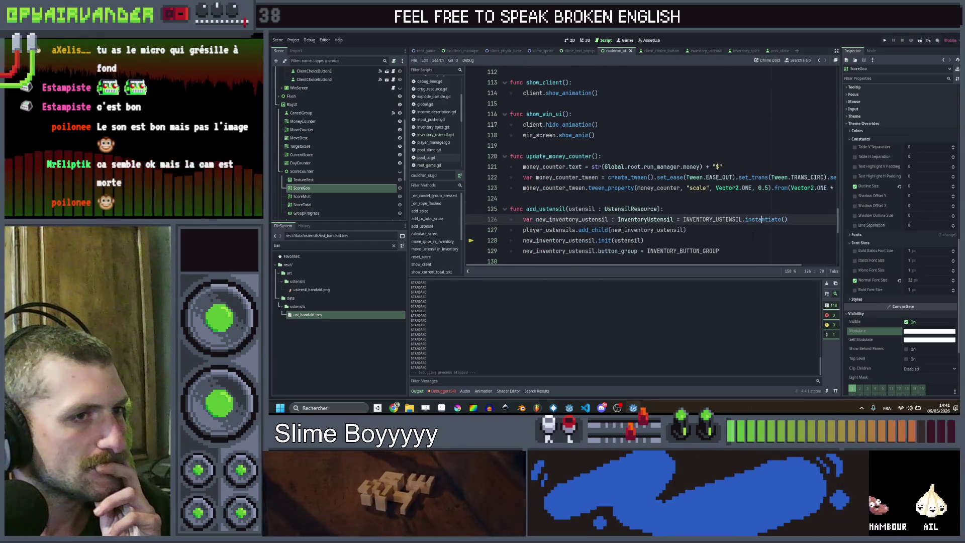
{"action": "left_click", "coordinate": [752, 251]}
{"action": "scroll", "coordinate": [756, 236], "scroll_direction": "up", "scroll_amount": 3}
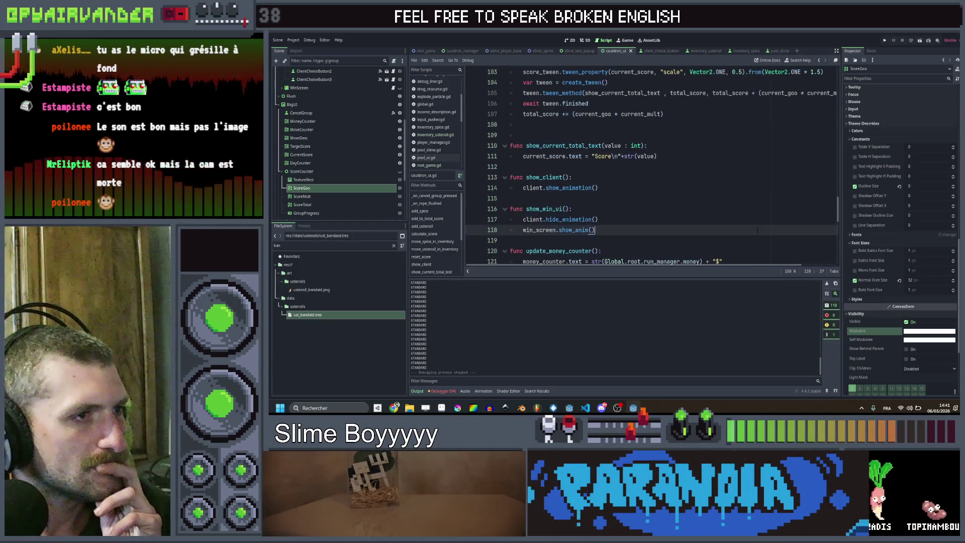
{"action": "scroll", "coordinate": [757, 230], "scroll_direction": "up", "scroll_amount": 2}
{"action": "left_click", "coordinate": [758, 230]}
{"action": "scroll", "coordinate": [757, 229], "scroll_direction": "up", "scroll_amount": 3}
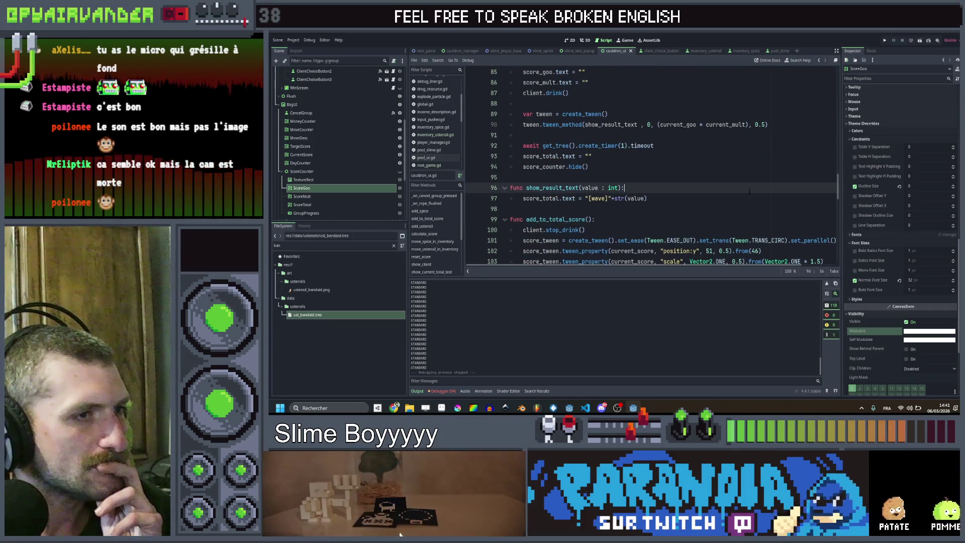
{"action": "left_click", "coordinate": [749, 156]}
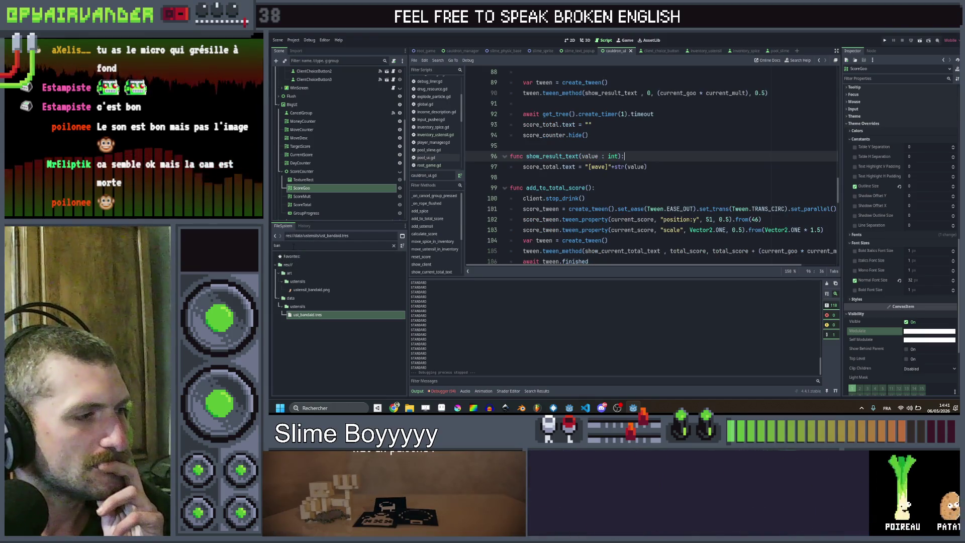
{"action": "double_click", "coordinate": [322, 315]}
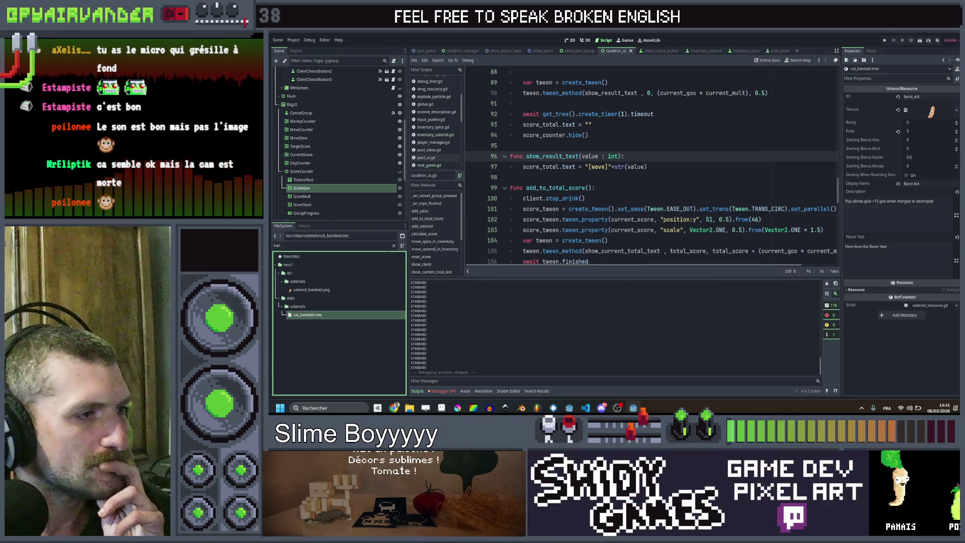
Clear the file filter, open the Ant Colony and Band Aid resources, and check script lines 93-100.
{"action": "left_click", "coordinate": [394, 246]}
{"action": "left_click", "coordinate": [324, 364]}
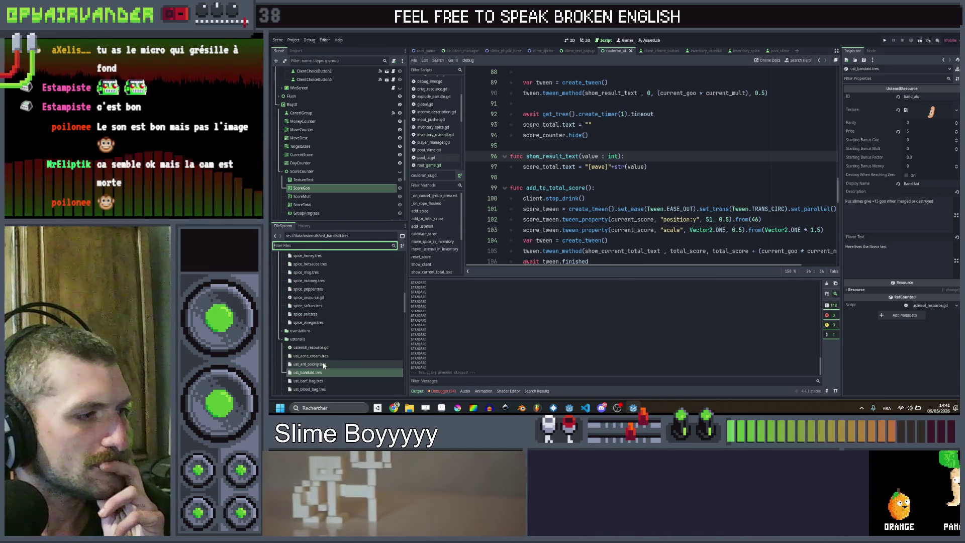
{"action": "left_click", "coordinate": [321, 370]}
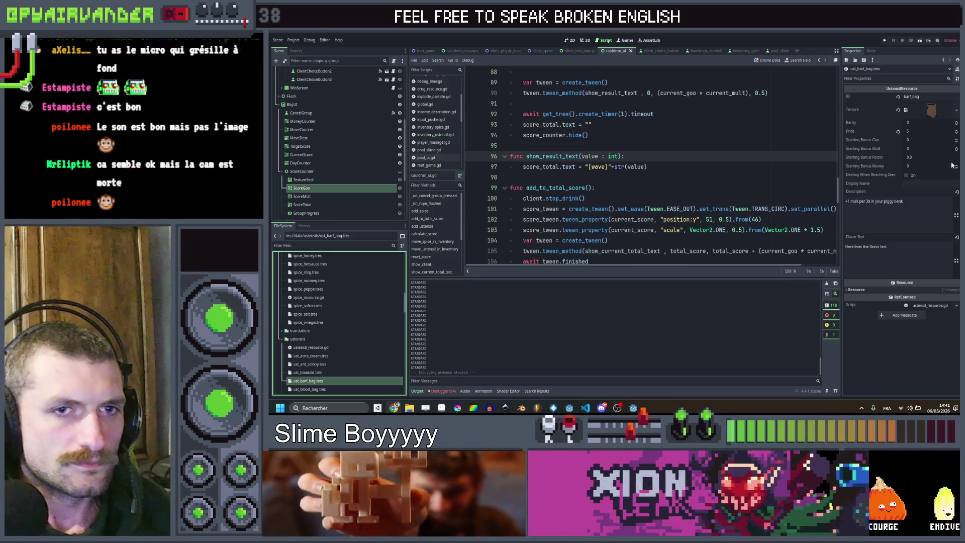
{"action": "left_click", "coordinate": [669, 196]}
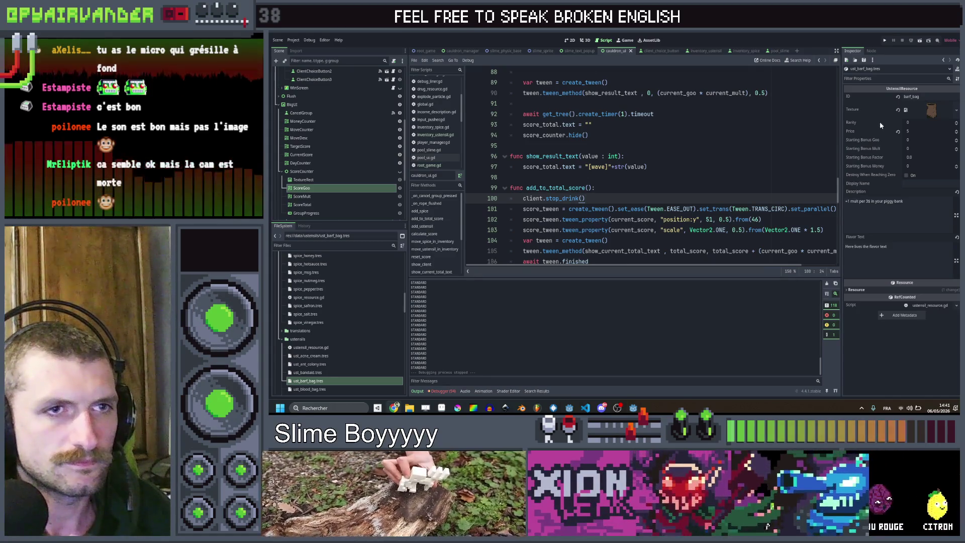
{"action": "left_click", "coordinate": [724, 132]}
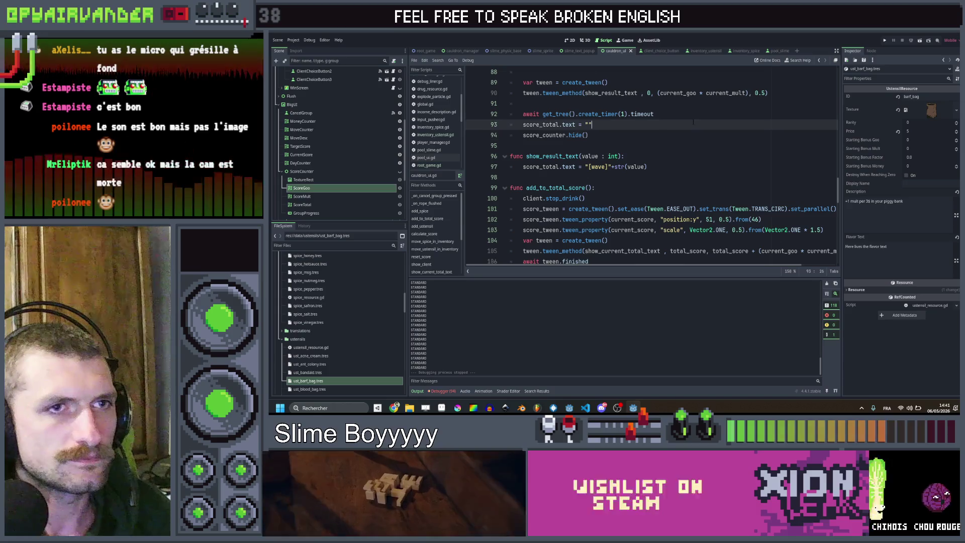
{"action": "left_click", "coordinate": [725, 124]}
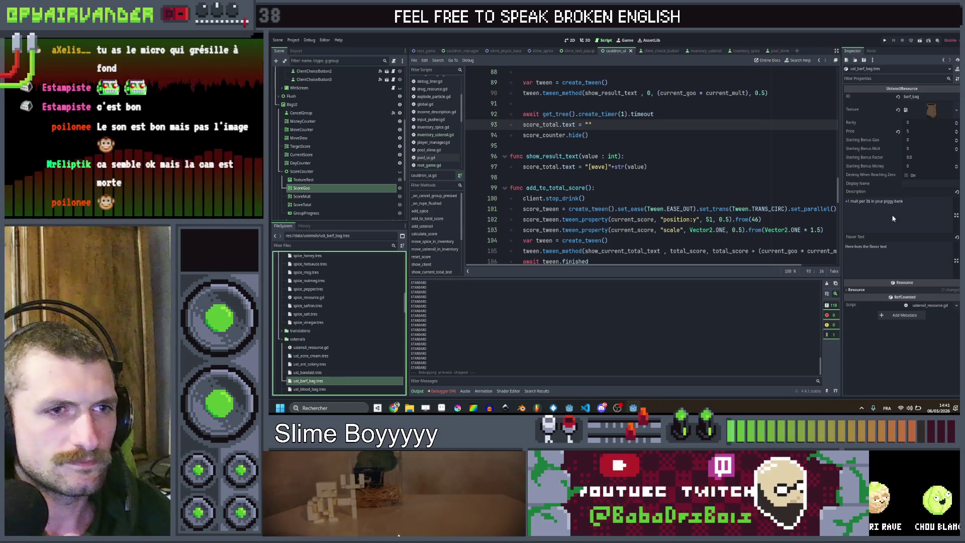
Name the utensil Barf Bag with description 'Bile slimes give +15 goo when merged'.
{"action": "left_click", "coordinate": [931, 208]}
{"action": "key", "text": "ctrl+a"}
{"action": "type", "text": "Bile slimes give +15 goo when merged or destroyed"}
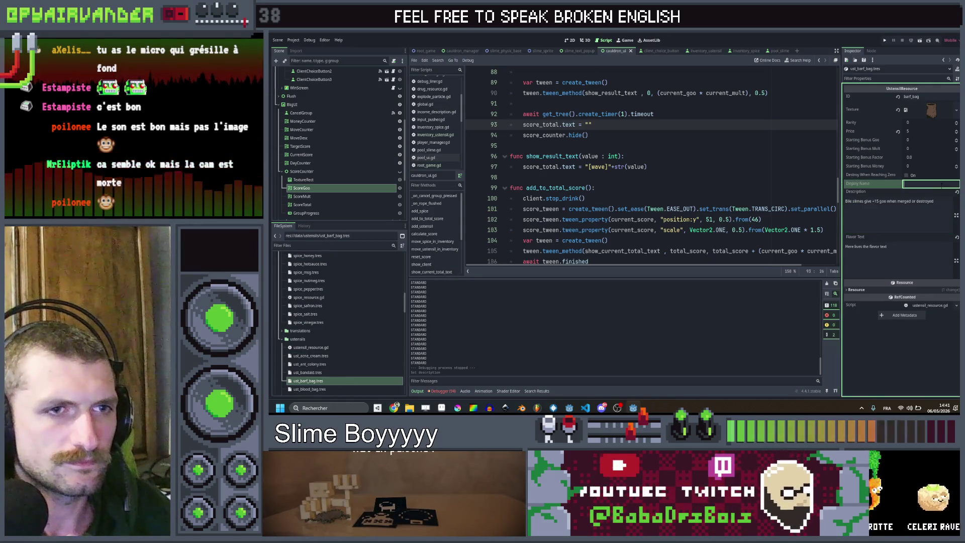
{"action": "type", "text": "Ba"}
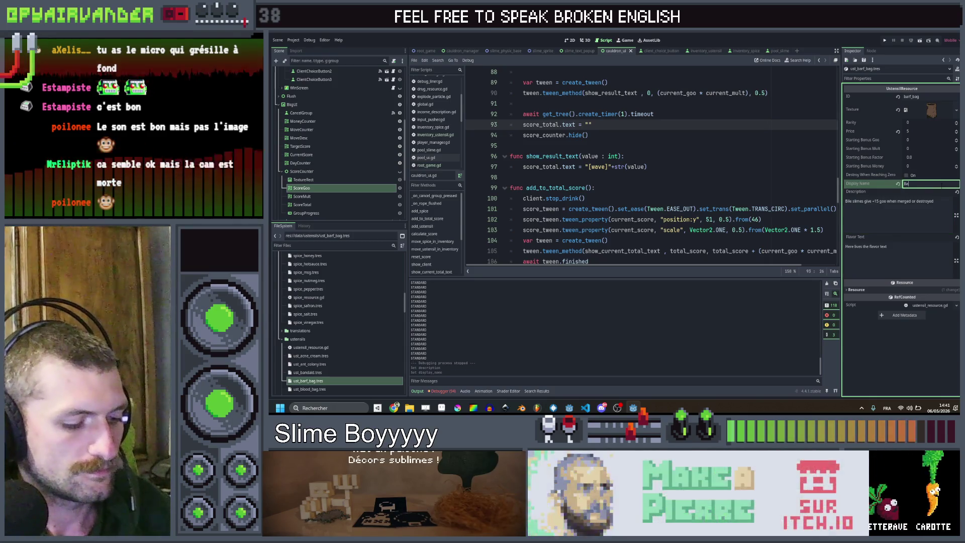
{"action": "type", "text": "rf Bag"}
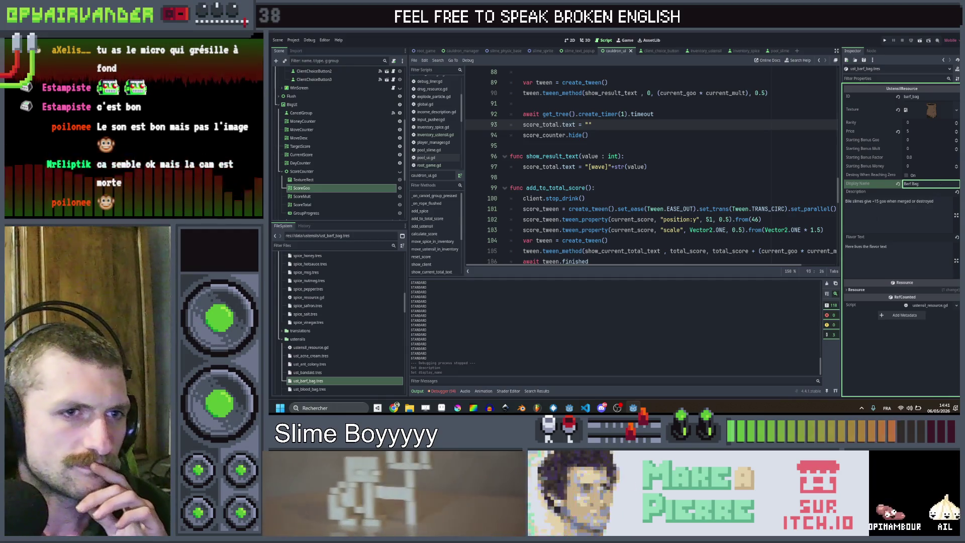
{"action": "left_click", "coordinate": [924, 201]}
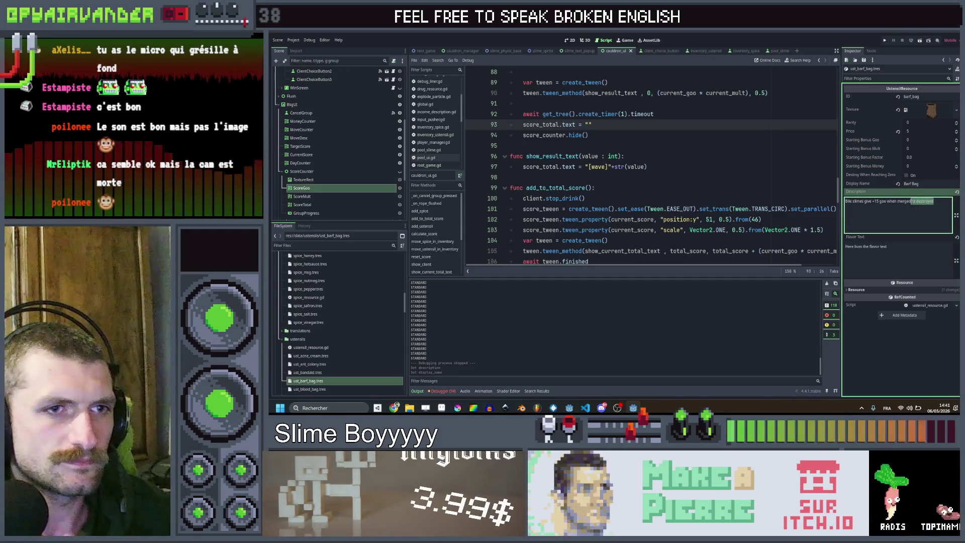
{"action": "key", "text": "BackSpace"}
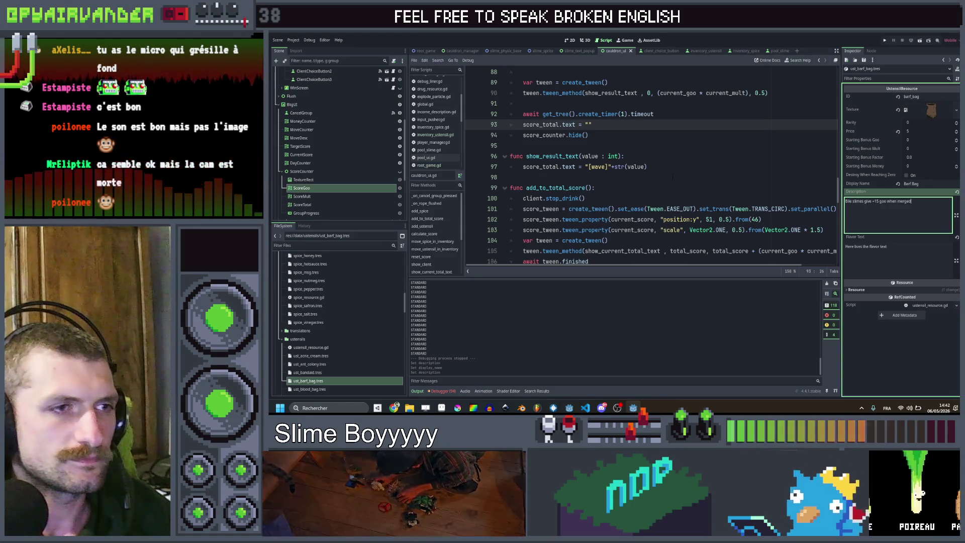
{"action": "left_click", "coordinate": [576, 177]}
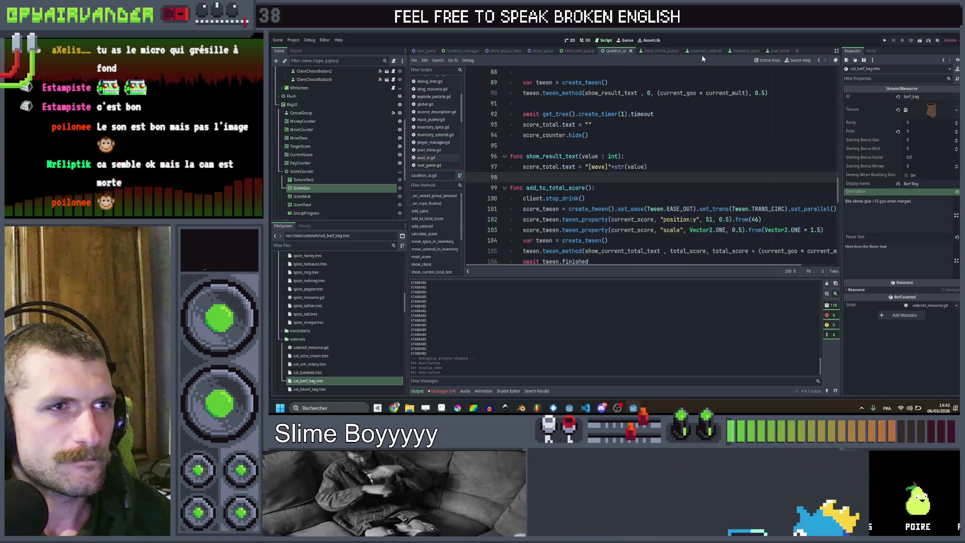
Search all project files for "barf".
{"action": "left_click", "coordinate": [692, 146]}
{"action": "key", "text": "ctrl+shift+f"}
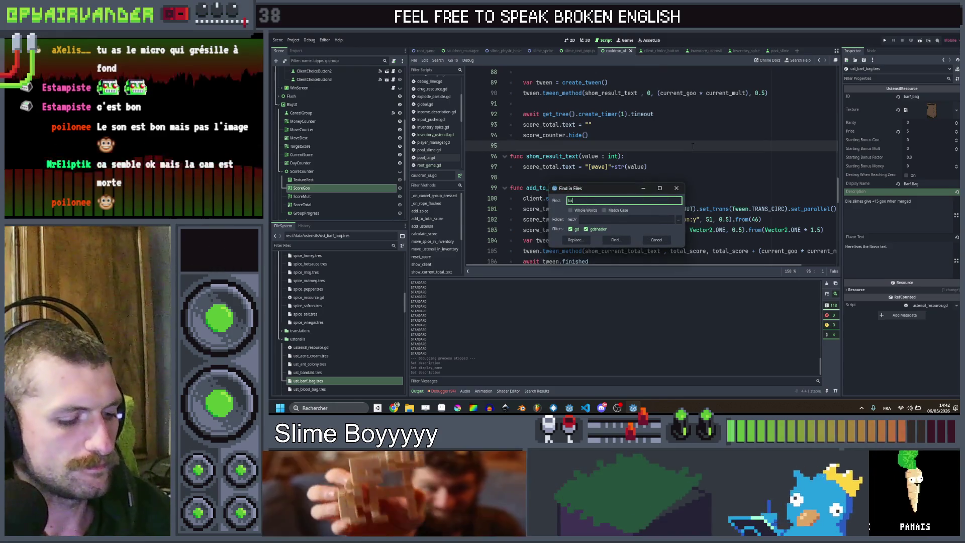
{"action": "key", "text": "Return"}
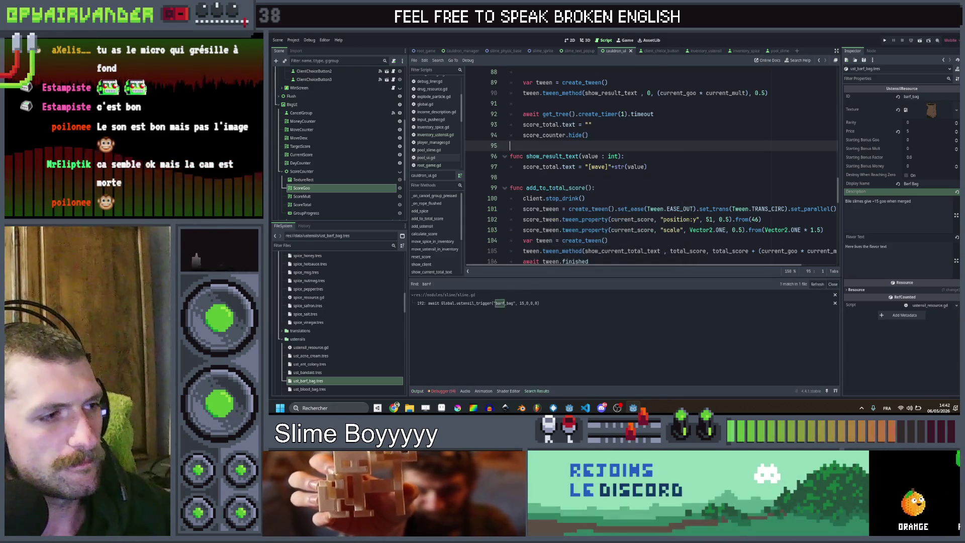
Open the barf_bag match in slime.gd and search files for ustensils_actions_at_merge.
{"action": "left_click", "coordinate": [518, 304]}
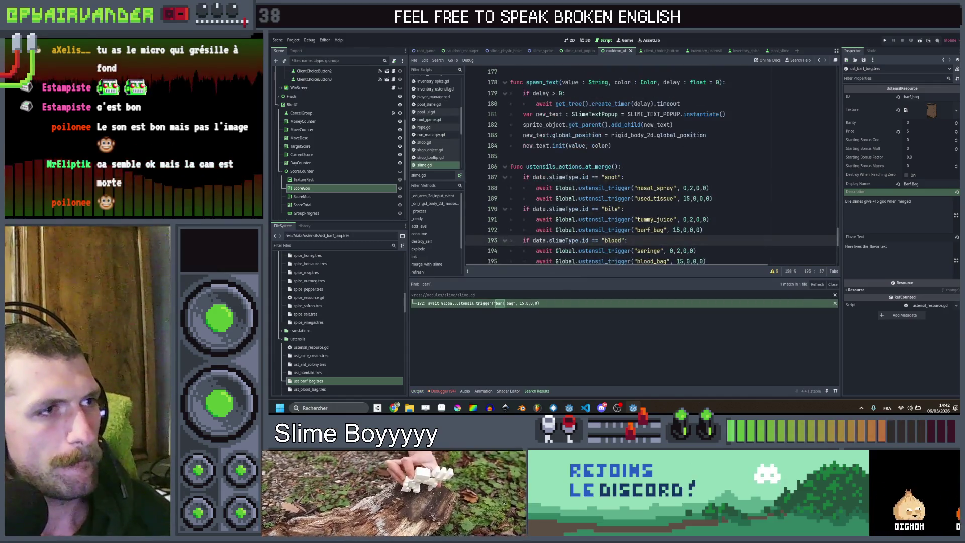
{"action": "left_click", "coordinate": [556, 166]}
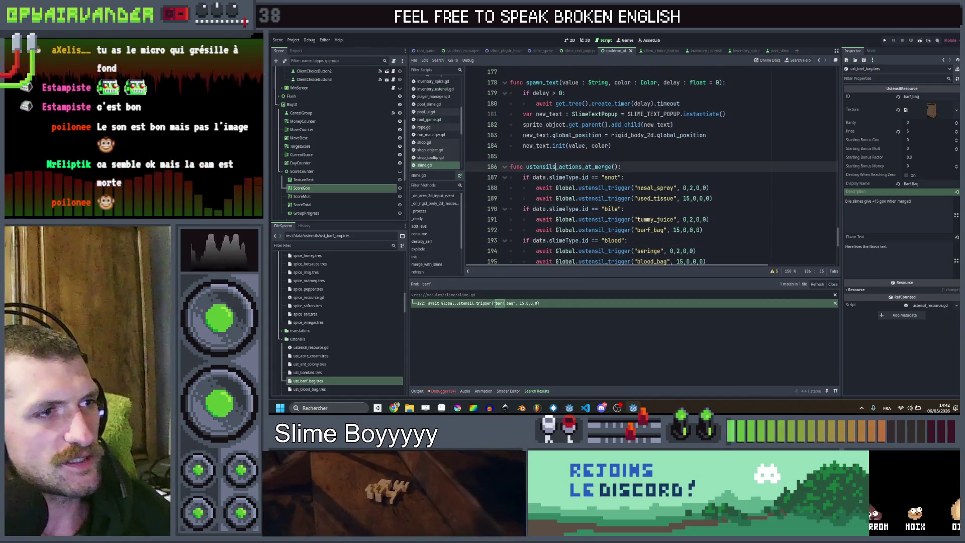
{"action": "key", "text": "ctrl+shift+f"}
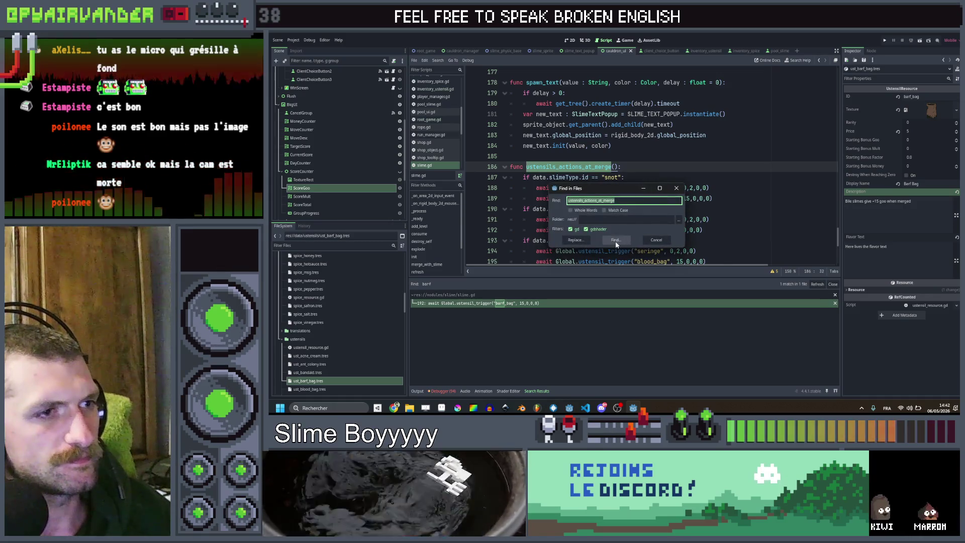
{"action": "key", "text": "Return"}
Go to the ustensils_actions_at_merge call on line 142 and remove that await line.
{"action": "left_click", "coordinate": [500, 301]}
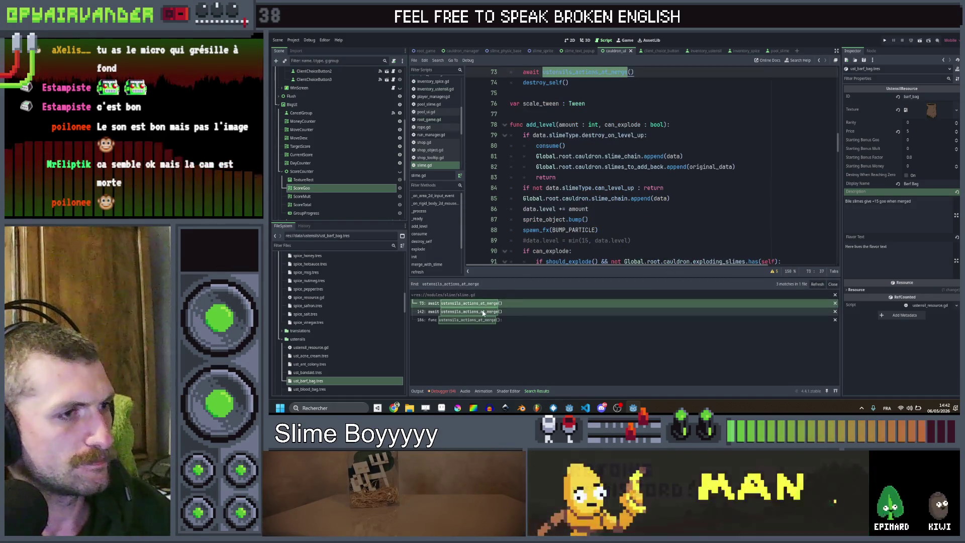
{"action": "left_click", "coordinate": [484, 312]}
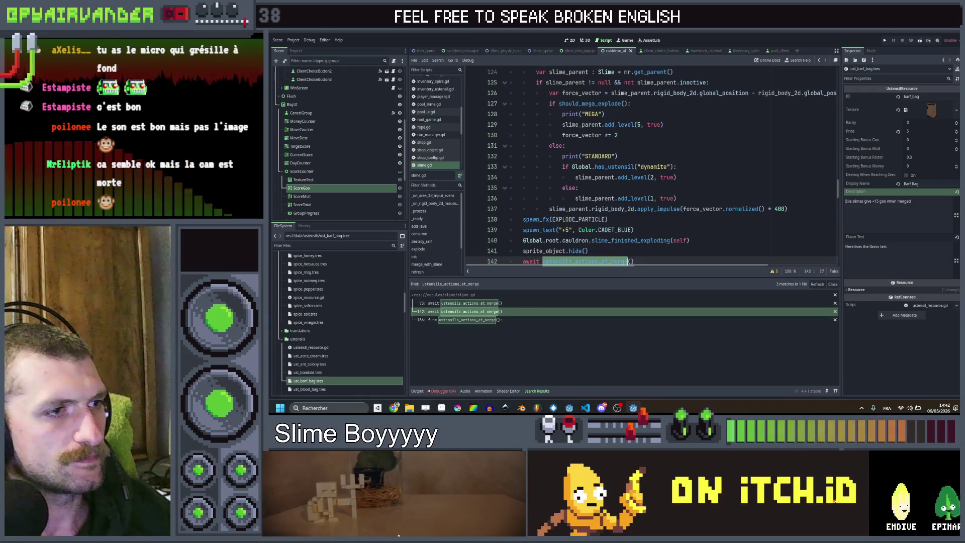
{"action": "scroll", "coordinate": [635, 233], "scroll_direction": "down", "scroll_amount": 2}
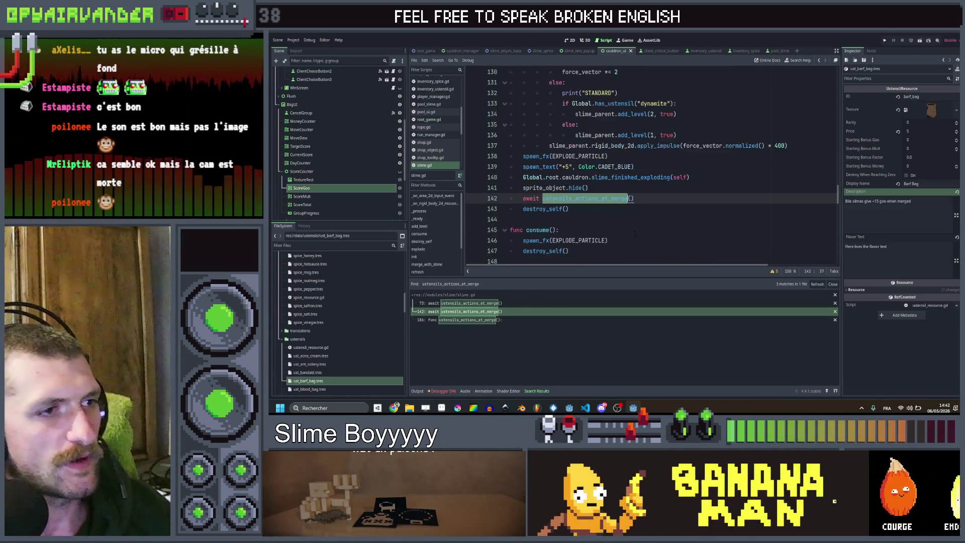
{"action": "left_click", "coordinate": [645, 200]}
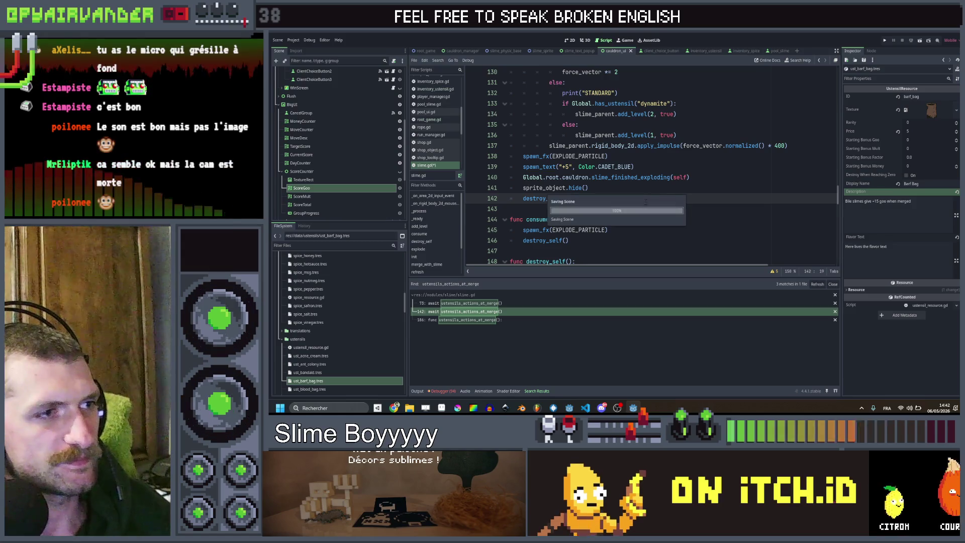
{"action": "left_click", "coordinate": [648, 192]}
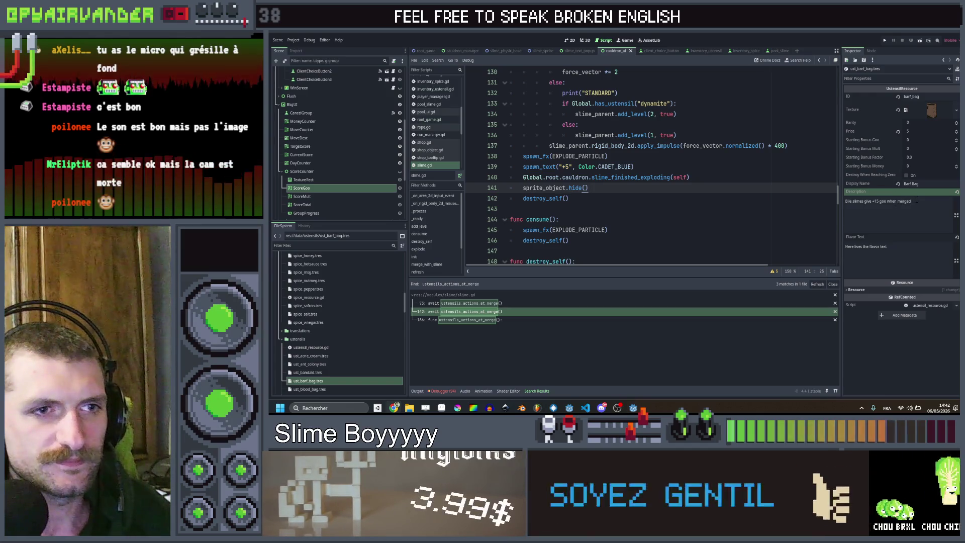
{"action": "left_click", "coordinate": [326, 372]}
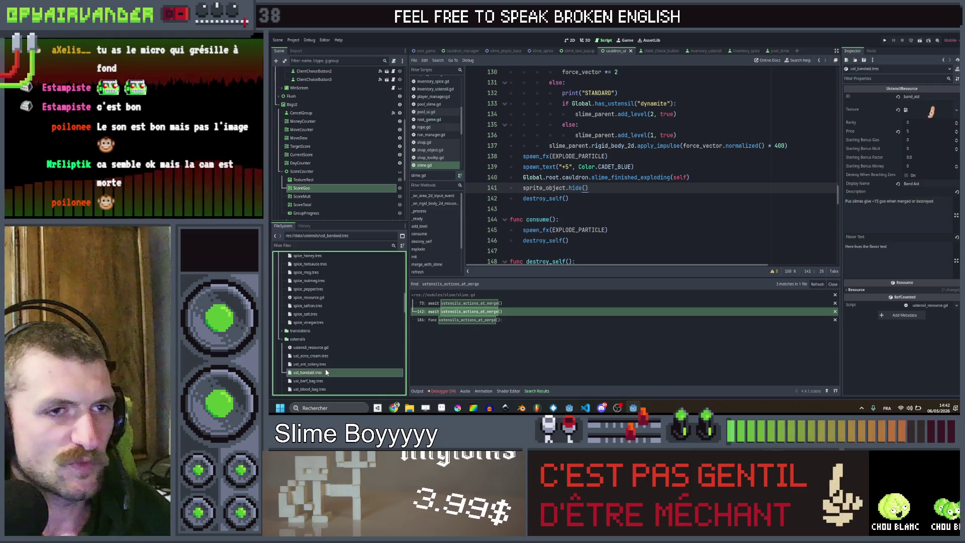
Open the Ant Colony resource and replace 'pool' in its description with 'cauldron'.
{"action": "left_click", "coordinate": [933, 201]}
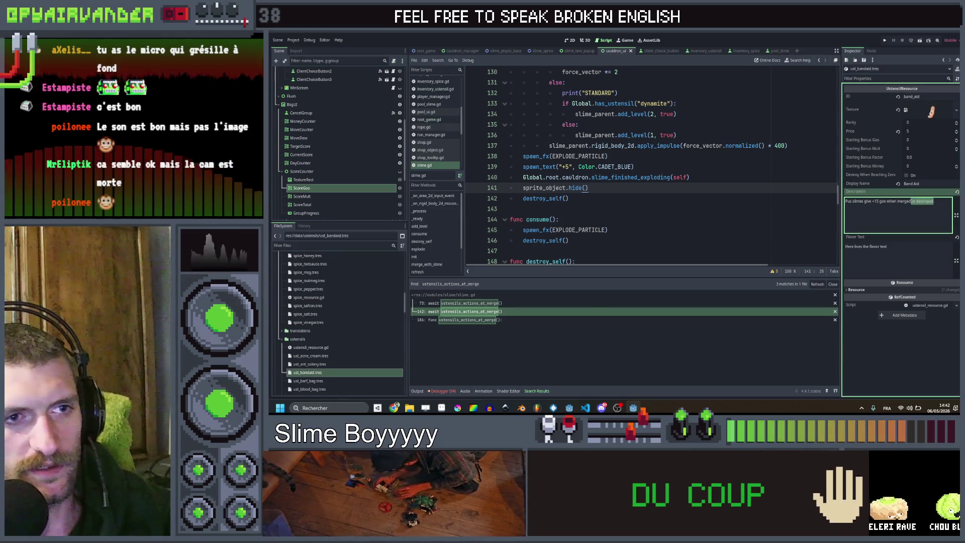
{"action": "left_click", "coordinate": [325, 364]}
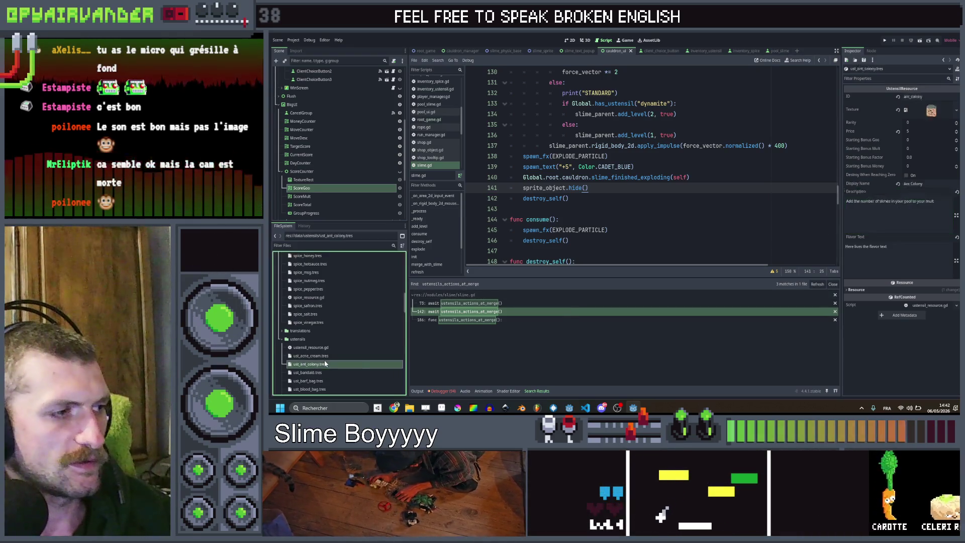
{"action": "left_click", "coordinate": [933, 201]}
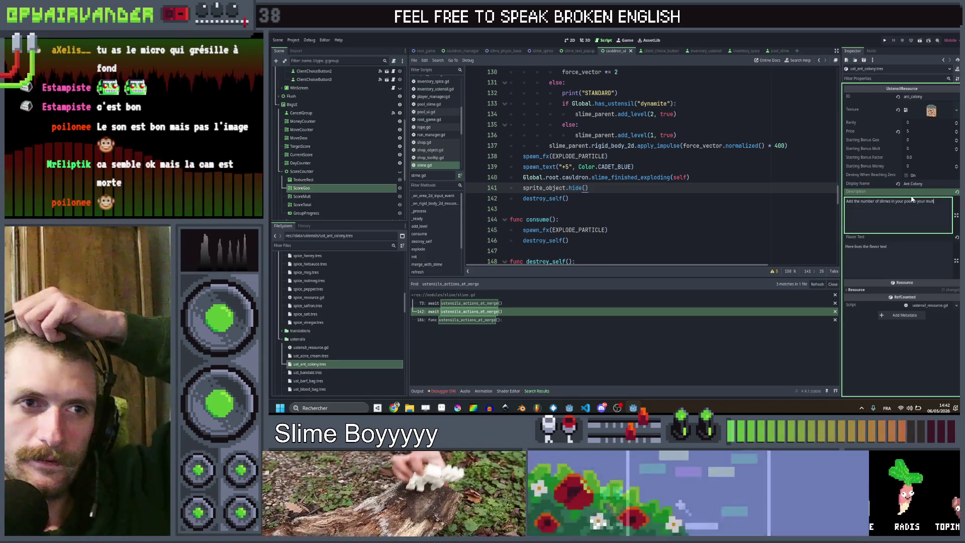
{"action": "type", "text": "t"}
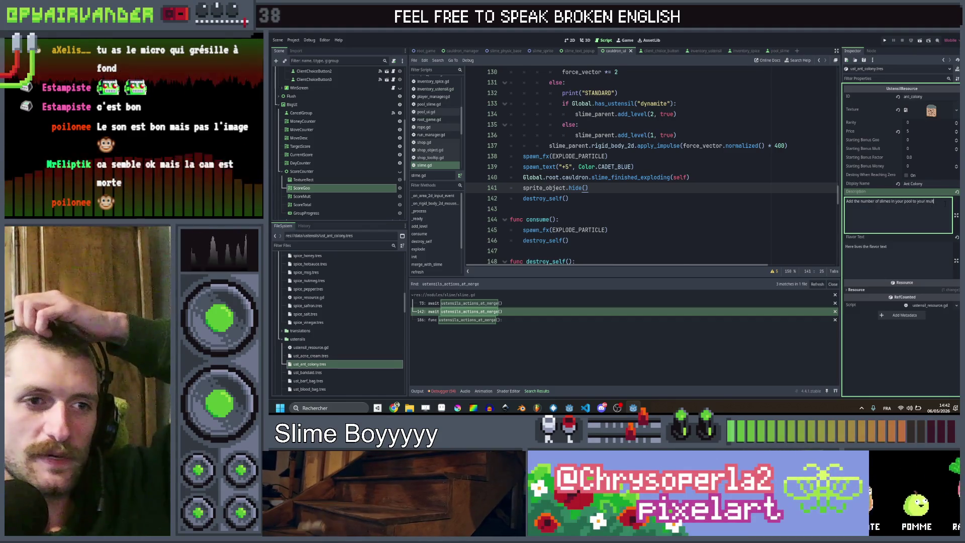
{"action": "left_click_drag", "start_coordinate": [933, 201], "coordinate": [911, 201]}
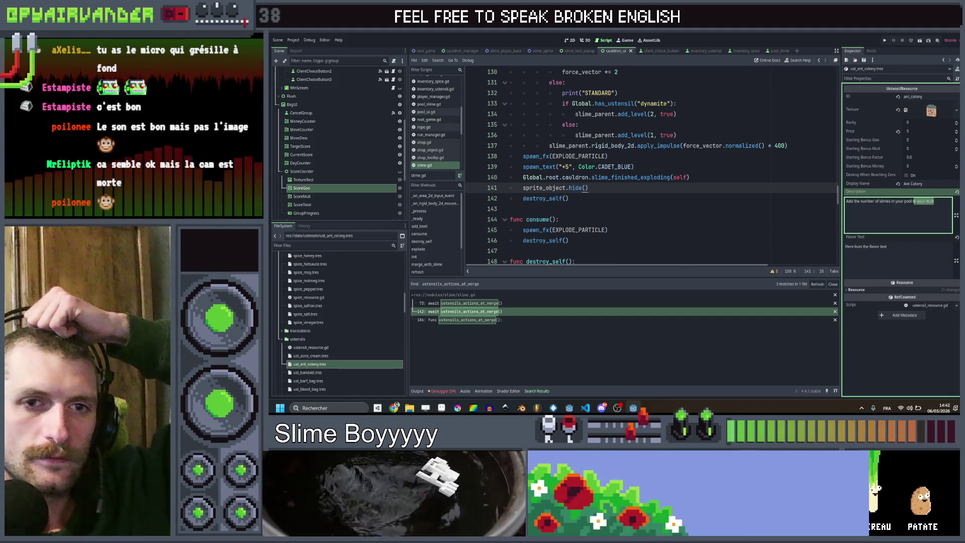
{"action": "key", "text": "shift+Left"}
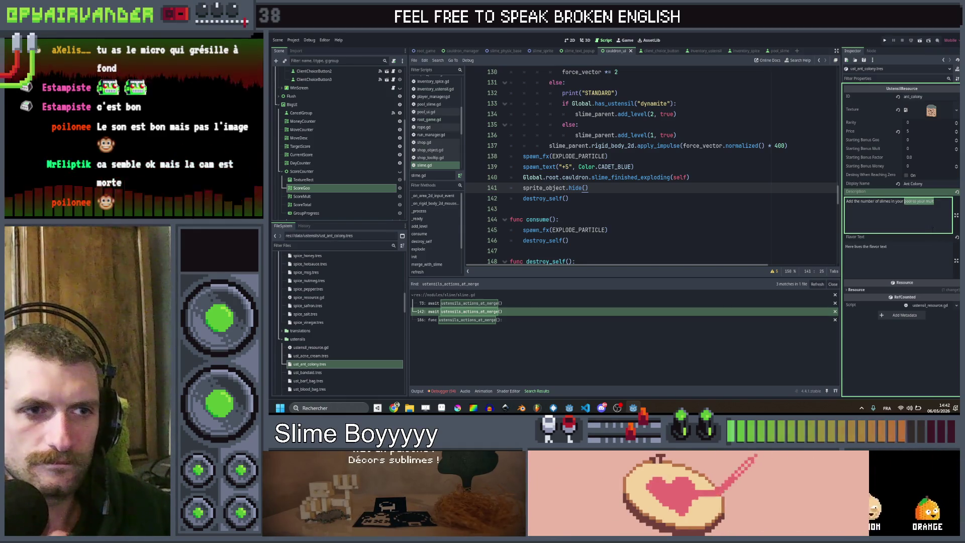
{"action": "type", "text": "cauldron"}
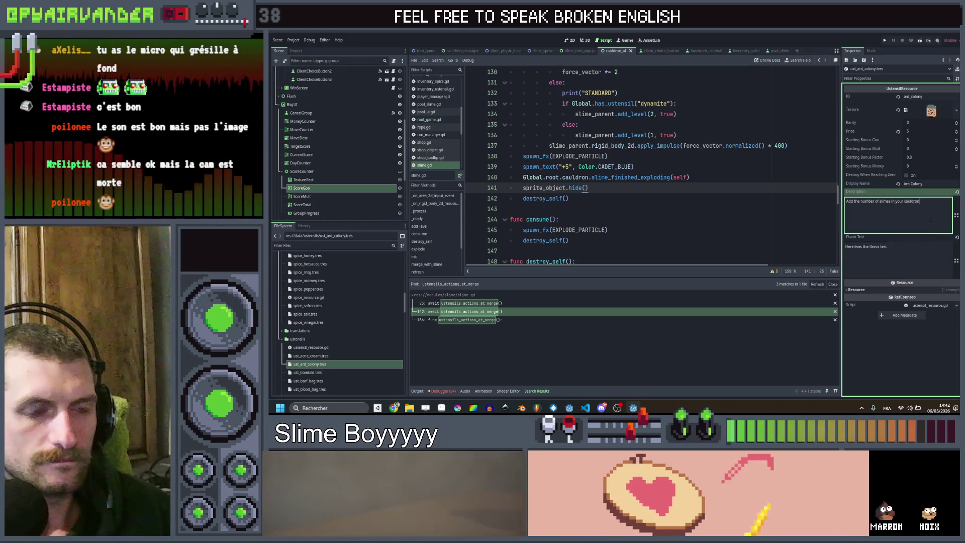
{"action": "type", "text": " to"}
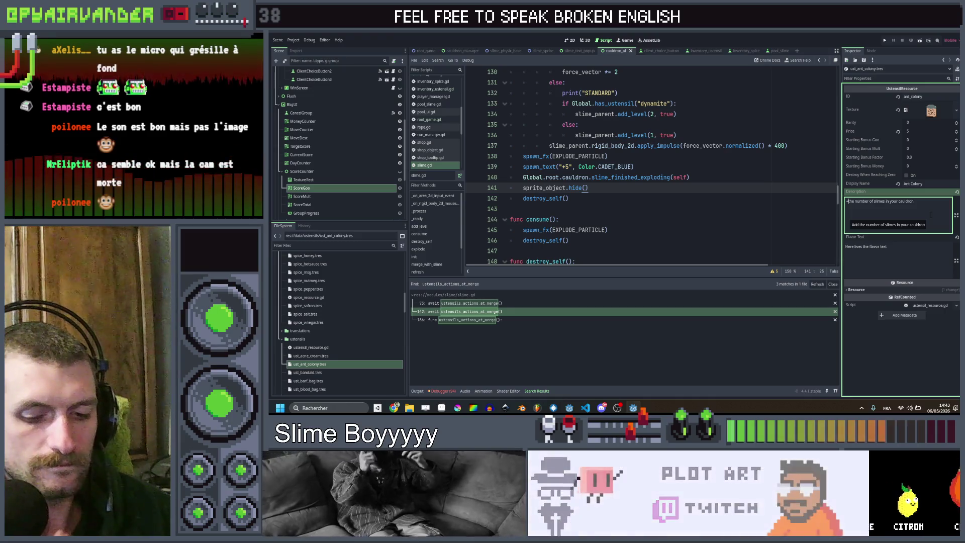
Reword the description to 'Total mult +0.05 per object in your cauldron'.
{"action": "type", "text": "Total "}
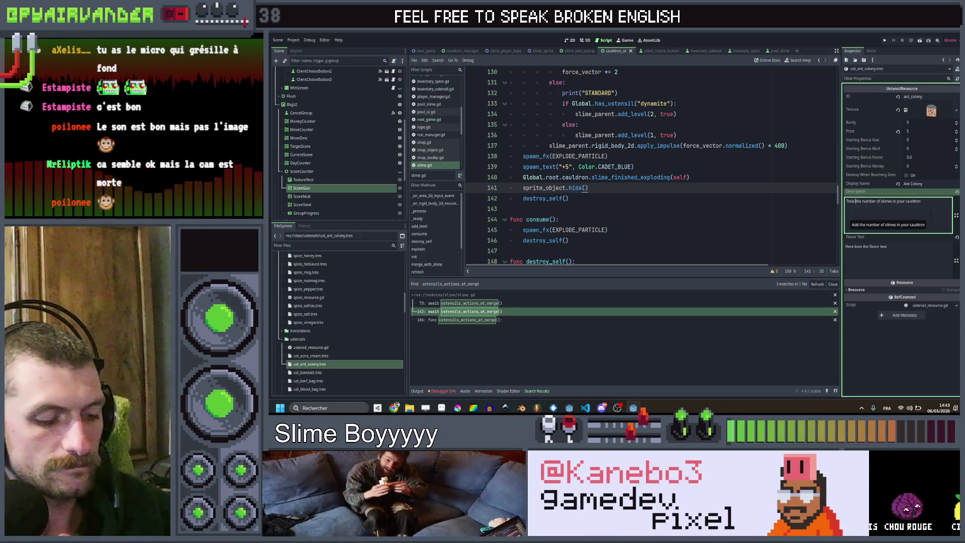
{"action": "type", "text": "mult +1"}
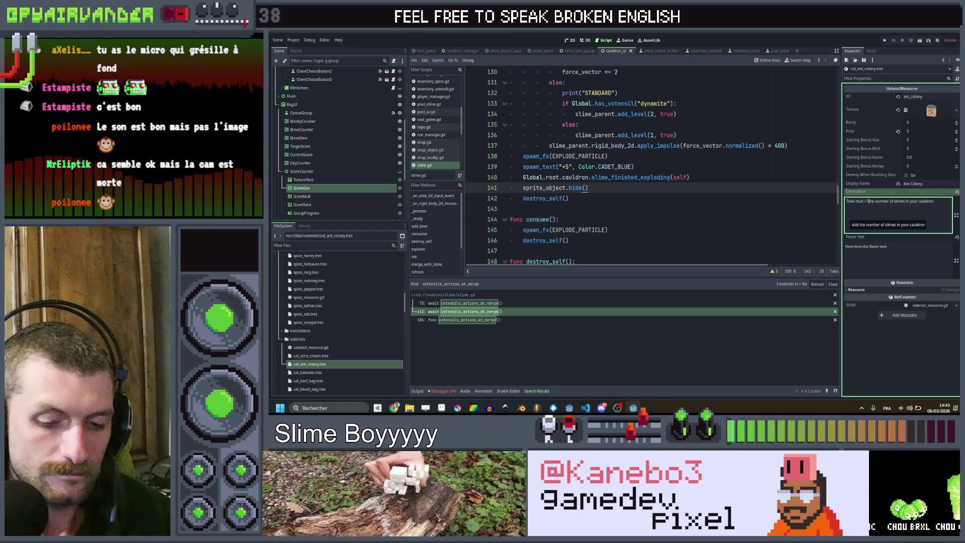
{"action": "type", "text": ".0"}
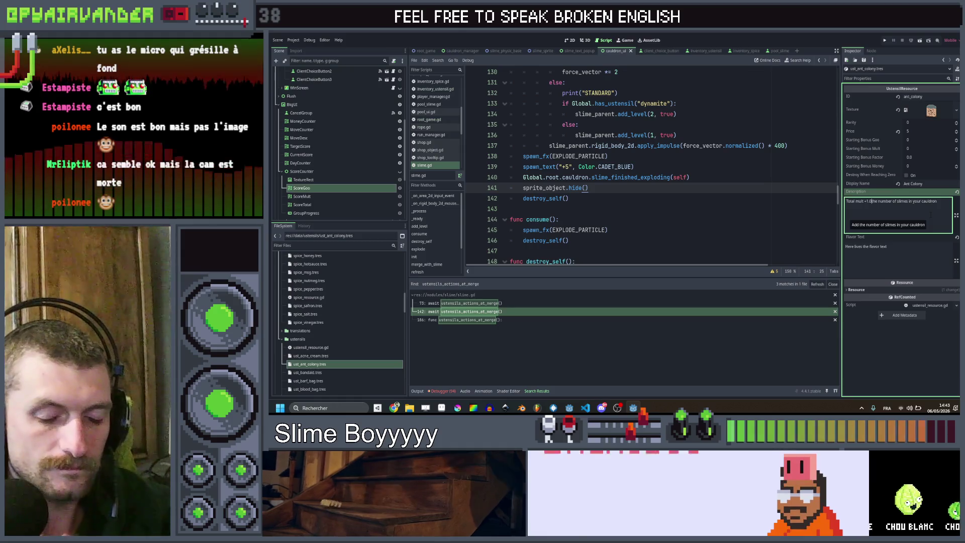
{"action": "key", "text": "BackSpace"}
{"action": "key", "text": "BackSpace"}
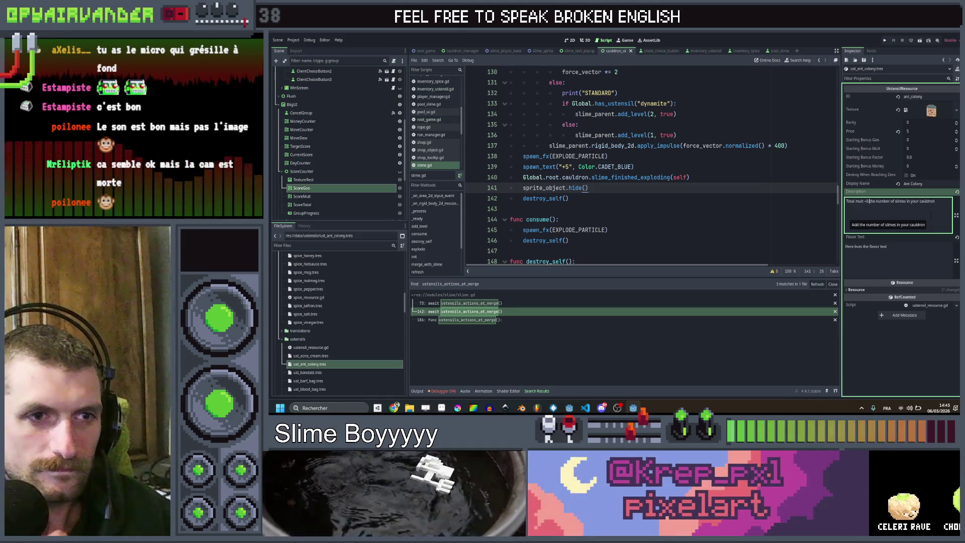
{"action": "type", "text": ".05"}
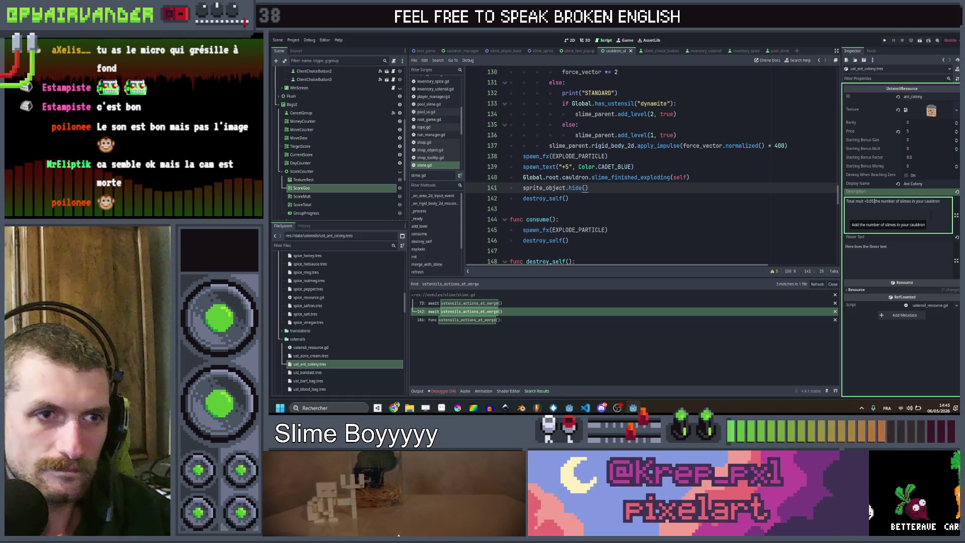
{"action": "key", "text": "ctrl+shift+Right"}
{"action": "key", "text": "ctrl+shift+Right"}
{"action": "key", "text": "ctrl+shift+Right"}
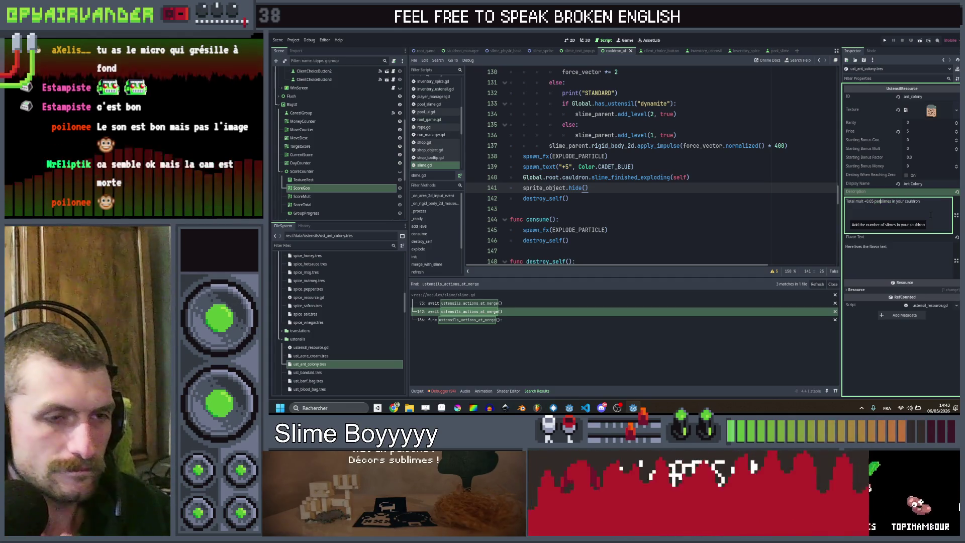
{"action": "type", "text": "pa"}
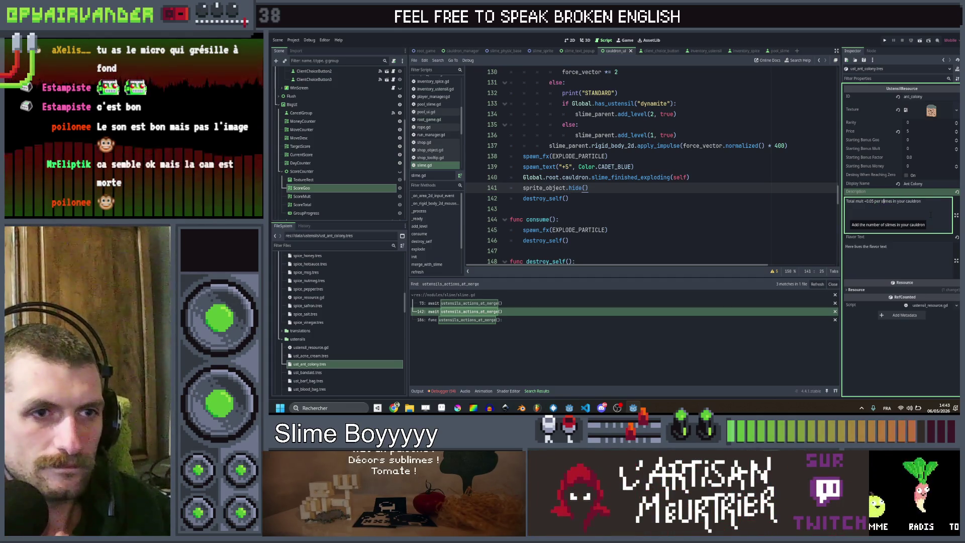
{"action": "key", "text": "End"}
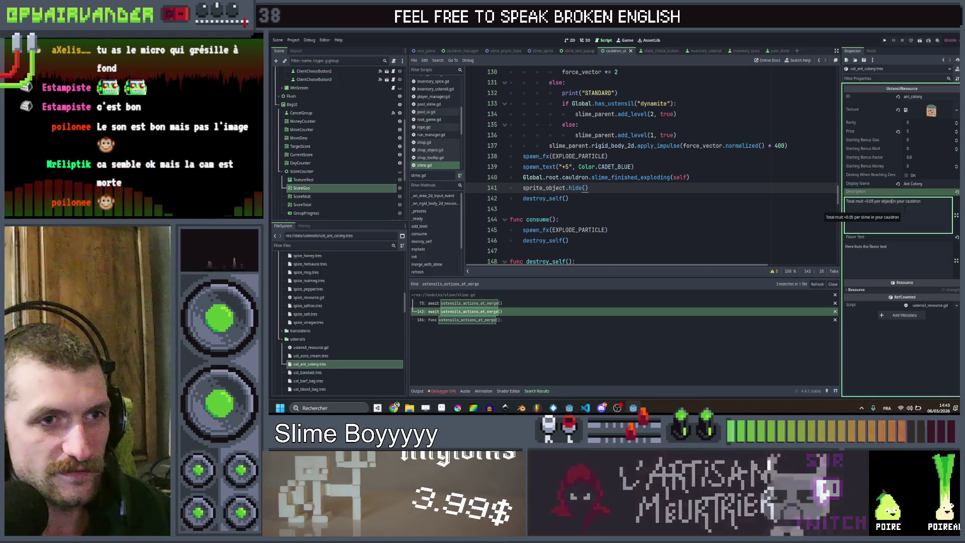
{"action": "type", "text": "ject"}
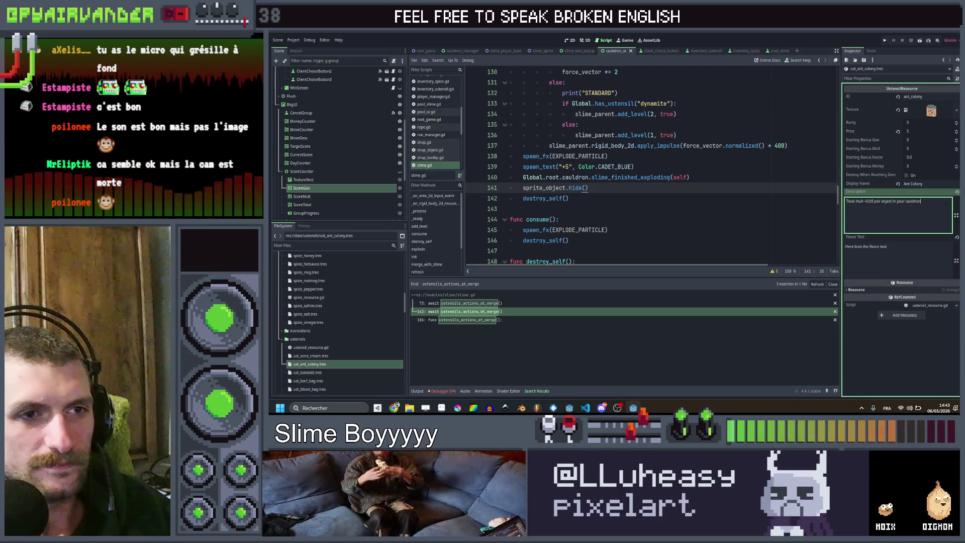
Check the finished description, then open Find in Files from the script editor.
{"action": "left_click", "coordinate": [846, 201]}
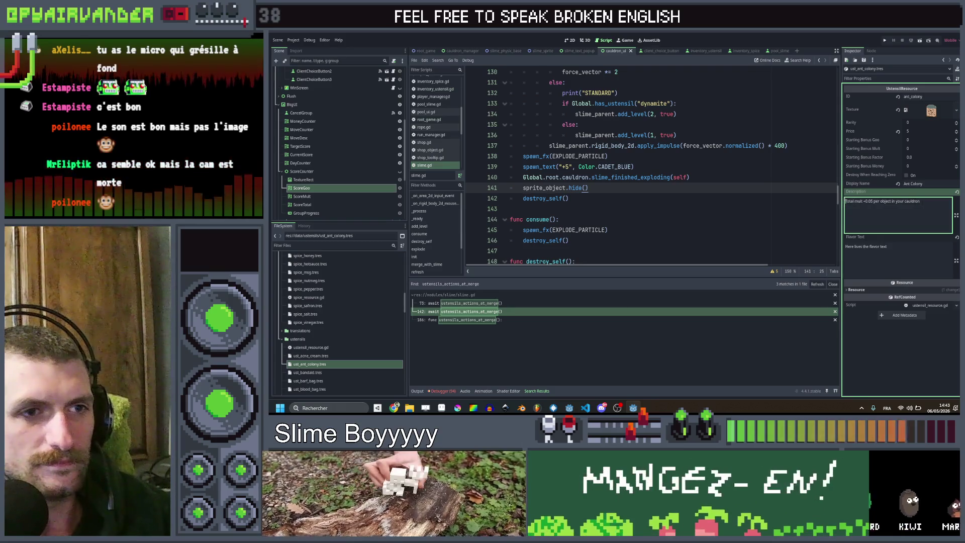
{"action": "left_click", "coordinate": [934, 202]}
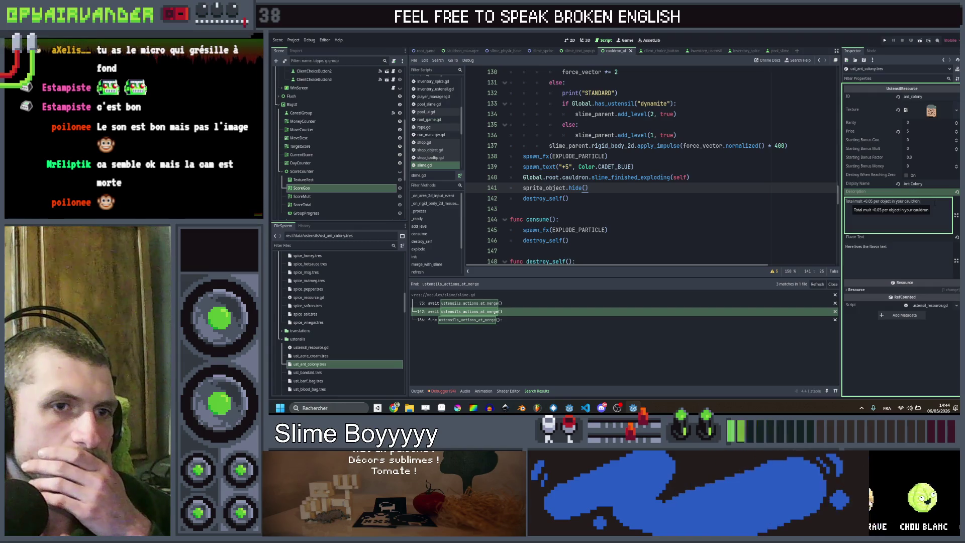
{"action": "key", "text": "ctrl+a"}
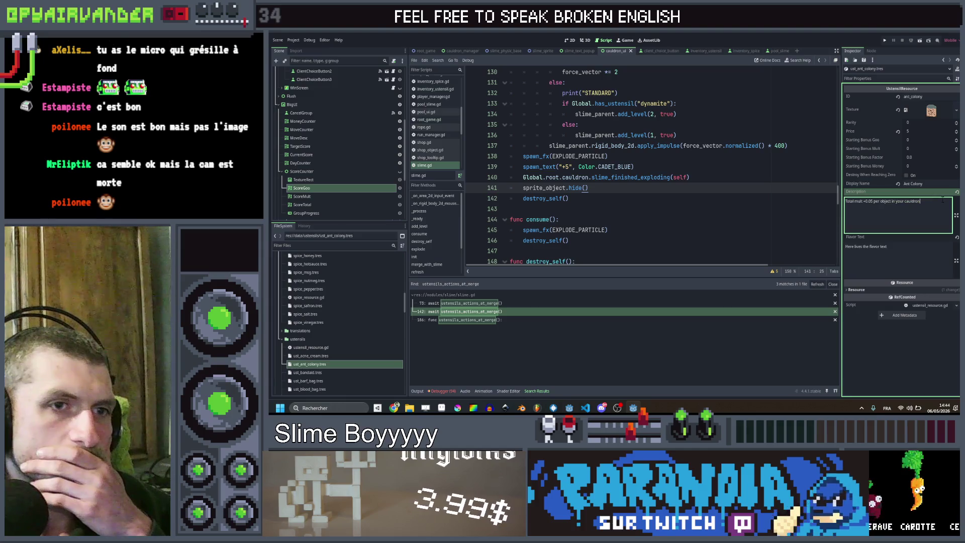
{"action": "left_click_drag", "start_coordinate": [849, 201], "coordinate": [858, 201]}
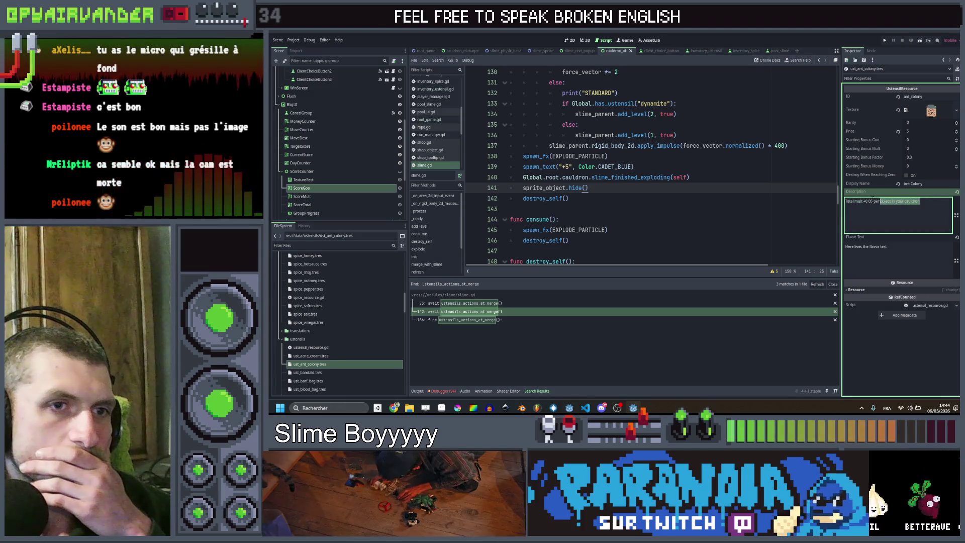
{"action": "left_click", "coordinate": [945, 206]}
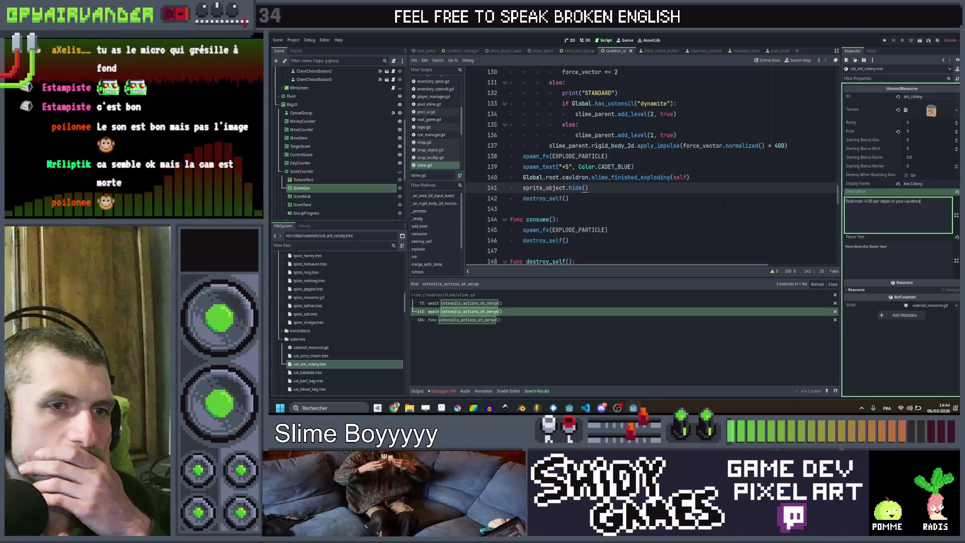
{"action": "left_click", "coordinate": [723, 201]}
{"action": "key", "text": "ctrl+shift+f"}
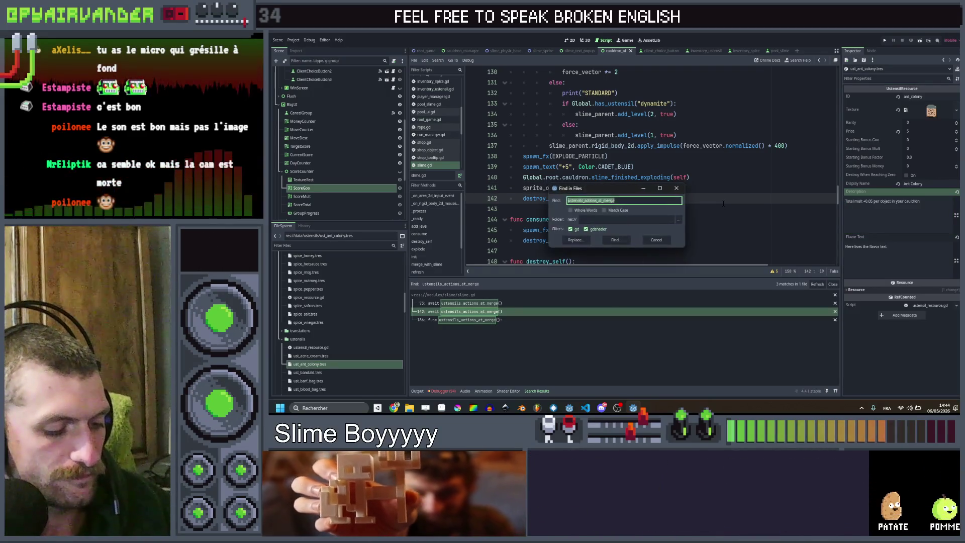
Find ant_colony in files and open its match in inventory_ustensil.gd.
{"action": "type", "text": "ant_colony"}
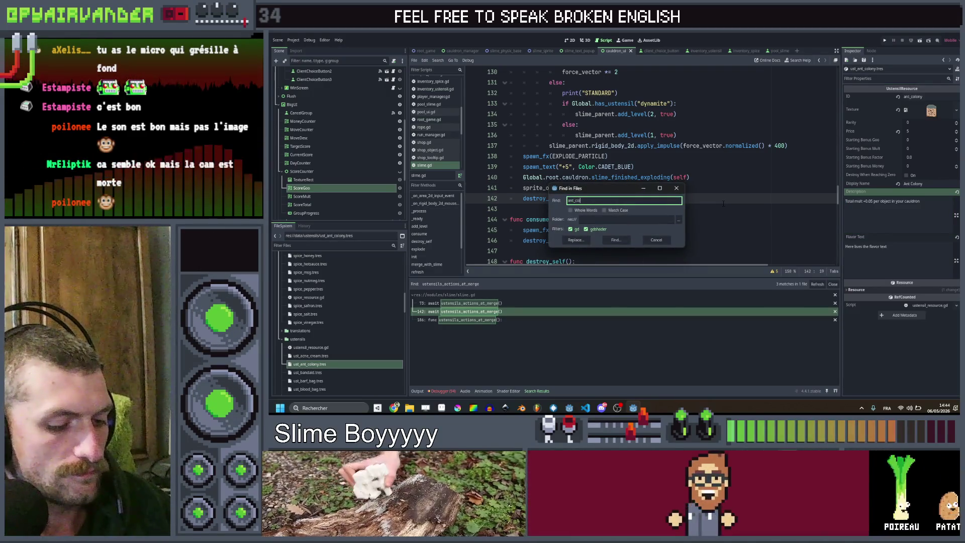
{"action": "key", "text": "Return"}
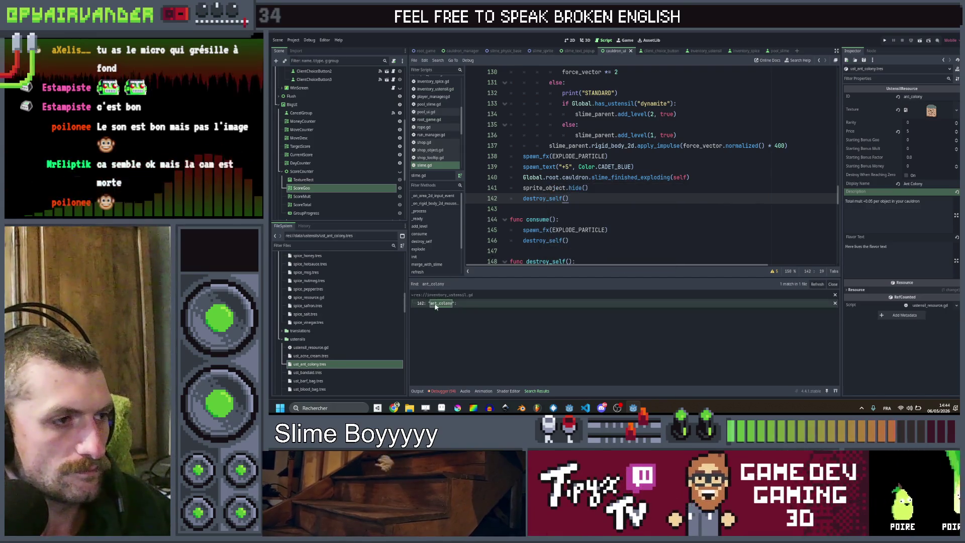
{"action": "left_click", "coordinate": [501, 303]}
{"action": "scroll", "coordinate": [637, 200], "scroll_direction": "right", "scroll_amount": 2}
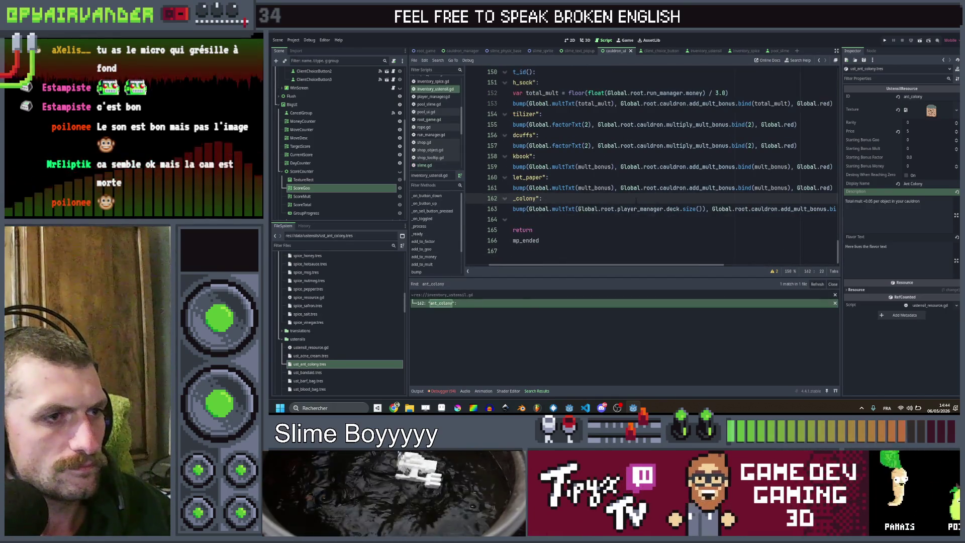
{"action": "scroll", "coordinate": [651, 161], "scroll_direction": "left", "scroll_amount": 2}
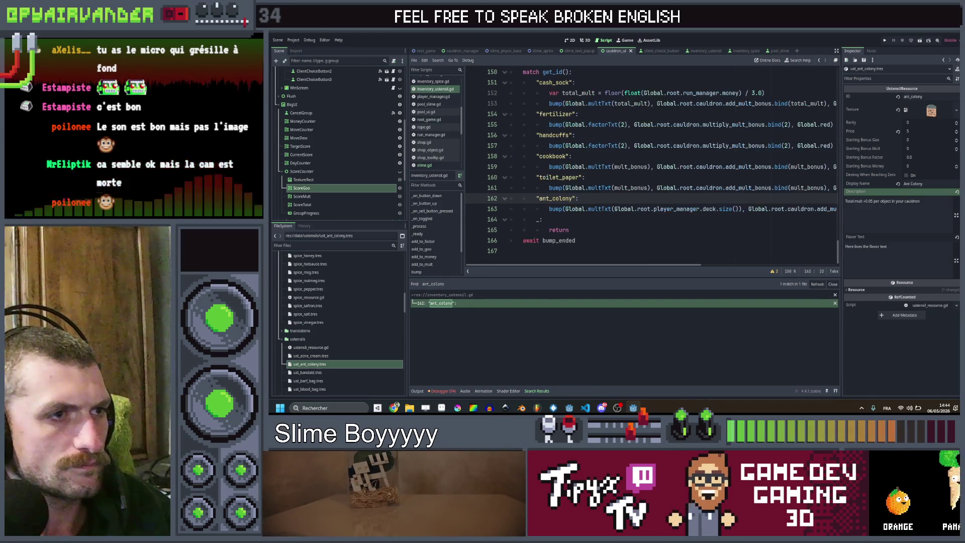
Replace multTxt with factorTxt on the ant_colony line 163.
{"action": "double_click", "coordinate": [605, 145]}
{"action": "key", "text": "ctrl+c"}
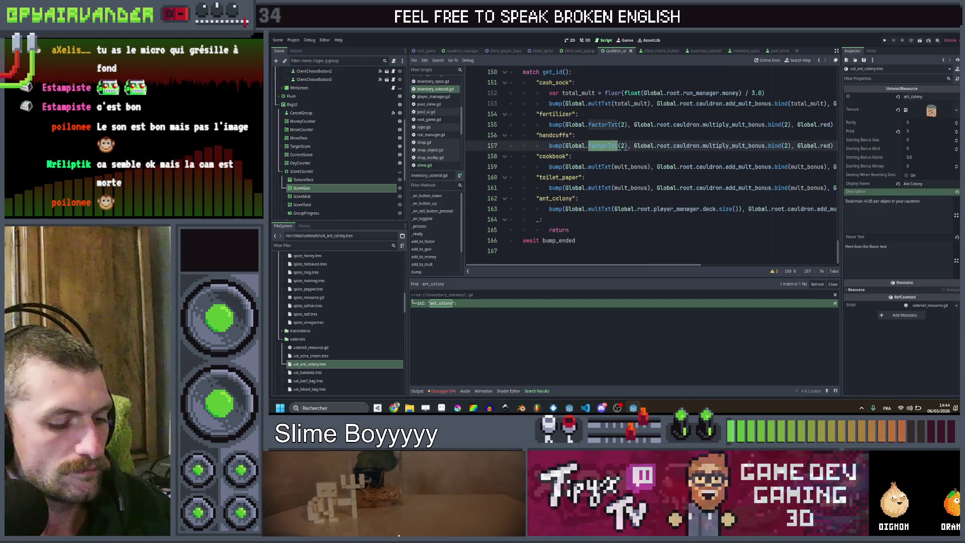
{"action": "double_click", "coordinate": [601, 209]}
{"action": "key", "text": "ctrl+v"}
Replace player_manager.deck.size() with cauldron.slimePhysicParent.get_child_count() and save.
{"action": "scroll", "coordinate": [608, 210], "scroll_direction": "right", "scroll_amount": 1}
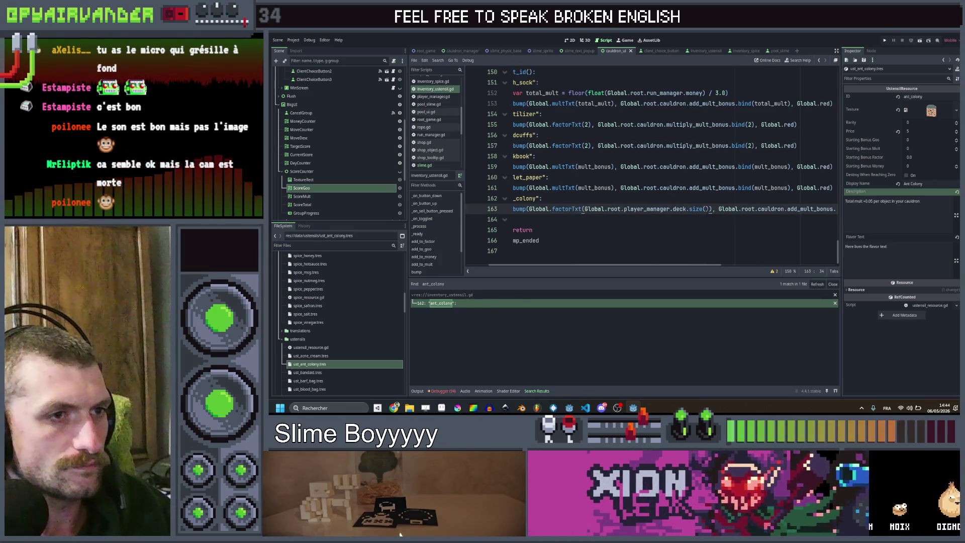
{"action": "left_click_drag", "start_coordinate": [686, 208], "coordinate": [625, 209]}
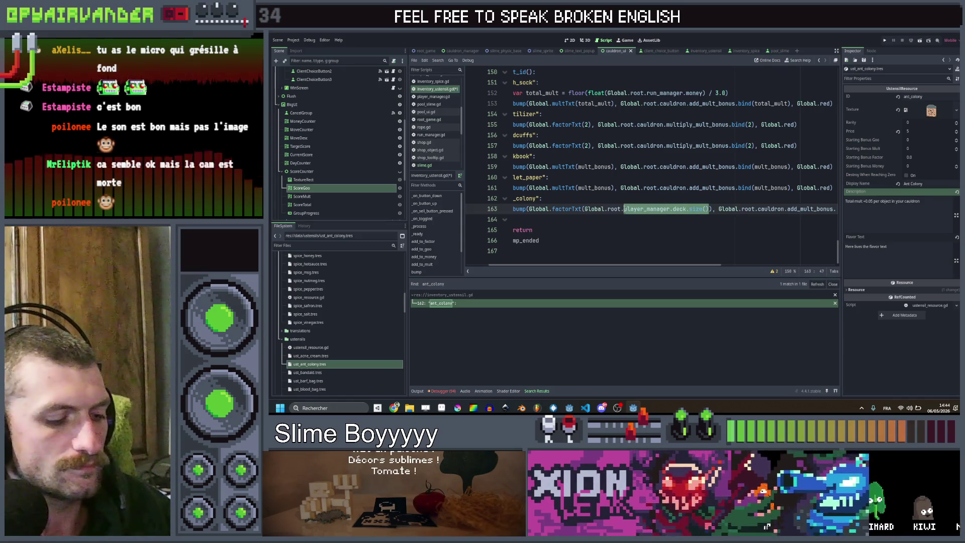
{"action": "type", "text": "slime"}
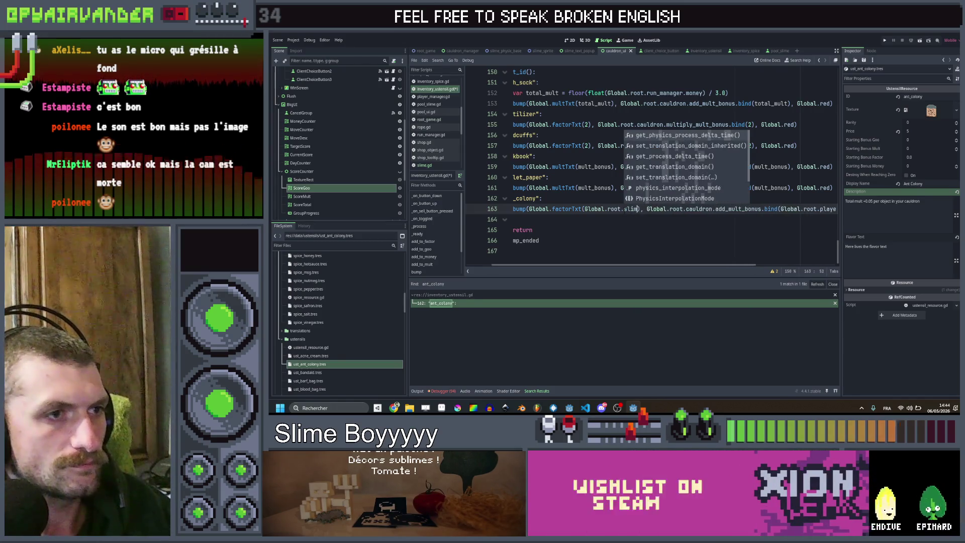
{"action": "key", "text": "BackSpace"}
{"action": "key", "text": "BackSpace"}
{"action": "key", "text": "BackSpace"}
{"action": "type", "text": "cauldron"}
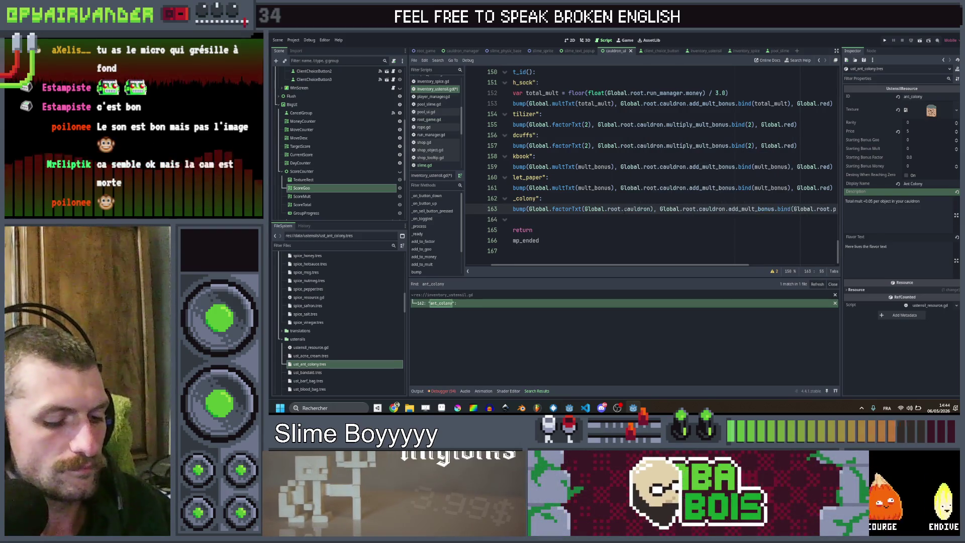
{"action": "type", "text": ".sli"}
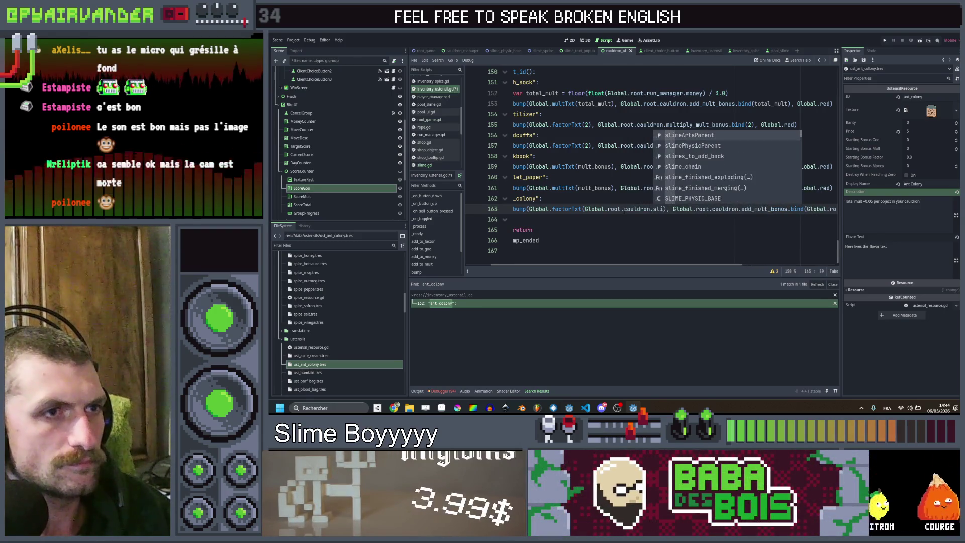
{"action": "type", "text": "mePhysicParent"}
{"action": "key", "text": "Return"}
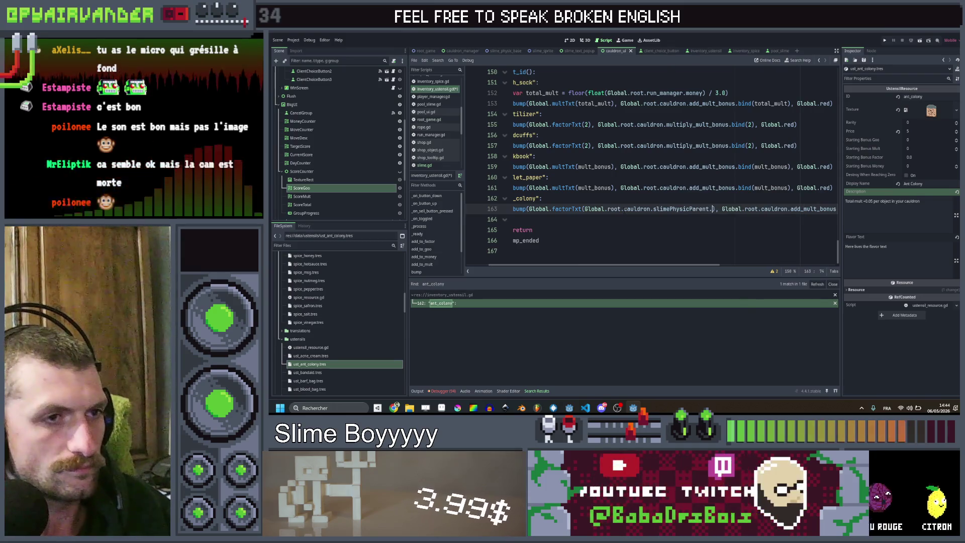
{"action": "type", "text": "."}
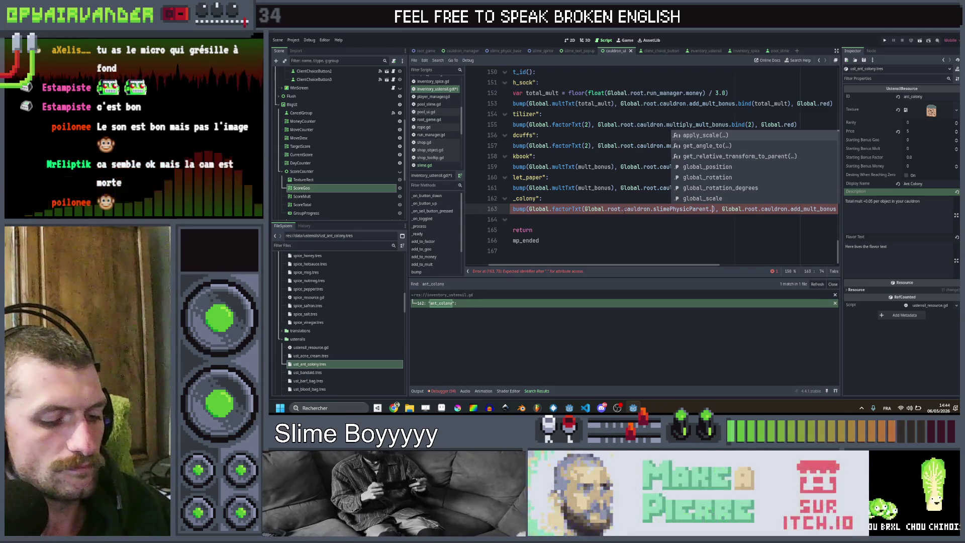
{"action": "type", "text": "chil"}
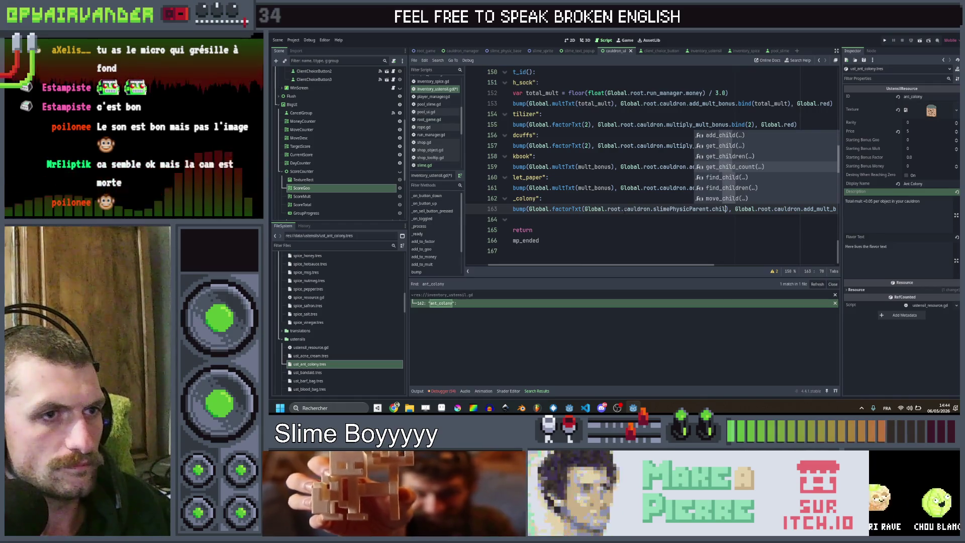
{"action": "key", "text": "Up"}
{"action": "key", "text": "Up"}
{"action": "key", "text": "Up"}
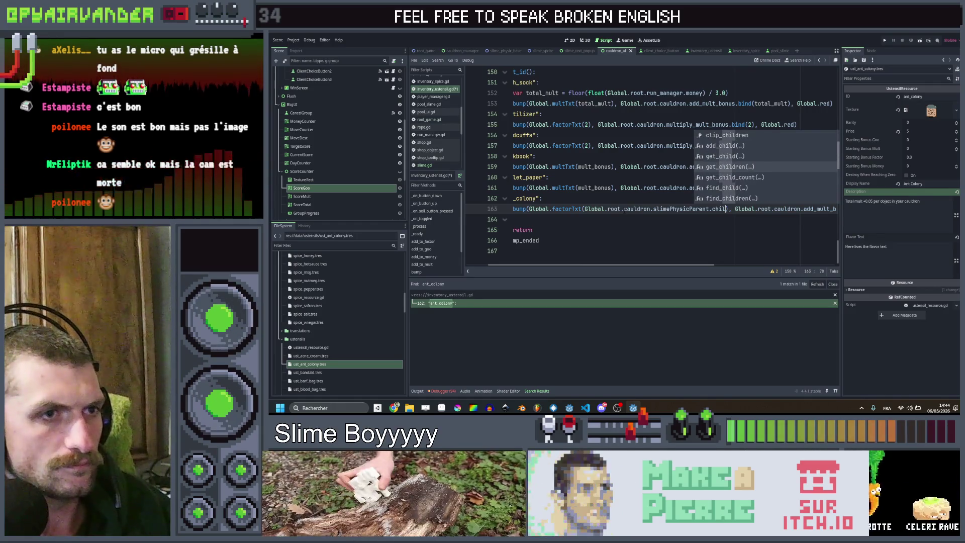
{"action": "key", "text": "Return"}
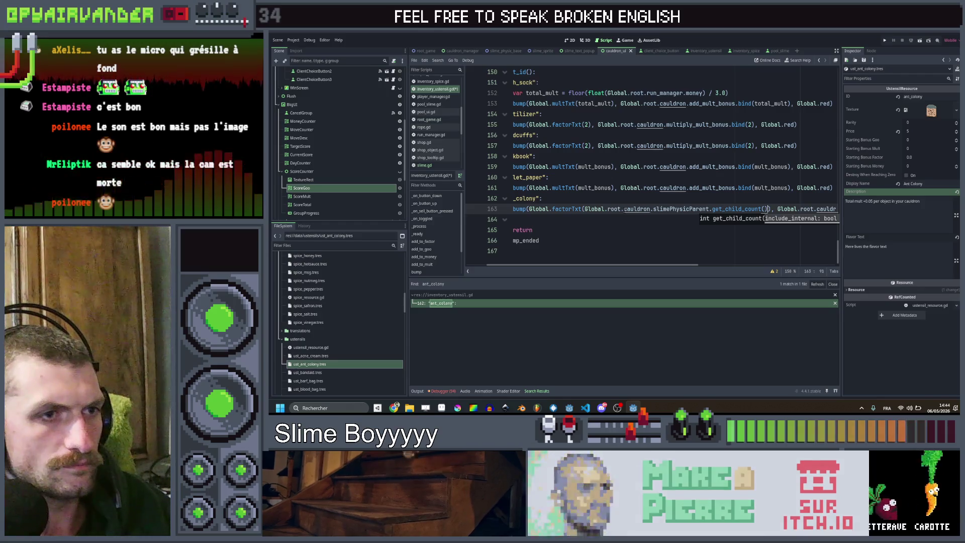
{"action": "key", "text": "Right"}
{"action": "key", "text": "ctrl+s"}
Change the ant_colony line's call to cauldron.add_mult_bonus().
{"action": "scroll", "coordinate": [670, 183], "scroll_direction": "right", "scroll_amount": 5}
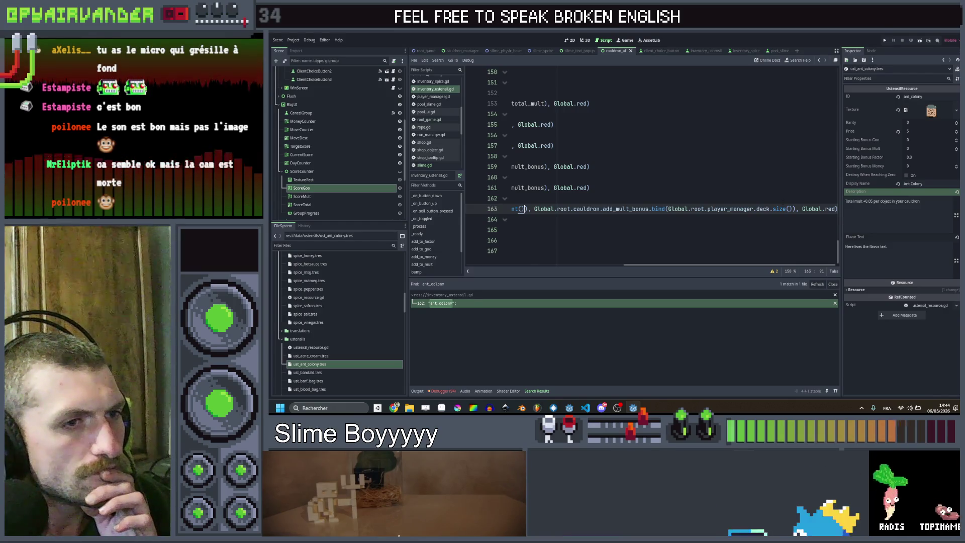
{"action": "scroll", "coordinate": [650, 165], "scroll_direction": "left", "scroll_amount": 2}
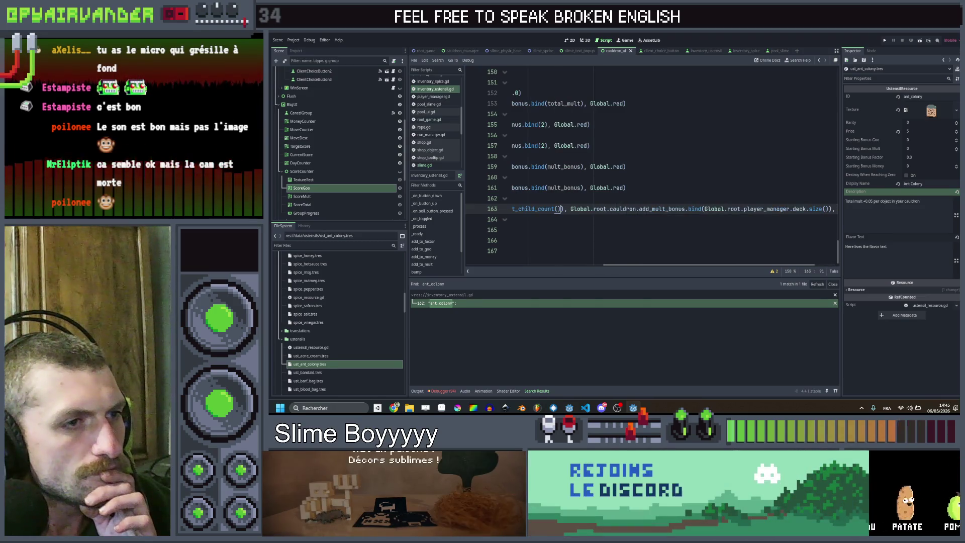
{"action": "type", "text": "add"}
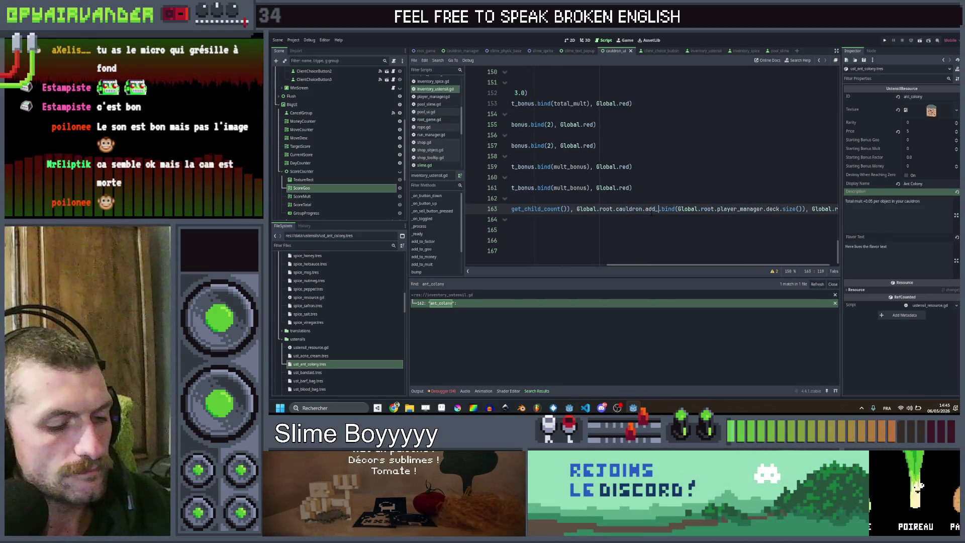
{"action": "type", "text": "_"}
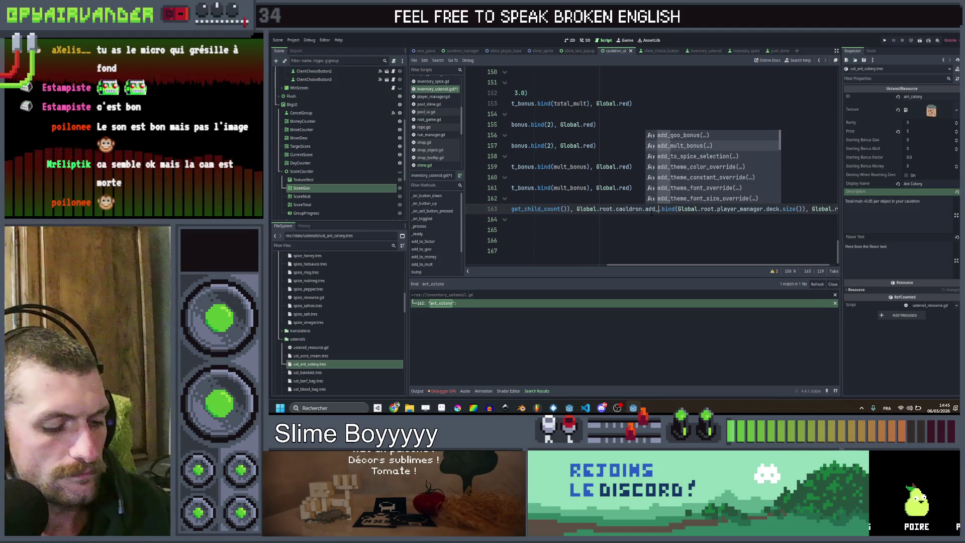
{"action": "type", "text": "fa"}
{"action": "key", "text": "BackSpace"}
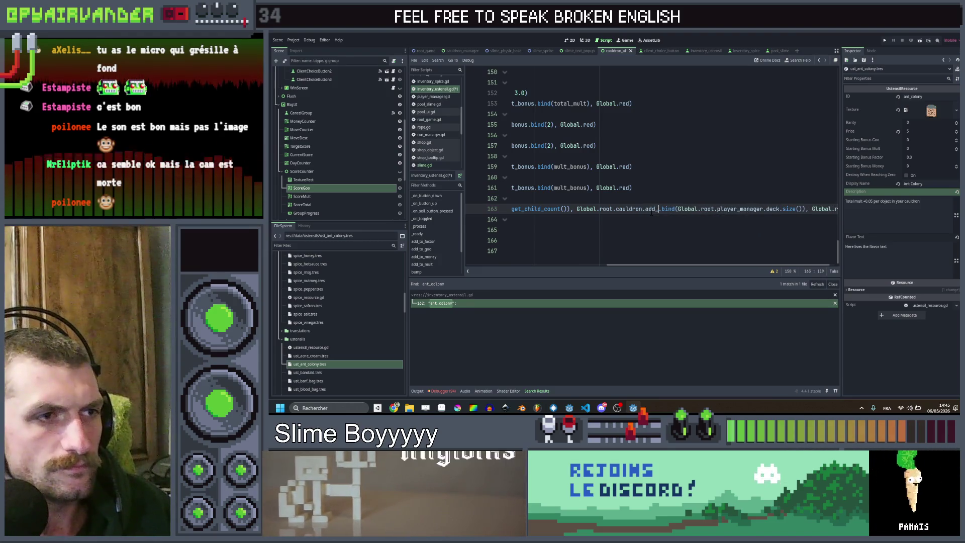
{"action": "key", "text": "BackSpace"}
{"action": "key", "text": "BackSpace"}
{"action": "type", "text": "fa"}
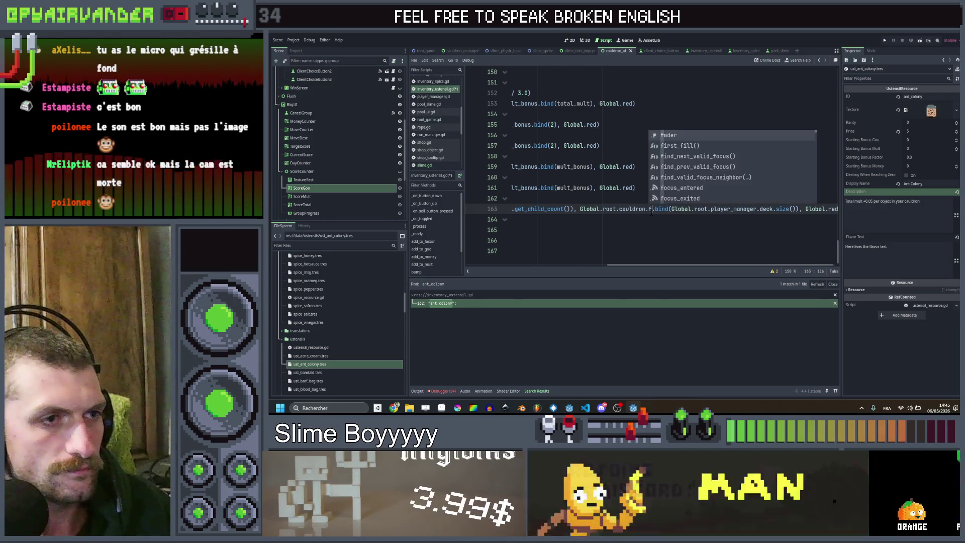
{"action": "key", "text": "BackSpace"}
{"action": "key", "text": "BackSpace"}
{"action": "type", "text": "a"}
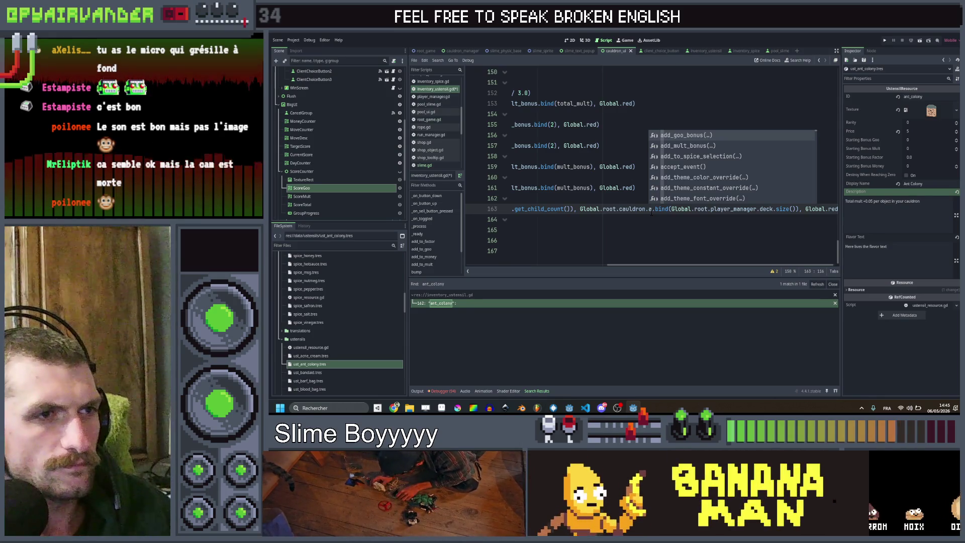
{"action": "left_click", "coordinate": [684, 146]}
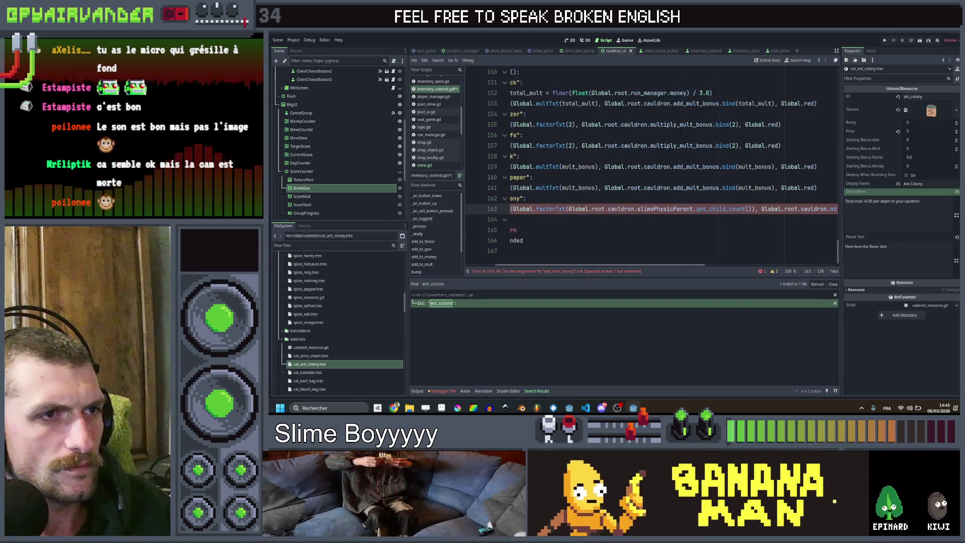
Swap the ant colony bonus call for multiply_mult_bonus, copied from line 155.
{"action": "double_click", "coordinate": [682, 124]}
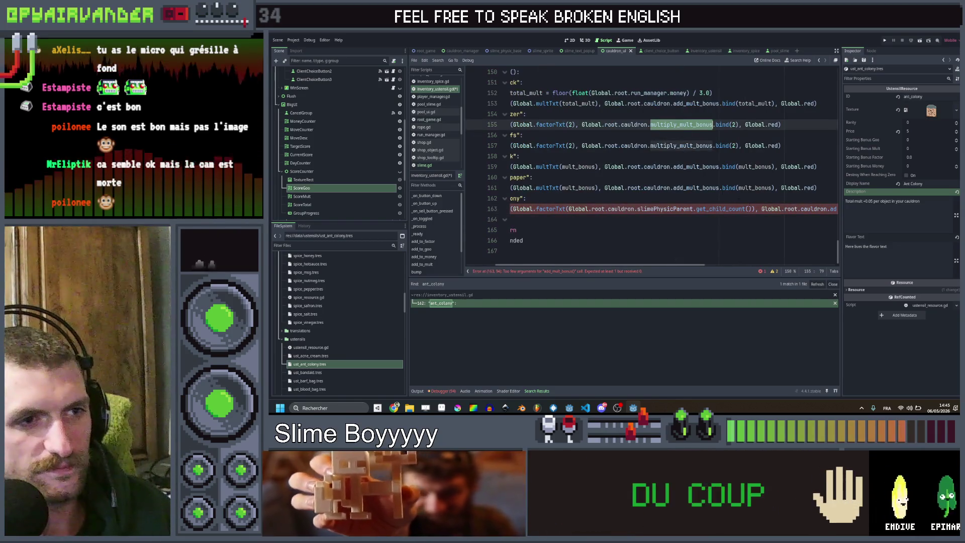
{"action": "scroll", "coordinate": [683, 130], "scroll_direction": "right", "scroll_amount": 5}
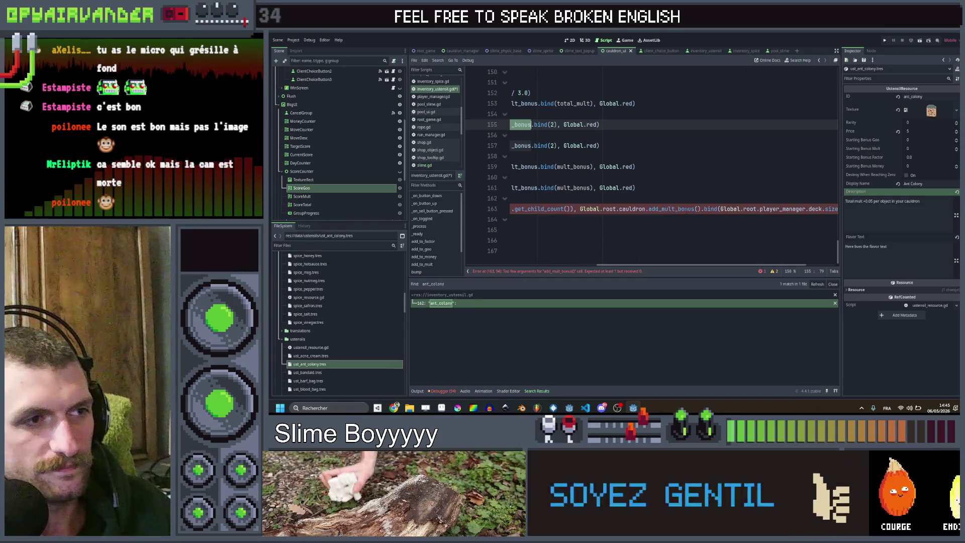
{"action": "double_click", "coordinate": [687, 209]}
{"action": "scroll", "coordinate": [687, 210], "scroll_direction": "right", "scroll_amount": 2}
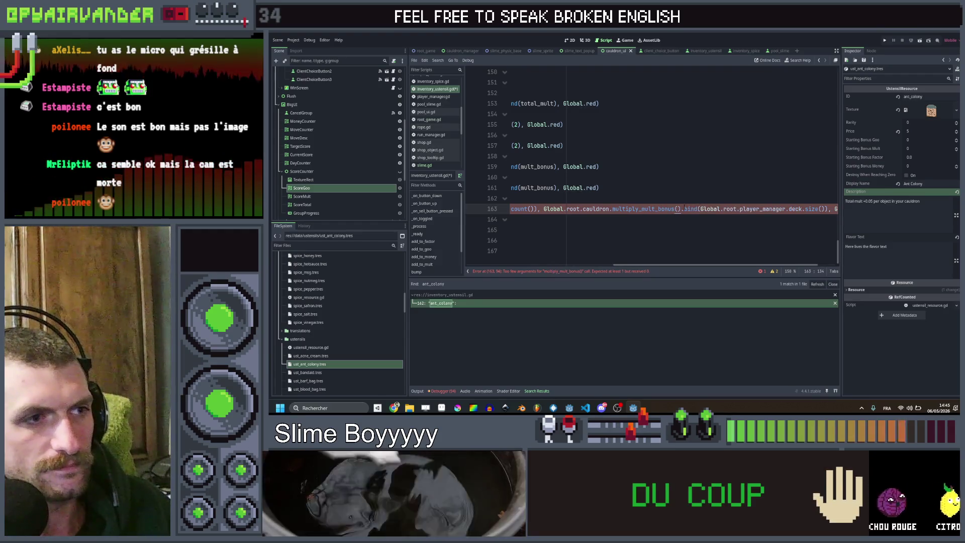
{"action": "scroll", "coordinate": [682, 208], "scroll_direction": "left", "scroll_amount": 2}
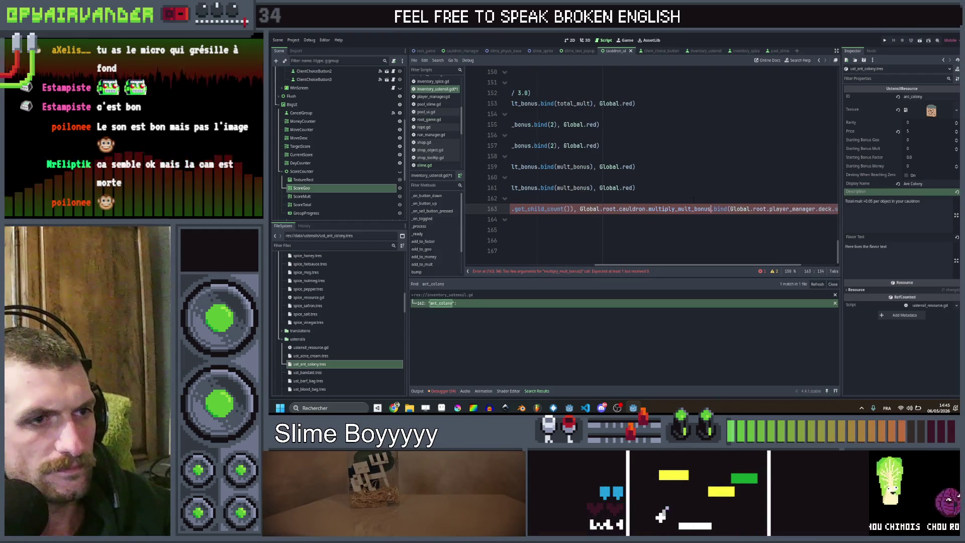
{"action": "scroll", "coordinate": [694, 200], "scroll_direction": "right", "scroll_amount": 2}
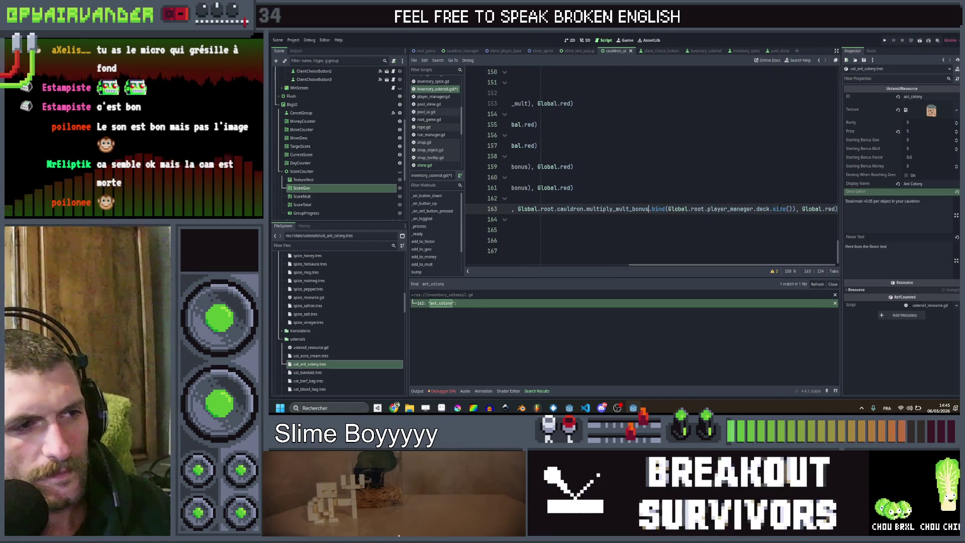
{"action": "mouse_move", "coordinate": [779, 208]}
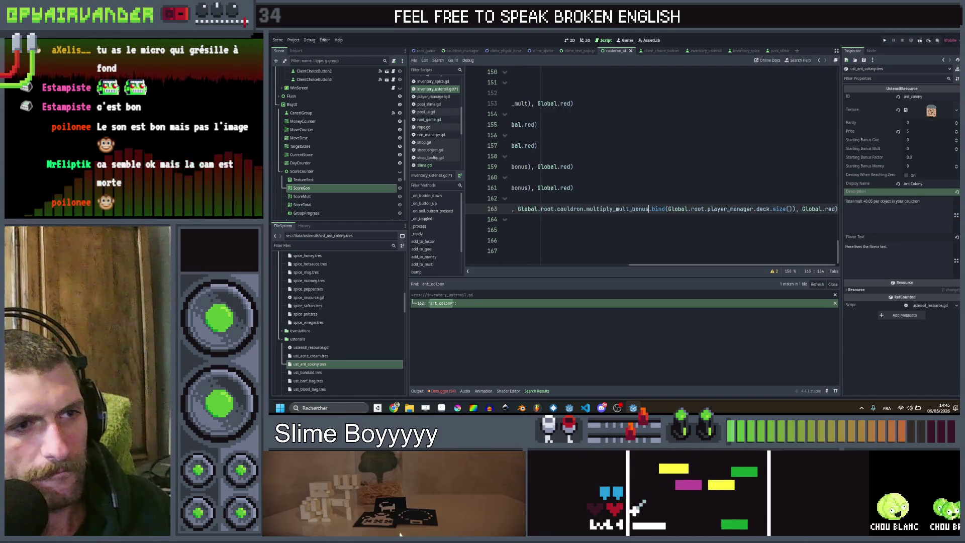
{"action": "scroll", "coordinate": [653, 165], "scroll_direction": "left", "scroll_amount": 5}
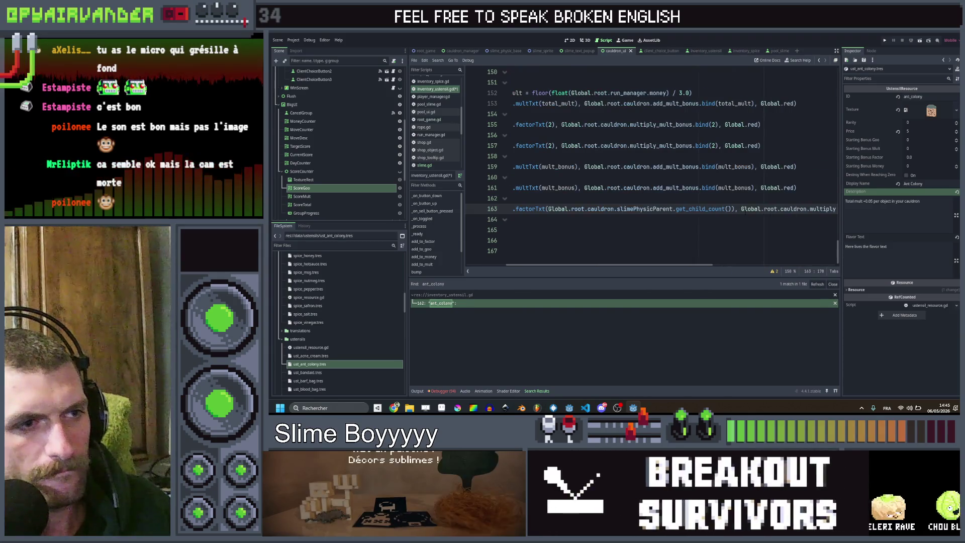
Scale the slime count and deck size by * 0.05 on line 163.
{"action": "left_click", "coordinate": [727, 209]}
{"action": "type", "text": "* "}
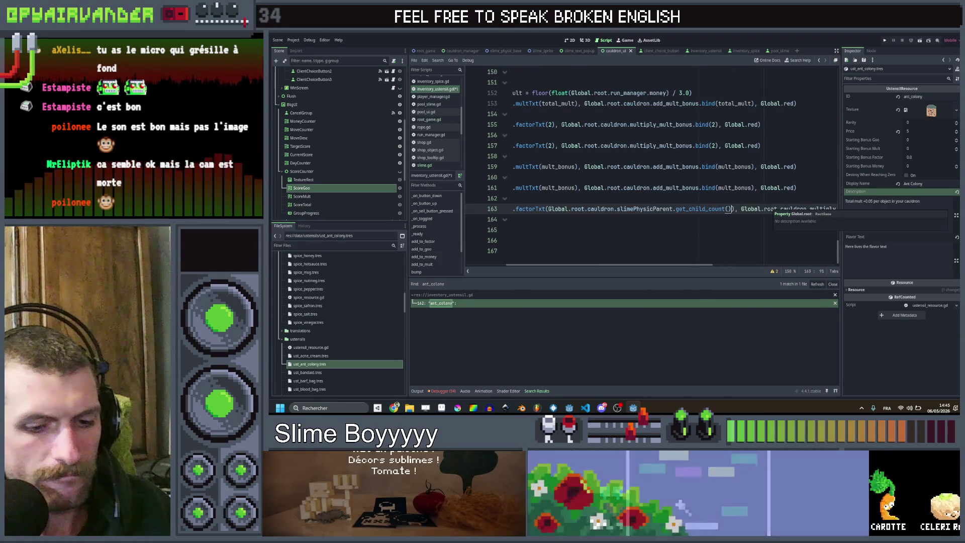
{"action": "type", "text": "0.05"}
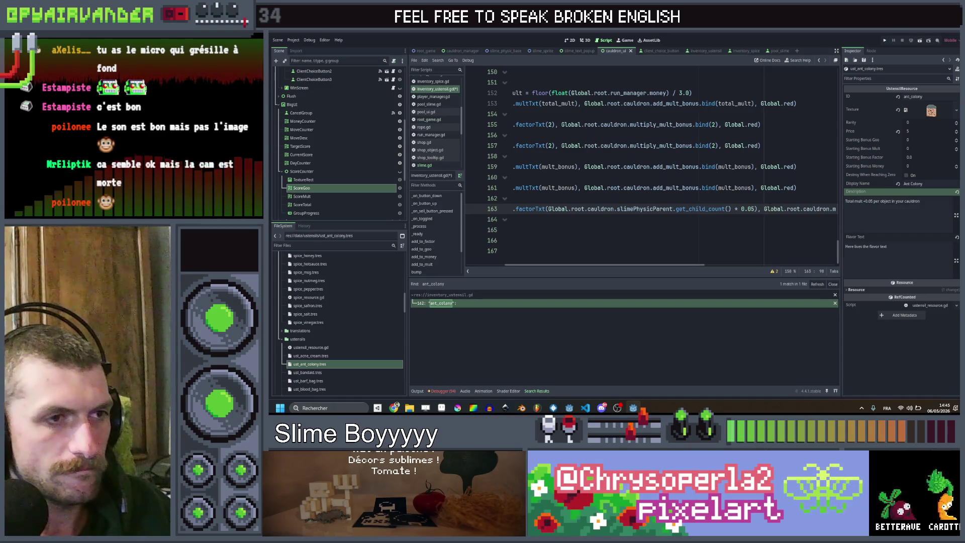
{"action": "scroll", "coordinate": [651, 166], "scroll_direction": "right", "scroll_amount": 5}
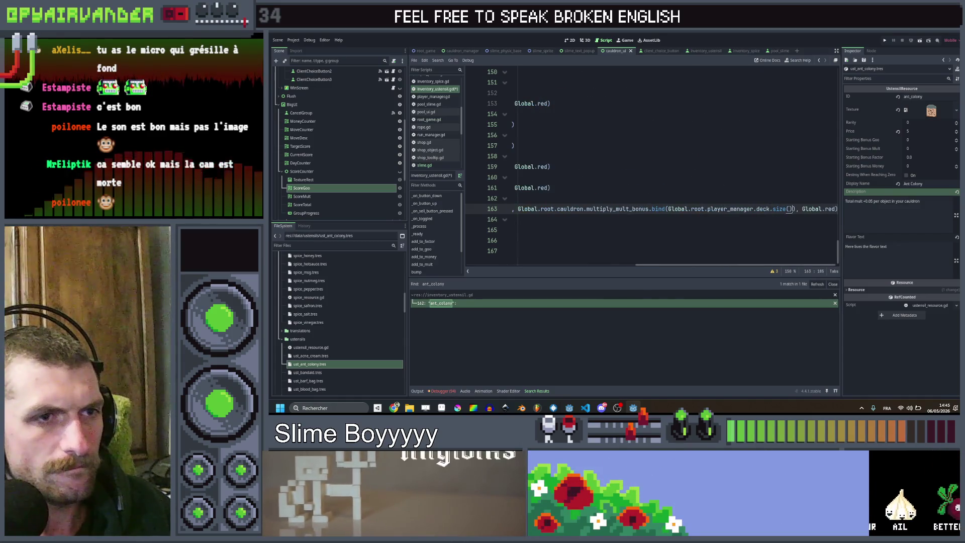
{"action": "type", "text": "05"}
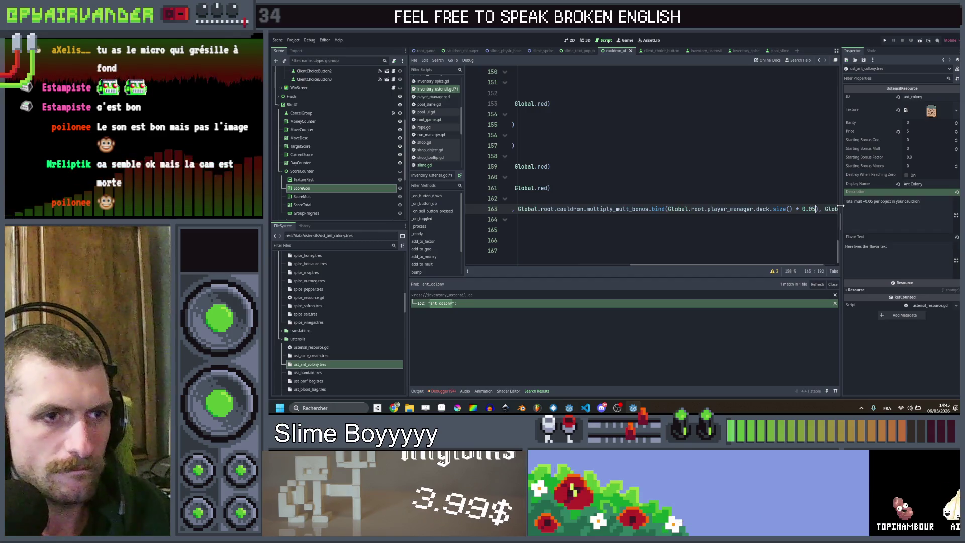
{"action": "left_click", "coordinate": [754, 196]}
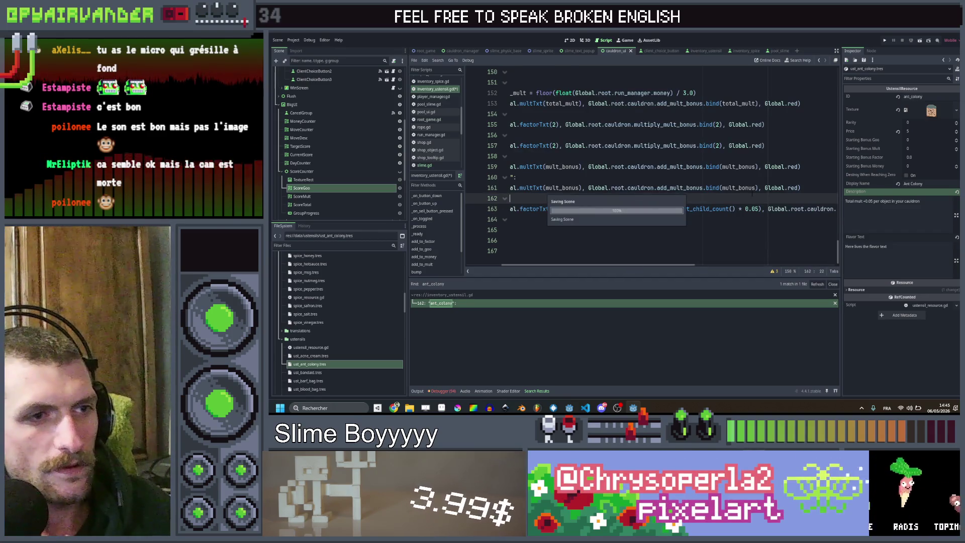
Wrap the slime child count in float() on the ant_colony line.
{"action": "scroll", "coordinate": [704, 201], "scroll_direction": "left", "scroll_amount": 5}
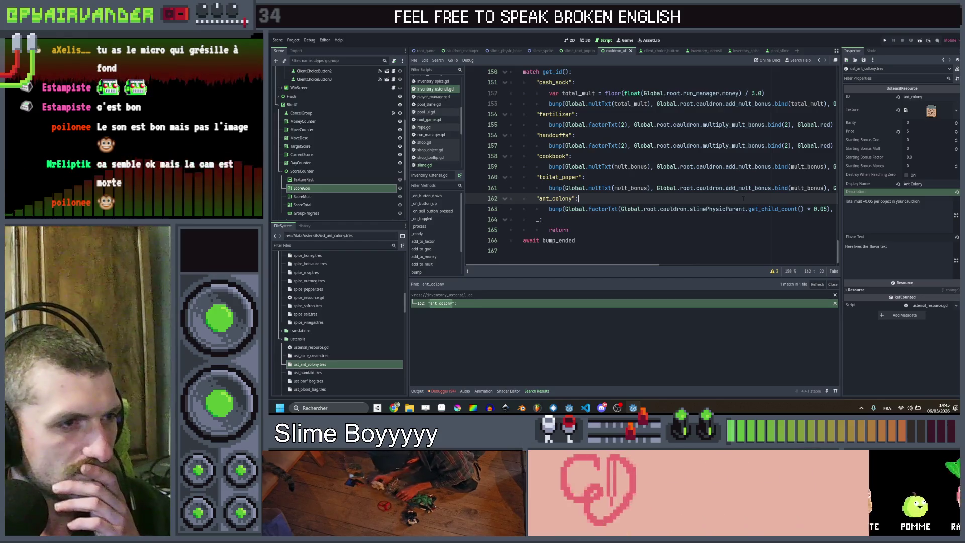
{"action": "left_click", "coordinate": [651, 208]}
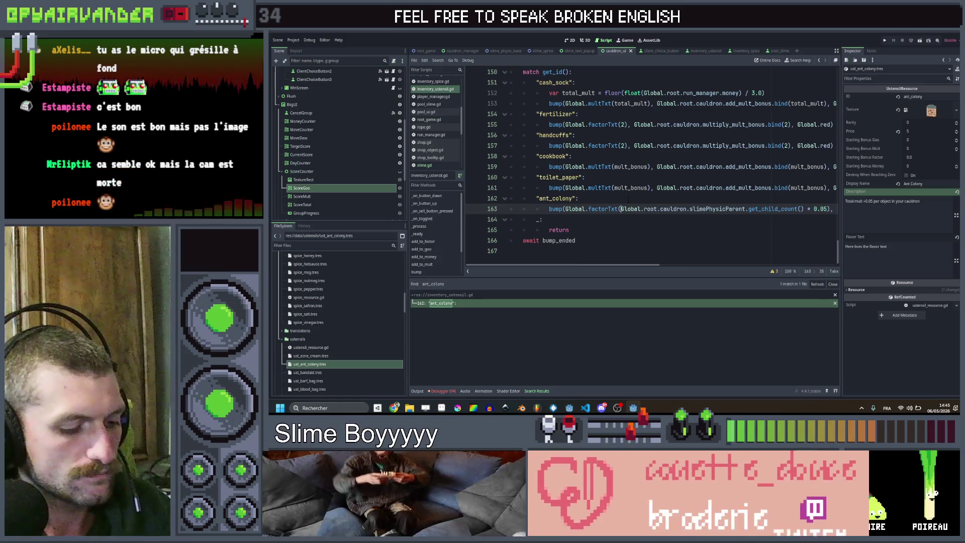
{"action": "type", "text": "float("}
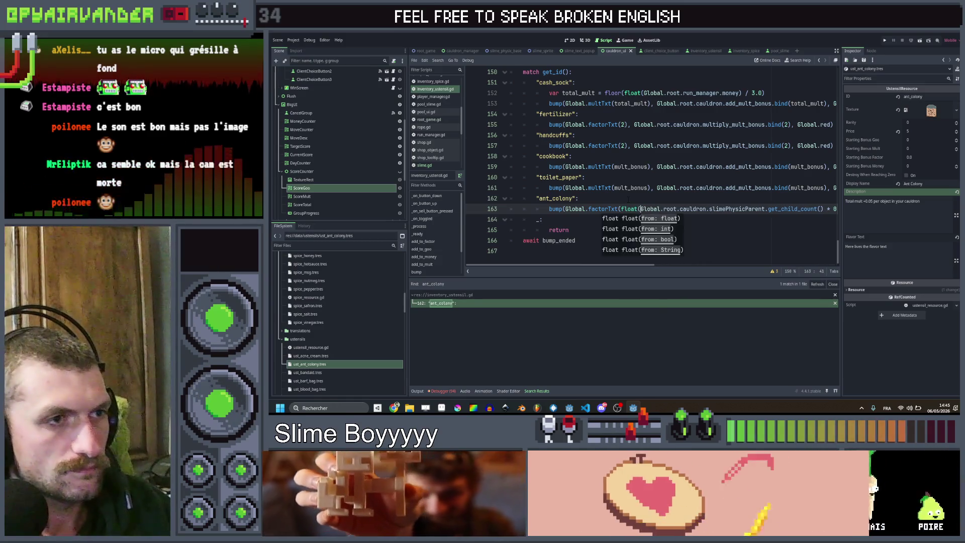
{"action": "scroll", "coordinate": [628, 201], "scroll_direction": "right", "scroll_amount": 5}
{"action": "type", "text": ")"}
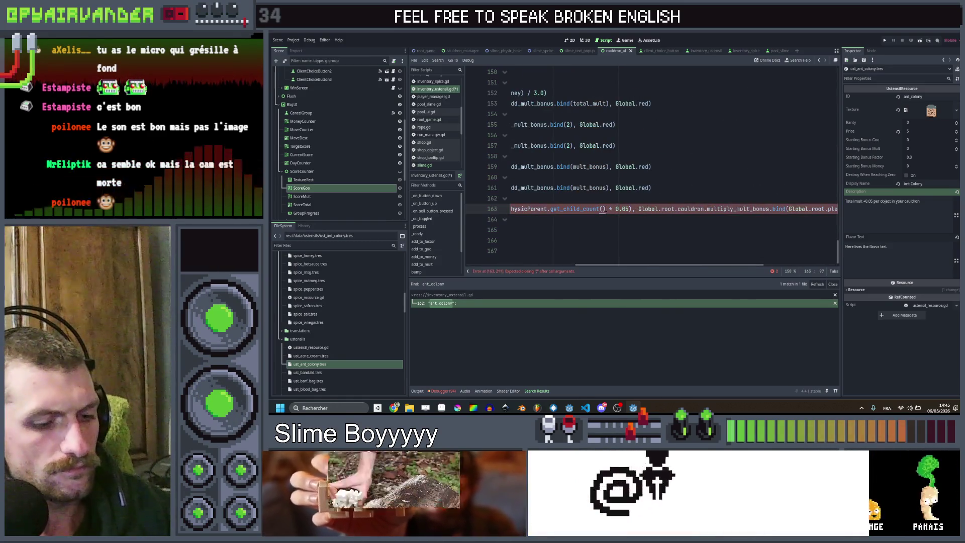
{"action": "scroll", "coordinate": [653, 201], "scroll_direction": "right", "scroll_amount": 3}
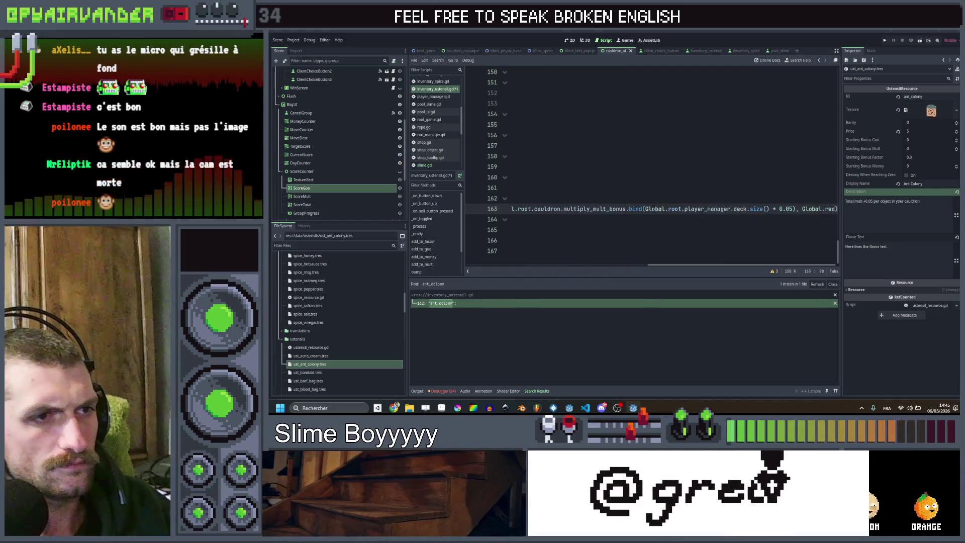
Wrap deck.size() in float(), save the script, and open the Acne Cream utensil resource.
{"action": "left_click", "coordinate": [645, 209]}
{"action": "type", "text": "floa"}
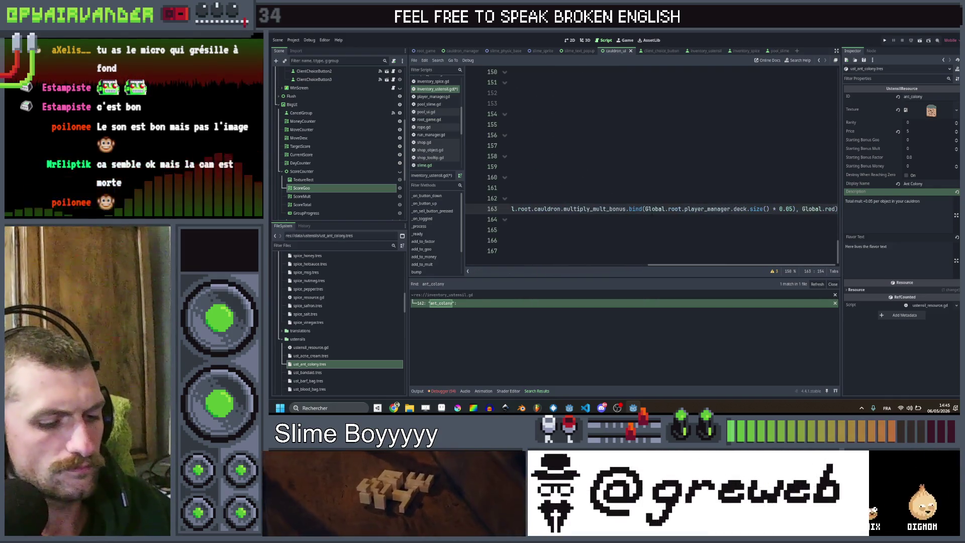
{"action": "type", "text": "t("}
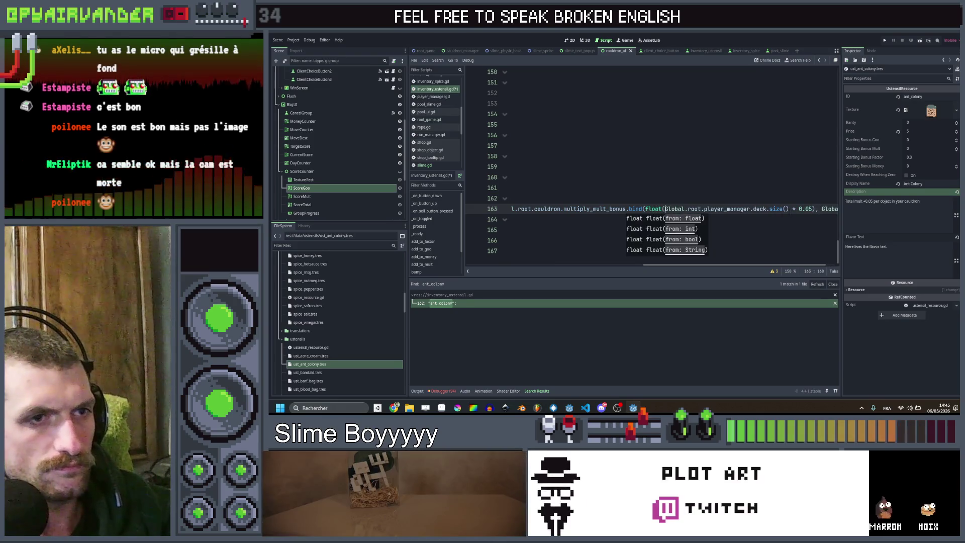
{"action": "left_click", "coordinate": [788, 208]}
{"action": "type", "text": ")"}
{"action": "left_click", "coordinate": [761, 196]}
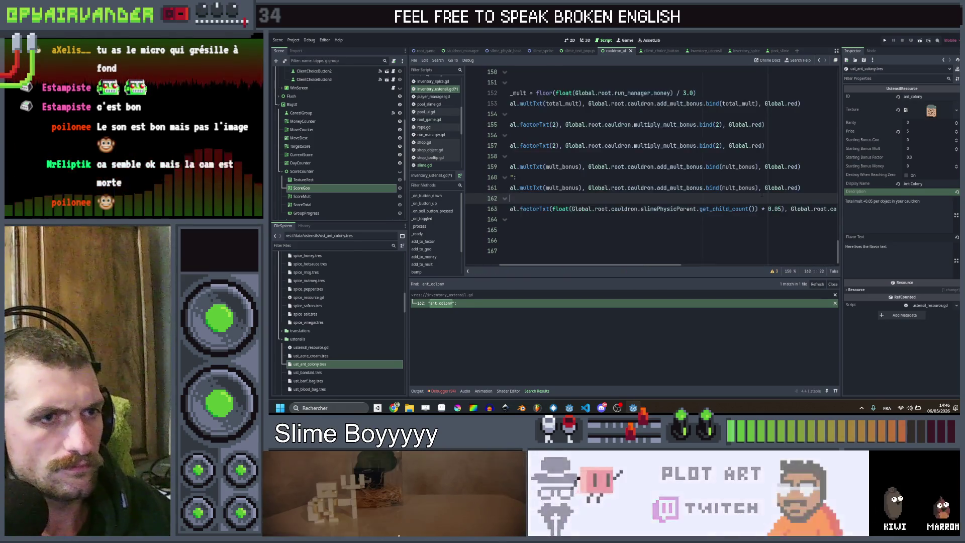
{"action": "key", "text": "ctrl+s"}
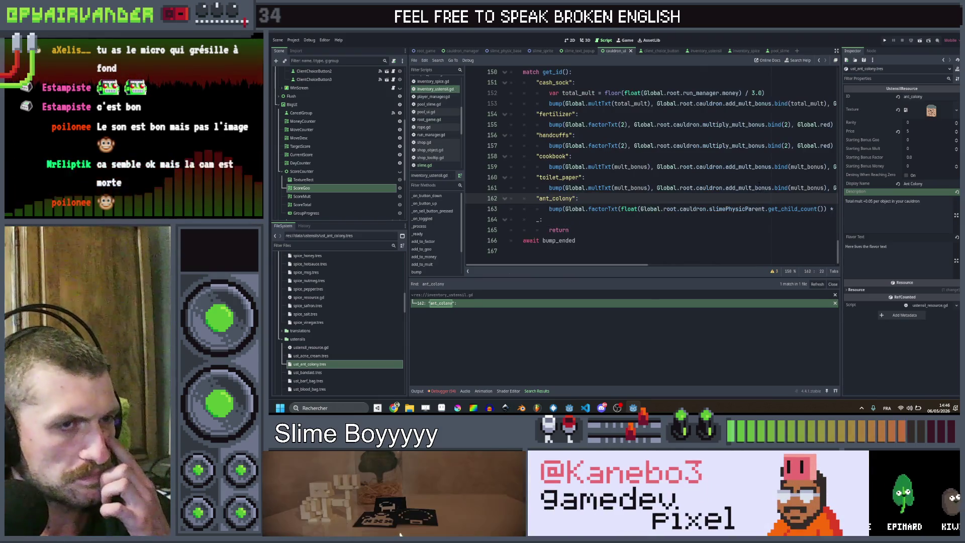
{"action": "scroll", "coordinate": [653, 161], "scroll_direction": "right", "scroll_amount": 3}
{"action": "scroll", "coordinate": [653, 161], "scroll_direction": "left", "scroll_amount": 3}
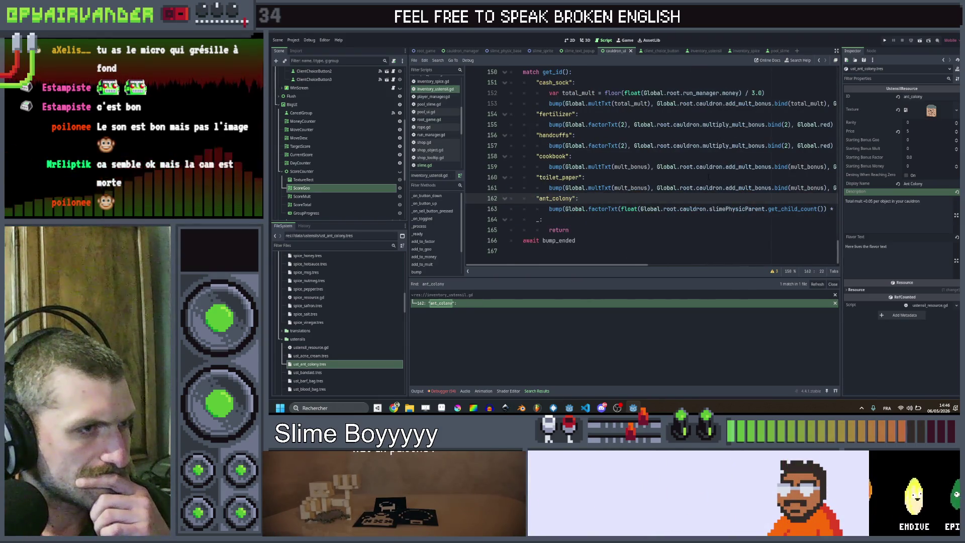
{"action": "left_click", "coordinate": [309, 361]}
{"action": "key", "text": "Up"}
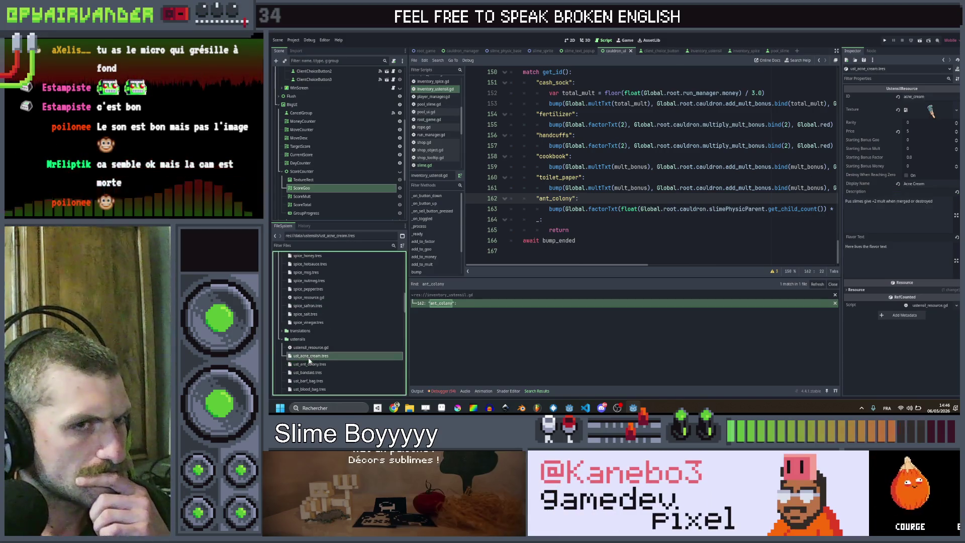
Delete ' or destroyed' from the Acne Cream description, then select ust_blood_bag.tres.
{"action": "left_click", "coordinate": [937, 205]}
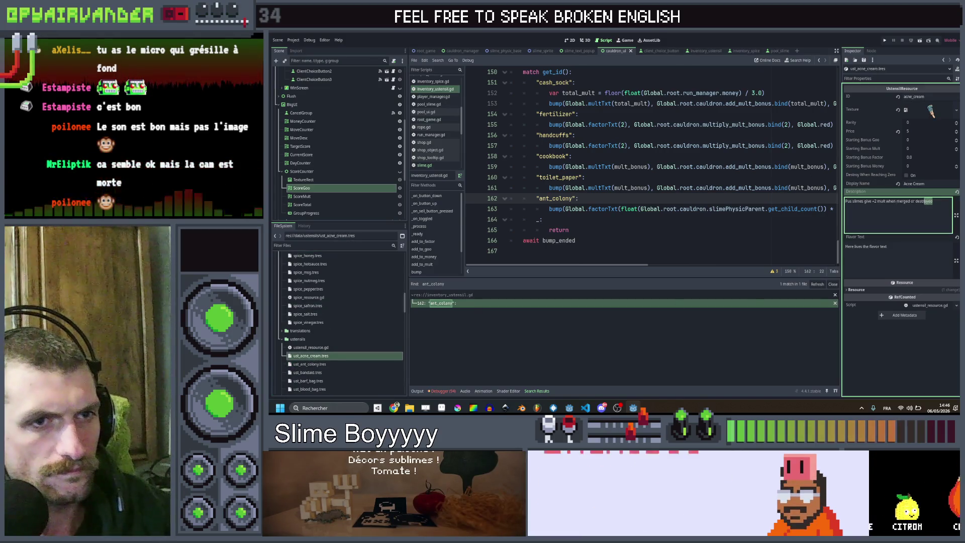
{"action": "key", "text": "BackSpace"}
{"action": "key", "text": "BackSpace"}
{"action": "key", "text": "BackSpace"}
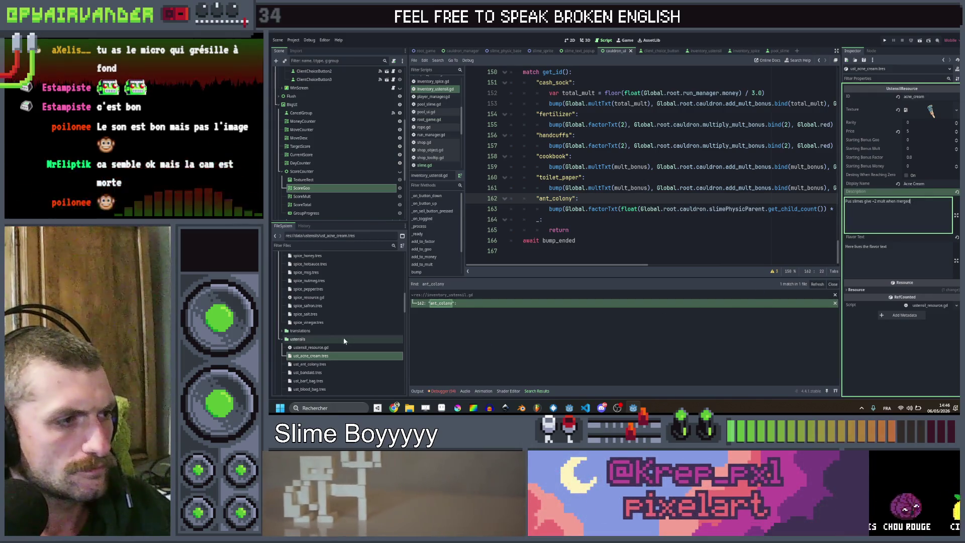
{"action": "left_click", "coordinate": [320, 390]}
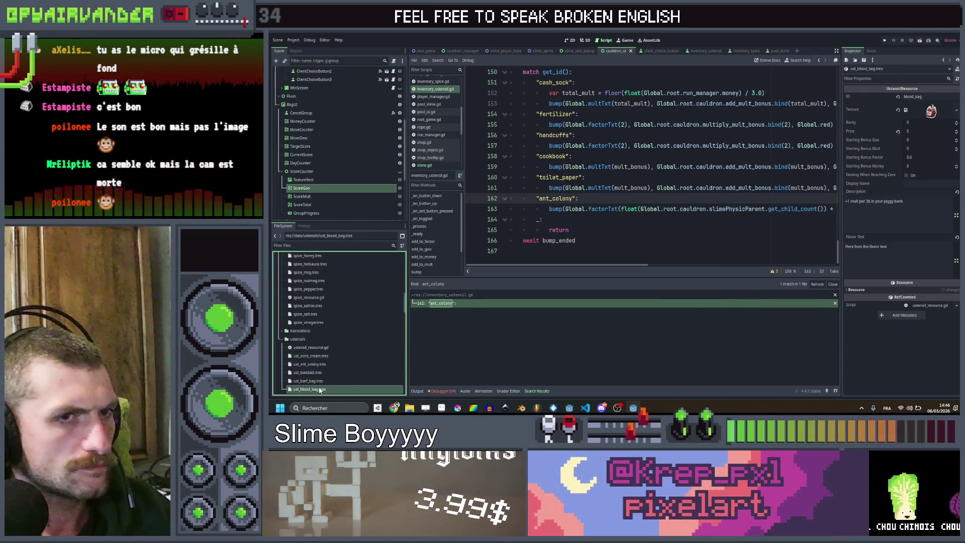
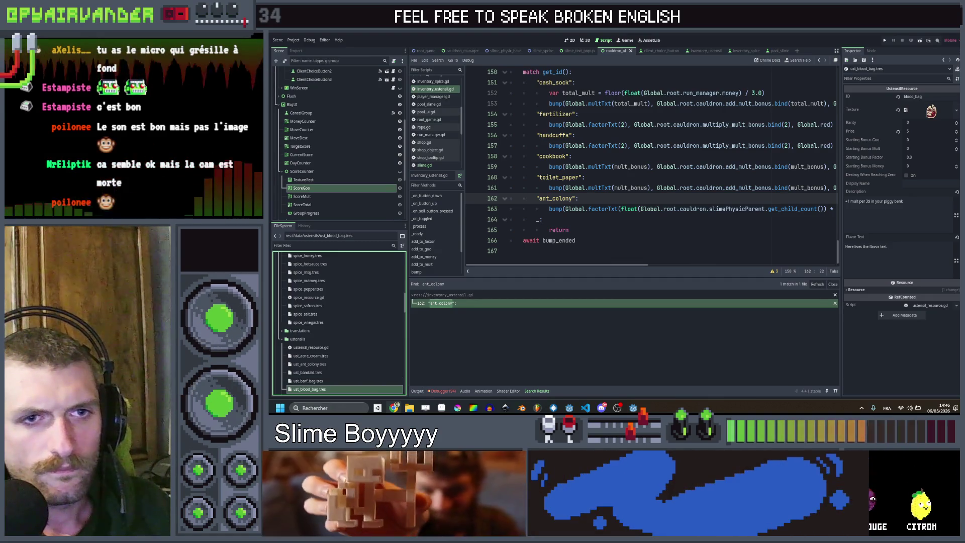
Paste the blood bag's merge goo bonus description and set its display name to 'Blood Bag'.
{"action": "left_click", "coordinate": [922, 202]}
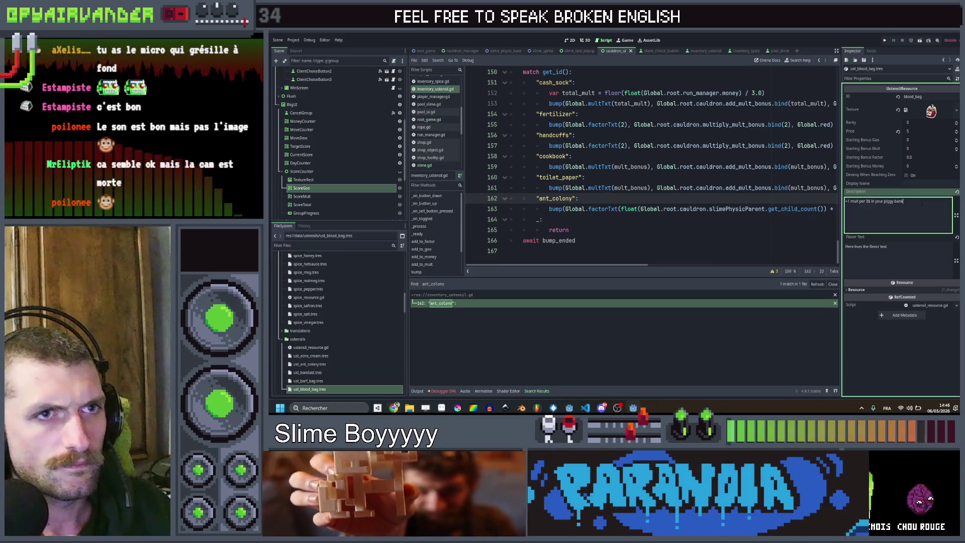
{"action": "type", "text": "Blood slimes give +15 goo when merged"}
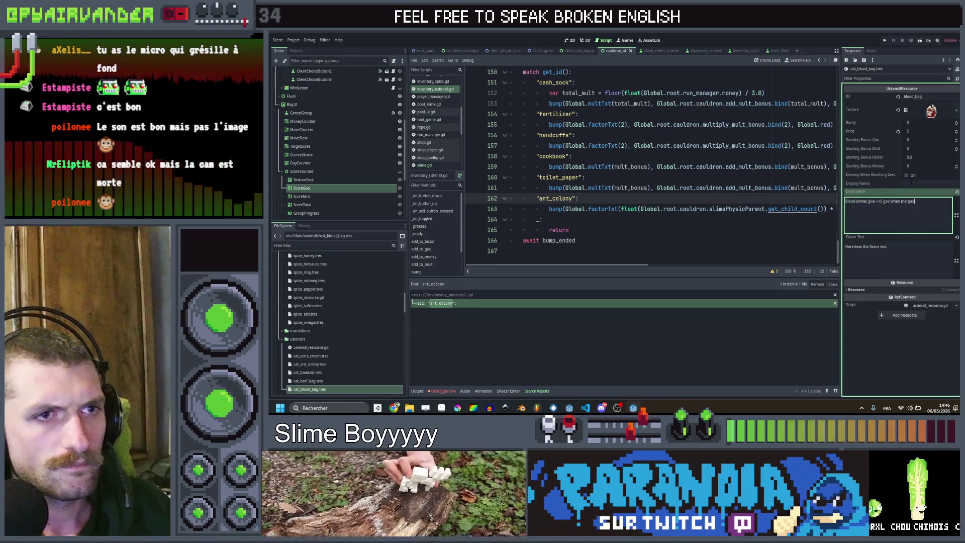
{"action": "left_click", "coordinate": [910, 184]}
{"action": "type", "text": "Blood B"}
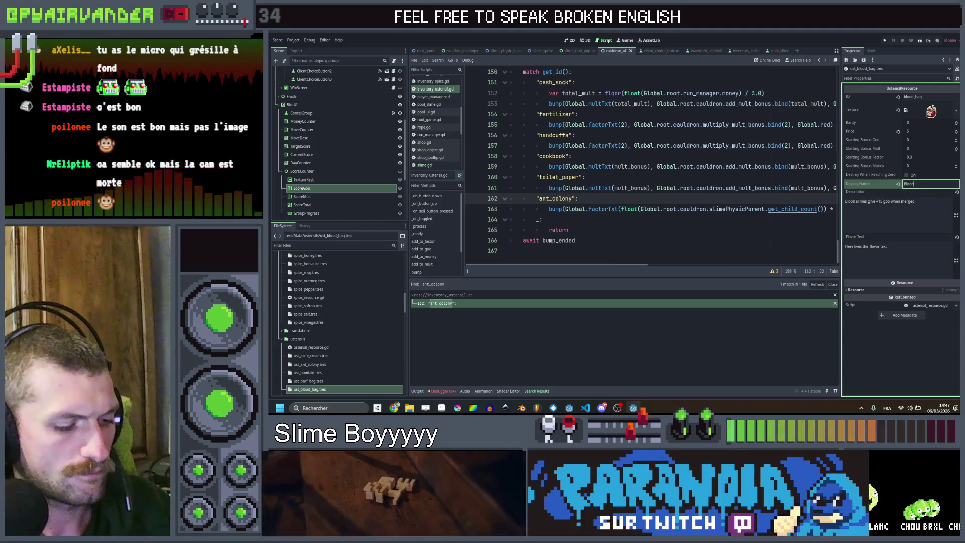
{"action": "type", "text": "ag"}
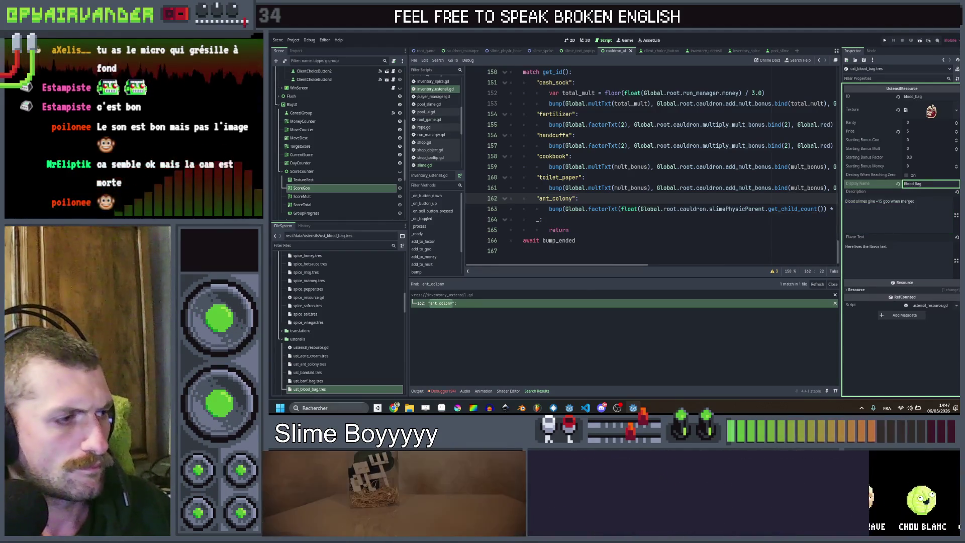
Name the bus ticket 'Bus Ticket' and paste its five-slime mult bonus description, then open the cash sock.
{"action": "scroll", "coordinate": [328, 371], "scroll_direction": "down", "scroll_amount": 1}
{"action": "left_click", "coordinate": [321, 379]}
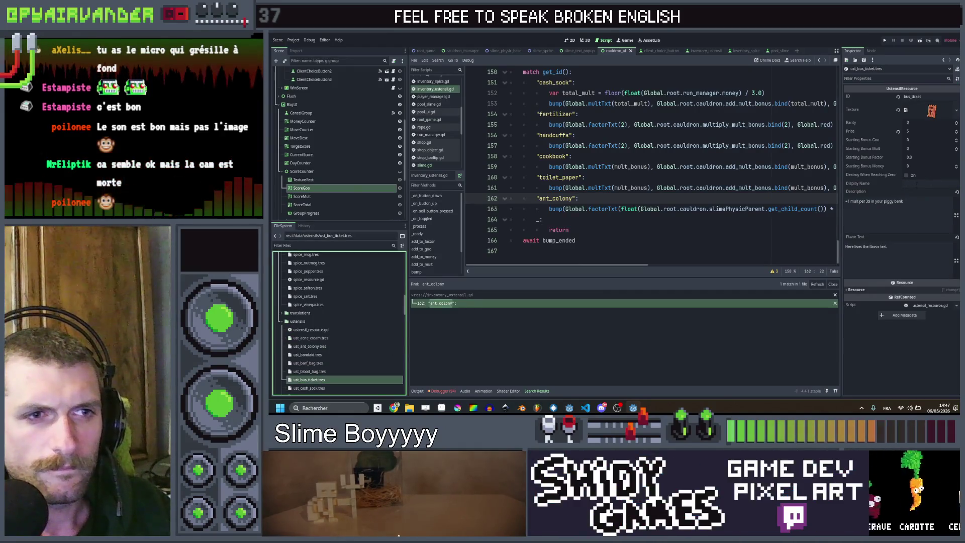
{"action": "left_click", "coordinate": [924, 183]}
{"action": "type", "text": "Bus Ticket"}
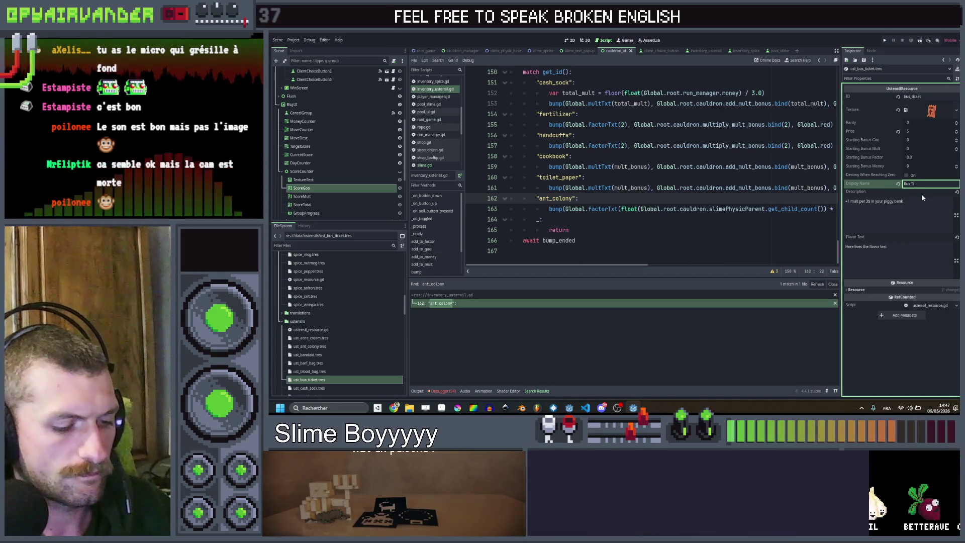
{"action": "key", "text": "Return"}
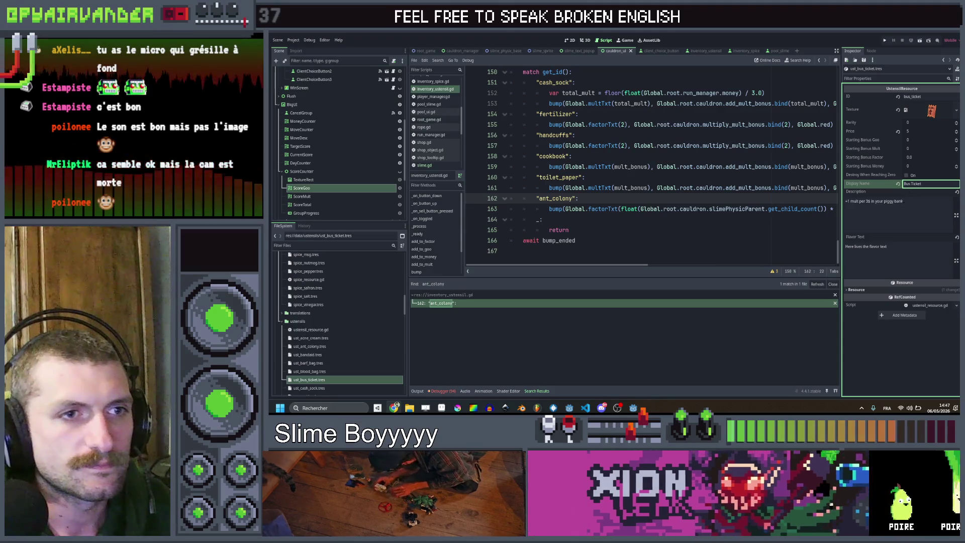
{"action": "key", "text": "Tab"}
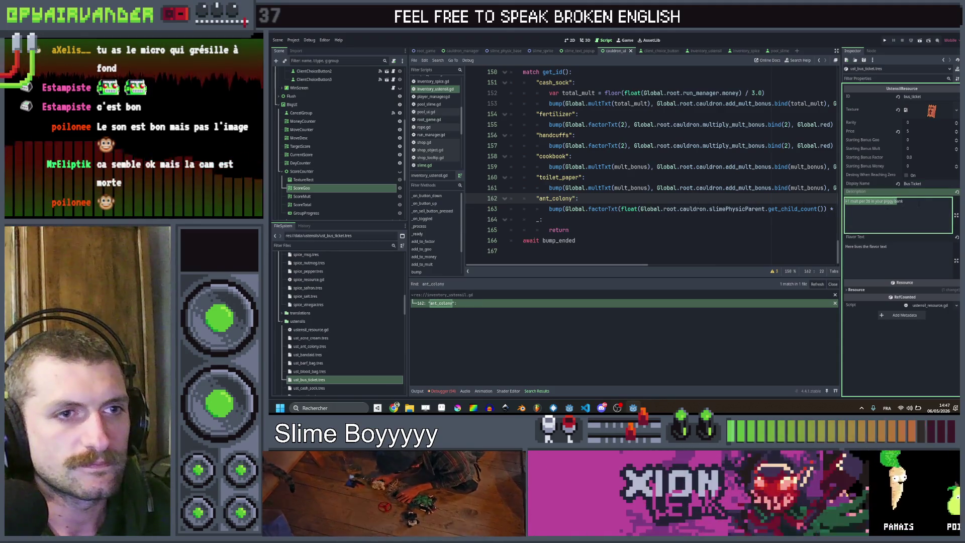
{"action": "type", "text": "+15 mult if your line contains 5 or more slimes"}
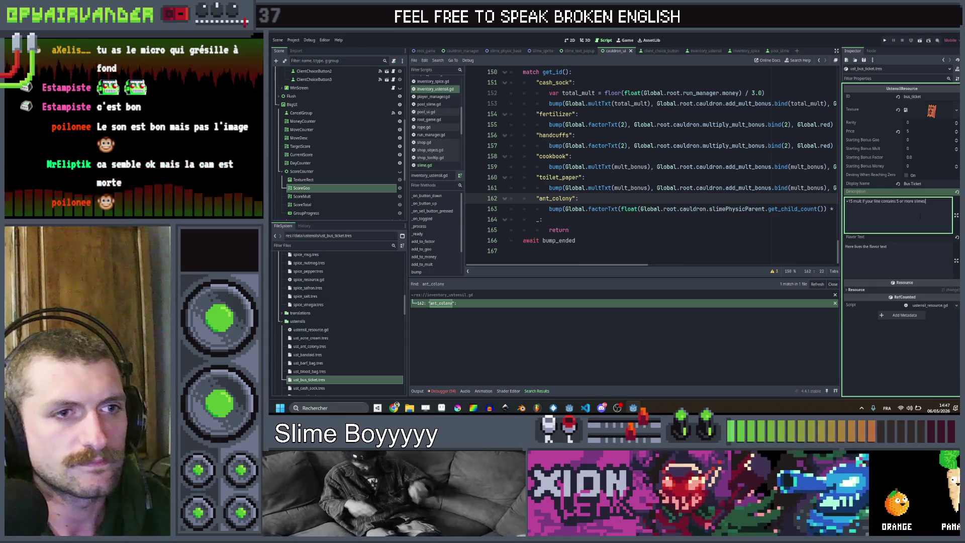
{"action": "left_click", "coordinate": [890, 246]}
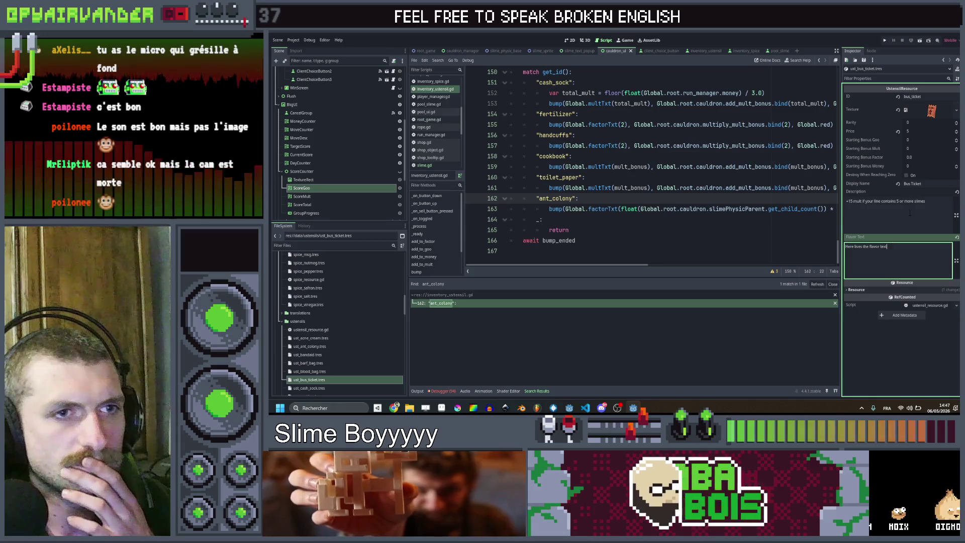
{"action": "left_click", "coordinate": [309, 387]}
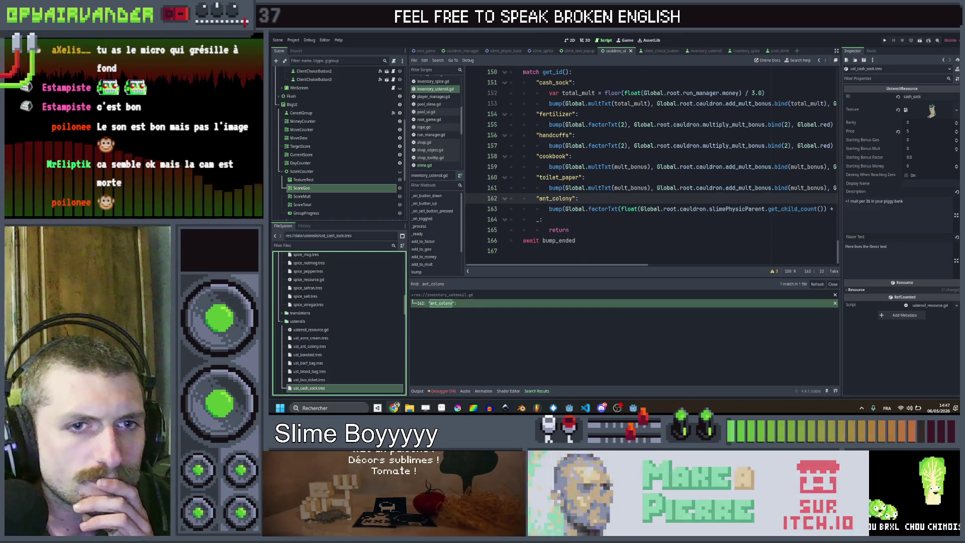
Set the cash sock's display name to 'Cash Sock'.
{"action": "double_click", "coordinate": [895, 201]}
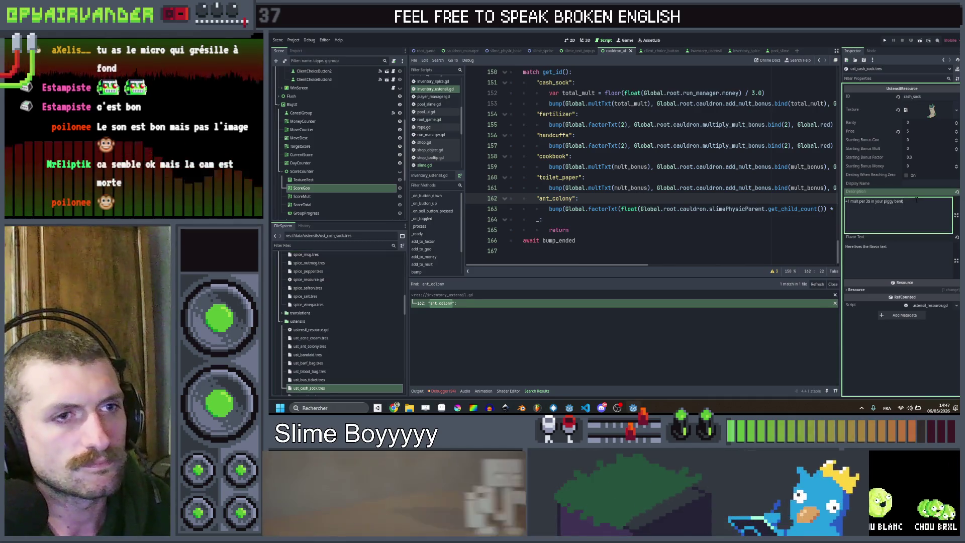
{"action": "key", "text": "BackSpace"}
{"action": "key", "text": "BackSpace"}
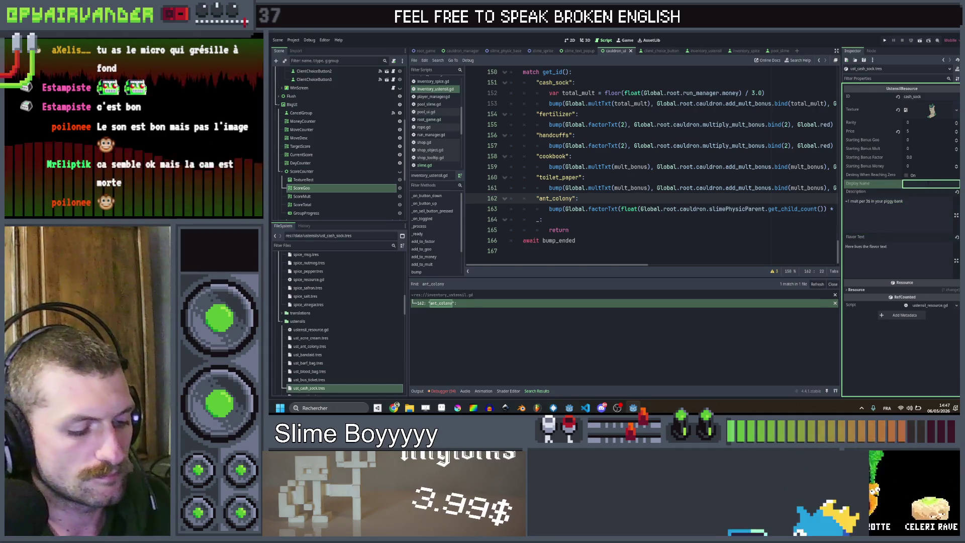
{"action": "type", "text": "Cash S"}
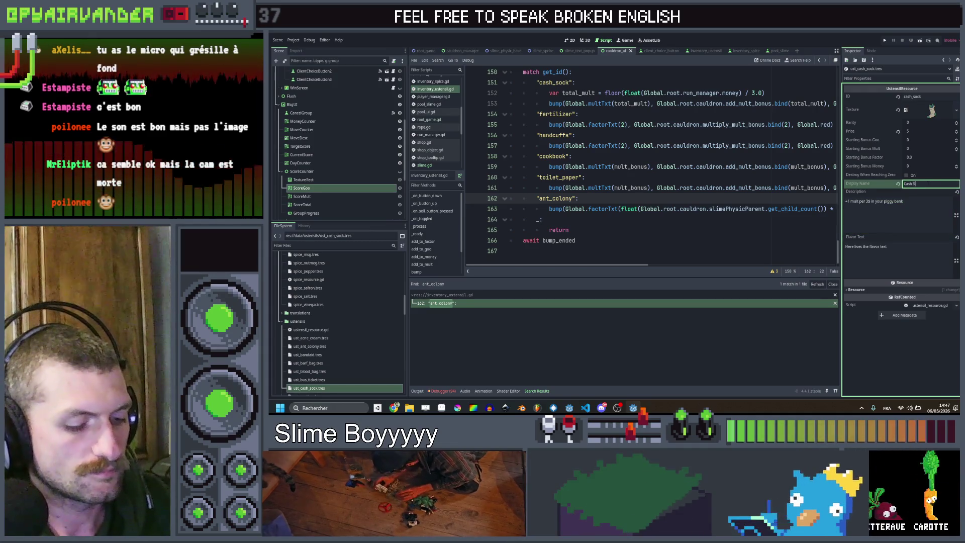
{"action": "type", "text": "ock"}
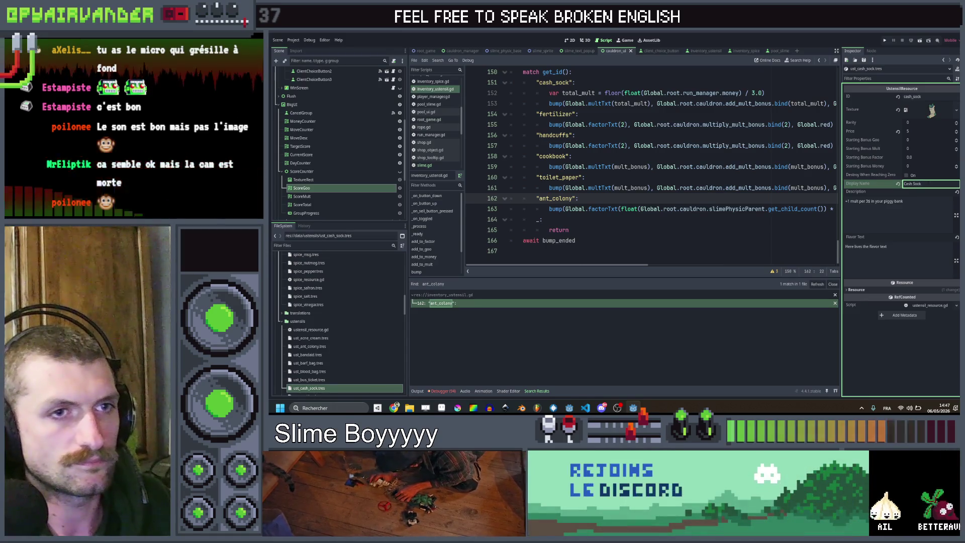
Give the cookbook the '+0 mult, increased by +1 everytime you use a spice' description and empty flavor text.
{"action": "scroll", "coordinate": [327, 356], "scroll_direction": "down", "scroll_amount": 2}
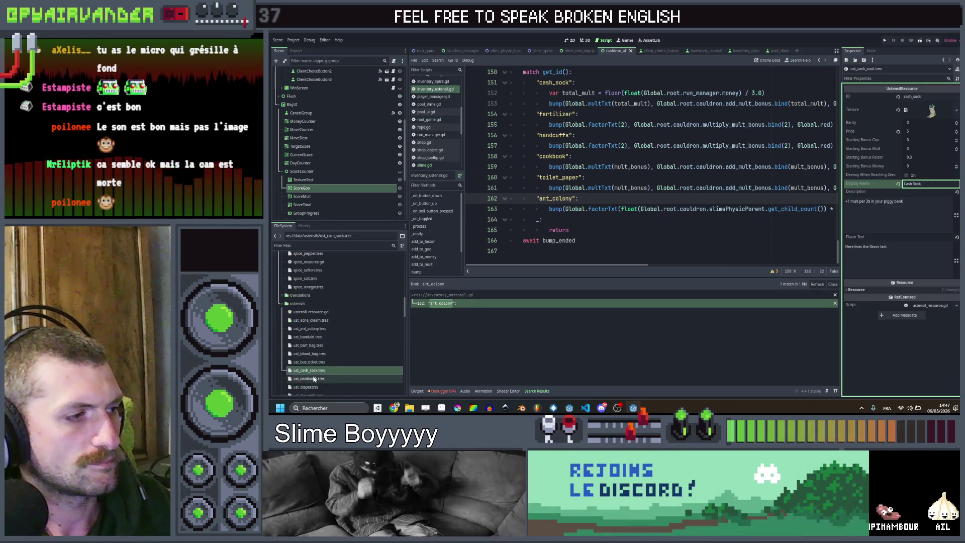
{"action": "left_click", "coordinate": [314, 379]}
{"action": "left_click", "coordinate": [910, 184]}
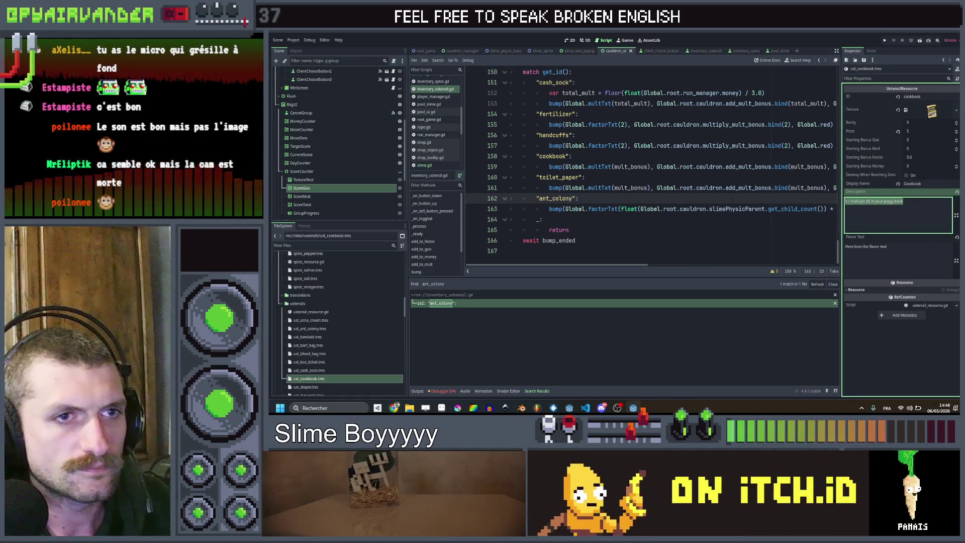
{"action": "type", "text": "+0 mult, increased by +1 everytime you use a spice"}
{"action": "key", "text": "Tab"}
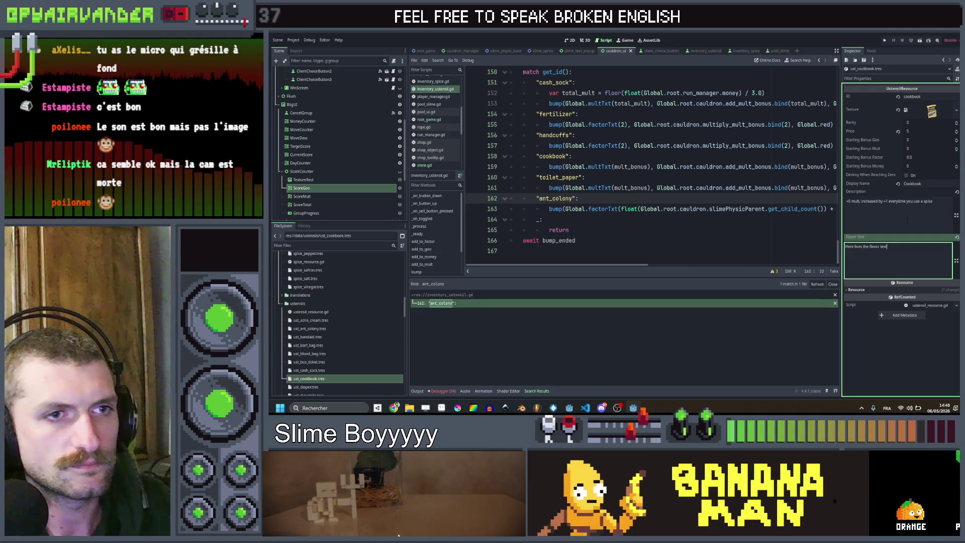
{"action": "key", "text": "shift+Tab"}
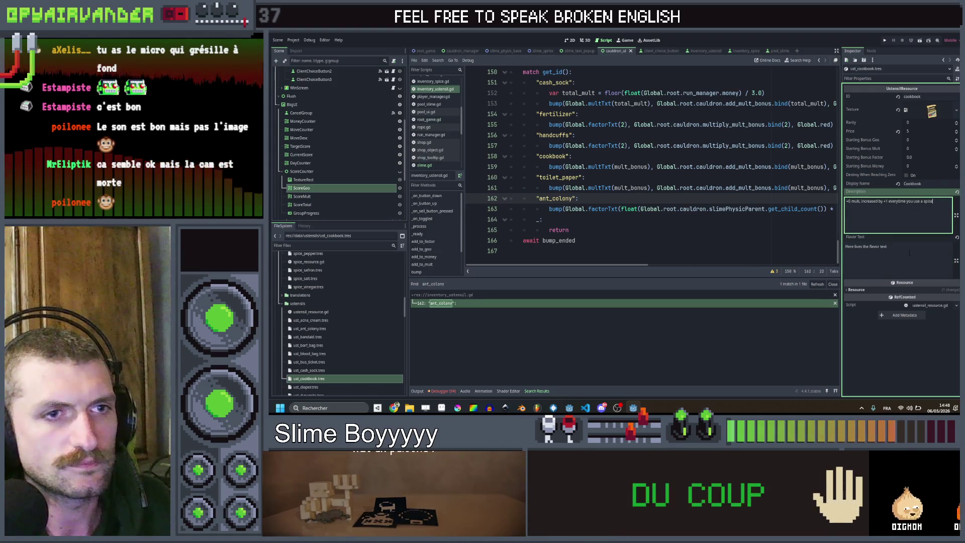
{"action": "left_click_drag", "start_coordinate": [908, 250], "coordinate": [849, 246]}
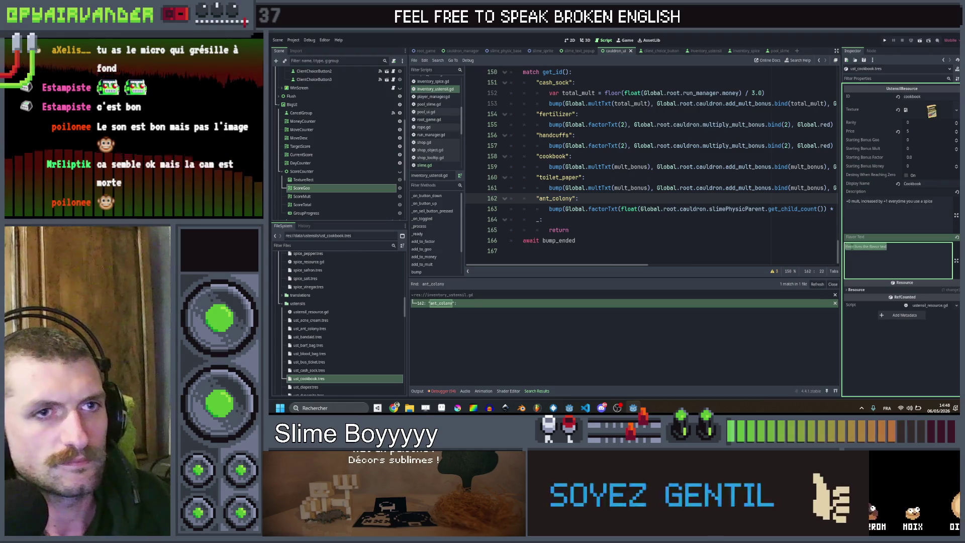
{"action": "key", "text": "shift+Tab"}
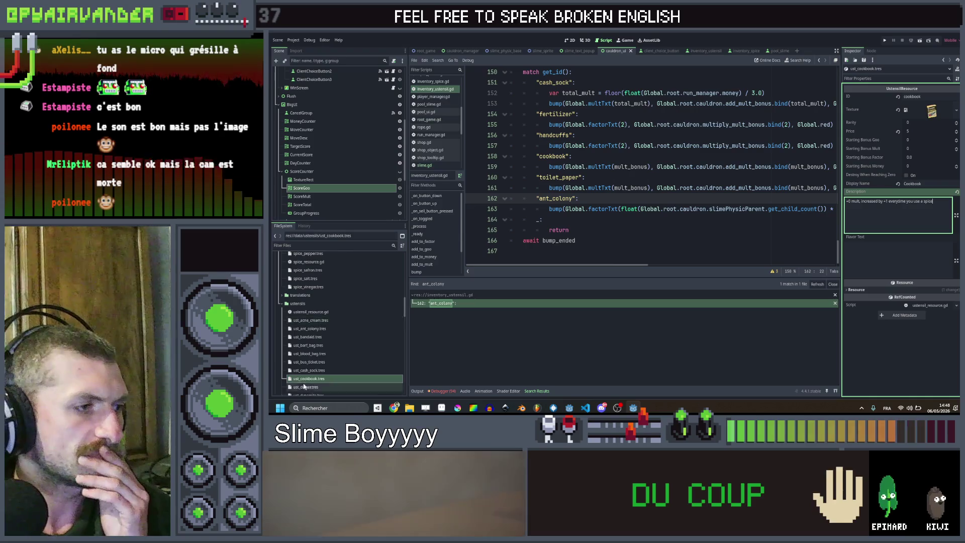
{"action": "scroll", "coordinate": [302, 377], "scroll_direction": "down", "scroll_amount": 1}
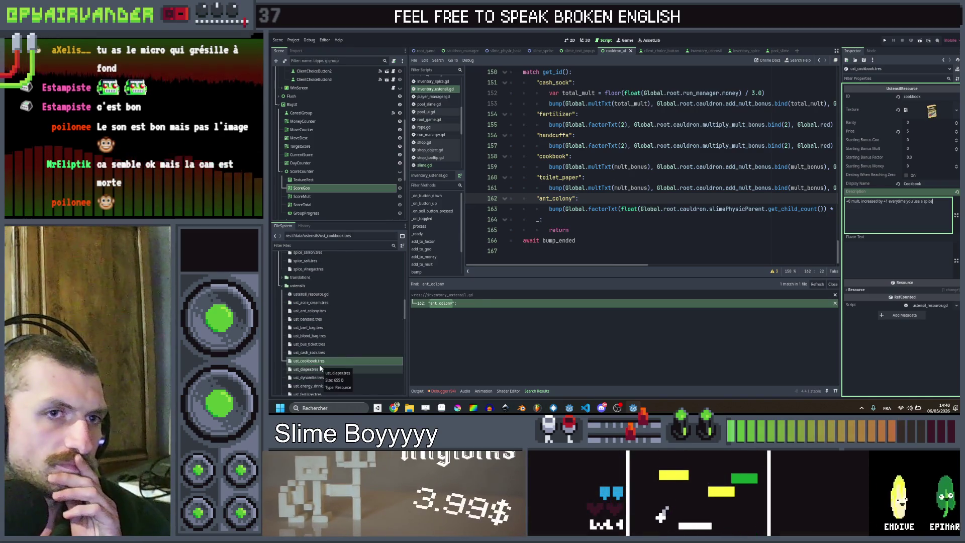
{"action": "left_click", "coordinate": [320, 368]}
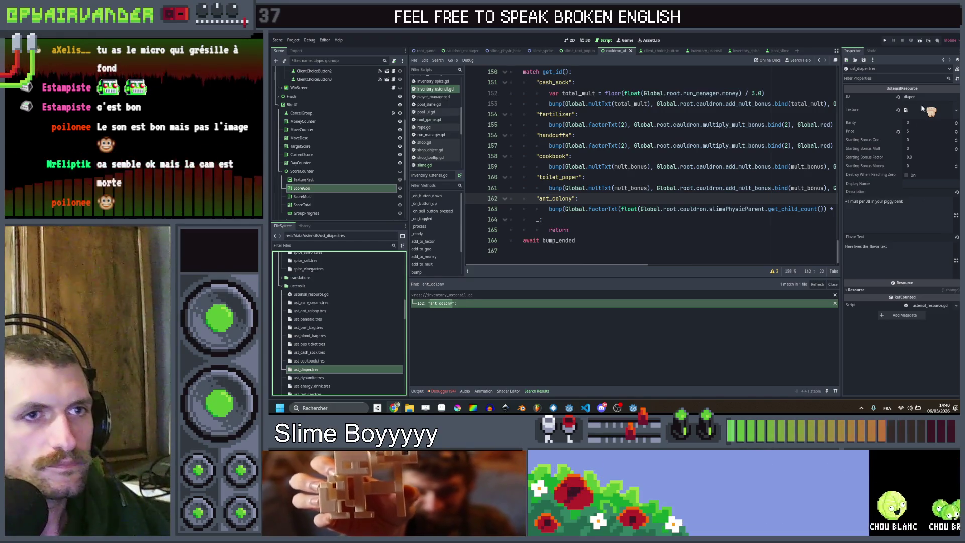
Change the diaper's display name to 'Used Diaper'.
{"action": "left_click", "coordinate": [924, 97]}
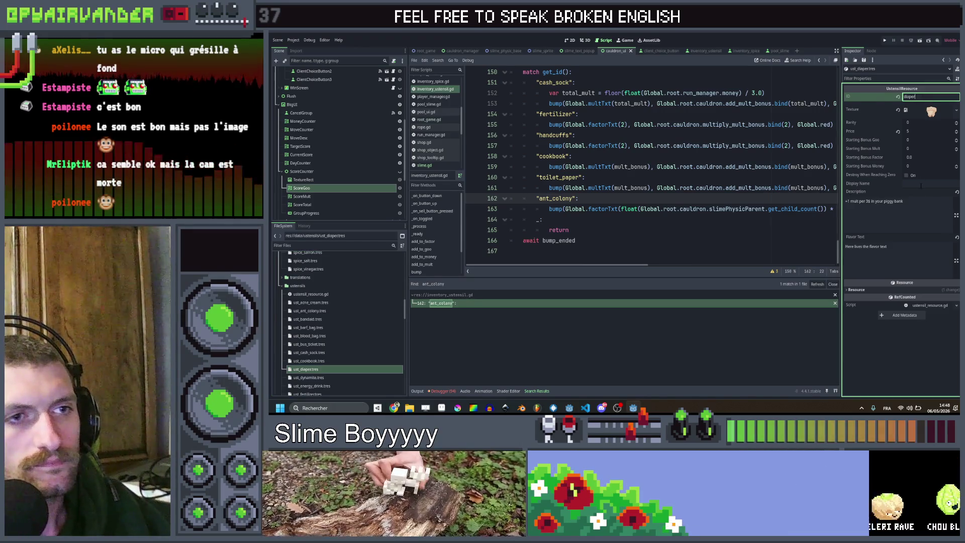
{"action": "left_click", "coordinate": [927, 202]}
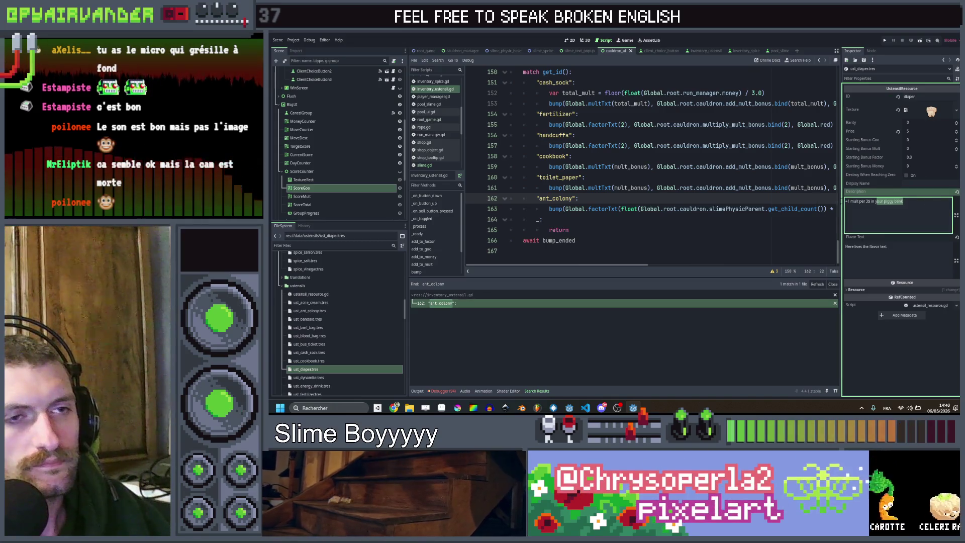
{"action": "left_click", "coordinate": [930, 183]}
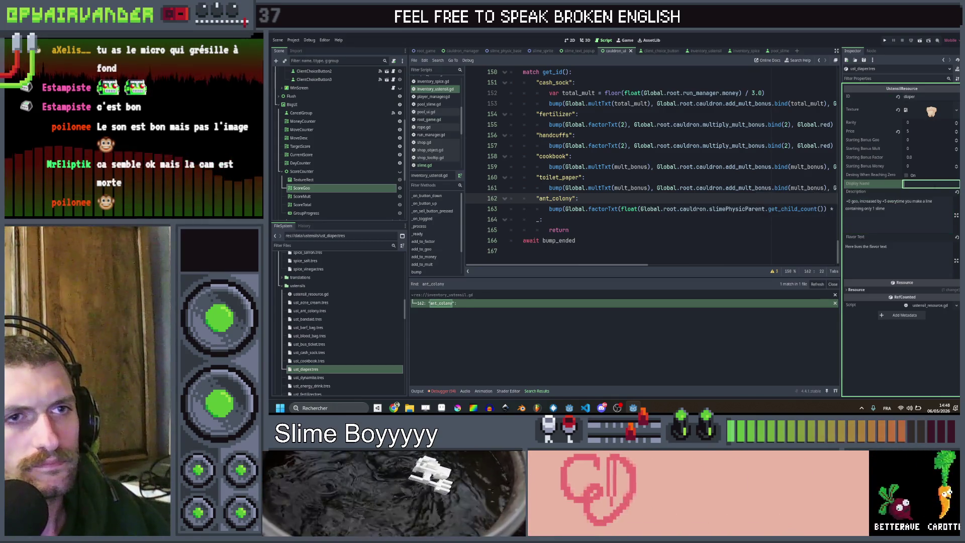
{"action": "type", "text": "Diaper"}
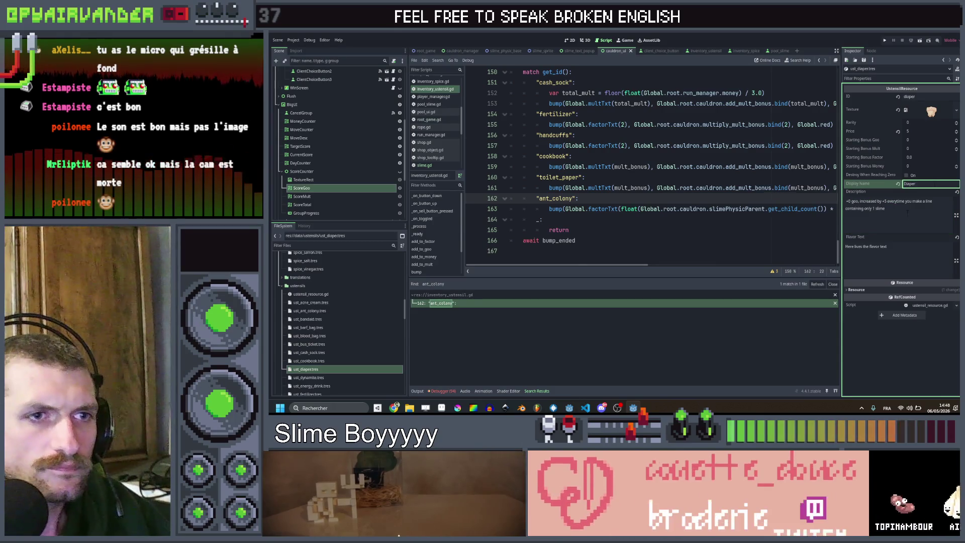
{"action": "key", "text": "Tab"}
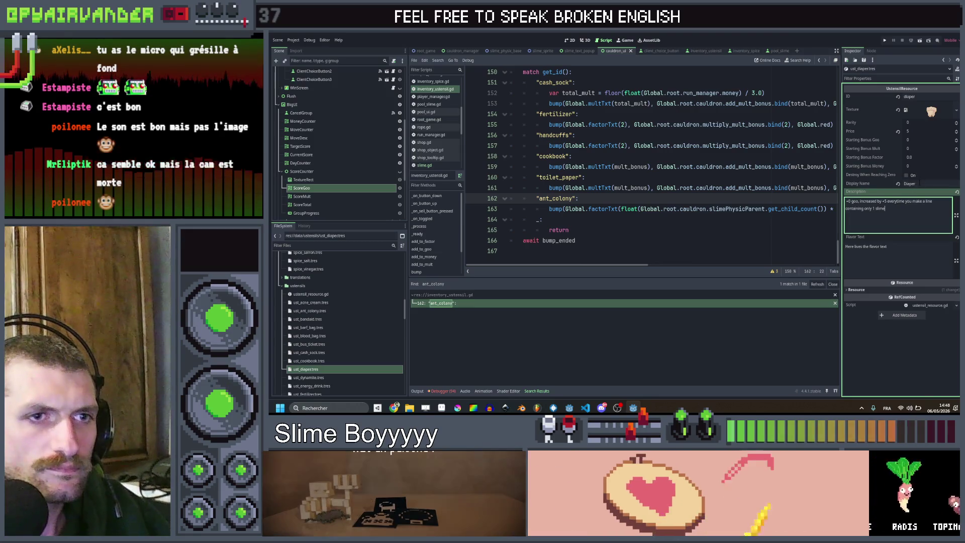
{"action": "left_click", "coordinate": [918, 183]}
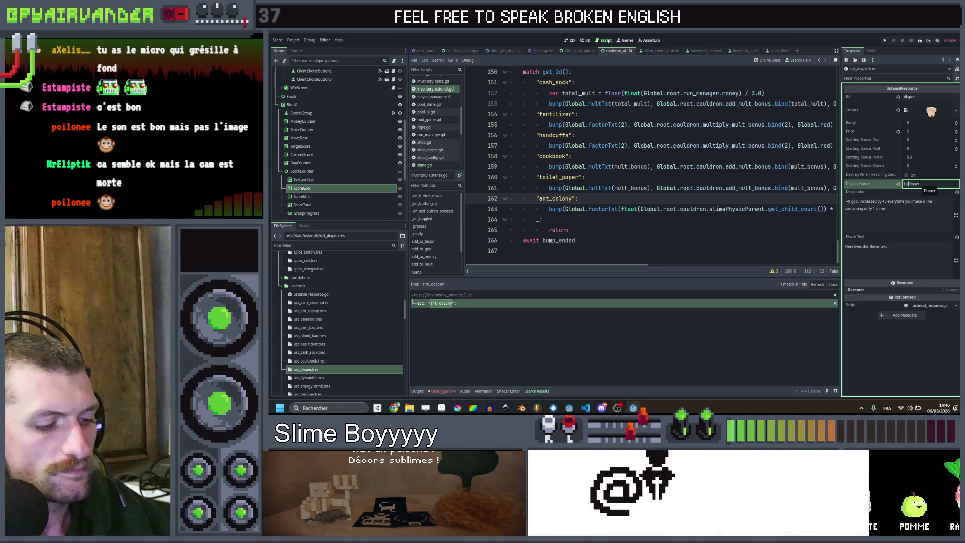
{"action": "key", "text": "Home"}
{"action": "type", "text": "Used"}
{"action": "key", "text": "Tab"}
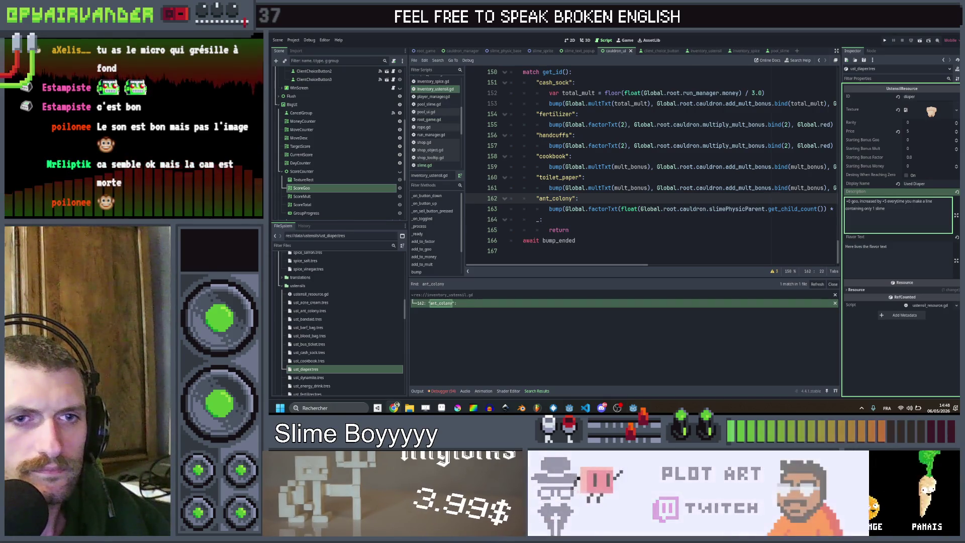
Replace the dynamite description with its small-slime-explosion effect text and name it 'Dynamite'.
{"action": "left_click", "coordinate": [307, 377]}
{"action": "scroll", "coordinate": [310, 353], "scroll_direction": "down", "scroll_amount": 4}
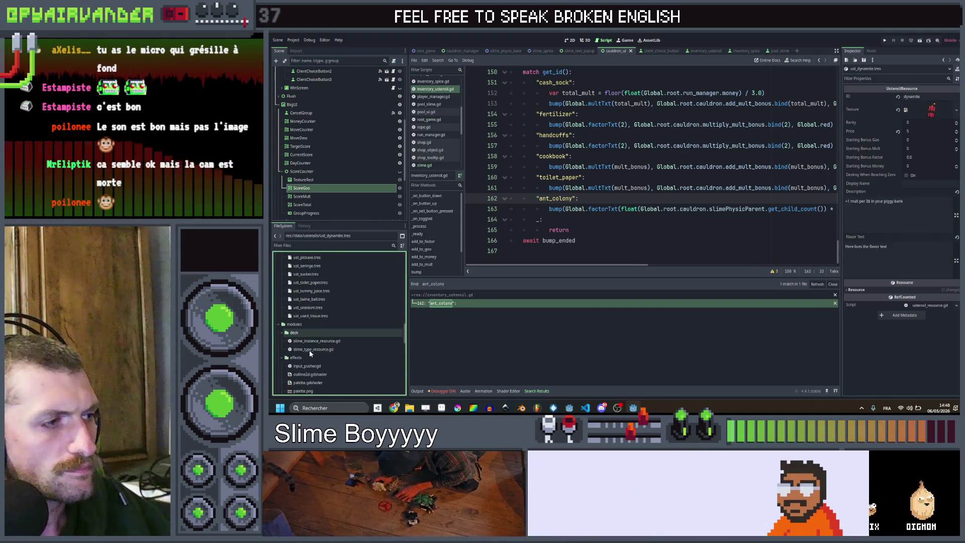
{"action": "scroll", "coordinate": [309, 349], "scroll_direction": "up", "scroll_amount": 1}
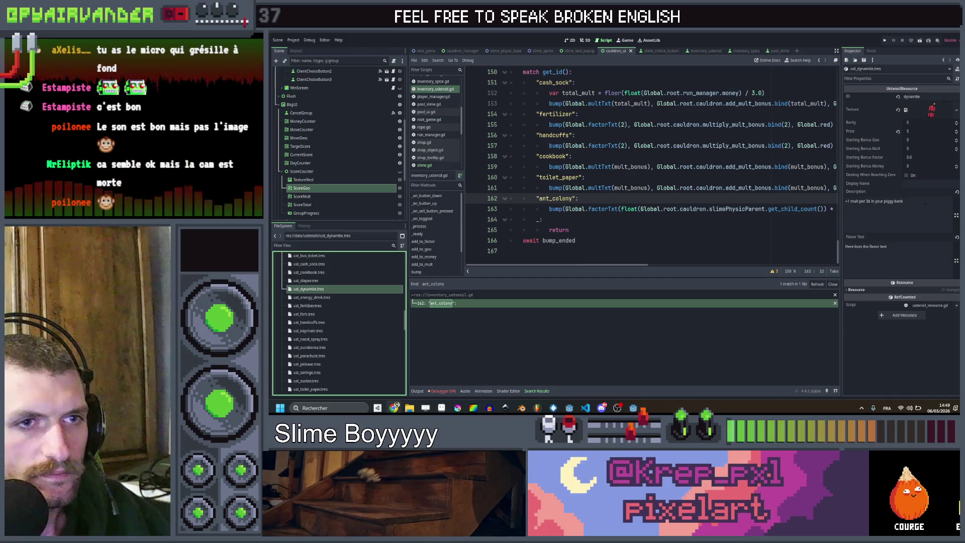
{"action": "left_click", "coordinate": [923, 207]}
{"action": "key", "text": "ctrl+a"}
{"action": "type", "text": "Slime explosions give +2 lvl to neighbour slimes instead of +1 lvl"}
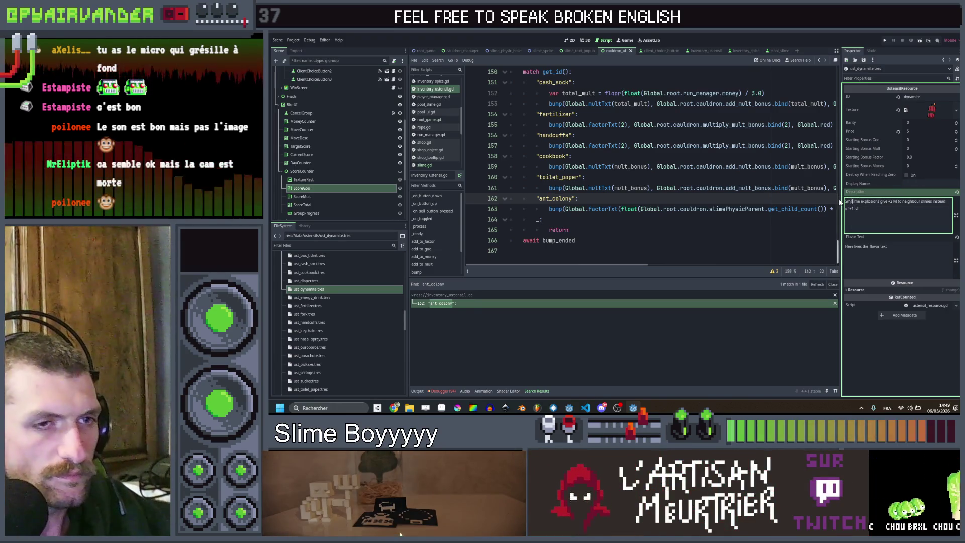
{"action": "type", "text": "all s"}
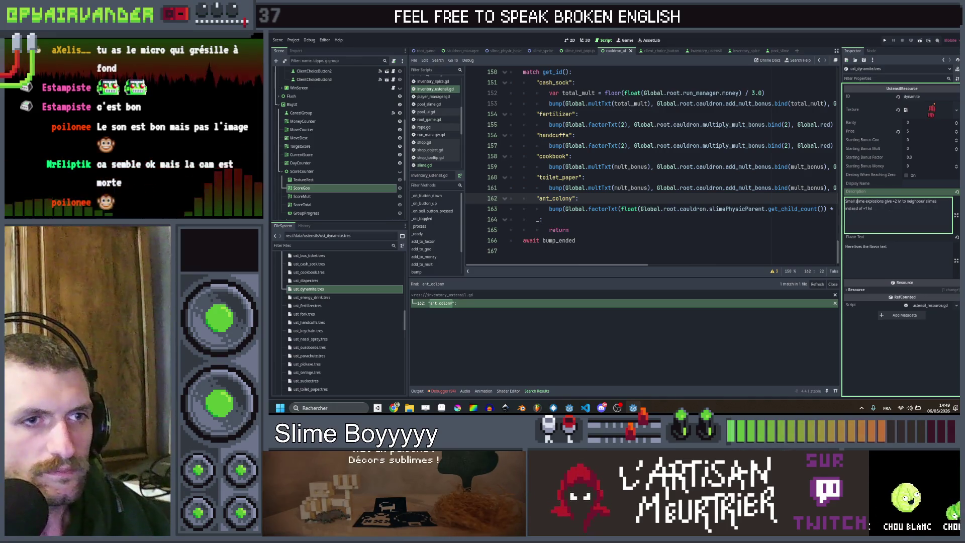
{"action": "left_click", "coordinate": [913, 175]}
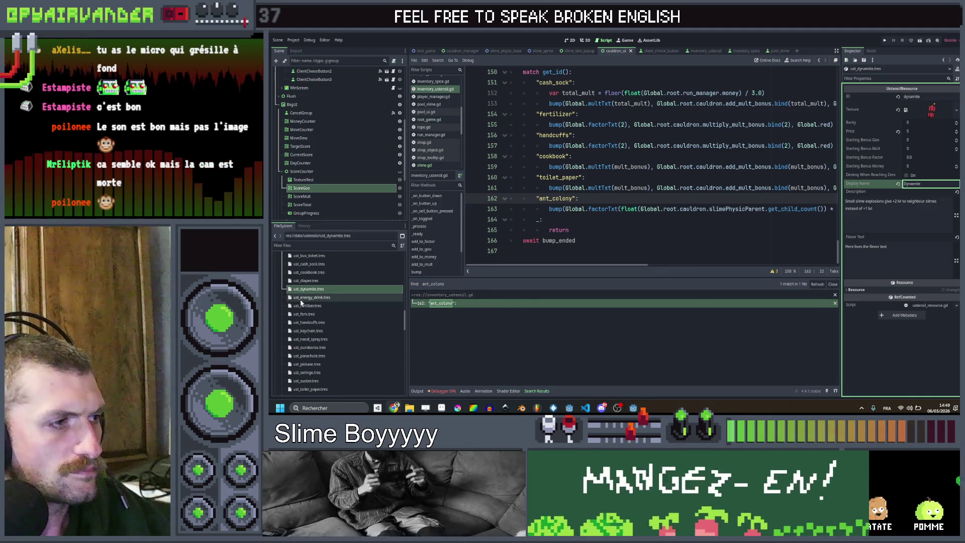
{"action": "left_click", "coordinate": [300, 299]}
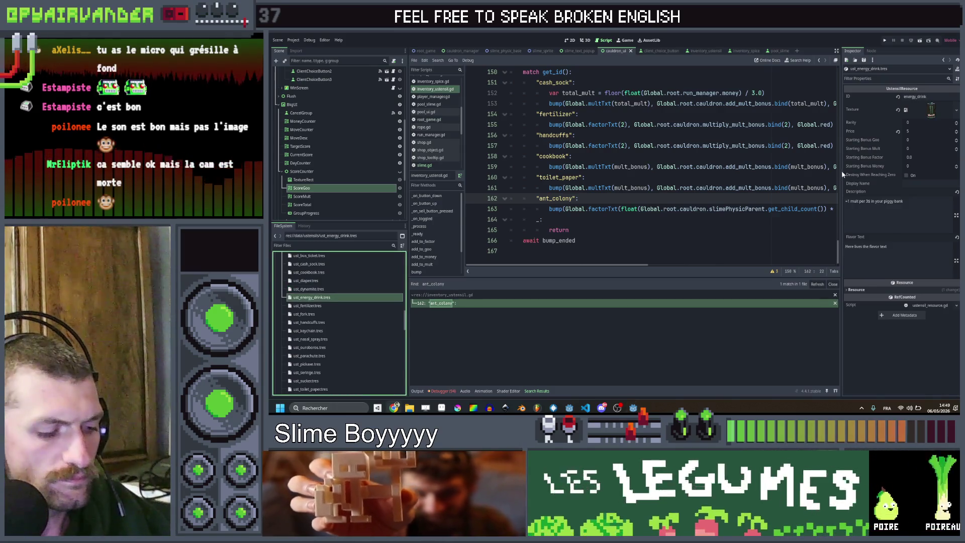
Replace the energy drink's description with its effect text and name it Energy Drink.
{"action": "left_click", "coordinate": [899, 211]}
{"action": "key", "text": "ctrl+a"}
{"action": "type", "text": "+3 moves at the start of each shift"}
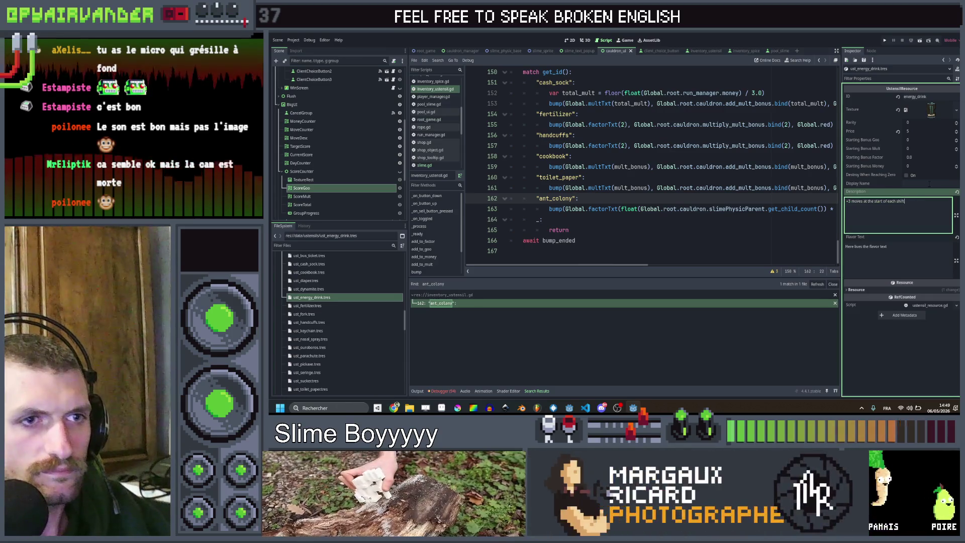
{"action": "left_click", "coordinate": [929, 183]}
{"action": "type", "text": "Energy Drink"}
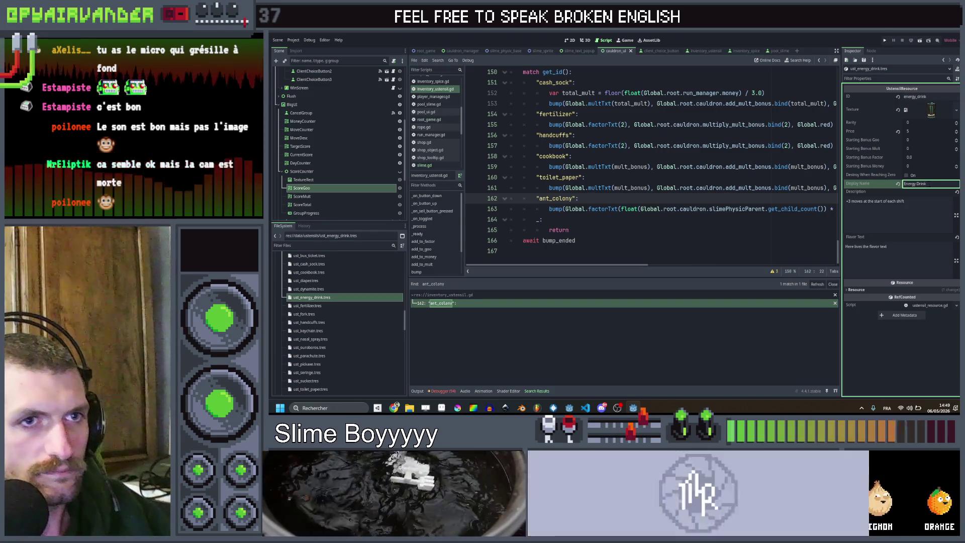
Enter 'Fertilizer' on the fertilizer upgrade resource.
{"action": "left_click", "coordinate": [327, 306]}
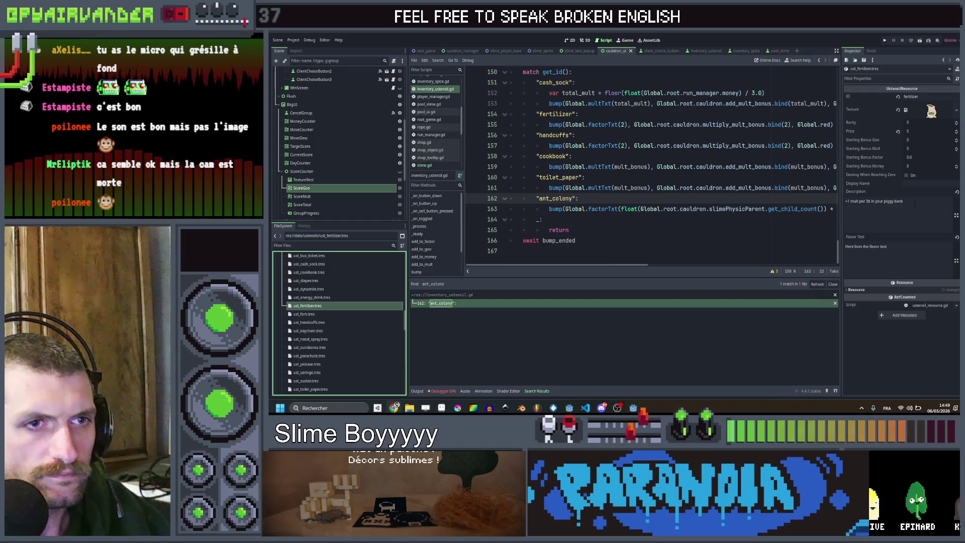
{"action": "triple_click", "coordinate": [914, 203]}
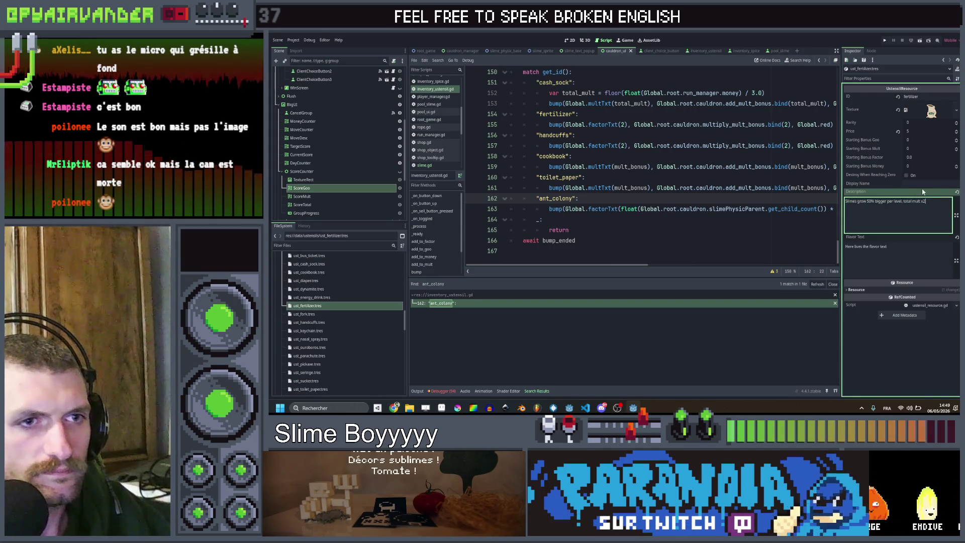
{"action": "type", "text": "Fertilizer"}
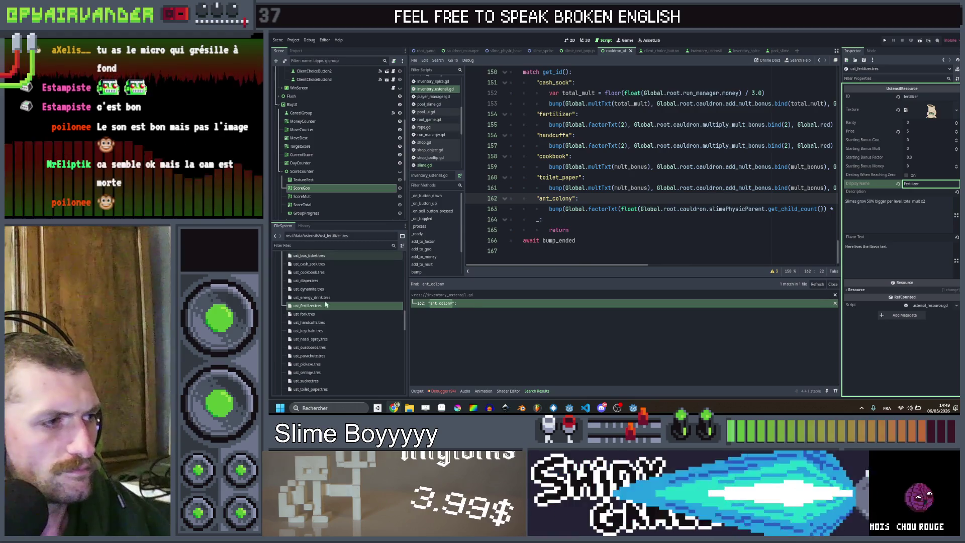
Update the fork upgrade's description and set its display name to 'Fork'.
{"action": "left_click", "coordinate": [326, 314]}
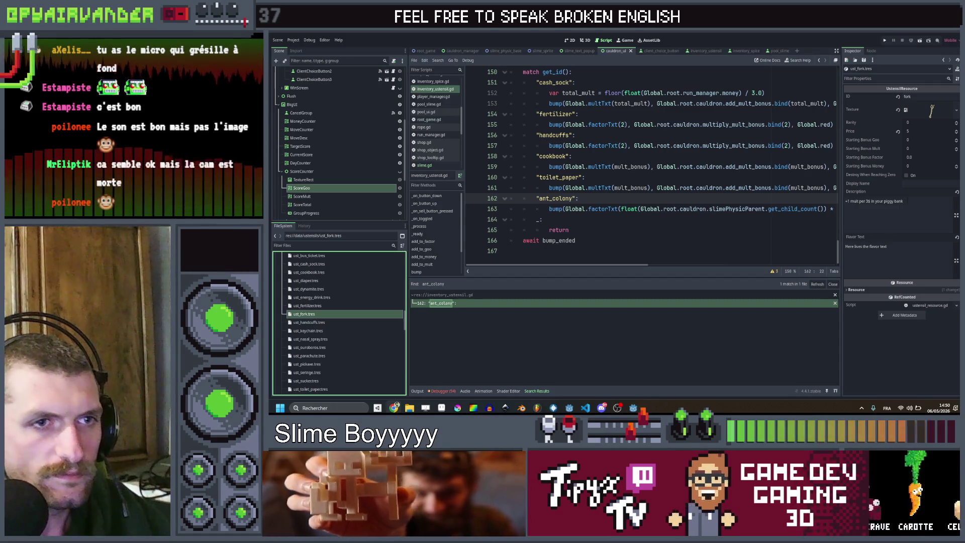
{"action": "left_click", "coordinate": [920, 203]}
{"action": "left_click", "coordinate": [921, 184]}
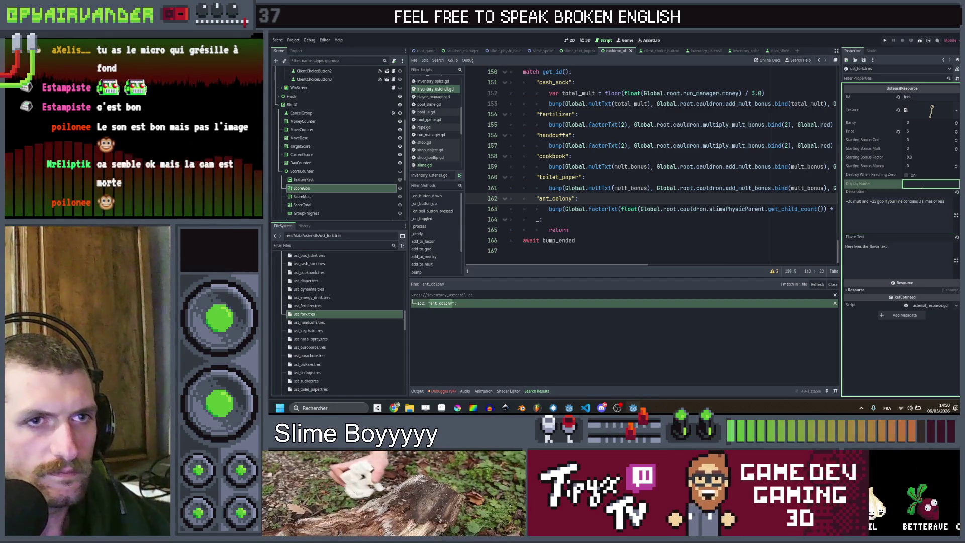
{"action": "type", "text": "For"}
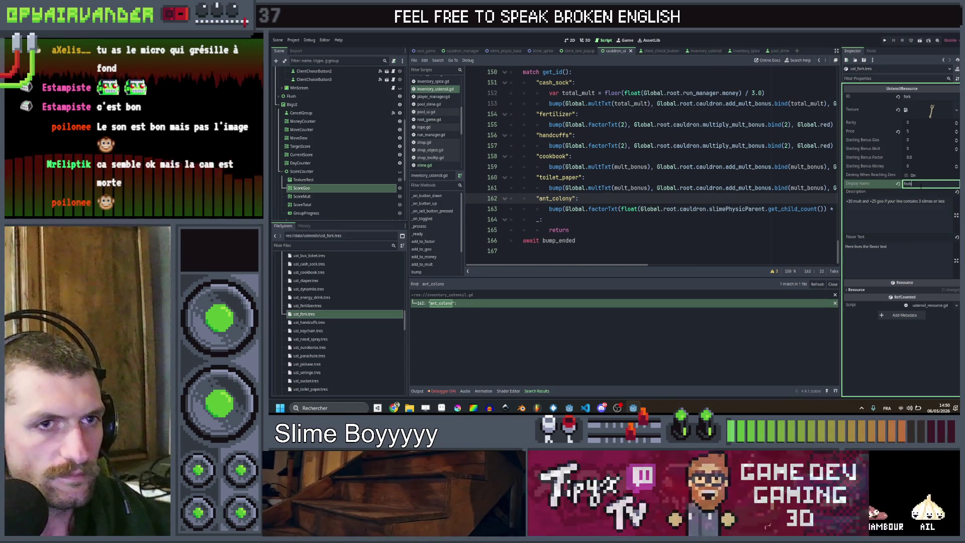
{"action": "type", "text": "k"}
{"action": "key", "text": "Tab"}
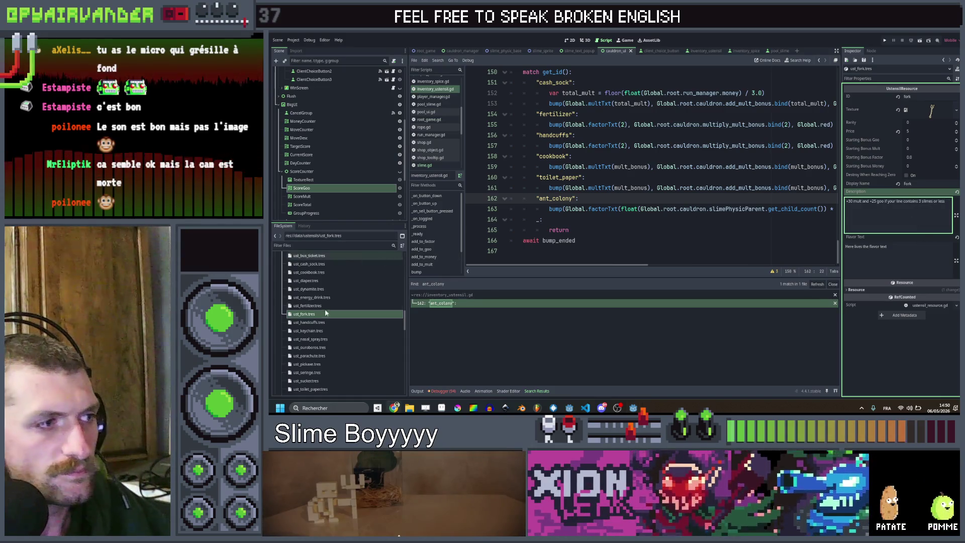
Paste the handcuffs' effect description and set its display name.
{"action": "left_click", "coordinate": [325, 324]}
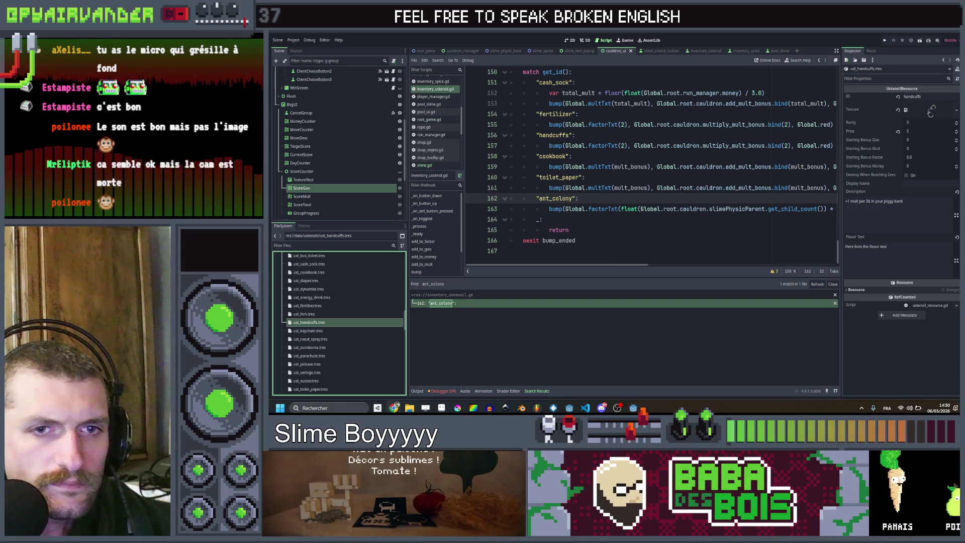
{"action": "left_click", "coordinate": [913, 203]}
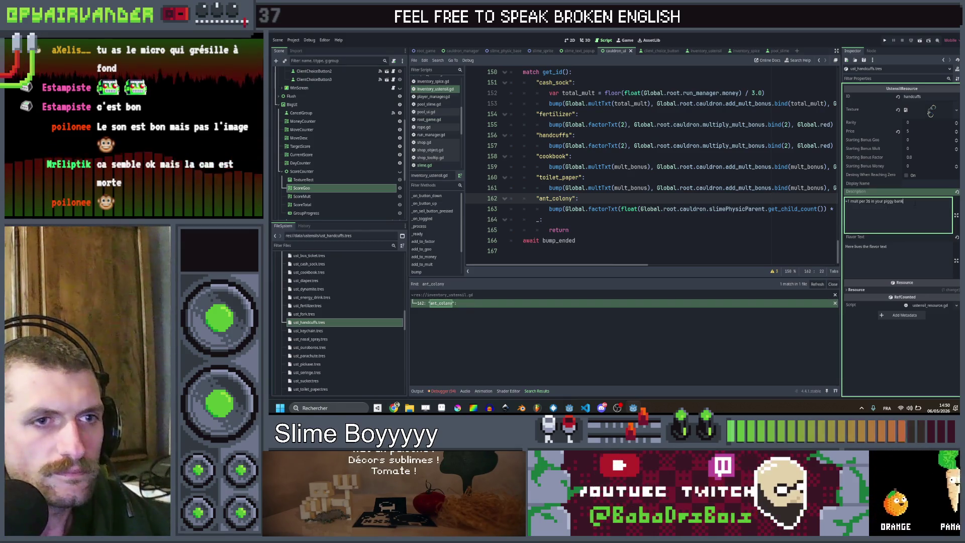
{"action": "key", "text": "ctrl+v"}
{"action": "left_click", "coordinate": [927, 184]}
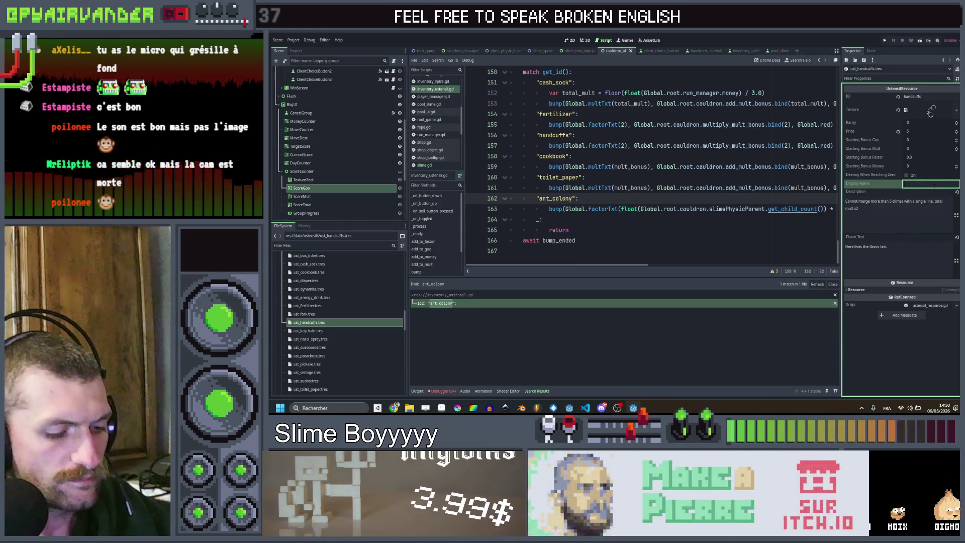
Replace the keychain's description with its effect text and set its display name.
{"action": "left_click", "coordinate": [331, 331]}
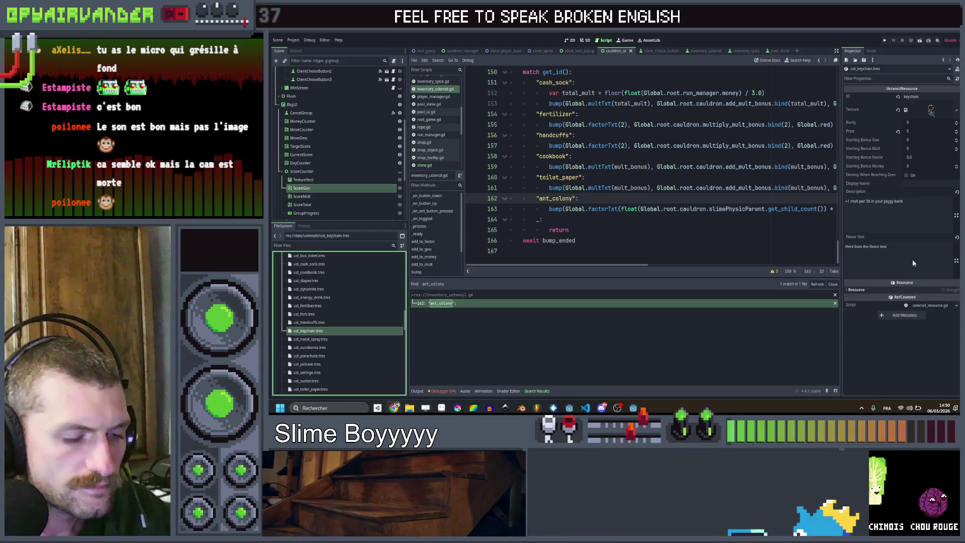
{"action": "left_click", "coordinate": [893, 200]}
{"action": "key", "text": "ctrl+a"}
{"action": "key", "text": "ctrl+v"}
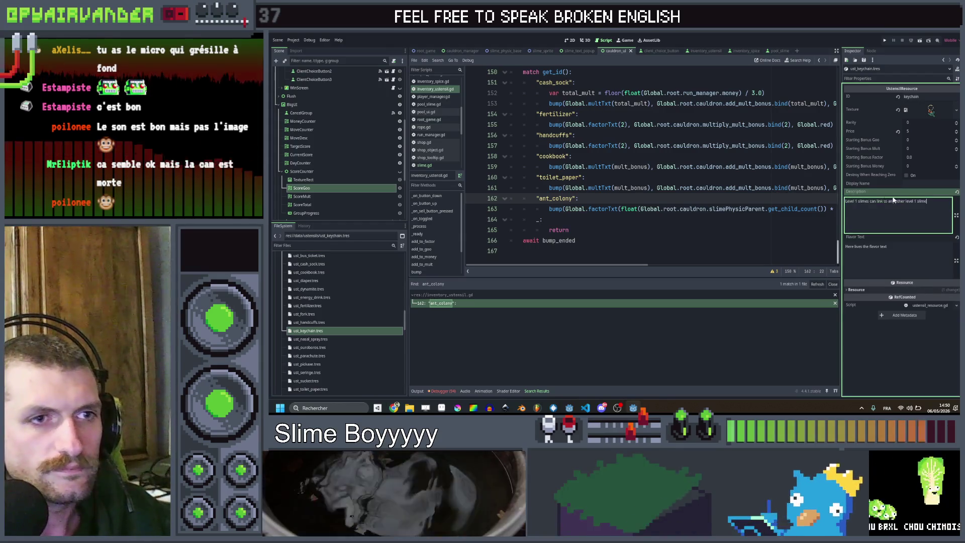
{"action": "left_click", "coordinate": [922, 183]}
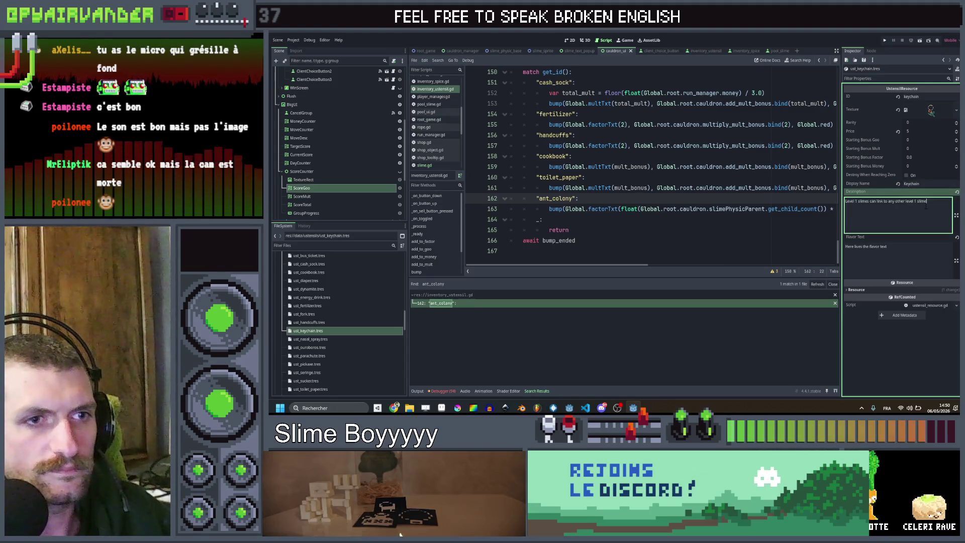
Give the nasal spray the description 'Shot slimes give +2 mult when merged' and name 'Nasal Spray'.
{"action": "left_click", "coordinate": [324, 339]}
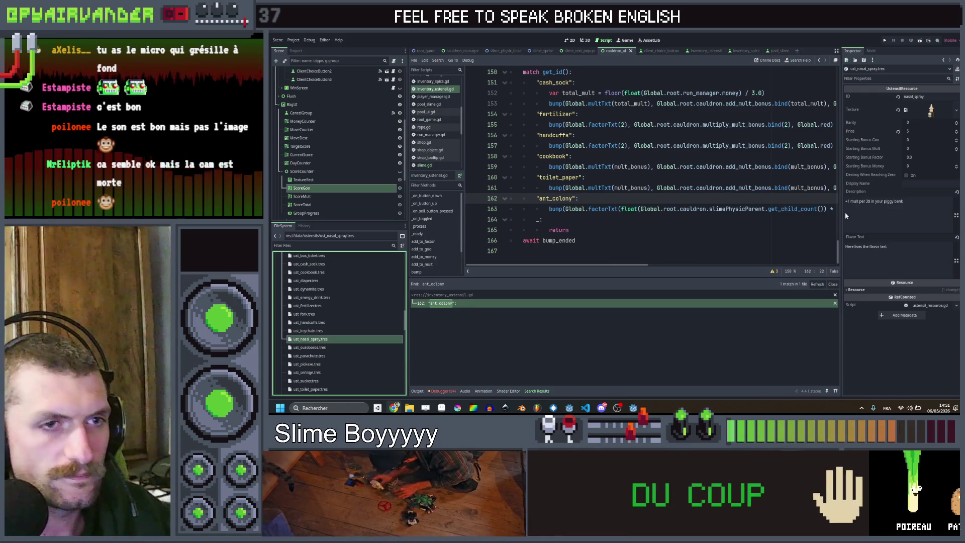
{"action": "left_click", "coordinate": [897, 204]}
{"action": "key", "text": "ctrl+a"}
{"action": "key", "text": "ctrl+v"}
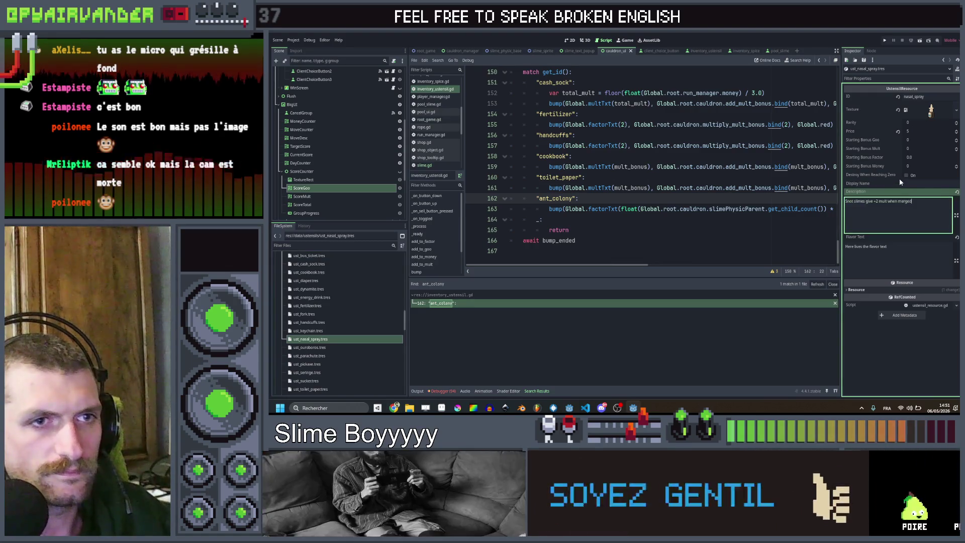
{"action": "left_click", "coordinate": [910, 184]}
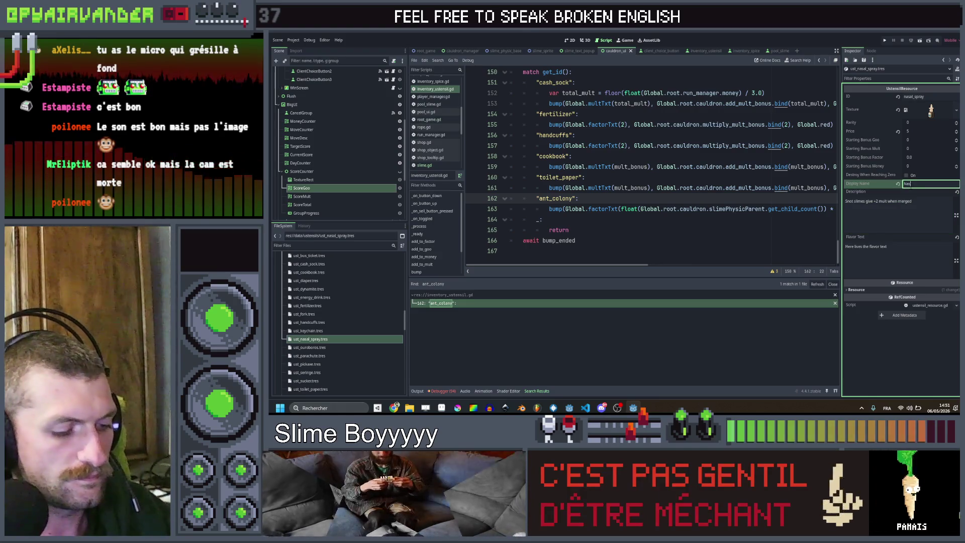
{"action": "type", "text": "Spray"}
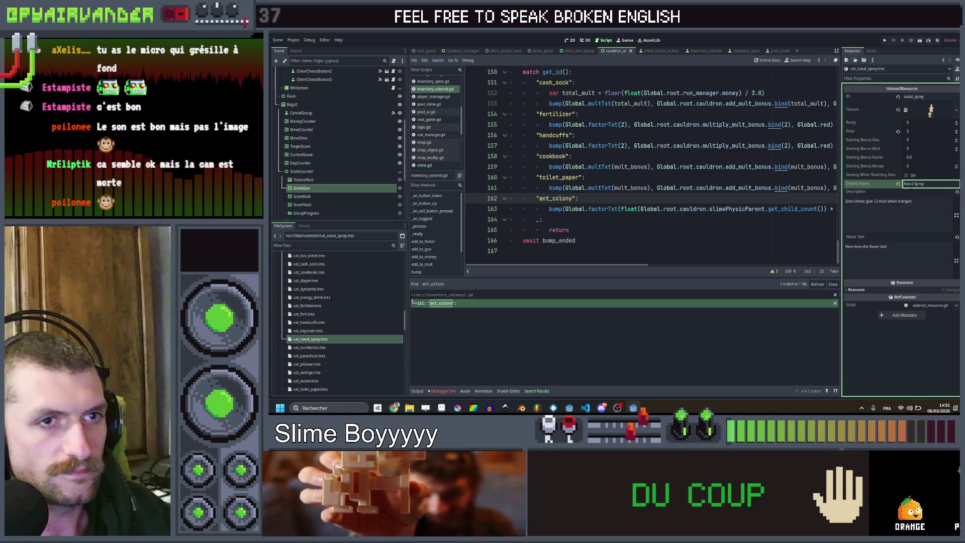
{"action": "left_click", "coordinate": [351, 347]}
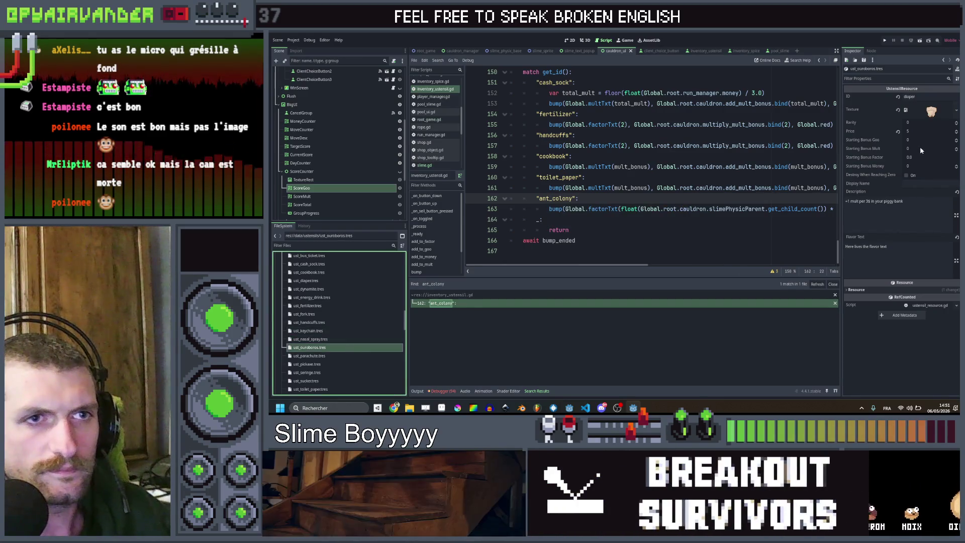
Set the resource ID to 'ouroboros' and assign the 'ouro' ring image as its texture.
{"action": "left_click", "coordinate": [924, 96]}
{"action": "type", "text": "o"}
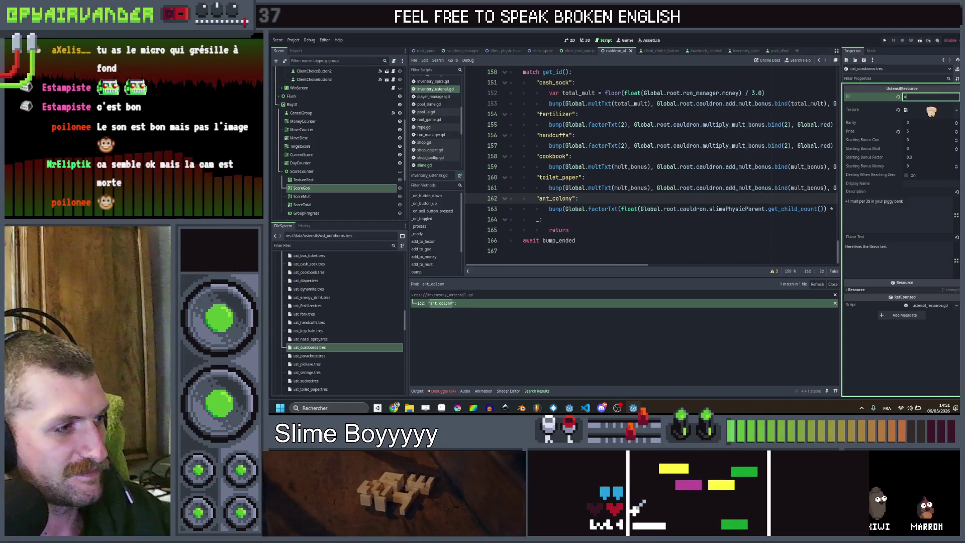
{"action": "type", "text": "uroboros"}
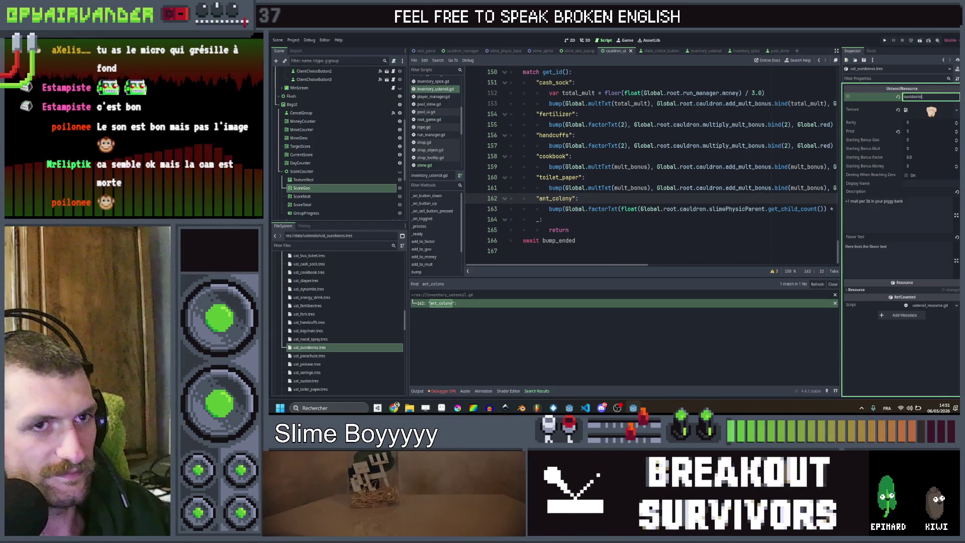
{"action": "right_click", "coordinate": [930, 111]}
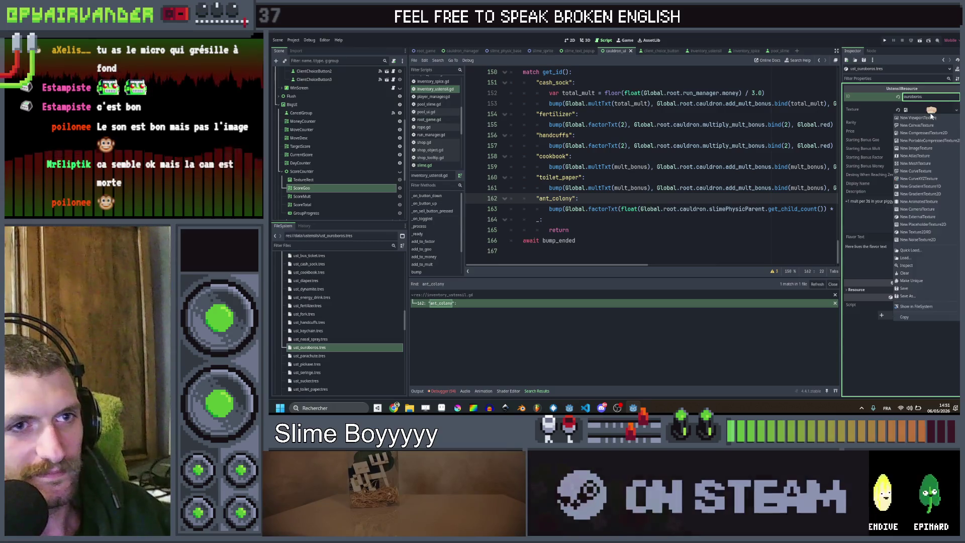
{"action": "left_click", "coordinate": [921, 250]}
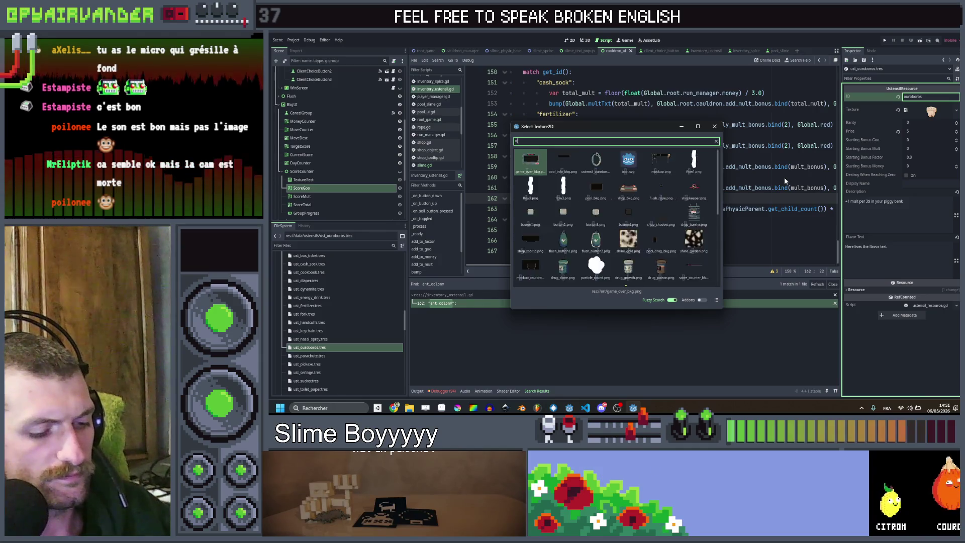
{"action": "type", "text": "ouro"}
{"action": "key", "text": "Return"}
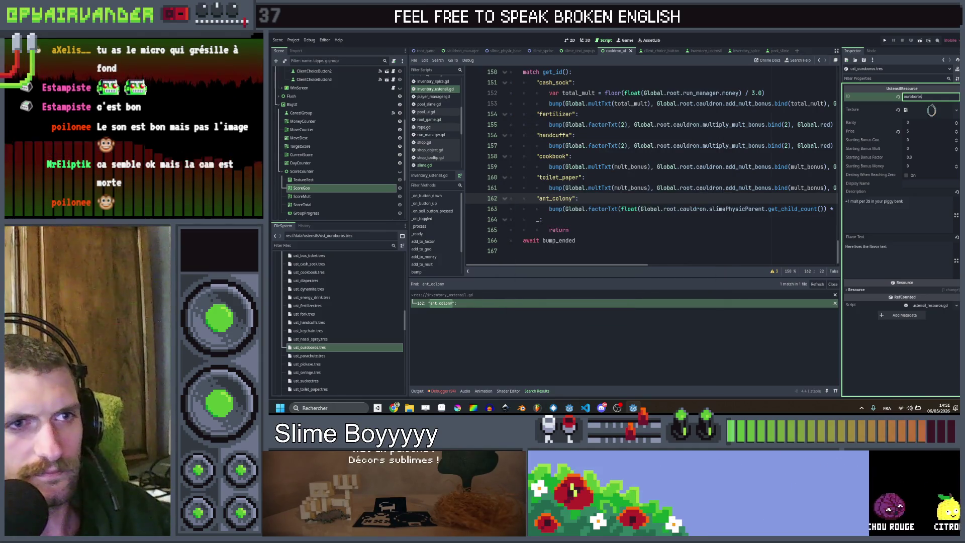
Enter 'Ouroboros' as the display name.
{"action": "left_click", "coordinate": [909, 202]}
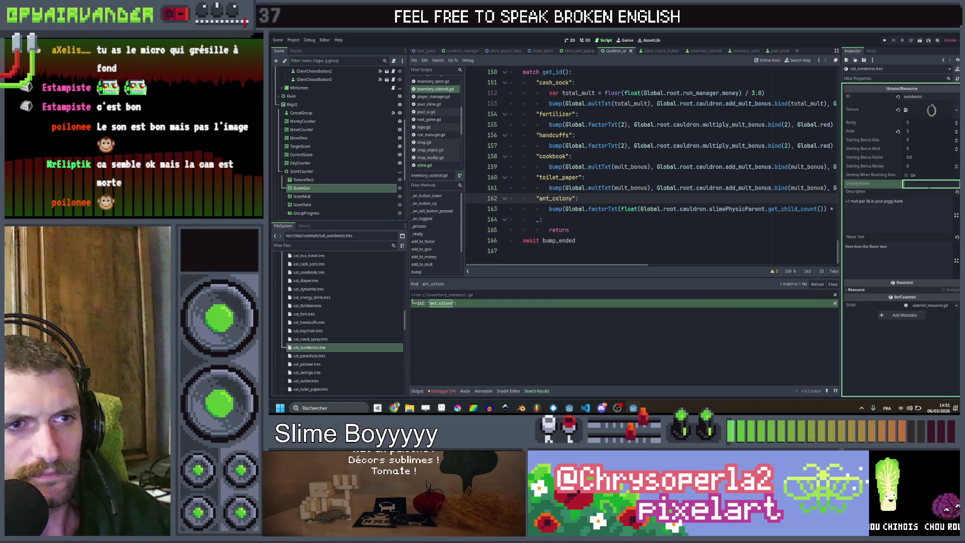
{"action": "type", "text": "Ourobor"}
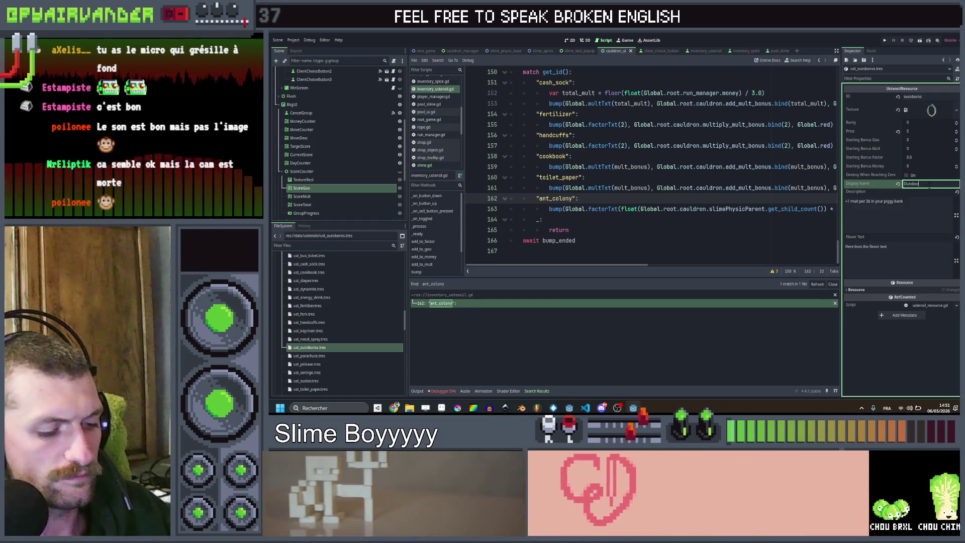
{"action": "type", "text": "os"}
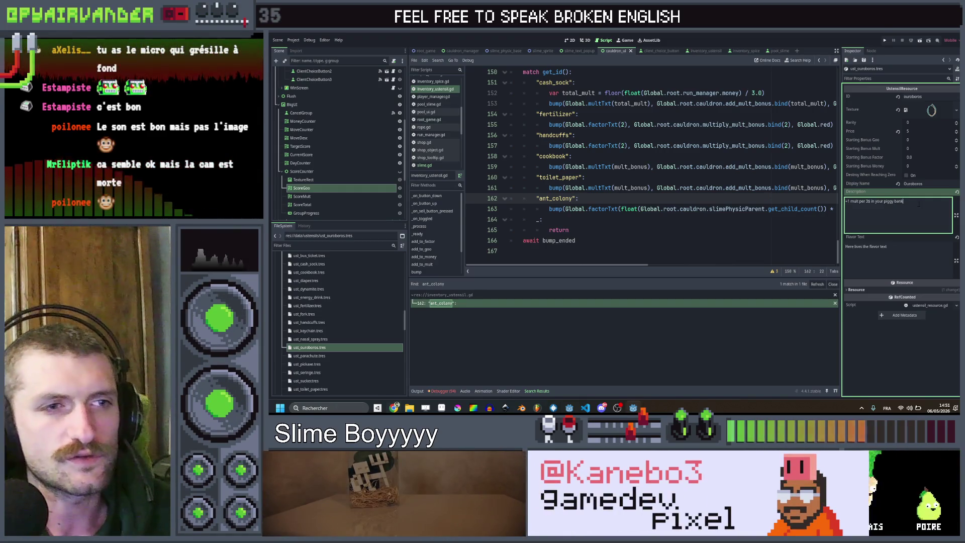
{"action": "key", "text": "ctrl+a"}
Draft and discard several Ouroboros description wordings ('If your first line each shift…', 'level up all').
{"action": "type", "text": "If"}
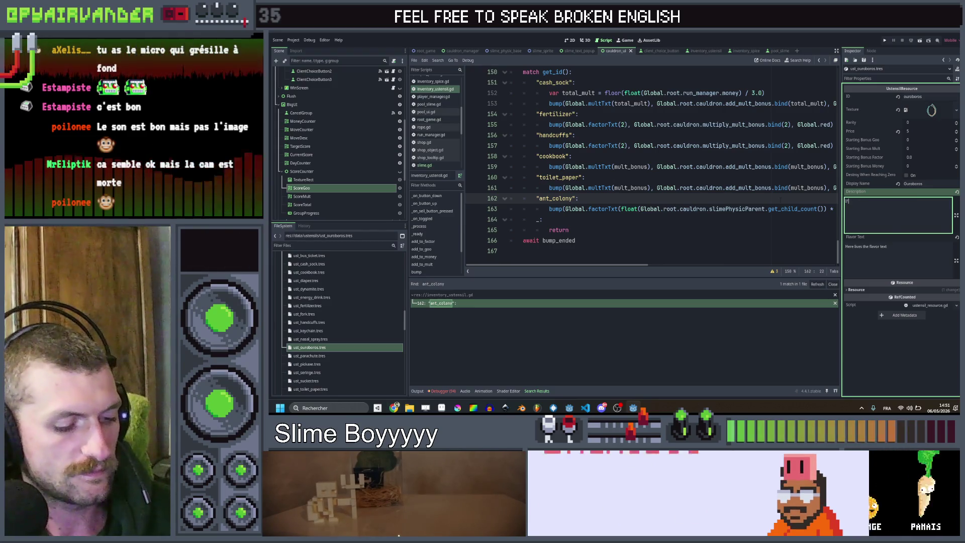
{"action": "type", "text": " your first"}
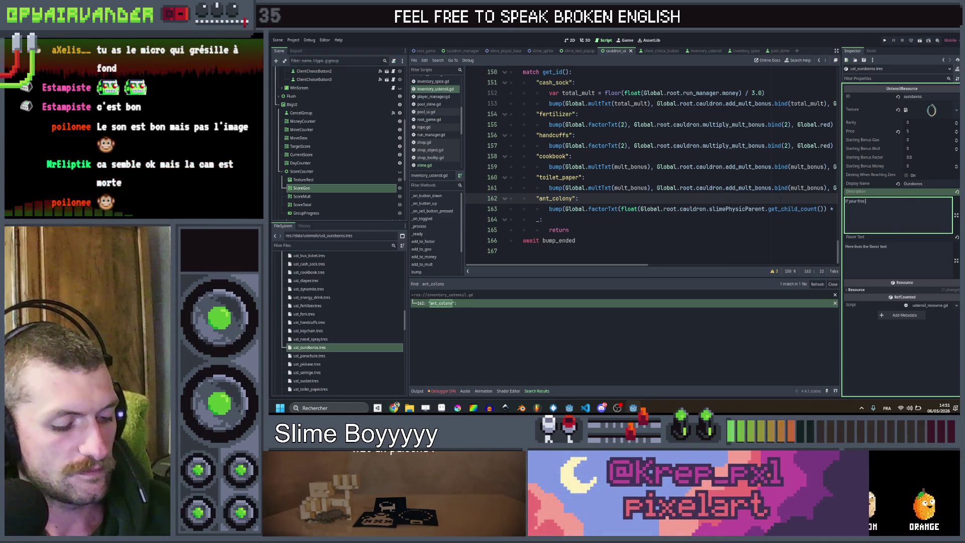
{"action": "type", "text": " line e"}
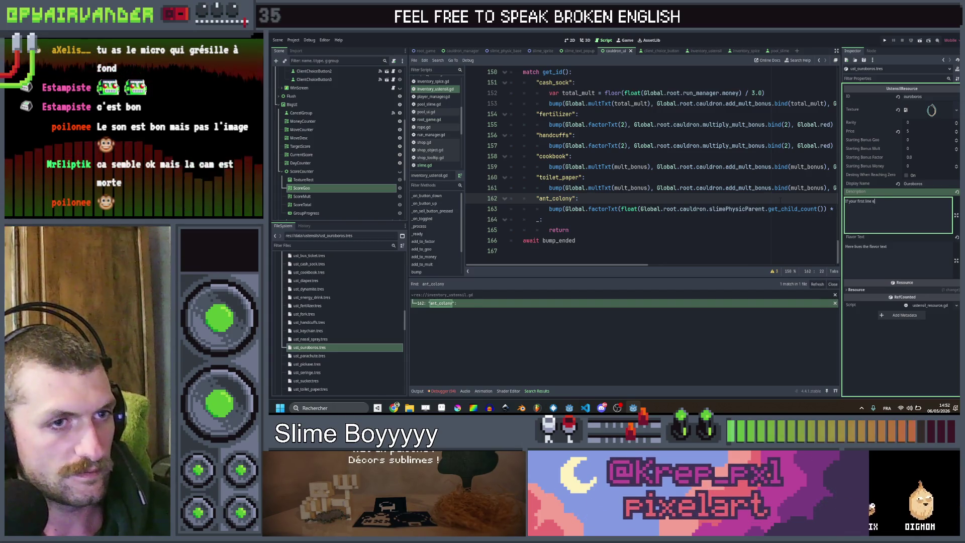
{"action": "type", "text": "ach shif"}
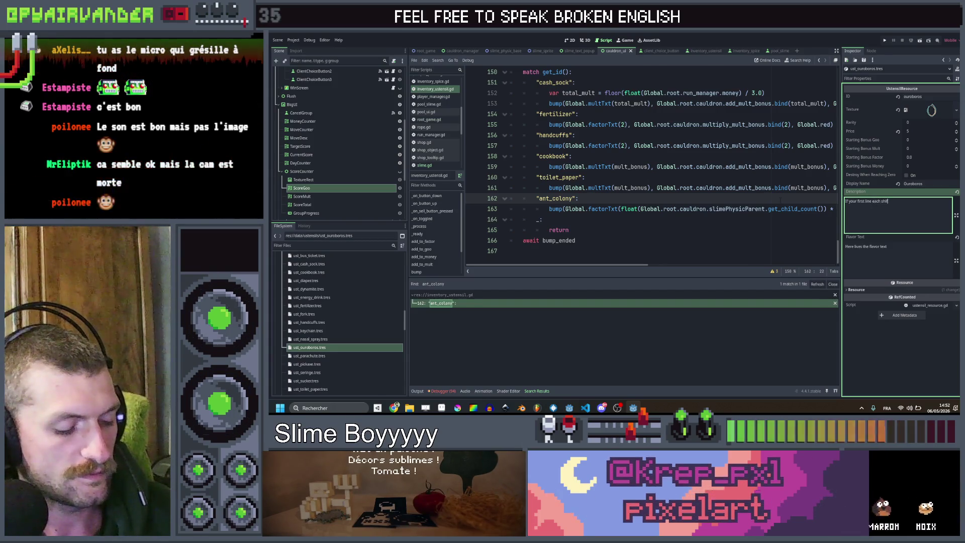
{"action": "type", "text": "t contains on"}
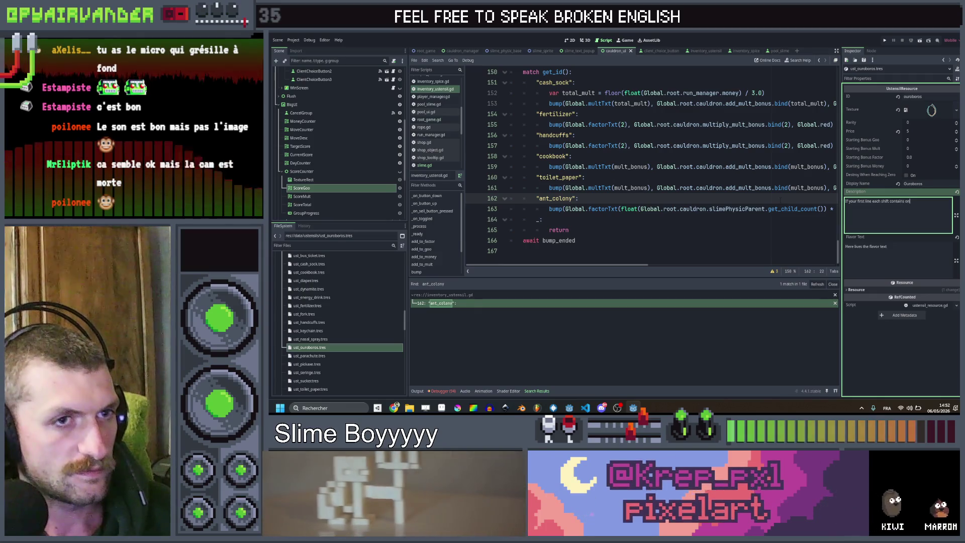
{"action": "key", "text": "BackSpace"}
{"action": "key", "text": "BackSpace"}
{"action": "key", "text": "BackSpace"}
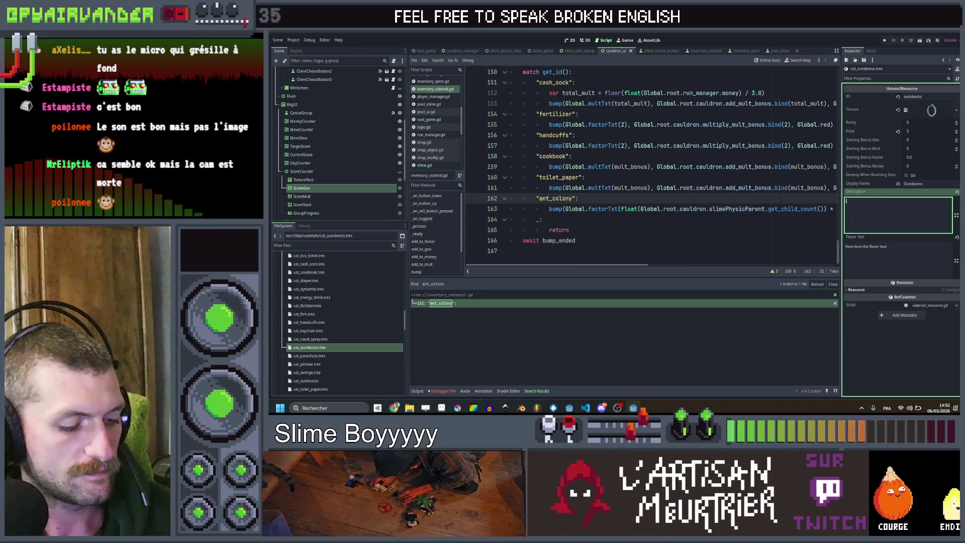
{"action": "type", "text": "f"}
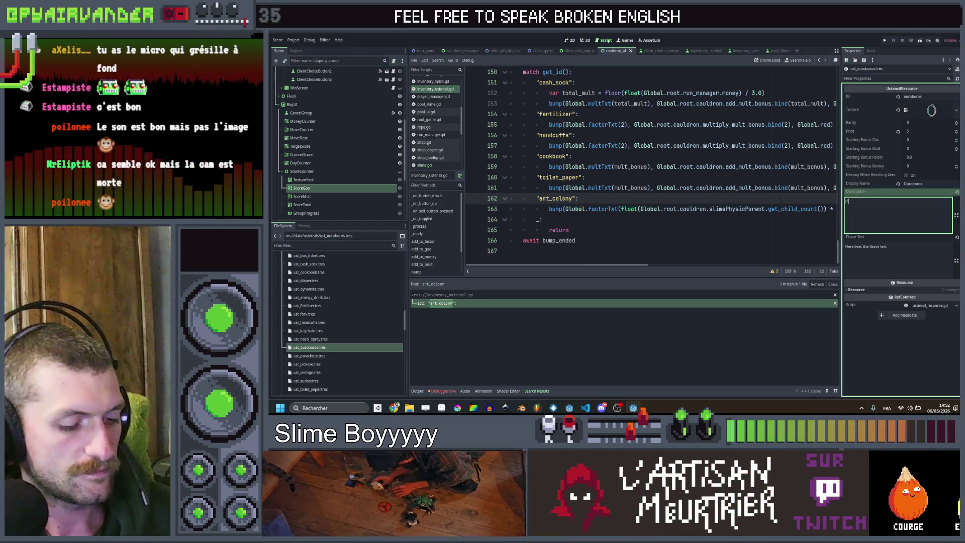
{"action": "type", "text": "t han"}
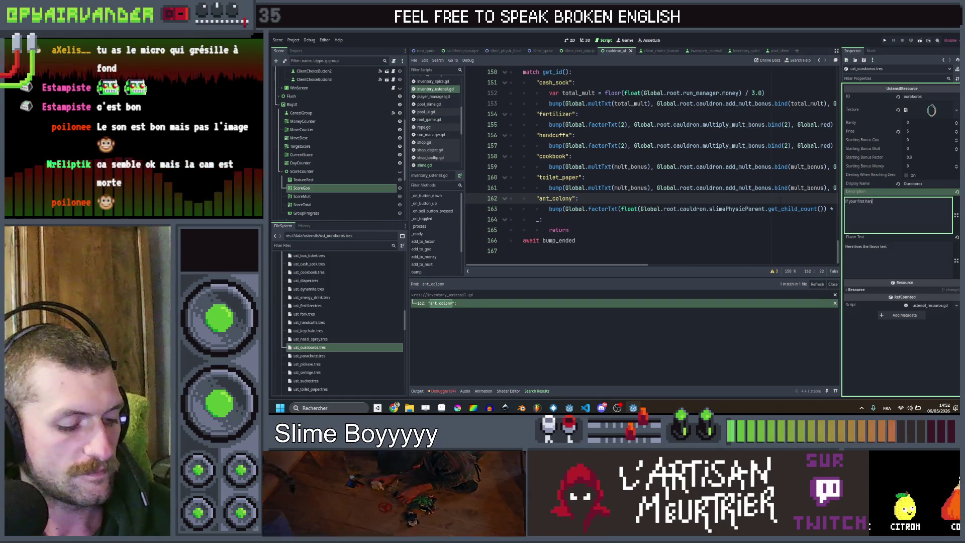
{"action": "type", "text": "d eodes. "}
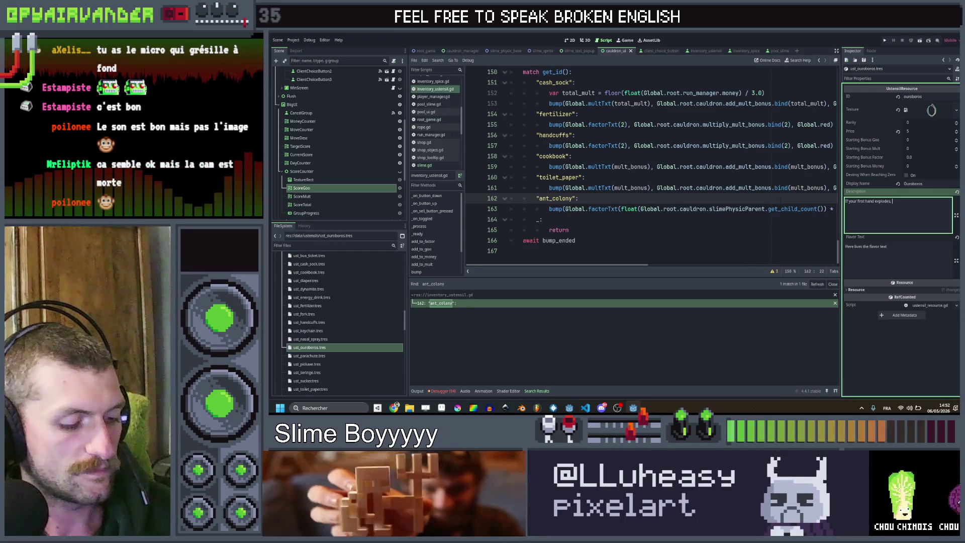
{"action": "type", "text": "adds"}
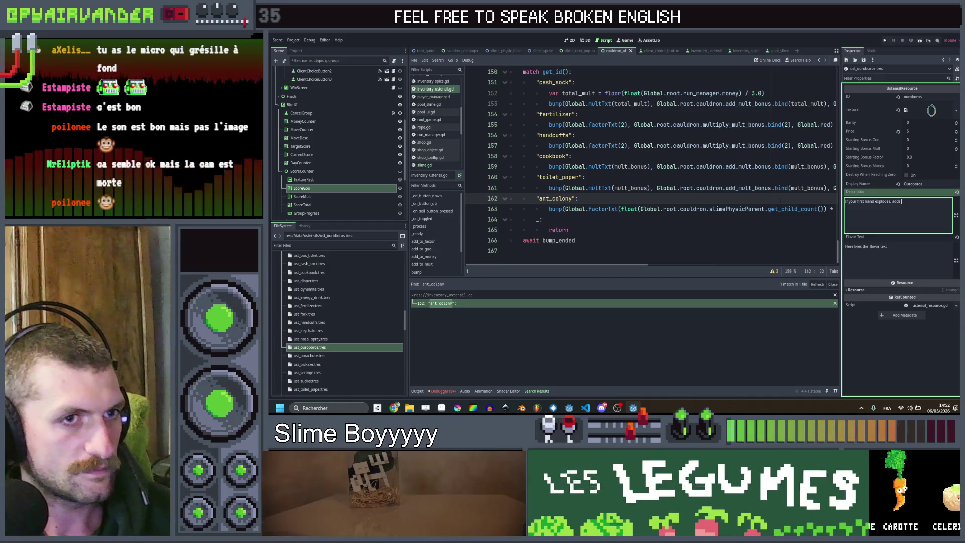
{"action": "key", "text": "BackSpace"}
{"action": "key", "text": "BackSpace"}
{"action": "key", "text": "BackSpace"}
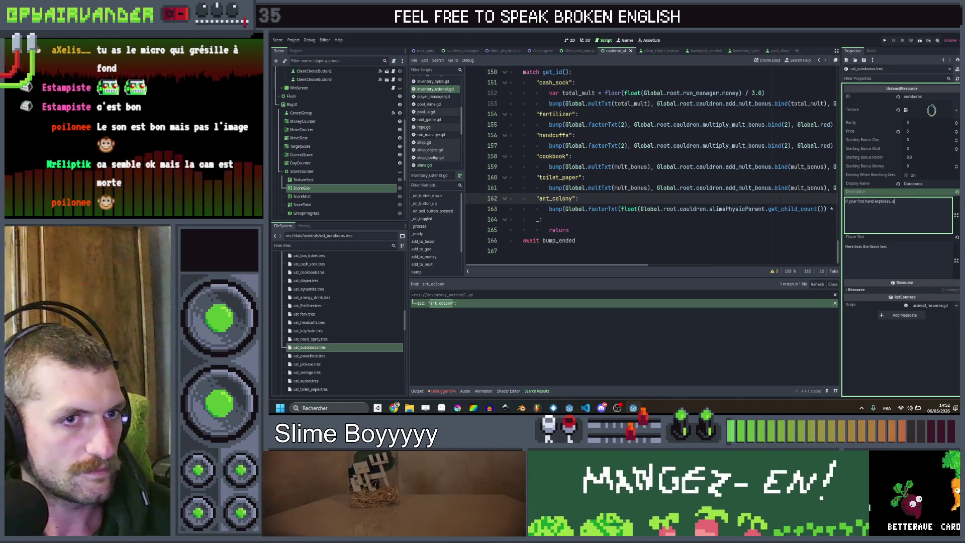
{"action": "type", "text": "level up all"}
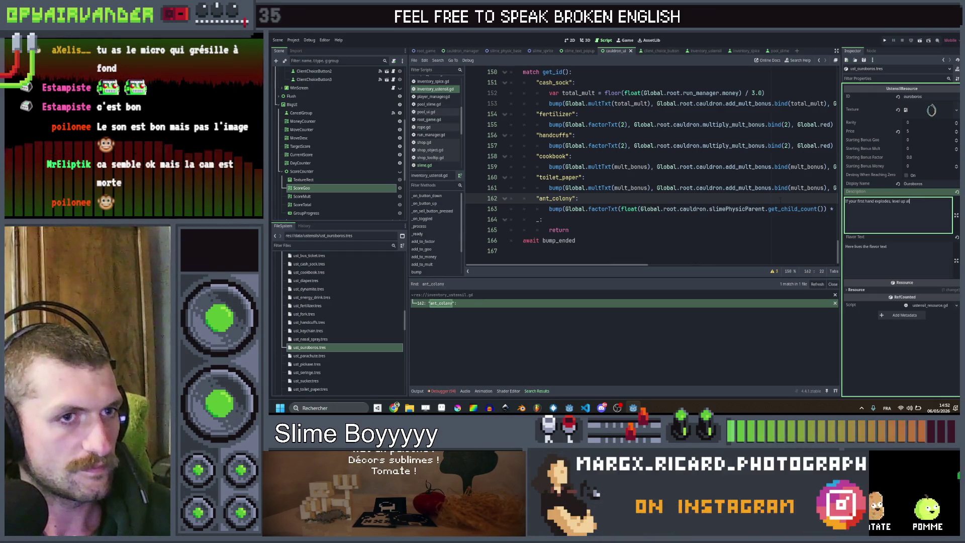
{"action": "key", "text": "BackSpace"}
{"action": "key", "text": "BackSpace"}
{"action": "key", "text": "BackSpace"}
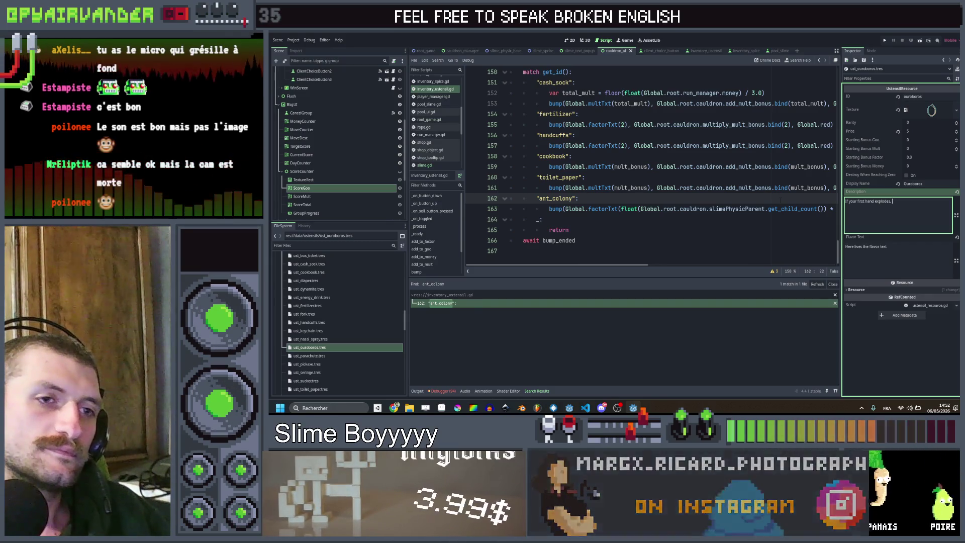
{"action": "type", "text": "add"}
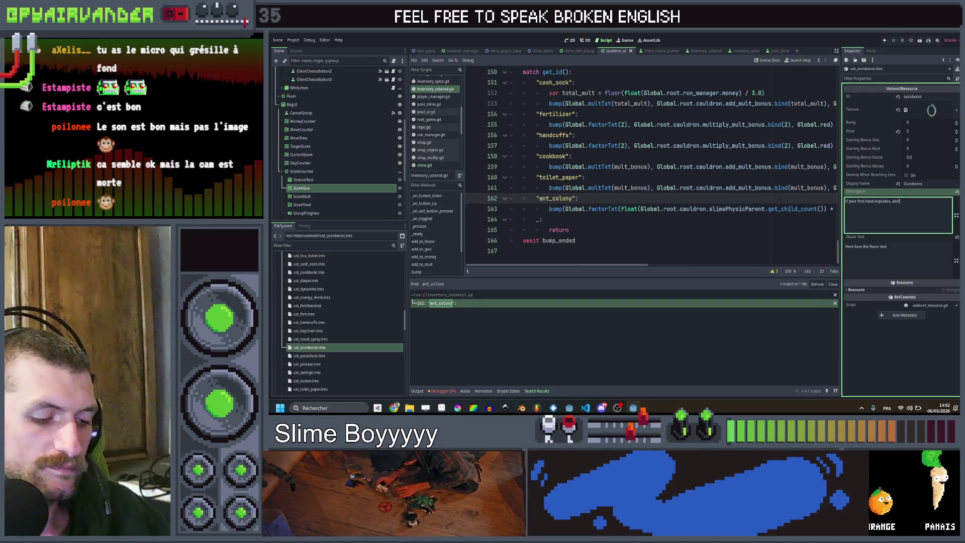
{"action": "type", "text": " the"}
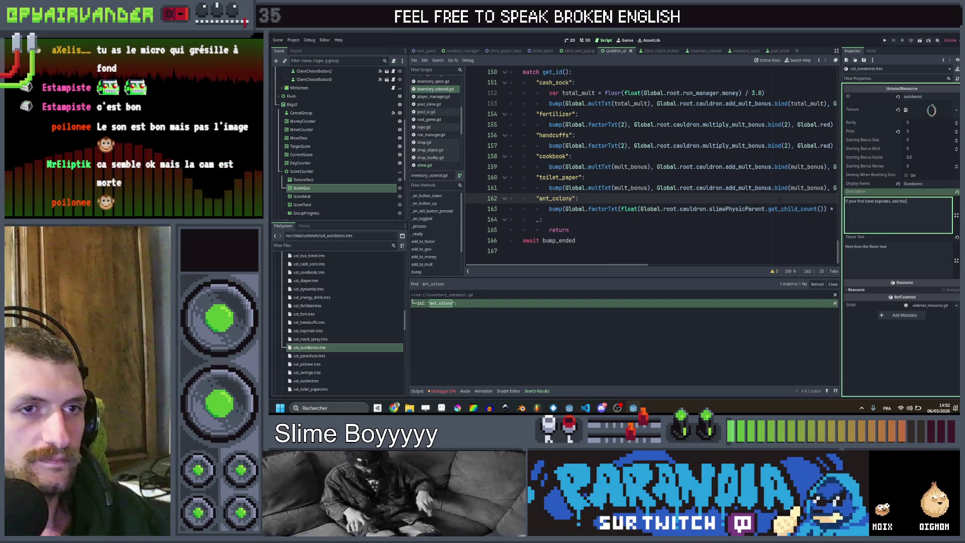
{"action": "key", "text": "ctrl+a"}
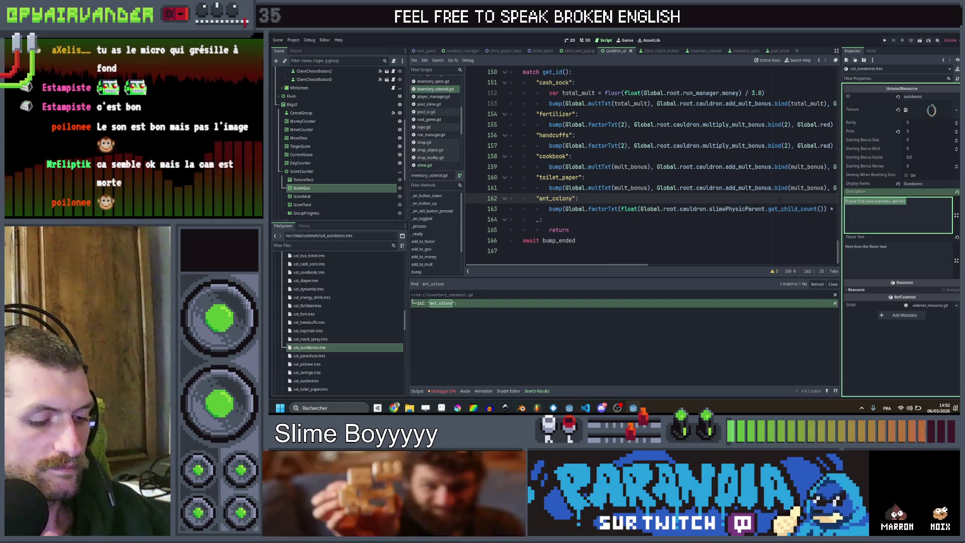
Rewrite it as 'Your first line each day gets added back twice', then trim the ending.
{"action": "type", "text": "Your"}
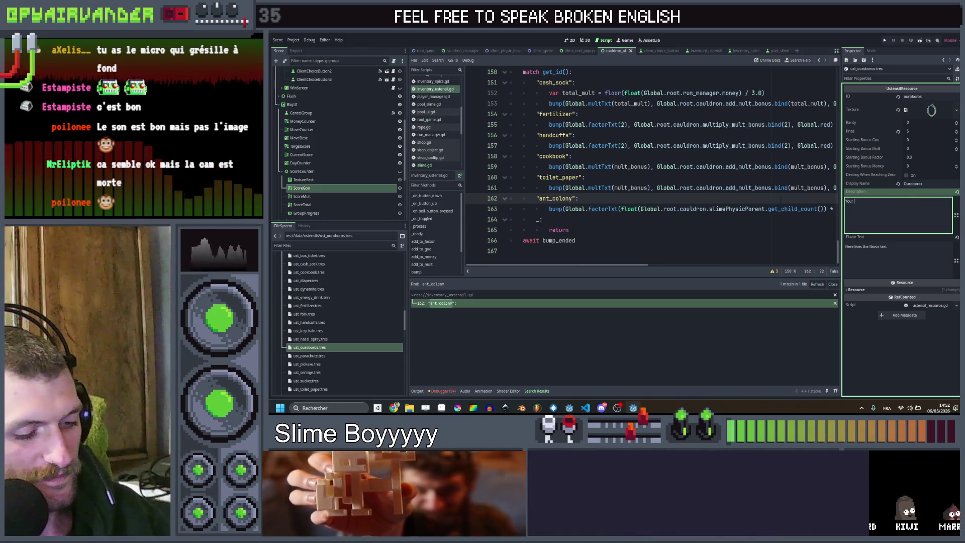
{"action": "type", "text": " first line e"}
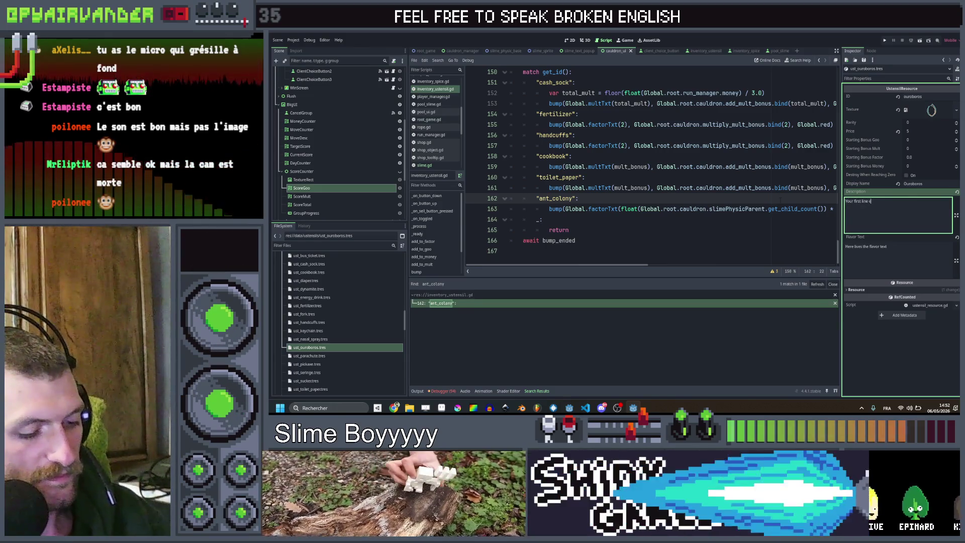
{"action": "type", "text": "ach day gets "}
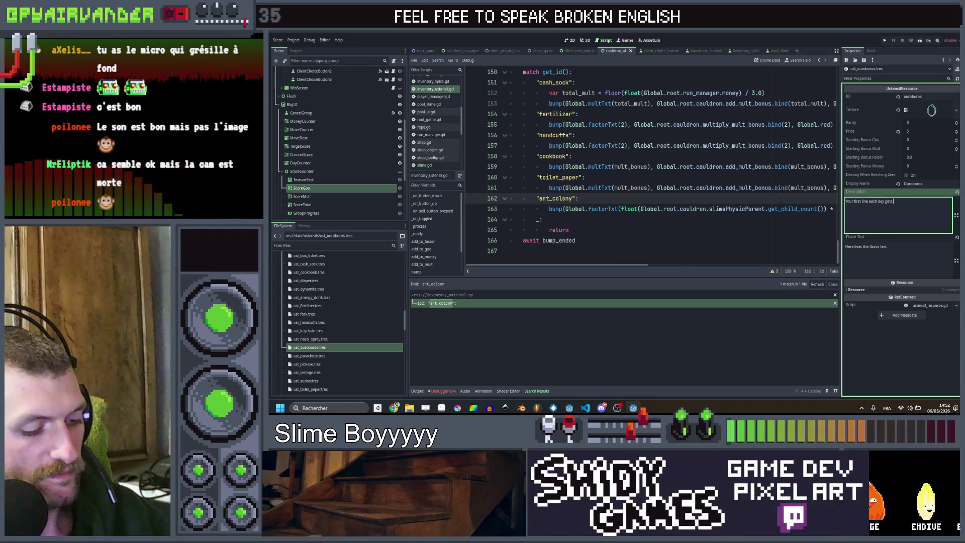
{"action": "type", "text": "added back t"}
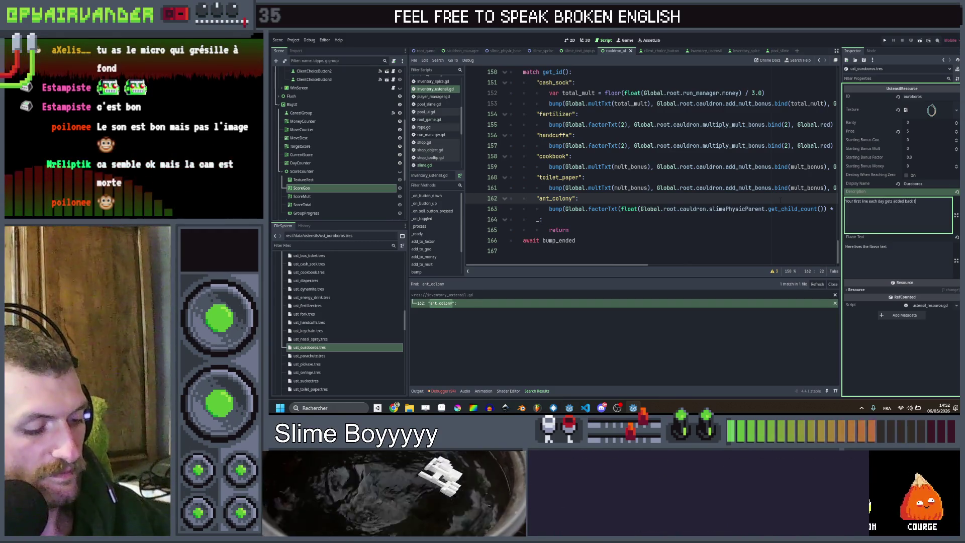
{"action": "type", "text": "wice"}
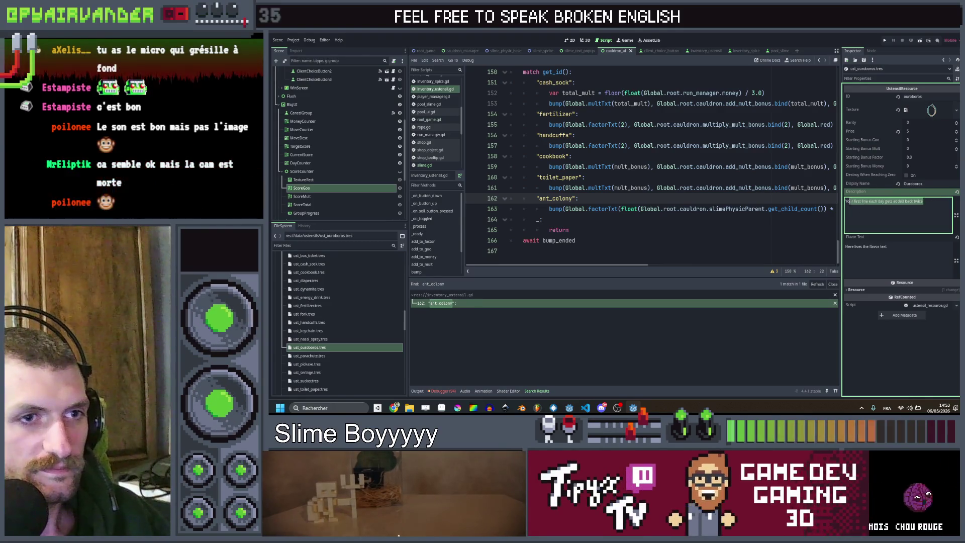
{"action": "key", "text": "End"}
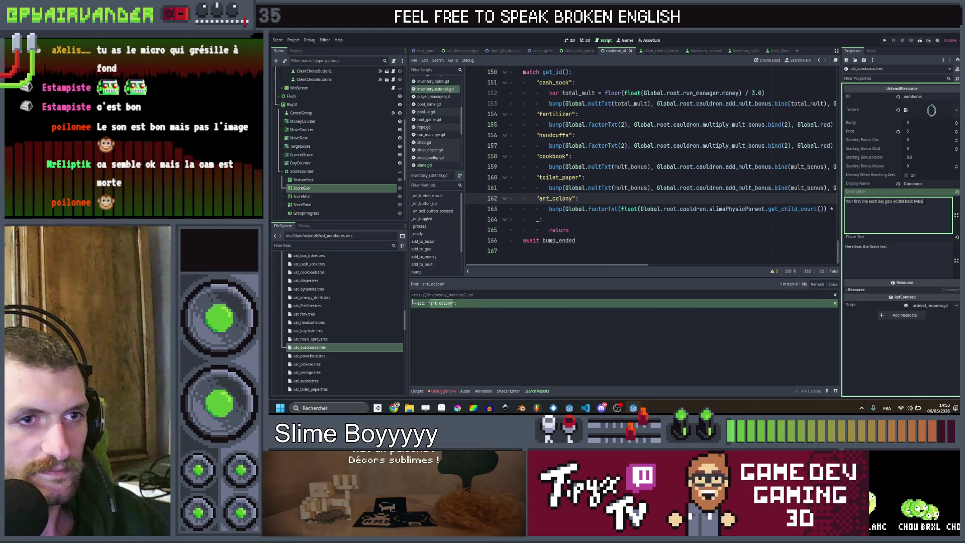
{"action": "key", "text": "ctrl+shift+Left"}
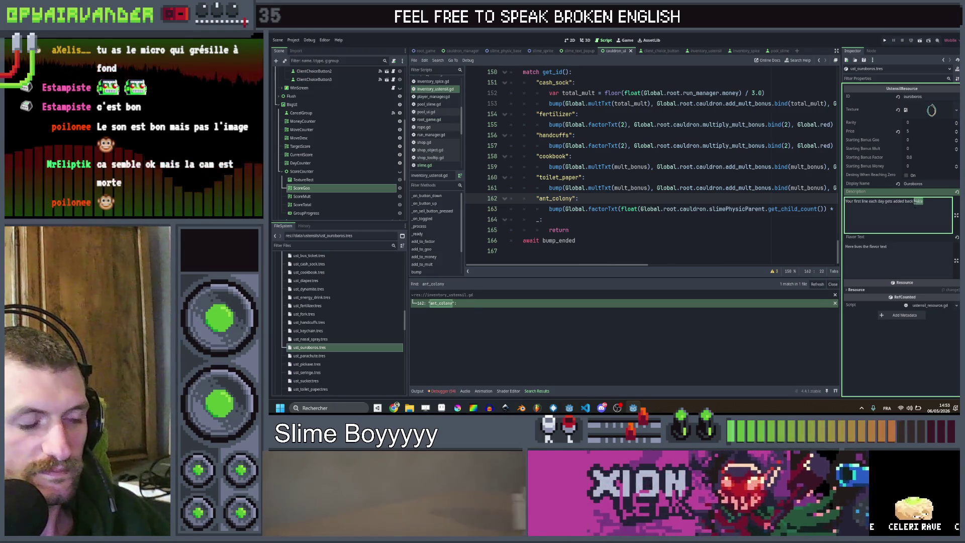
{"action": "type", "text": "x"}
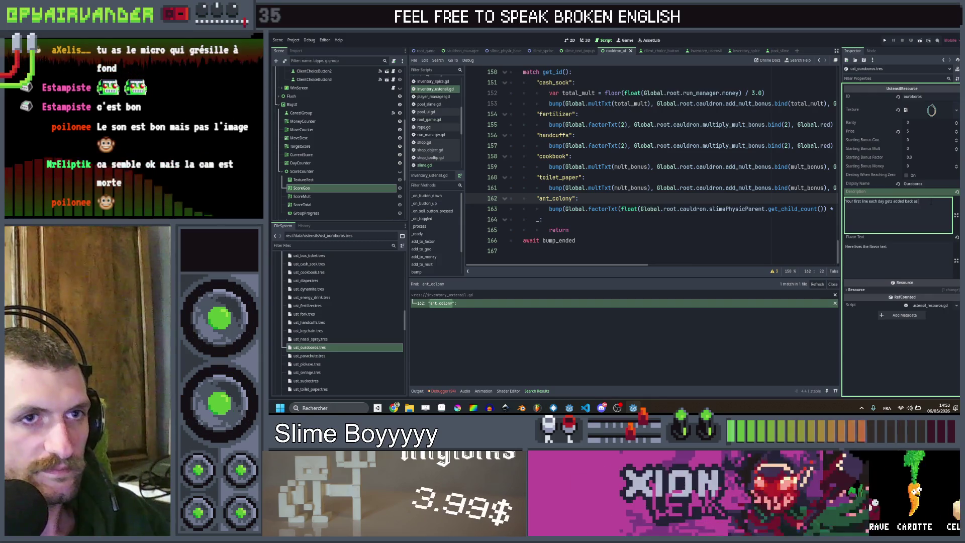
{"action": "key", "text": "BackSpace"}
{"action": "key", "text": "BackSpace"}
{"action": "key", "text": "BackSpace"}
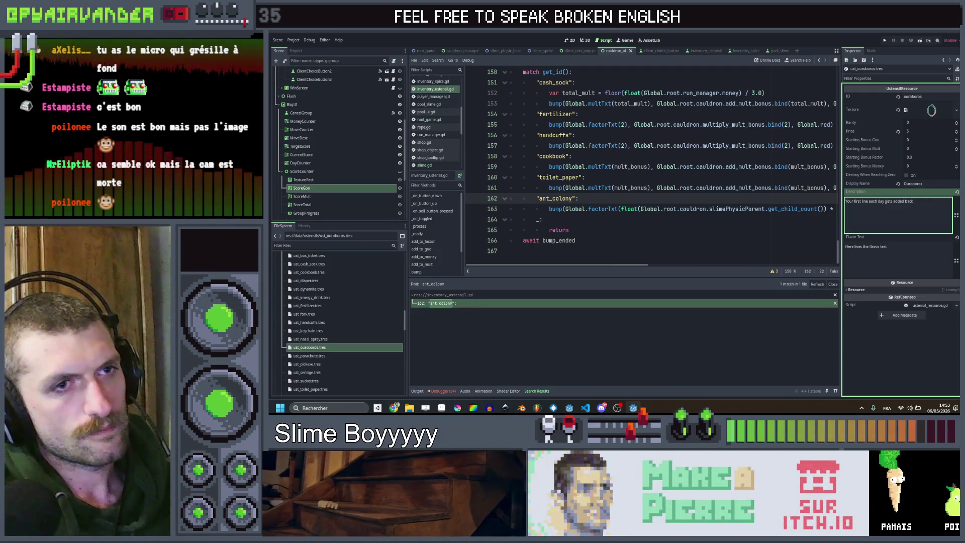
{"action": "left_click_drag", "start_coordinate": [913, 201], "coordinate": [875, 201]}
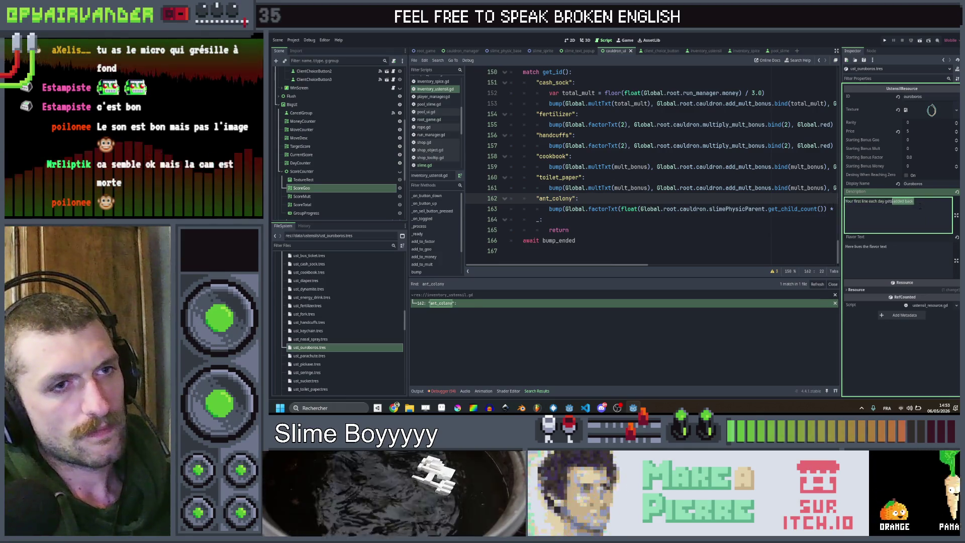
{"action": "left_click", "coordinate": [941, 206]}
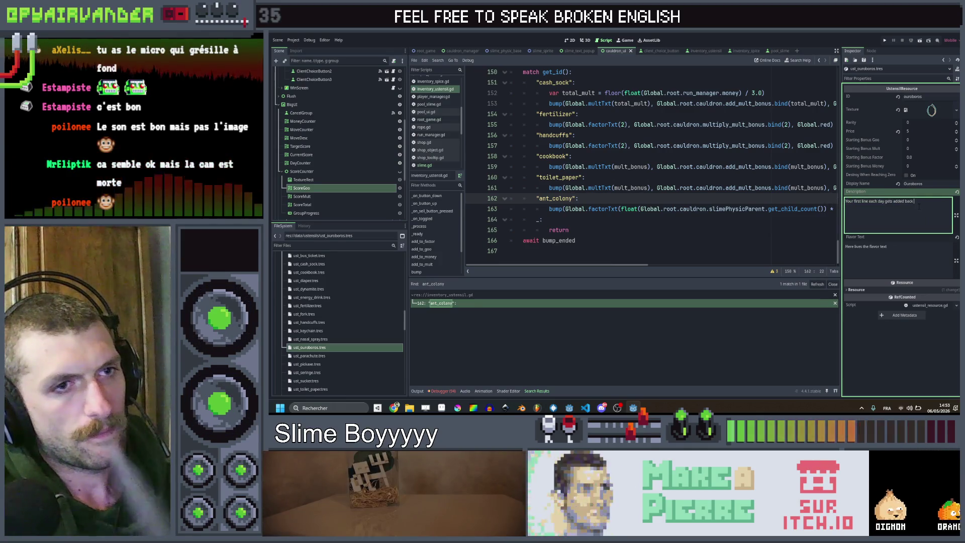
{"action": "left_click", "coordinate": [868, 201]}
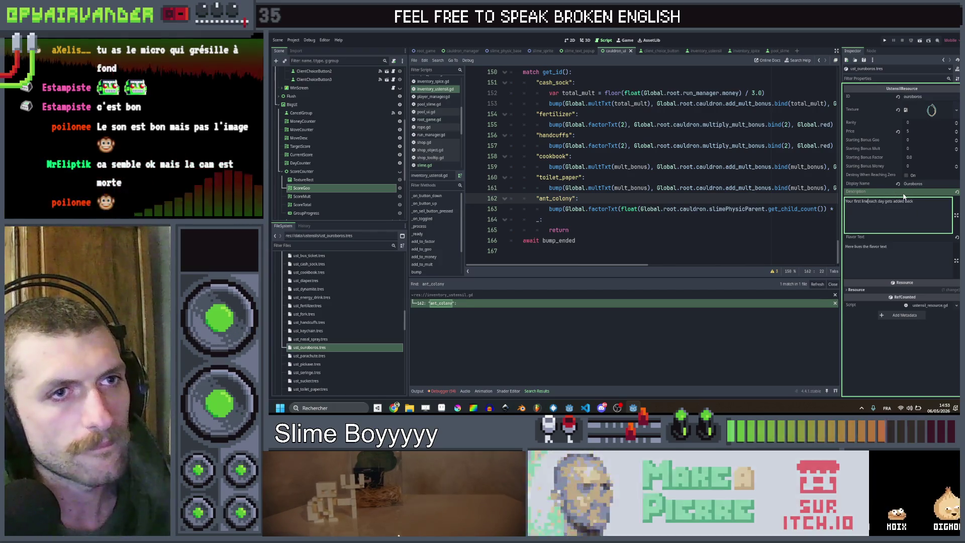
{"action": "key", "text": "ctrl+Right"}
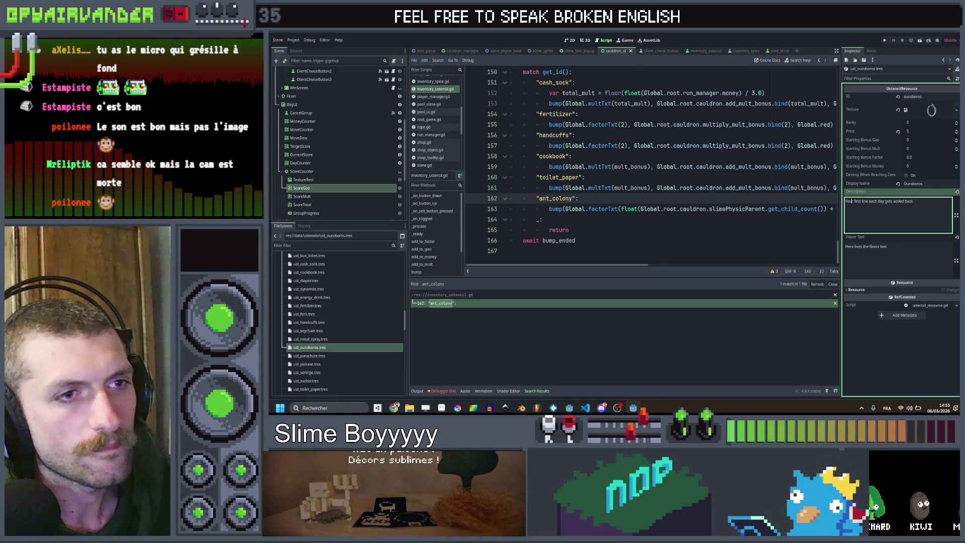
{"action": "left_click", "coordinate": [915, 202]}
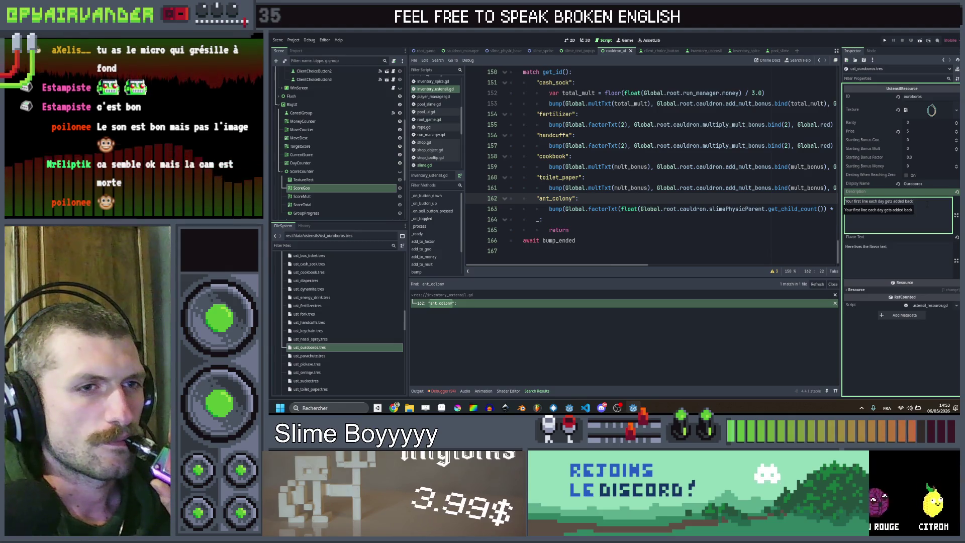
Try ' twice' and ' a second time' endings, settling on '…gets added back'.
{"action": "type", "text": "twice"}
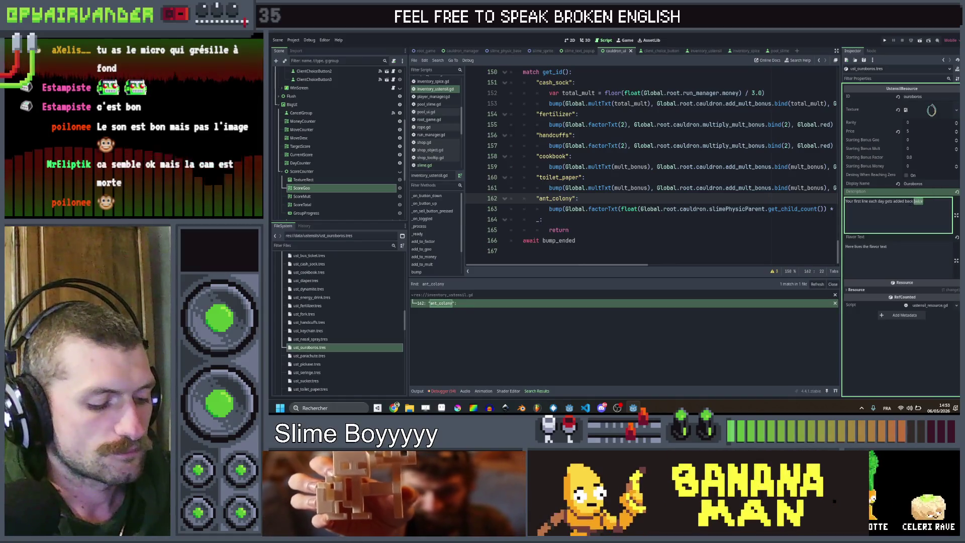
{"action": "type", "text": "a"}
{"action": "key", "text": "BackSpace"}
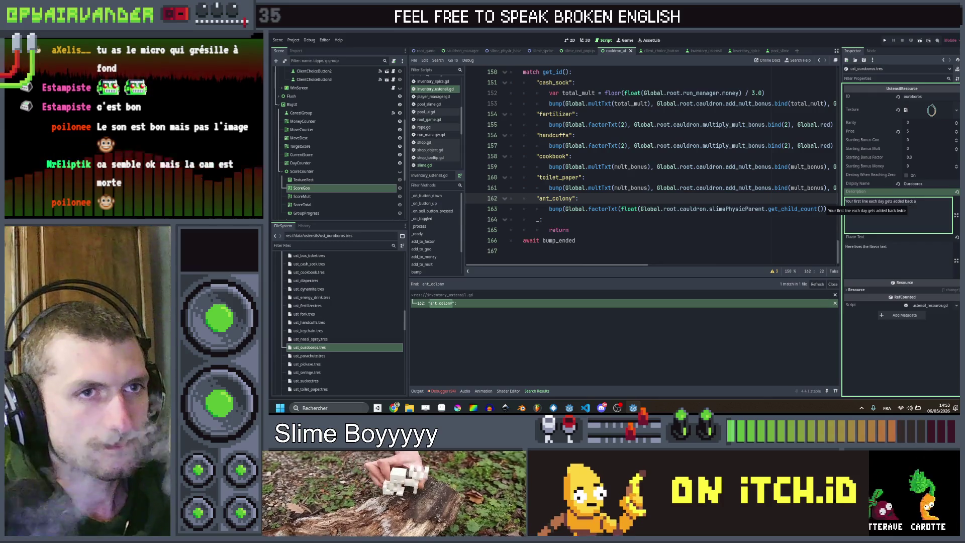
{"action": "type", "text": "a second t"}
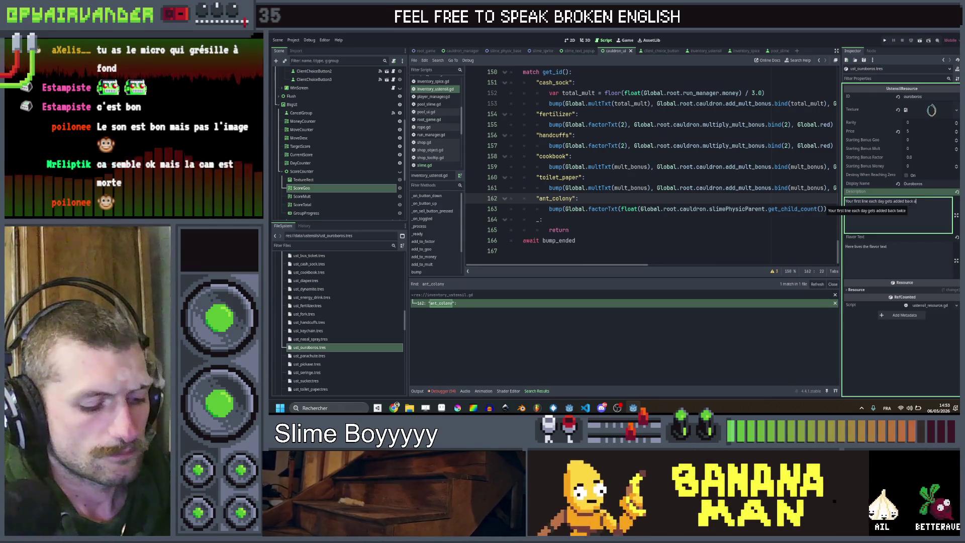
{"action": "type", "text": "ime as"}
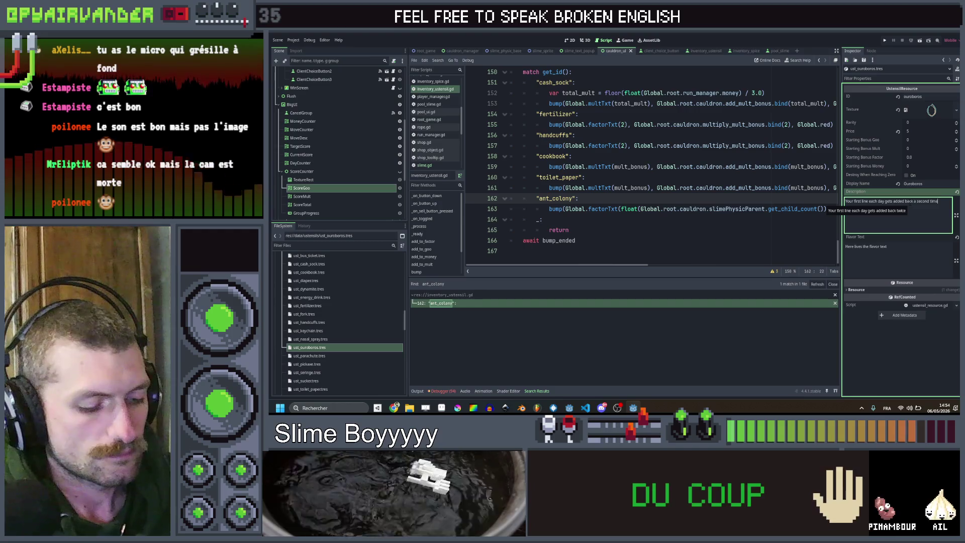
{"action": "key", "text": "BackSpace"}
{"action": "key", "text": "BackSpace"}
{"action": "key", "text": "BackSpace"}
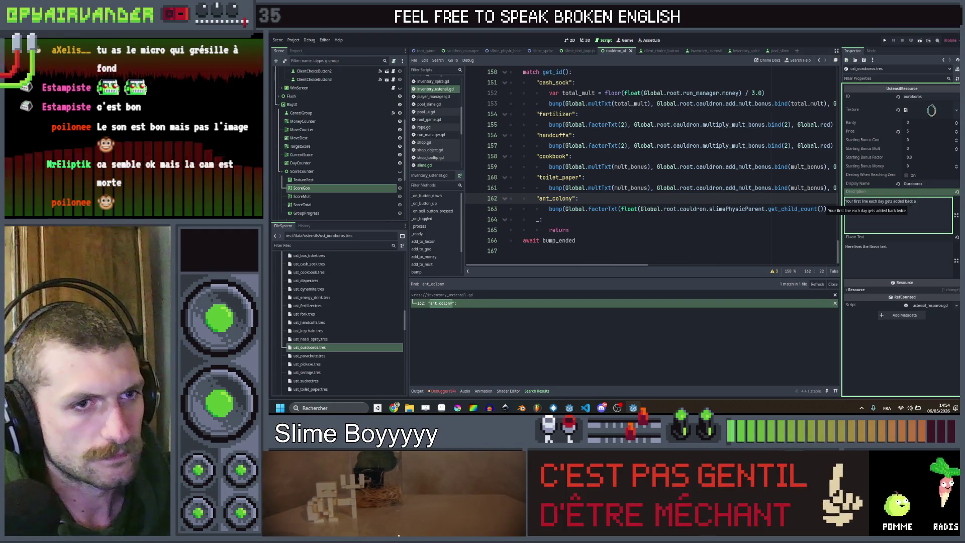
{"action": "key", "text": "BackSpace"}
{"action": "key", "text": "BackSpace"}
{"action": "key", "text": "BackSpace"}
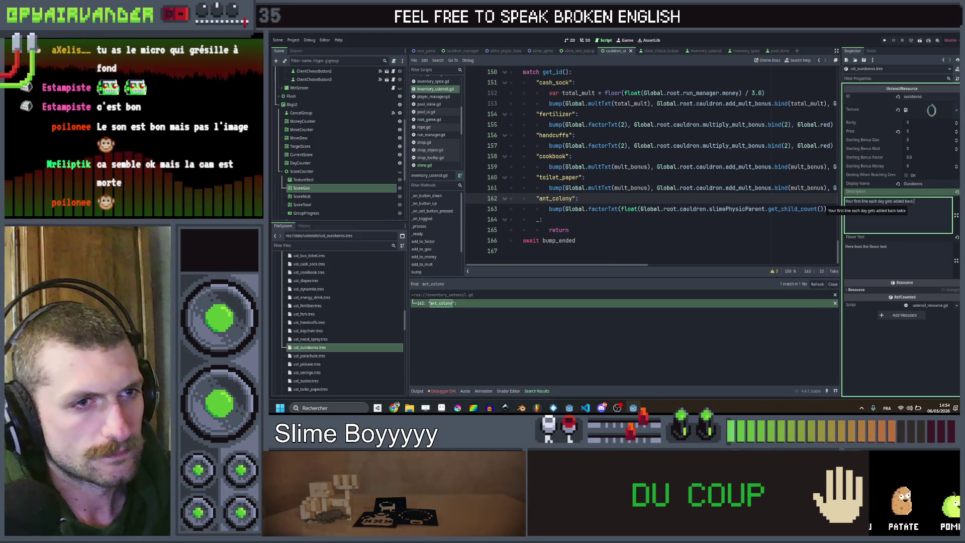
{"action": "key", "text": "ctrl+a"}
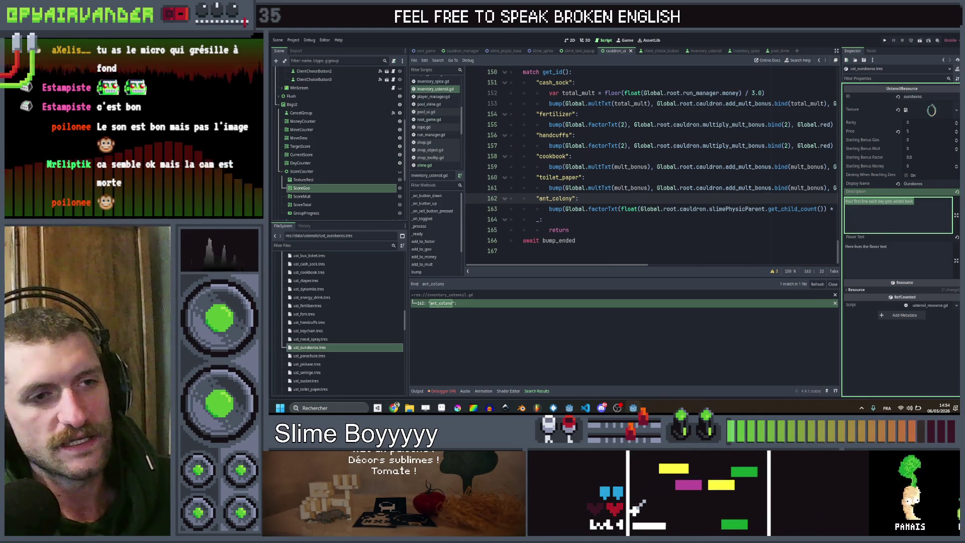
{"action": "left_click", "coordinate": [922, 201]}
{"action": "key", "text": "ctrl+a"}
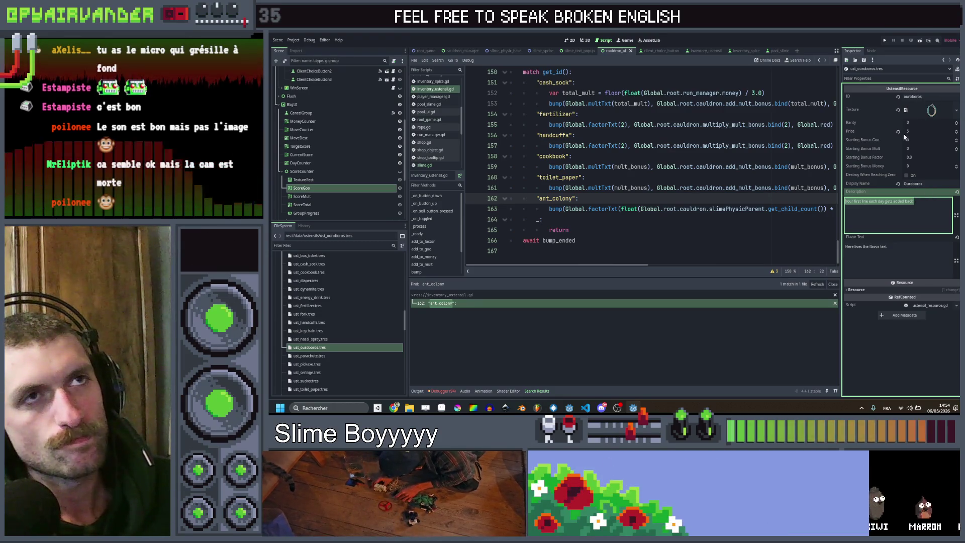
Append 'twice' so the description reads 'Your first line each day gets added back twice'.
{"action": "left_click", "coordinate": [930, 205]}
{"action": "type", "text": "twice"}
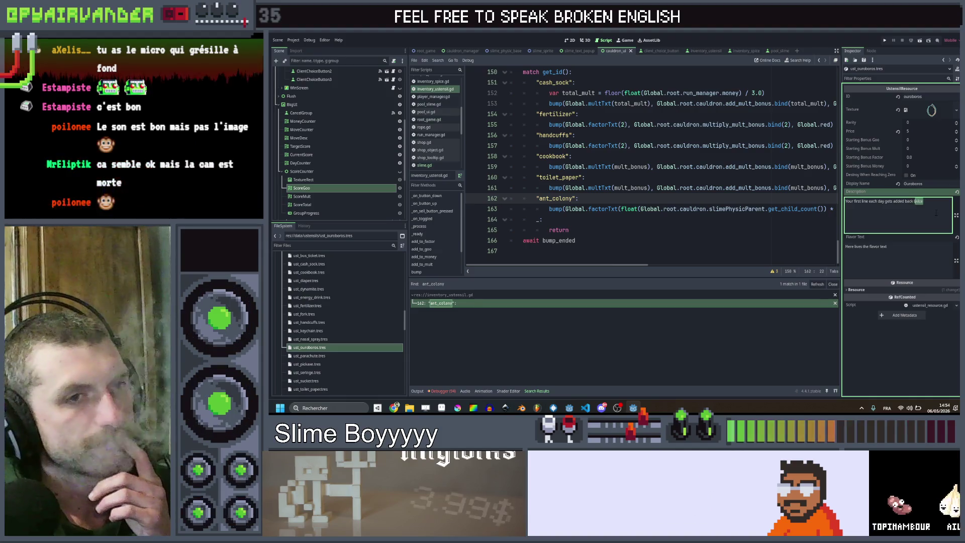
{"action": "key", "text": "shift+Left"}
{"action": "key", "text": "shift+Left"}
{"action": "key", "text": "shift+Left"}
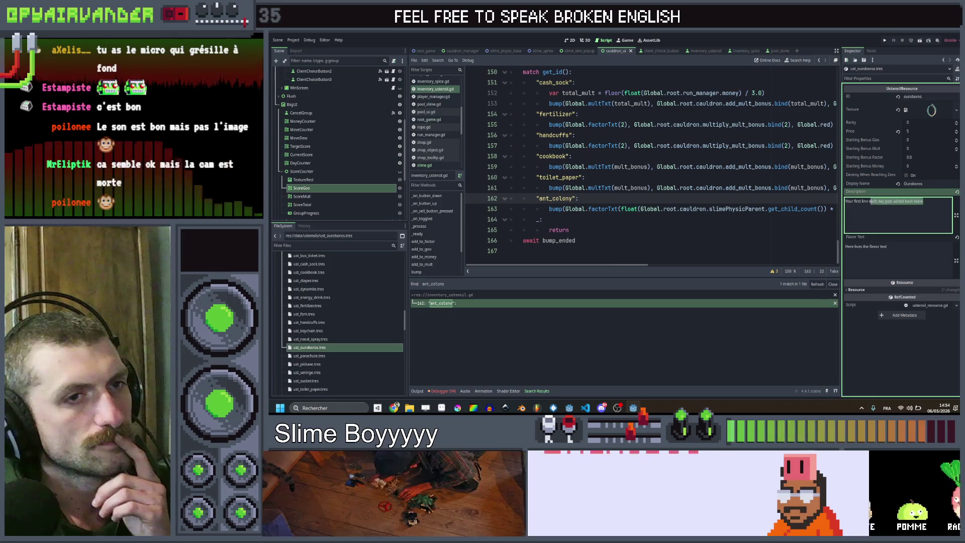
{"action": "key", "text": "Right"}
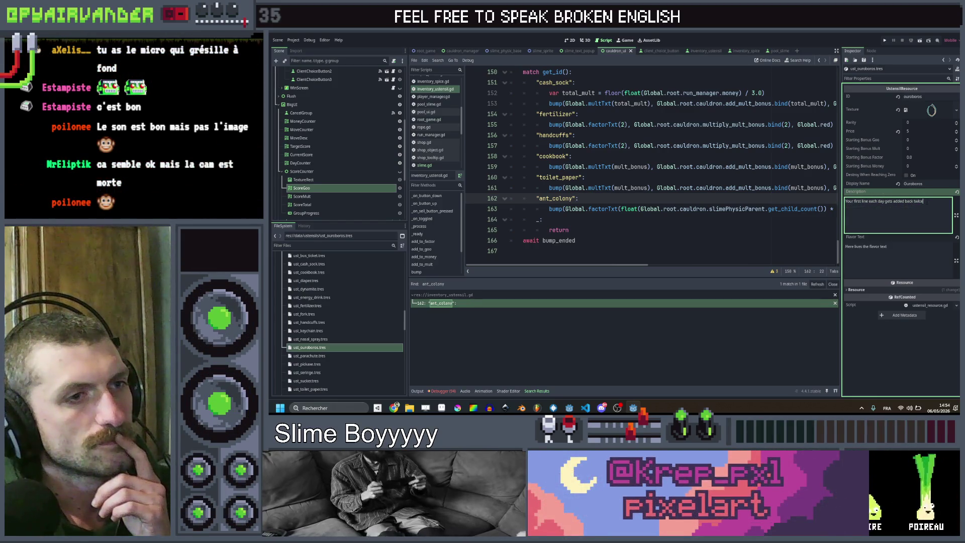
{"action": "key", "text": "ctrl+shift+Left"}
{"action": "key", "text": "ctrl+shift+Left"}
{"action": "key", "text": "ctrl+shift+Left"}
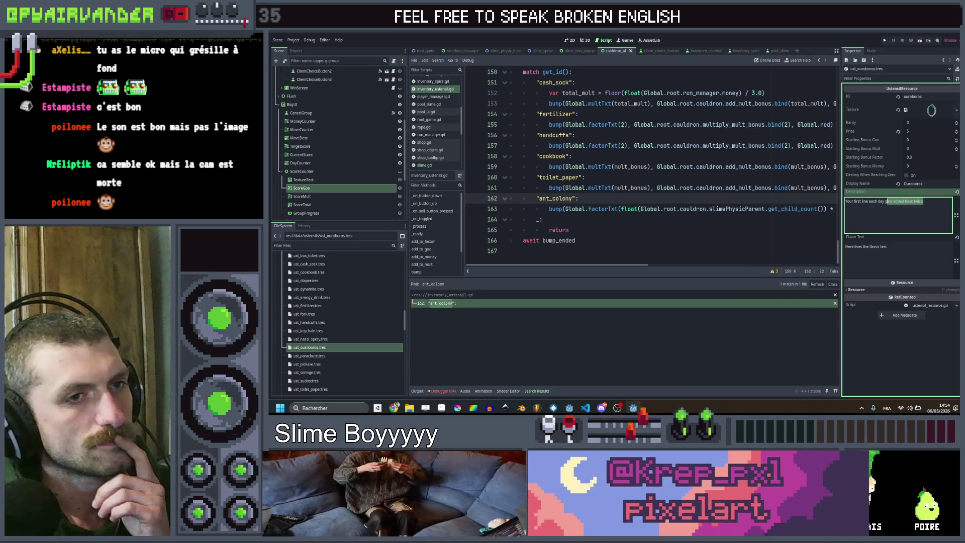
{"action": "key", "text": "Right"}
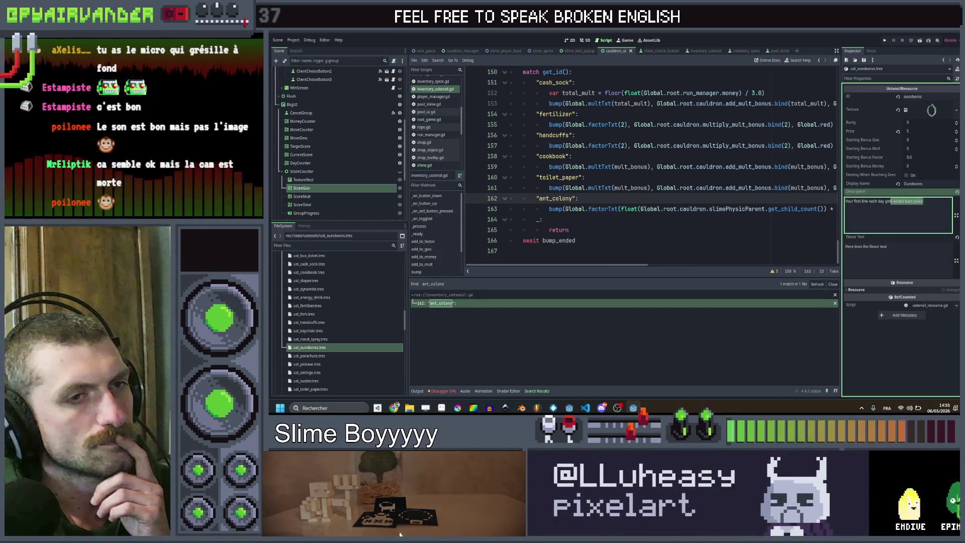
{"action": "left_click_drag", "start_coordinate": [922, 201], "coordinate": [879, 202]}
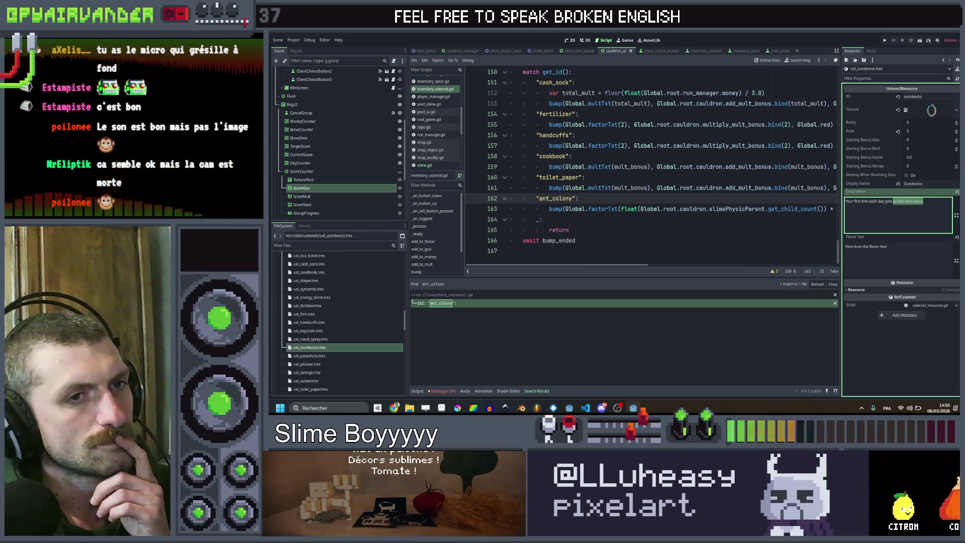
{"action": "left_click", "coordinate": [922, 201]}
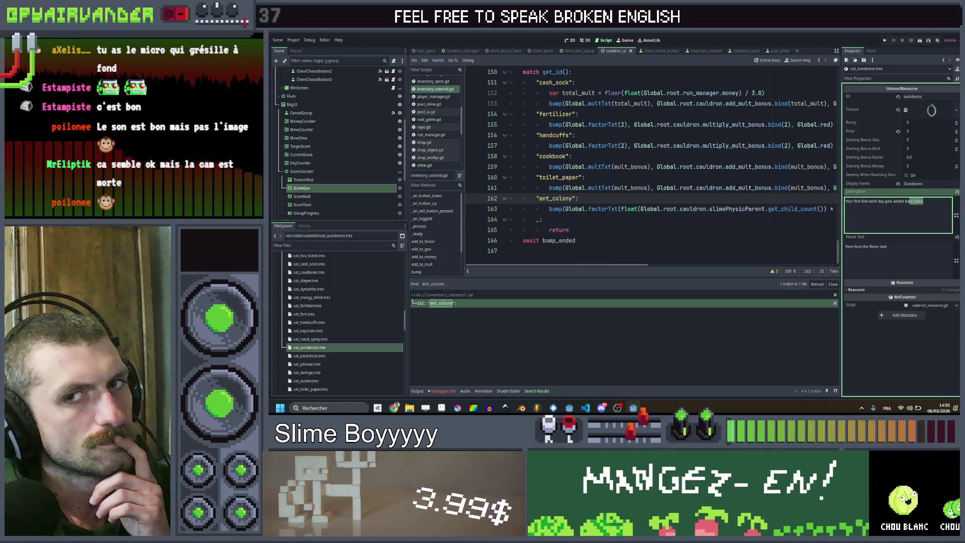
{"action": "key", "text": "shift+Left"}
{"action": "key", "text": "shift+Left"}
{"action": "key", "text": "shift+Left"}
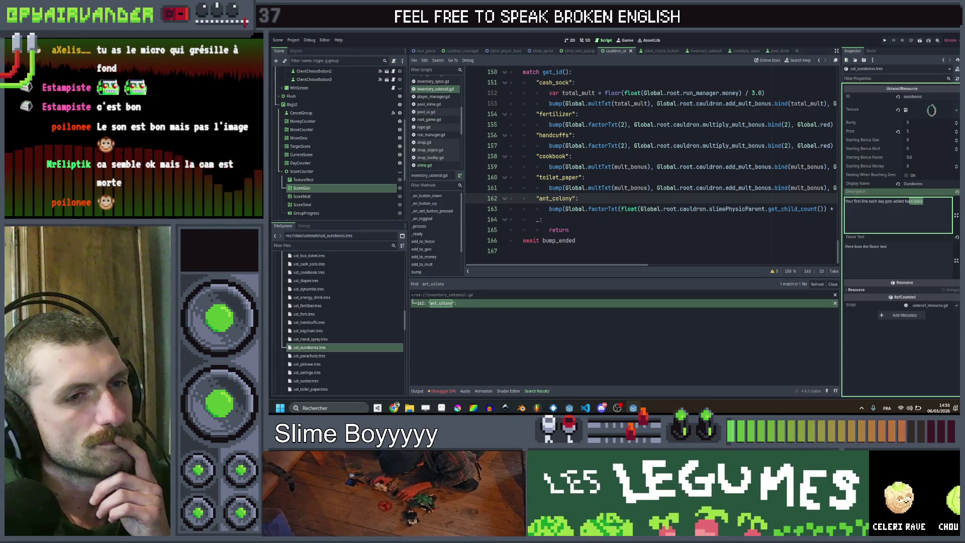
{"action": "left_click", "coordinate": [932, 201]}
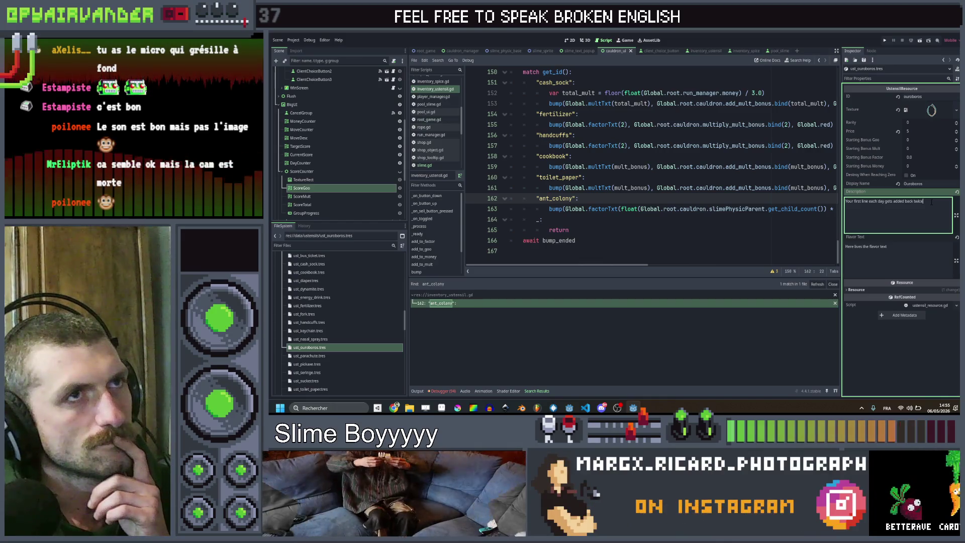
{"action": "mouse_move", "coordinate": [931, 201]}
{"action": "left_mouse_down"}
{"action": "mouse_move", "coordinate": [888, 201]}
{"action": "mouse_move", "coordinate": [933, 204]}
{"action": "left_mouse_up"}
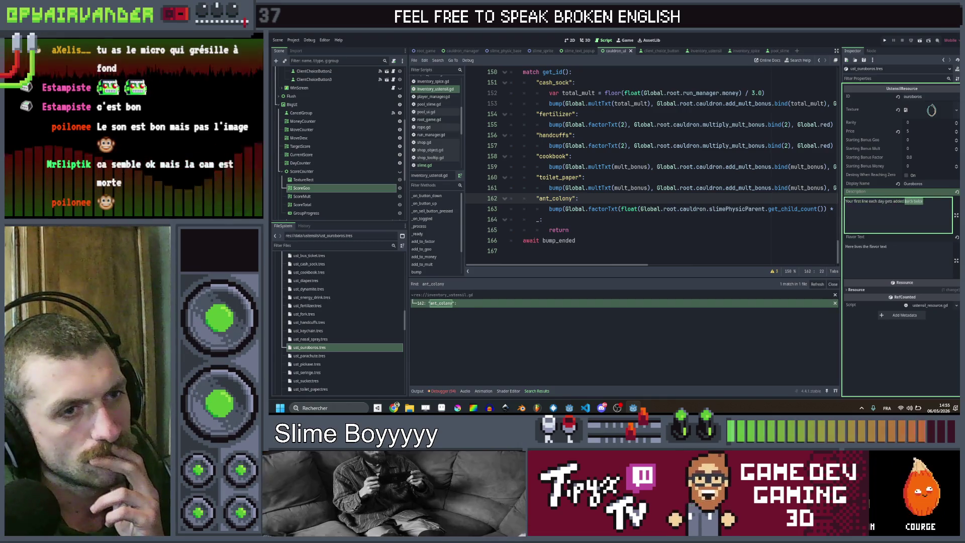
{"action": "key", "text": "ctrl+shift+Left"}
{"action": "key", "text": "ctrl+shift+Left"}
{"action": "key", "text": "ctrl+shift+Left"}
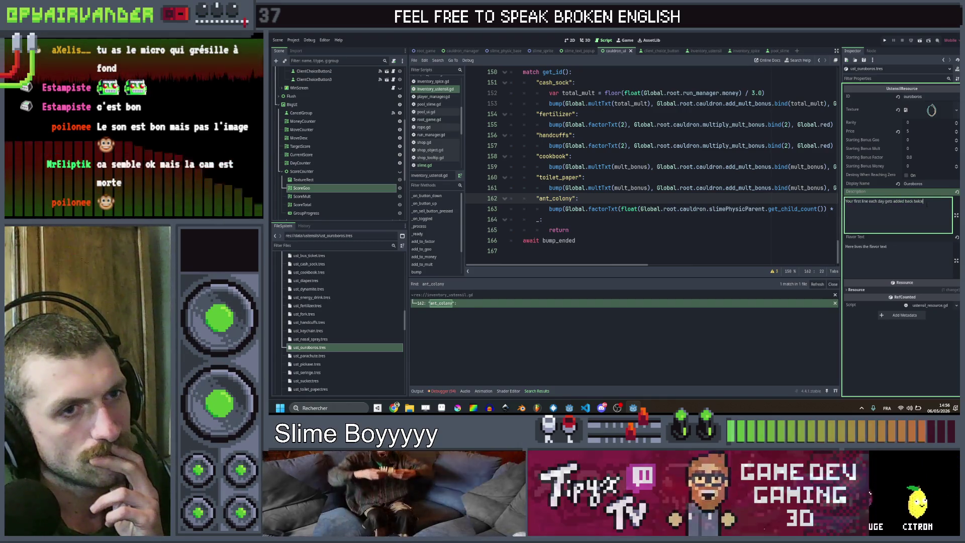
{"action": "key", "text": "ctrl+shift+Left"}
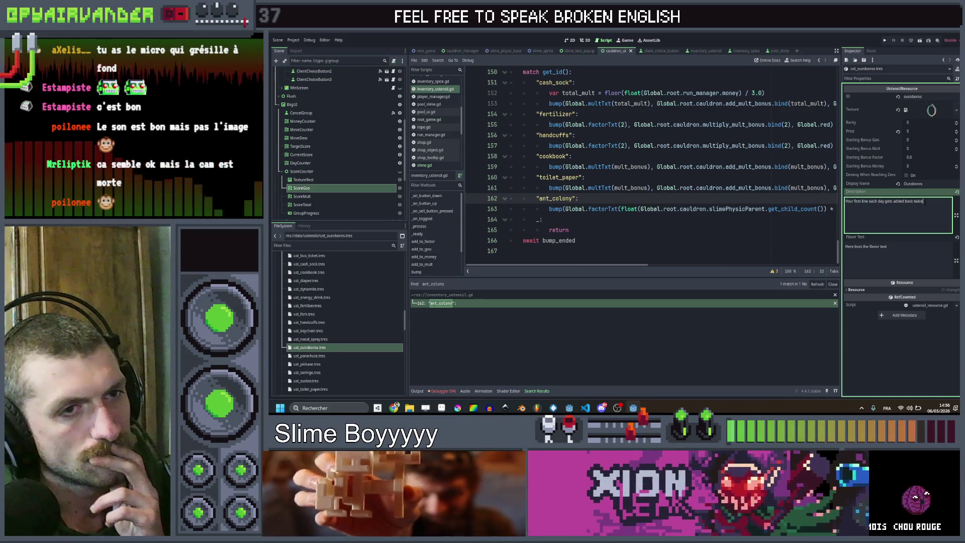
{"action": "key", "text": "shift+Right"}
{"action": "key", "text": "shift+Right"}
{"action": "key", "text": "shift+Right"}
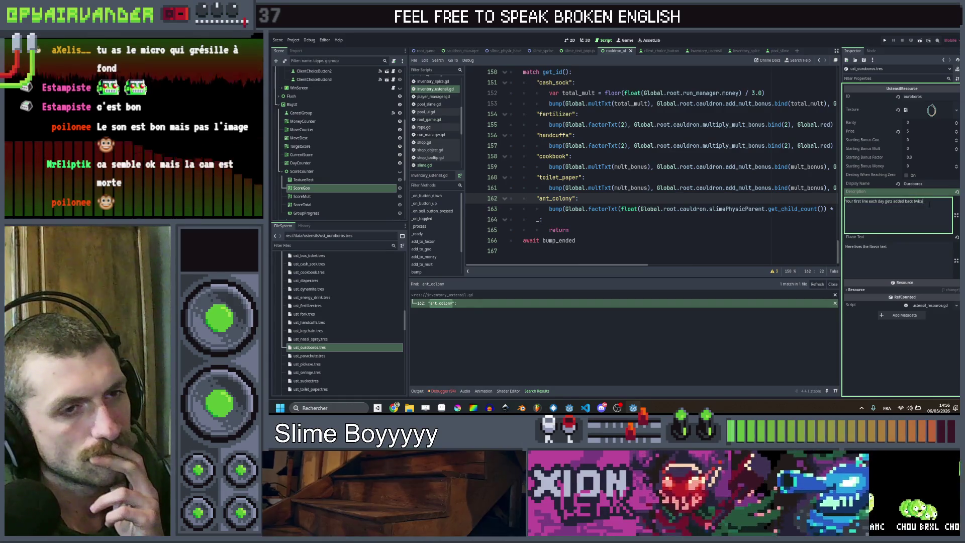
{"action": "key", "text": "shift+Left"}
{"action": "key", "text": "shift+Left"}
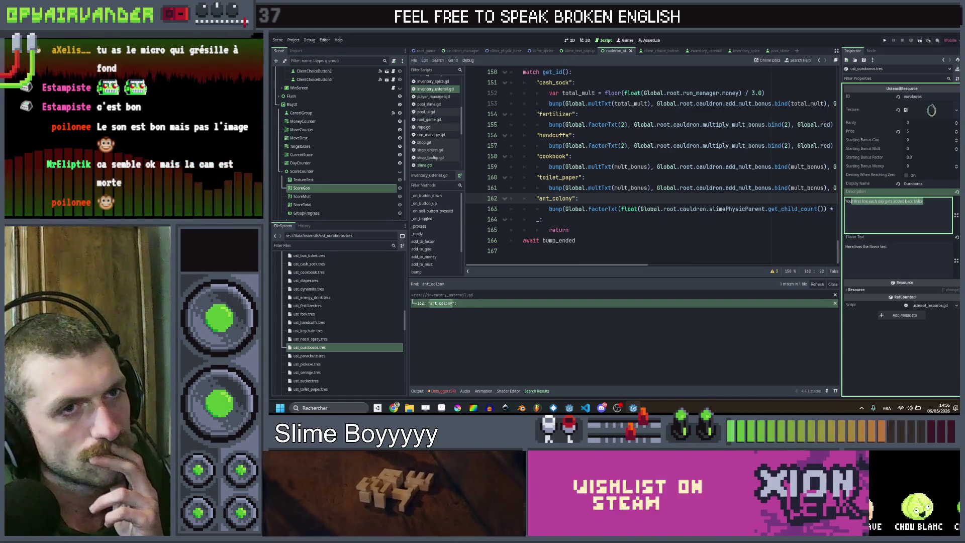
{"action": "left_click", "coordinate": [923, 202]}
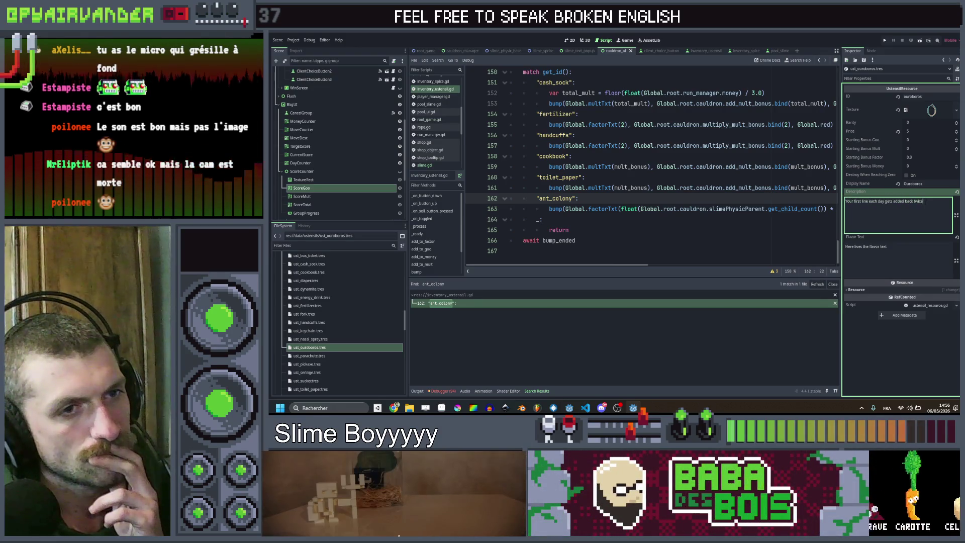
{"action": "left_click_drag", "start_coordinate": [922, 202], "coordinate": [860, 202]}
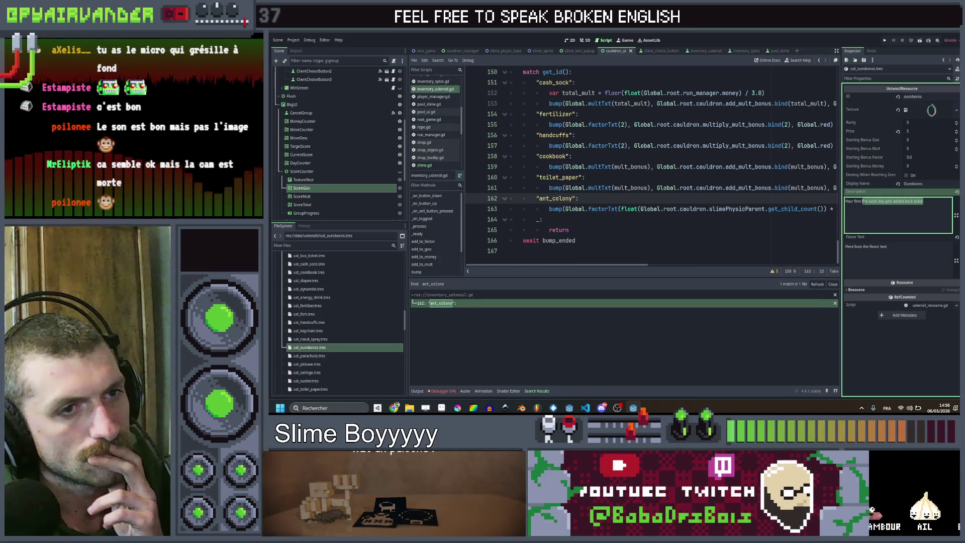
{"action": "left_click_drag", "start_coordinate": [862, 201], "coordinate": [845, 201]}
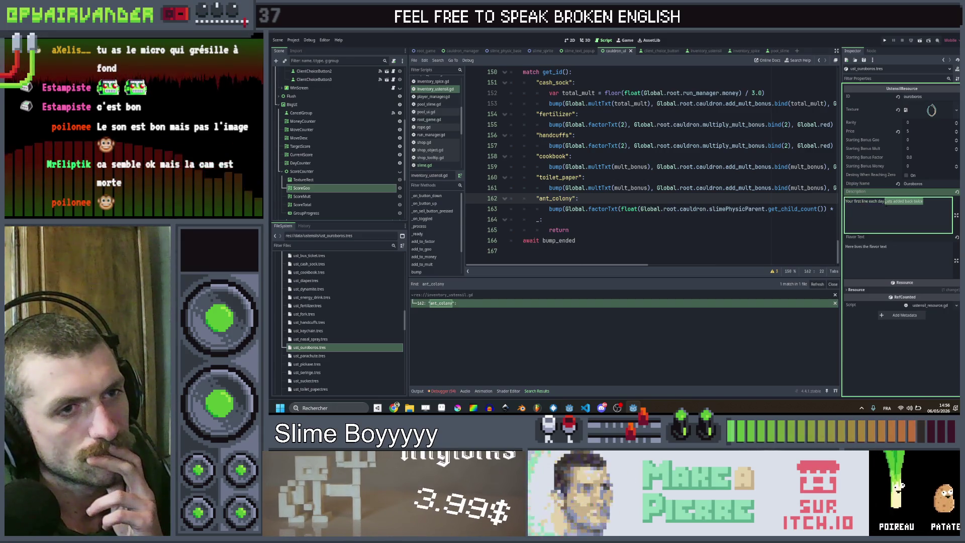
{"action": "key", "text": "ctrl+shift+Right"}
{"action": "key", "text": "ctrl+shift+Right"}
{"action": "key", "text": "shift+Left"}
{"action": "key", "text": "ctrl+shift+Left"}
{"action": "key", "text": "ctrl+shift+Left"}
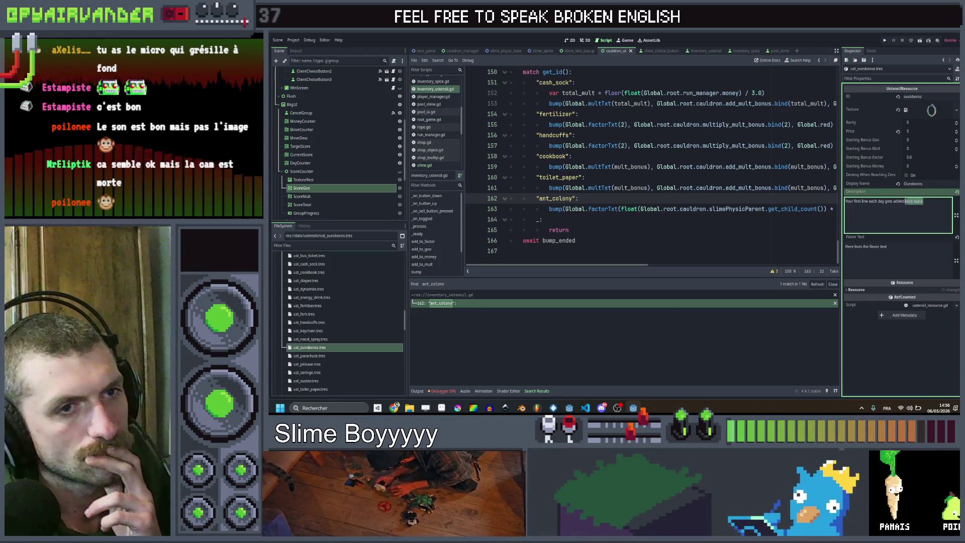
{"action": "key", "text": "ctrl+shift+Right"}
{"action": "key", "text": "ctrl+shift+Right"}
{"action": "key", "text": "ctrl+a"}
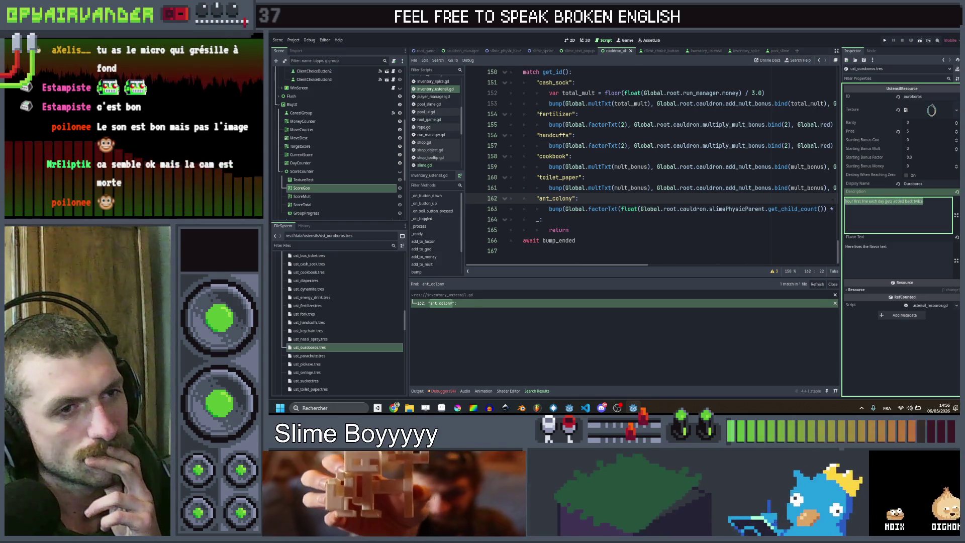
{"action": "key", "text": "End"}
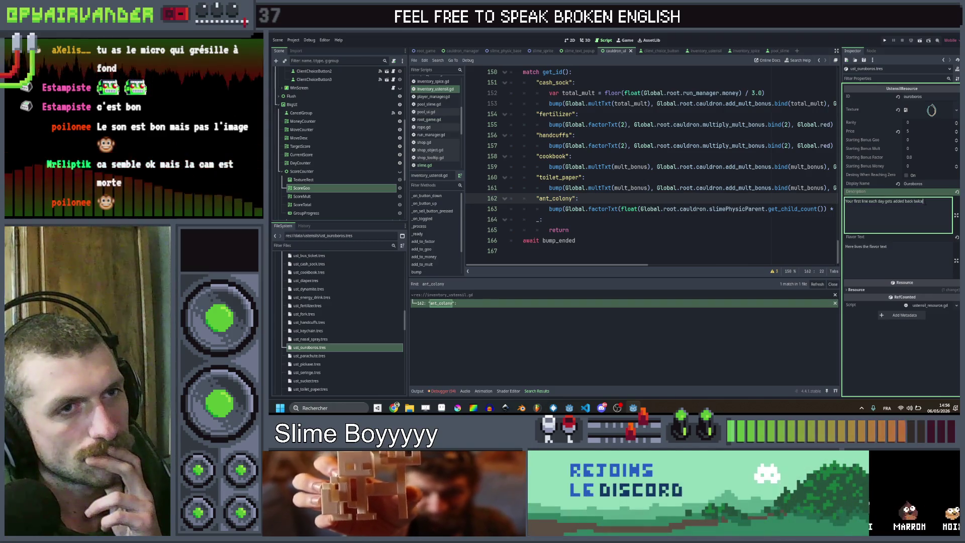
{"action": "key", "text": "ctrl+shift+Left"}
{"action": "key", "text": "ctrl+shift+Left"}
{"action": "key", "text": "ctrl+shift+Left"}
{"action": "key", "text": "ctrl+shift+Left"}
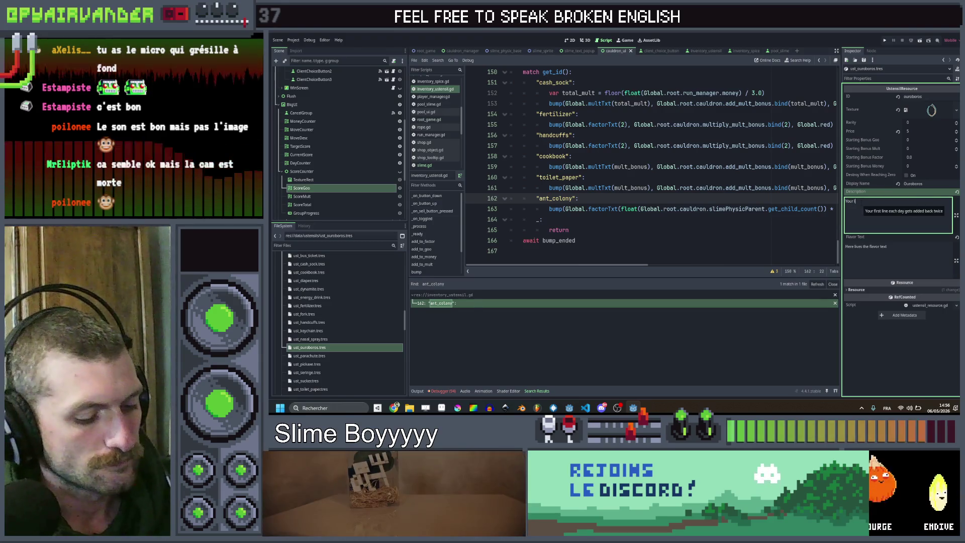
Backspace the mistyped ending, retype 'rst line each day', and select 'each day' for replacement.
{"action": "type", "text": "gets"}
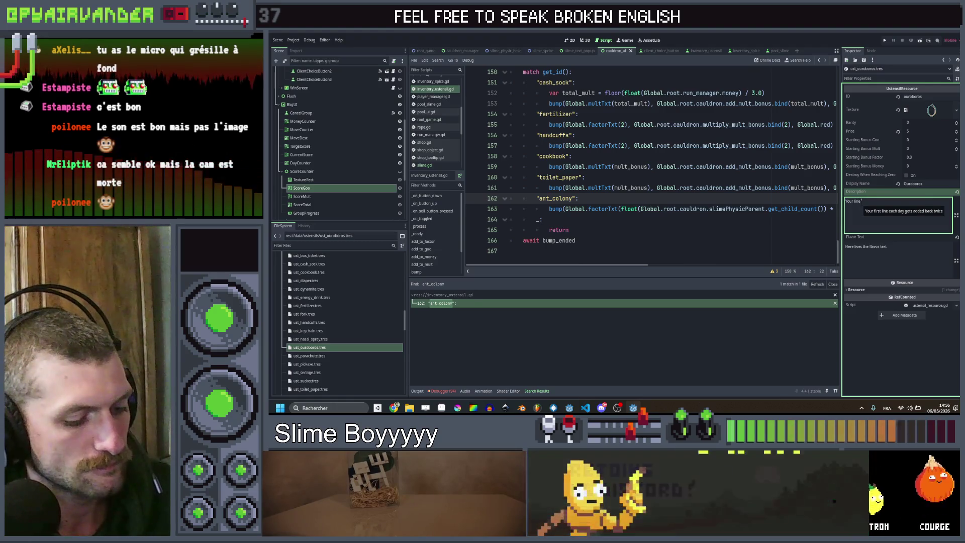
{"action": "key", "text": "BackSpace"}
{"action": "key", "text": "BackSpace"}
{"action": "key", "text": "BackSpace"}
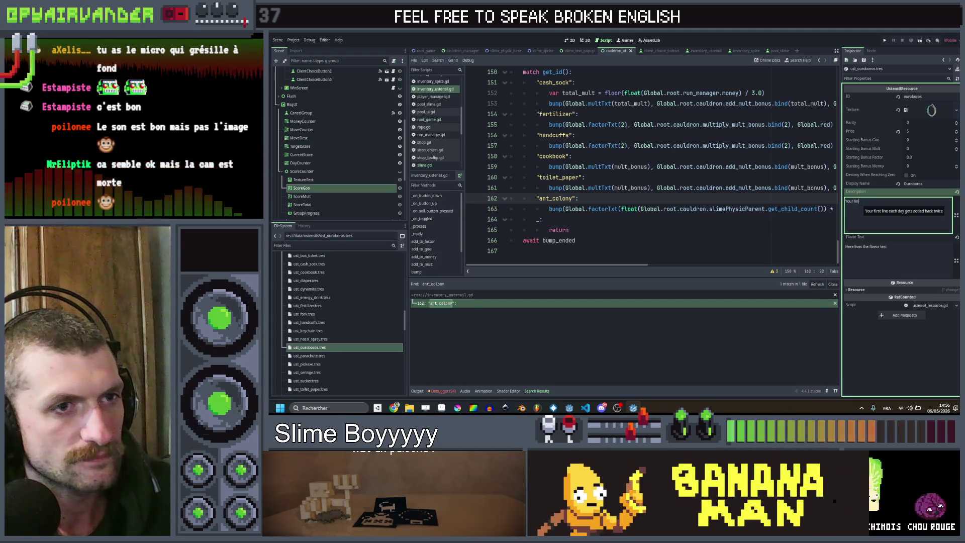
{"action": "key", "text": "BackSpace"}
{"action": "key", "text": "BackSpace"}
{"action": "key", "text": "BackSpace"}
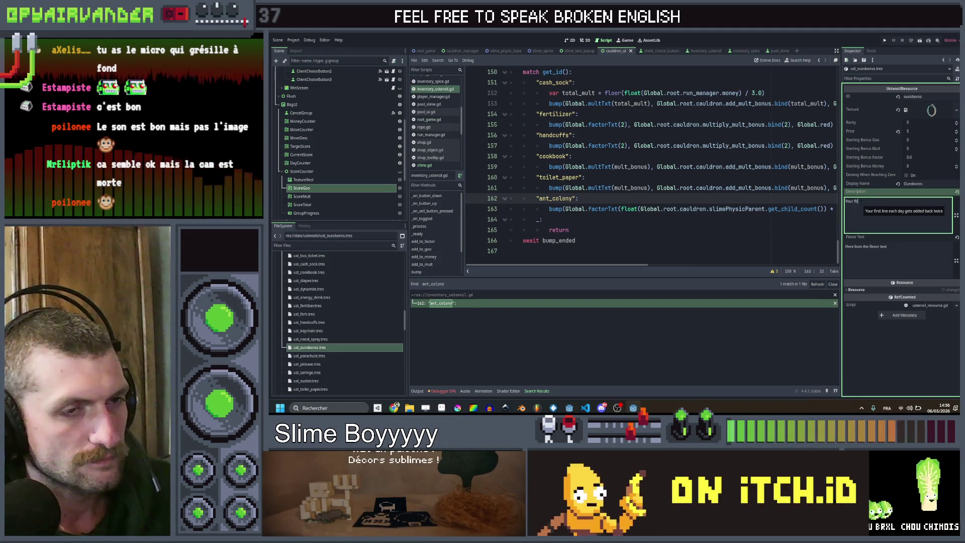
{"action": "type", "text": "rst line each d"}
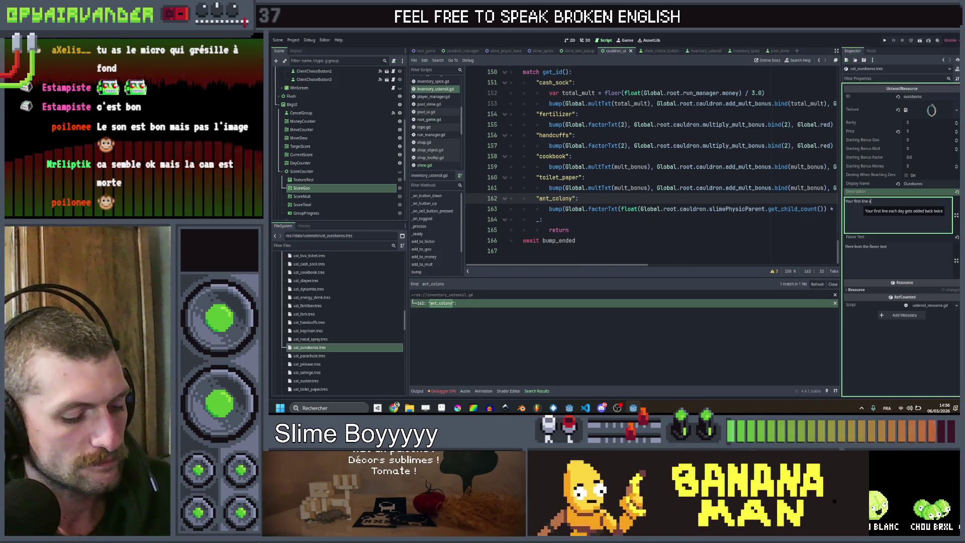
{"action": "type", "text": "ay"}
{"action": "key", "text": "ctrl+shift+Left"}
{"action": "key", "text": "ctrl+shift+Left"}
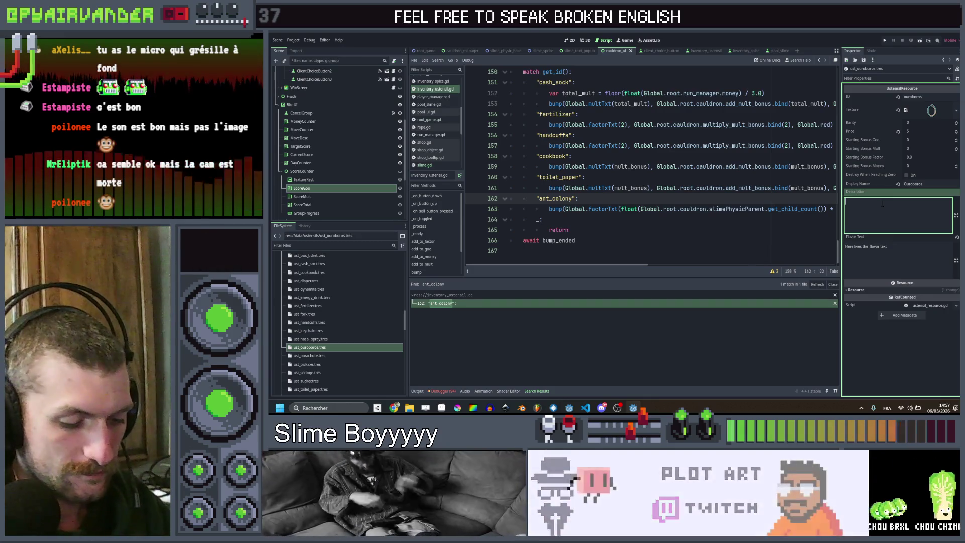
Write the description 'x3 Mult if the first slime from your line touches the last slime in your line'.
{"action": "type", "text": "x3"}
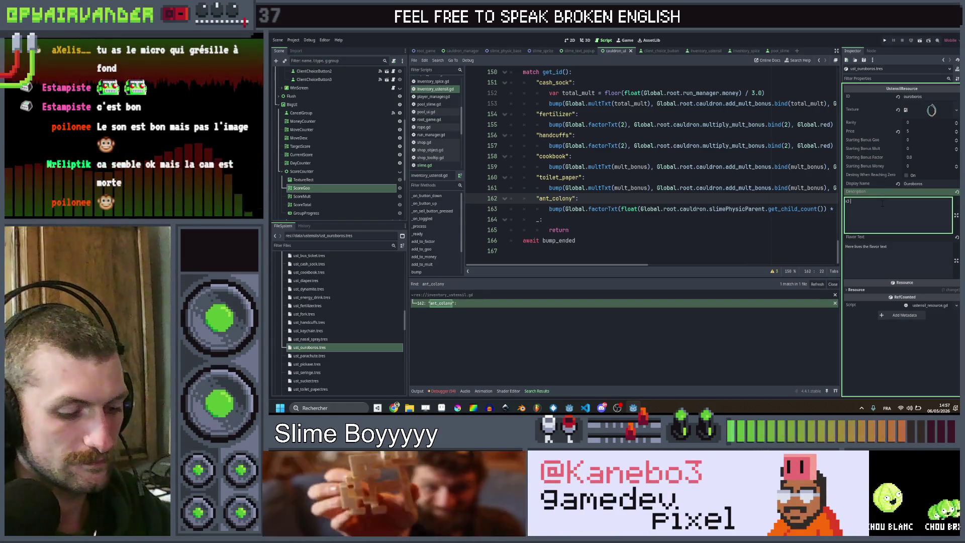
{"action": "type", "text": " Mult if the "}
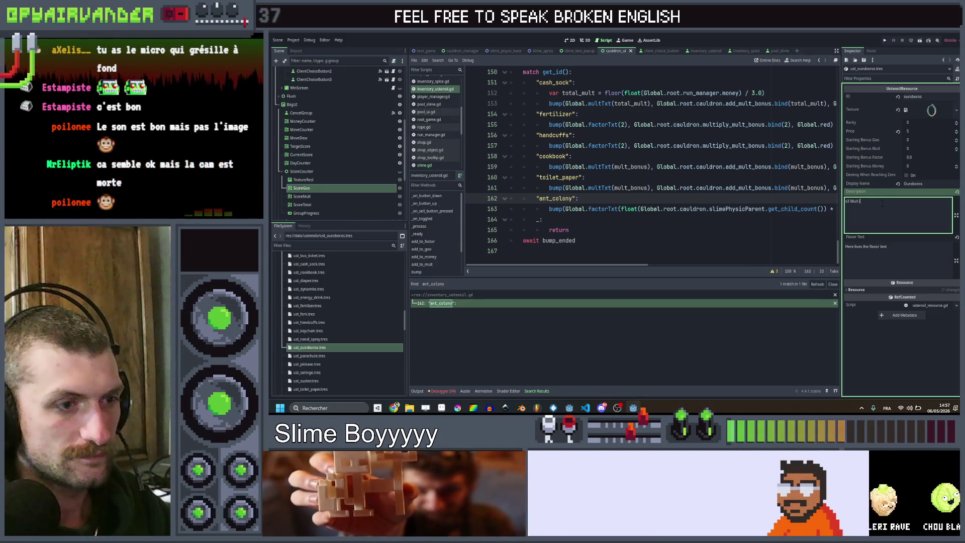
{"action": "type", "text": "first sl"}
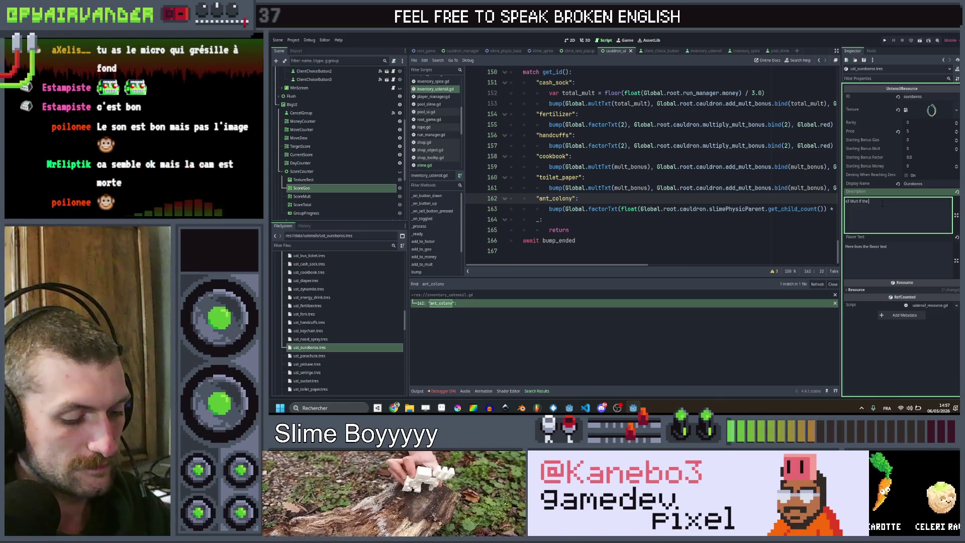
{"action": "type", "text": "ime"}
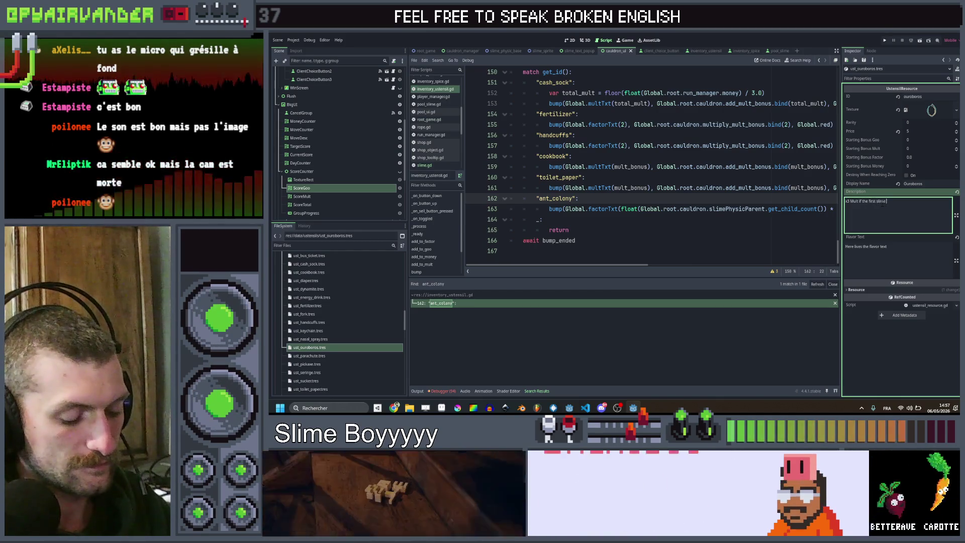
{"action": "type", "text": " from your lin"}
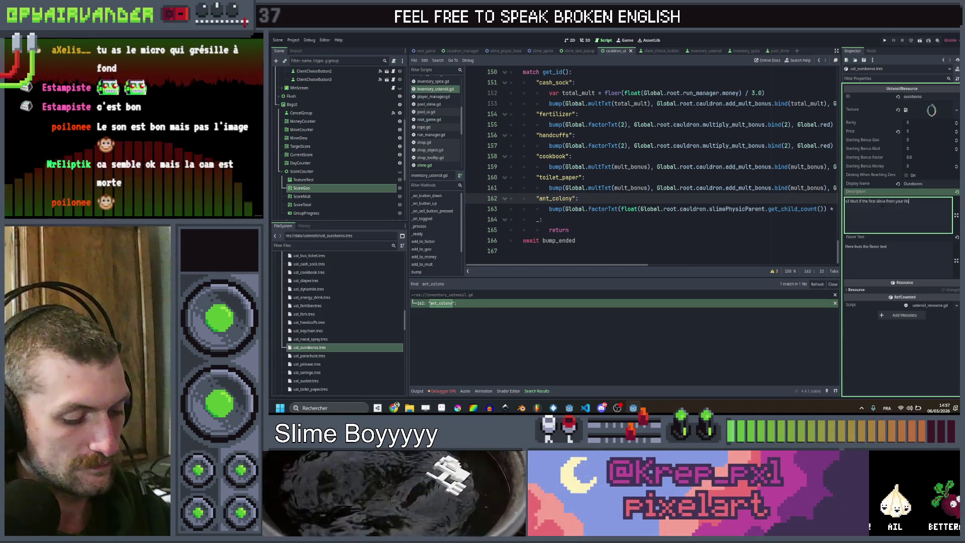
{"action": "type", "text": "e touches "}
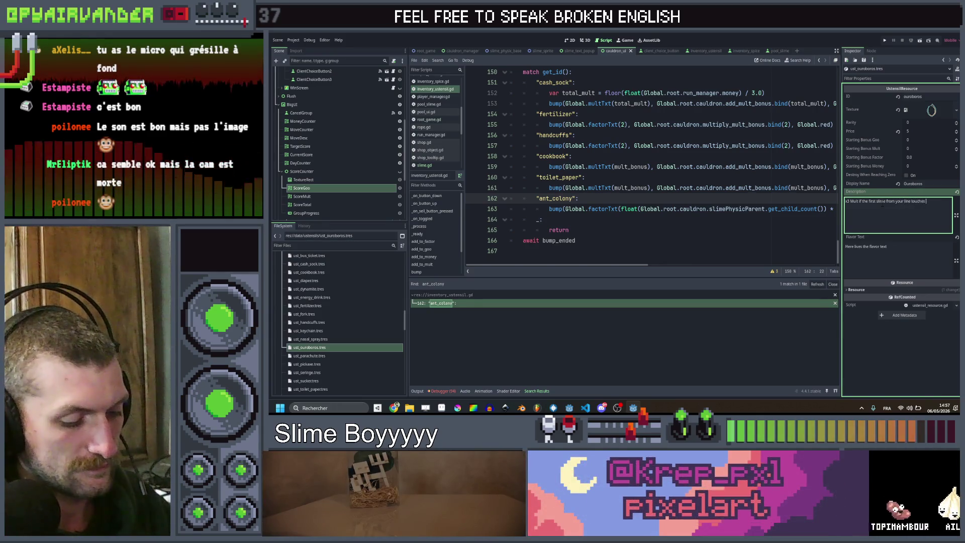
{"action": "type", "text": "the next slim"}
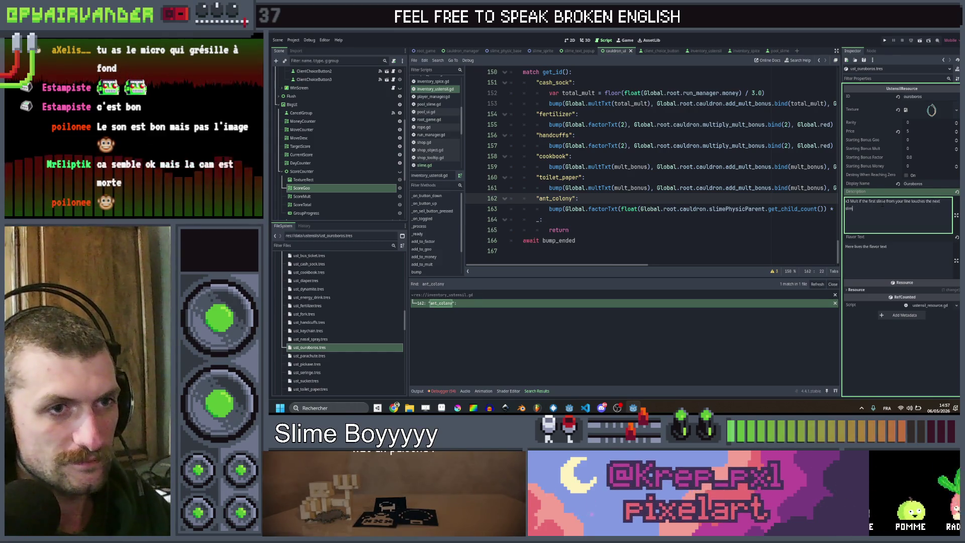
{"action": "key", "text": "ctrl+shift+Left"}
{"action": "key", "text": "ctrl+shift+Left"}
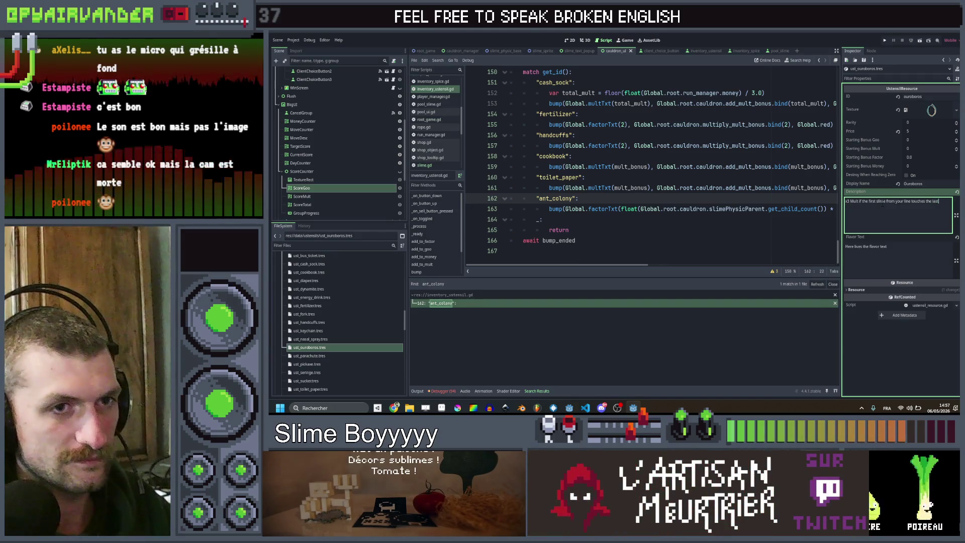
{"action": "type", "text": " slime in"}
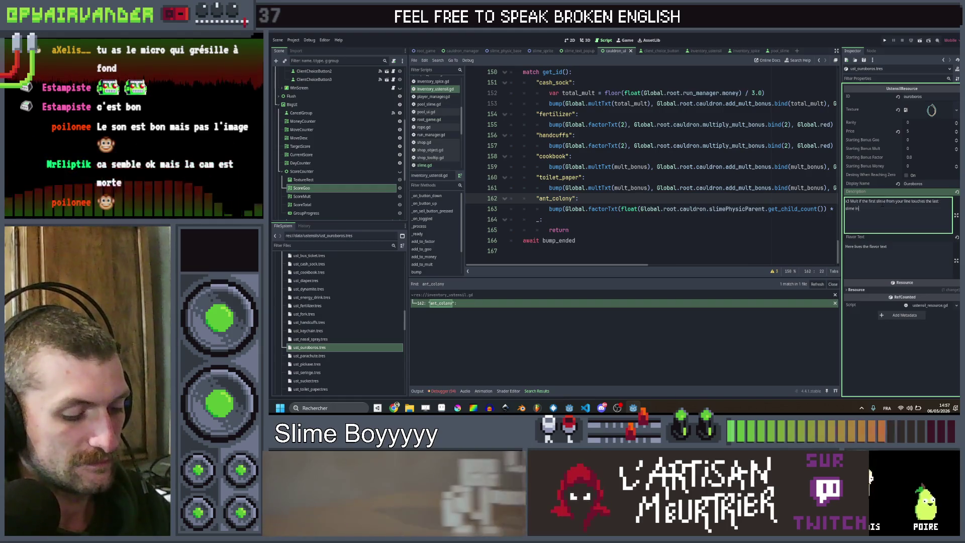
{"action": "type", "text": " your line"}
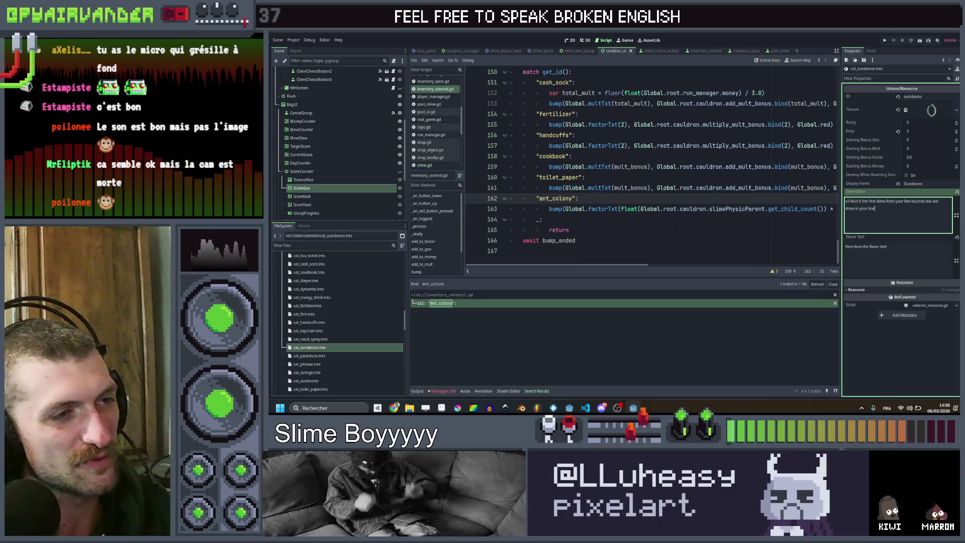
{"action": "left_click", "coordinate": [670, 230]}
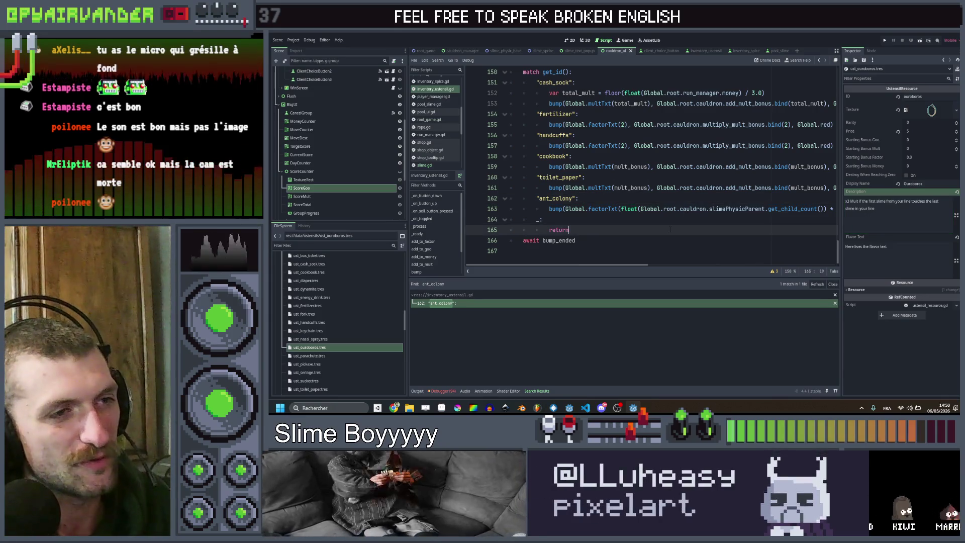
{"action": "left_click", "coordinate": [888, 214]}
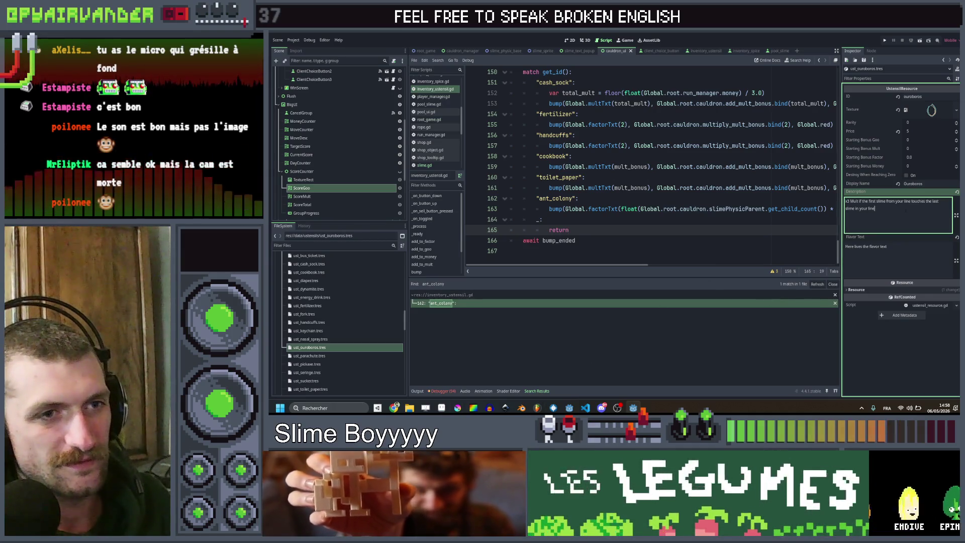
{"action": "key", "text": "ctrl+a"}
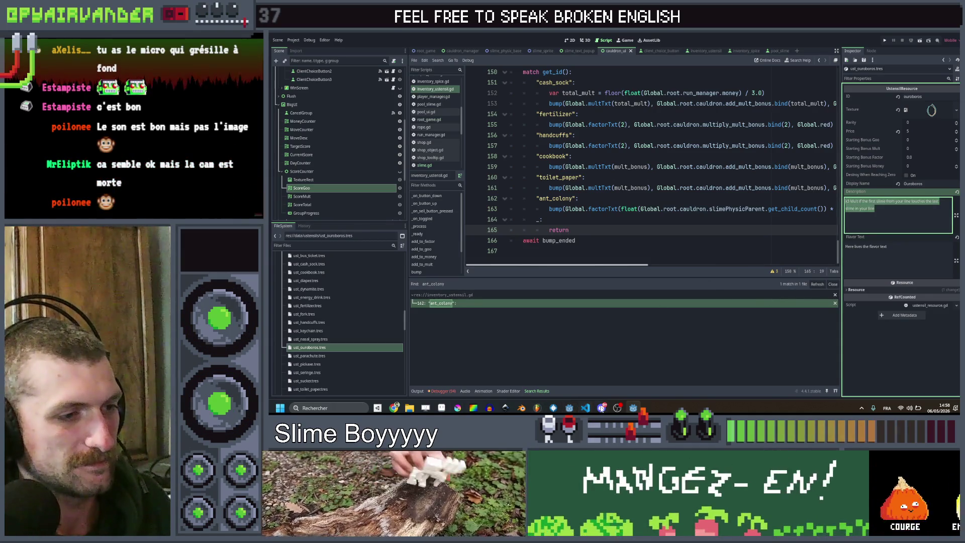
Briefly switch to Aseprite and Discord, then return to Godot.
{"action": "key", "text": "alt+Tab"}
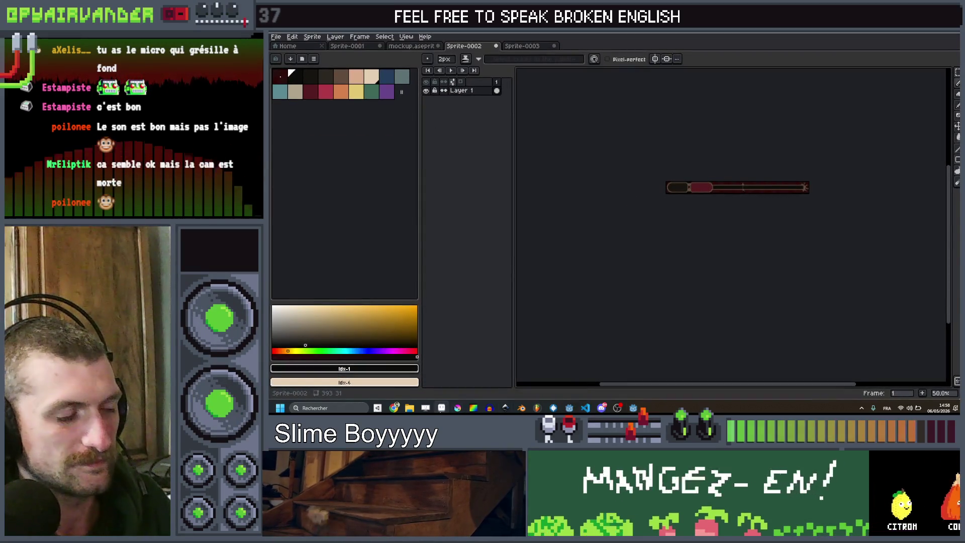
{"action": "key", "text": "alt+Tab"}
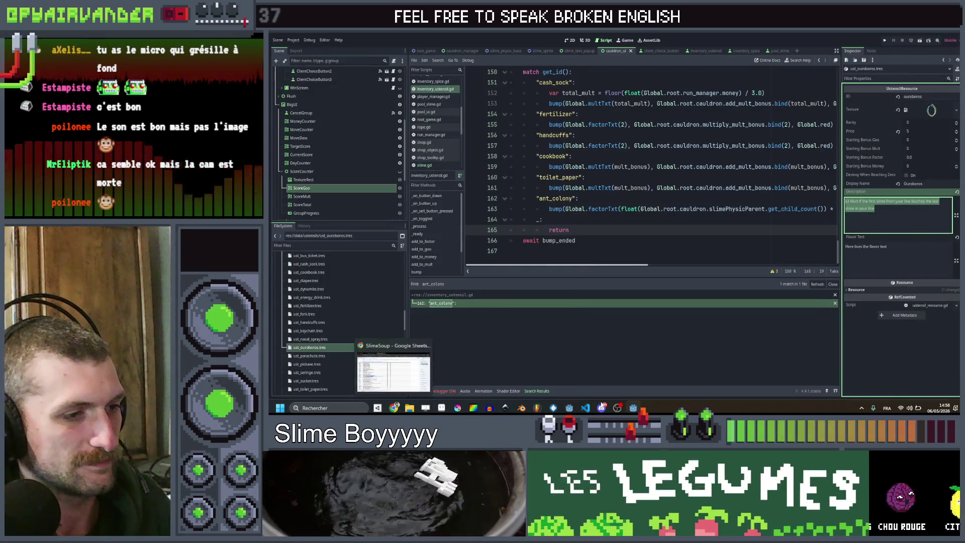
{"action": "left_click", "coordinate": [602, 407]}
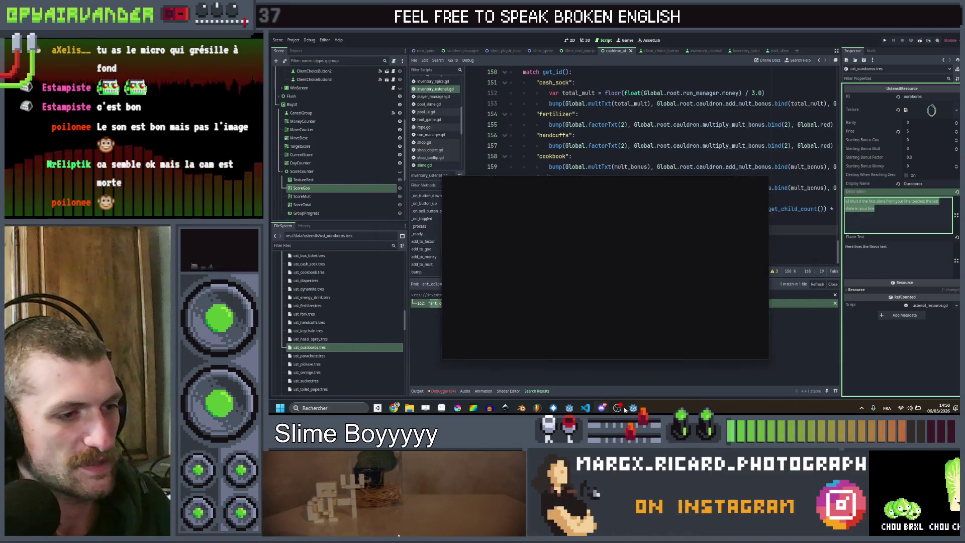
{"action": "key", "text": "alt+Tab"}
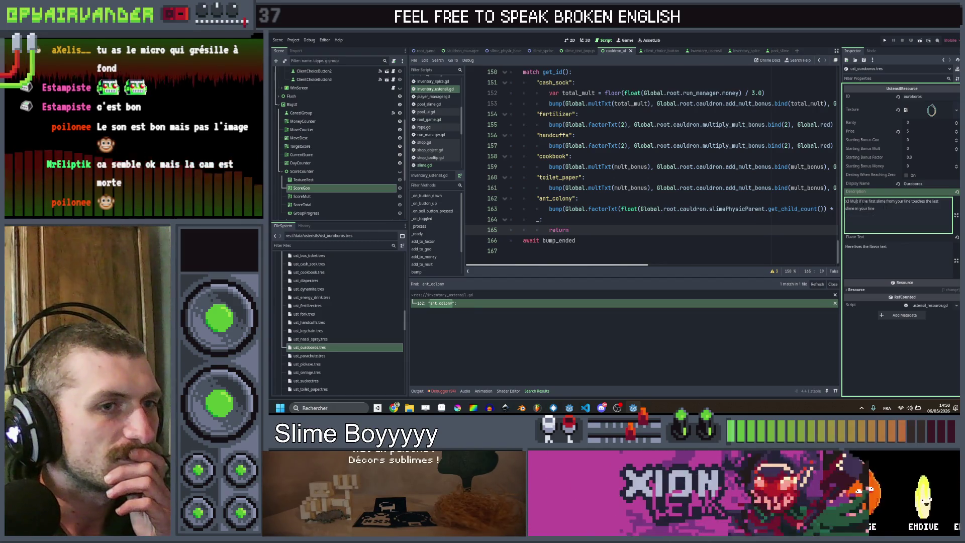
{"action": "left_click_drag", "start_coordinate": [860, 202], "coordinate": [832, 203]}
{"action": "left_click", "coordinate": [865, 201]}
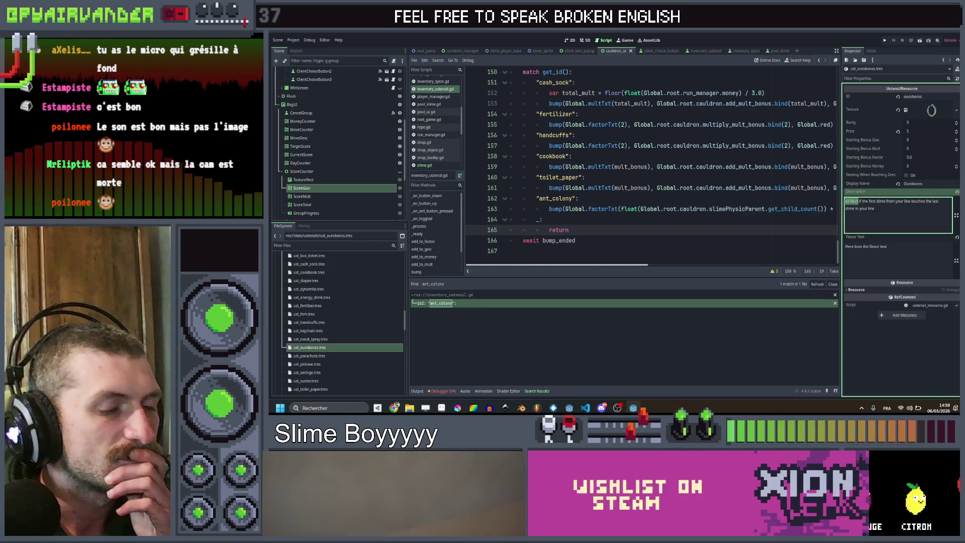
{"action": "left_click", "coordinate": [899, 210]}
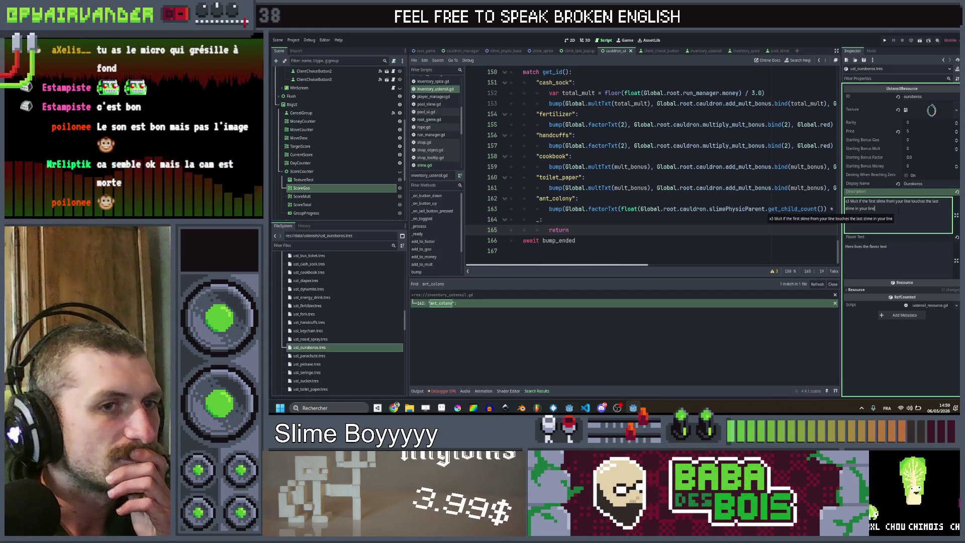
{"action": "left_click_drag", "start_coordinate": [855, 209], "coordinate": [895, 202]}
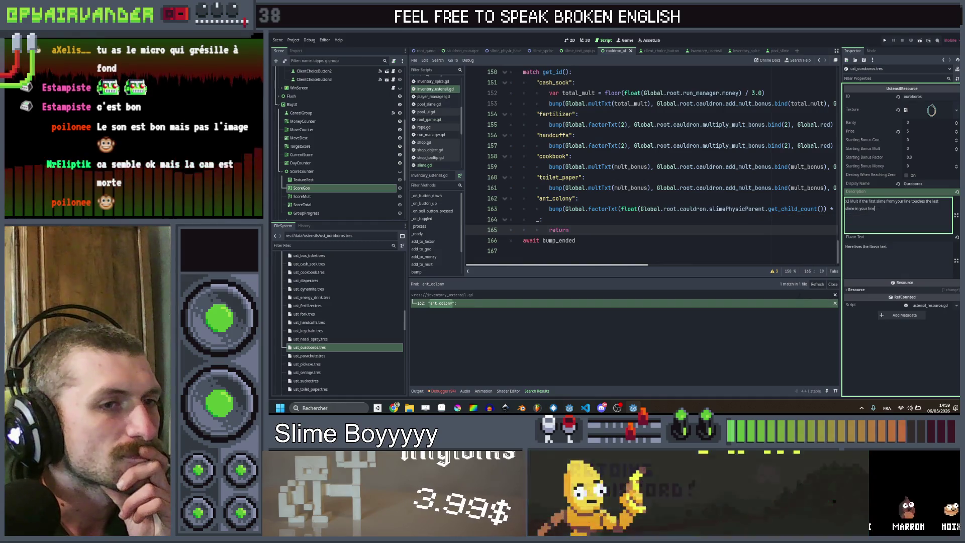
{"action": "left_click", "coordinate": [904, 357]}
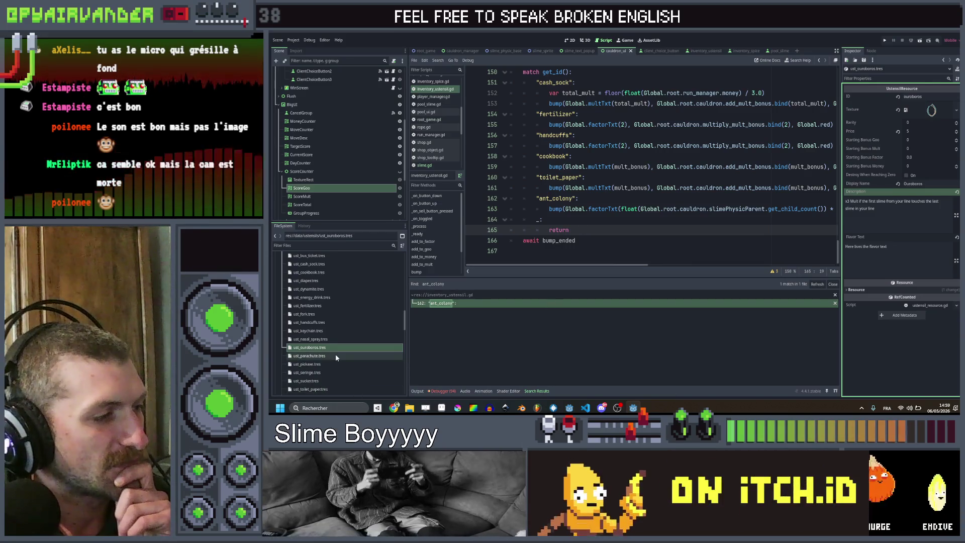
Give the parachute the description '+1$ if a slime falls out of the cauldron' and name 'Parachute'.
{"action": "left_click", "coordinate": [336, 355]}
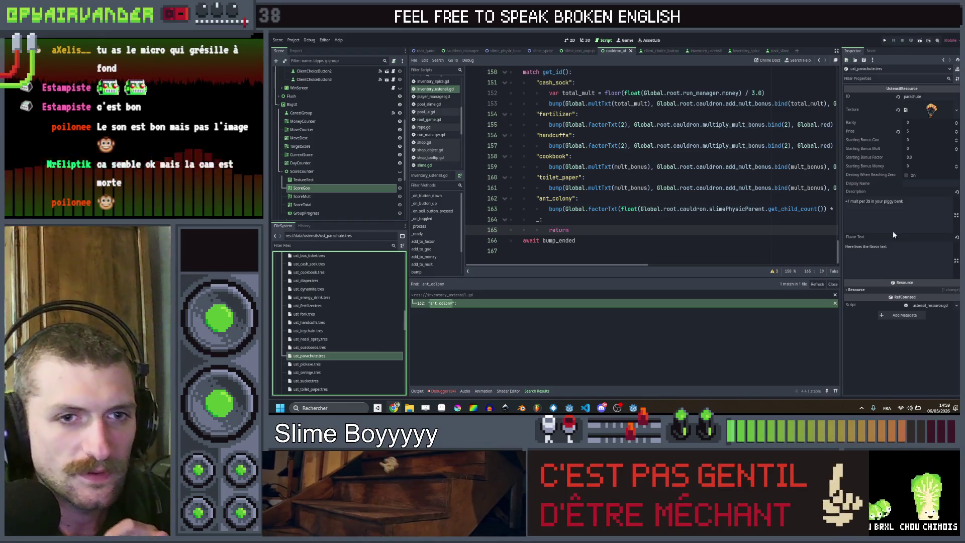
{"action": "left_click", "coordinate": [894, 206]}
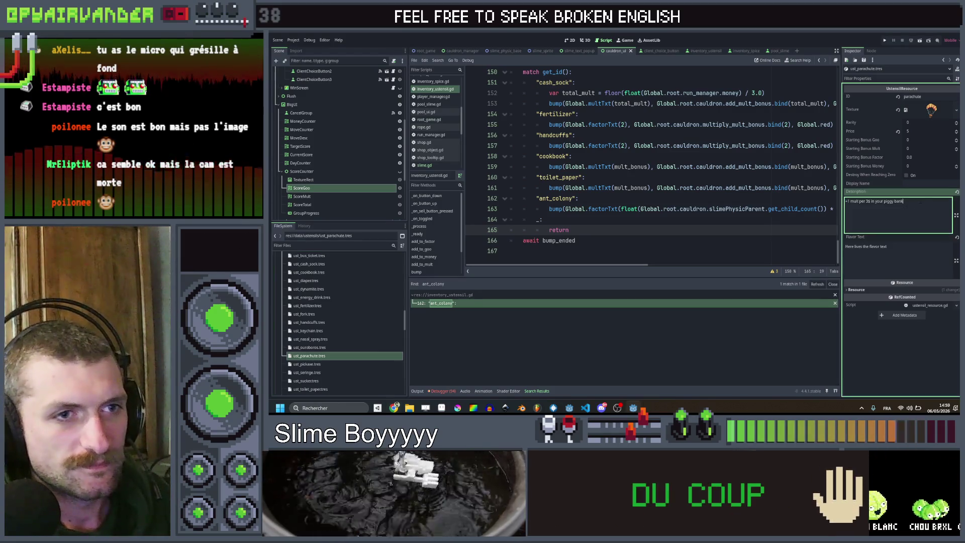
{"action": "key", "text": "ctrl+v"}
{"action": "left_click", "coordinate": [915, 185]}
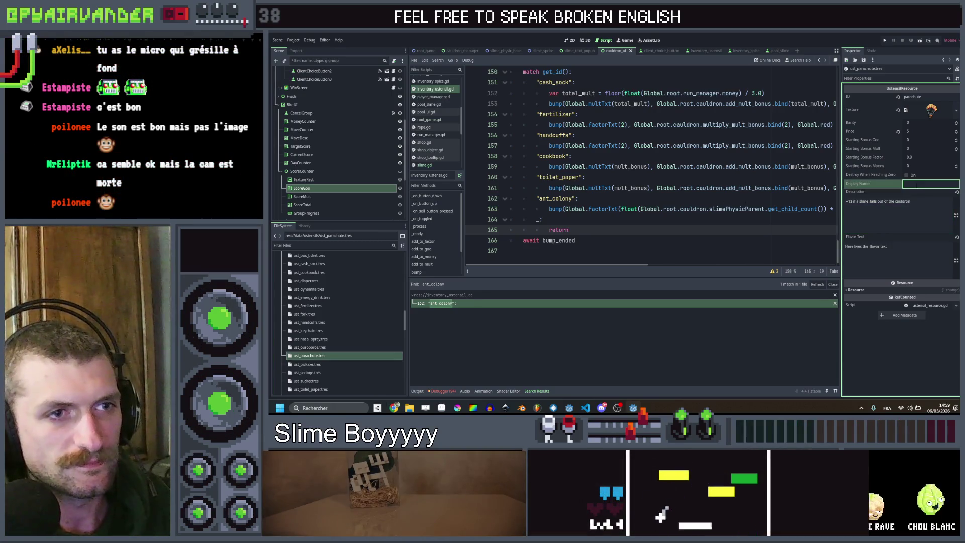
{"action": "type", "text": "Para"}
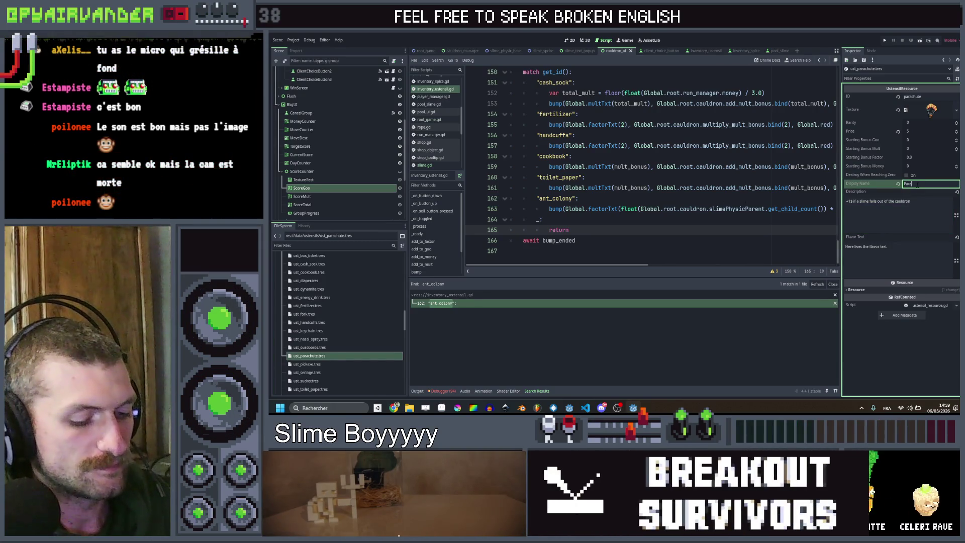
{"action": "type", "text": "chute"}
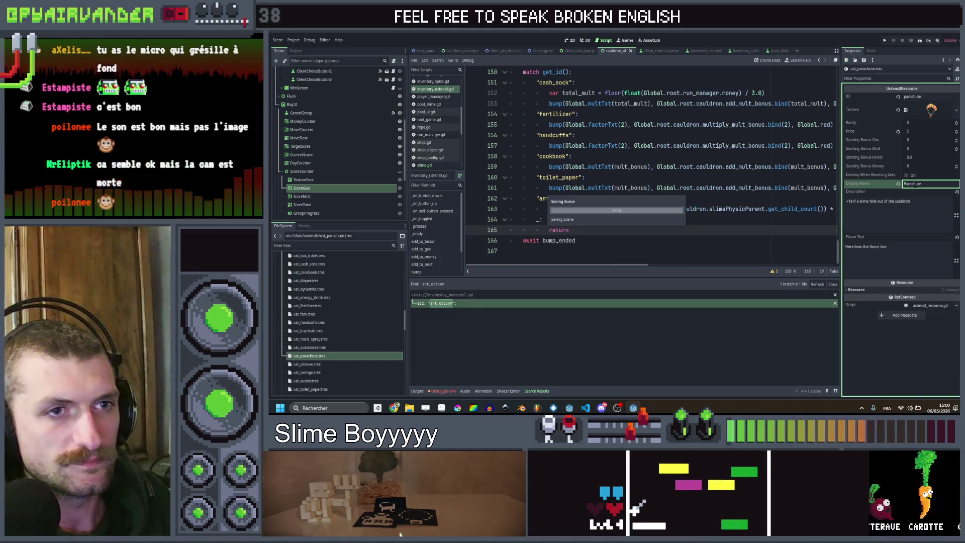
{"action": "key", "text": "Tab"}
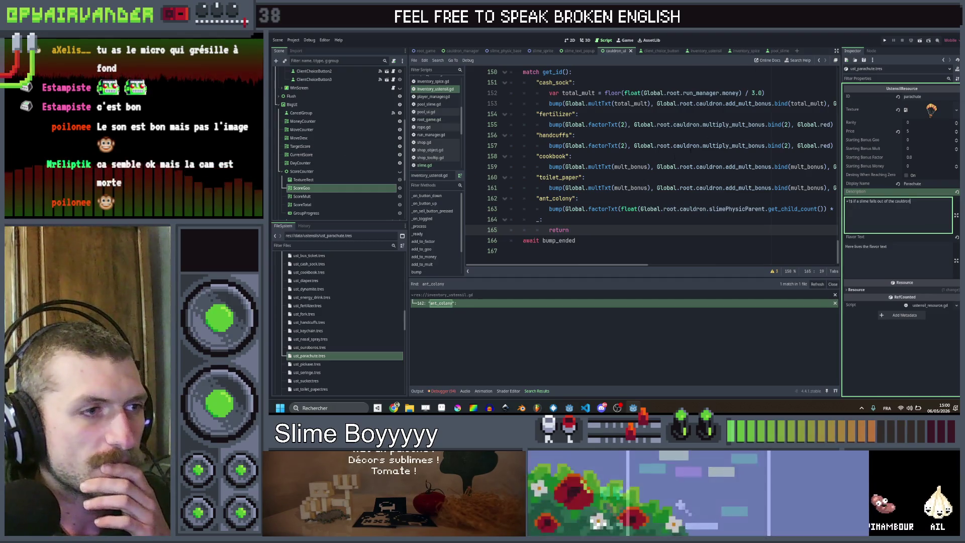
{"action": "left_click", "coordinate": [304, 364]}
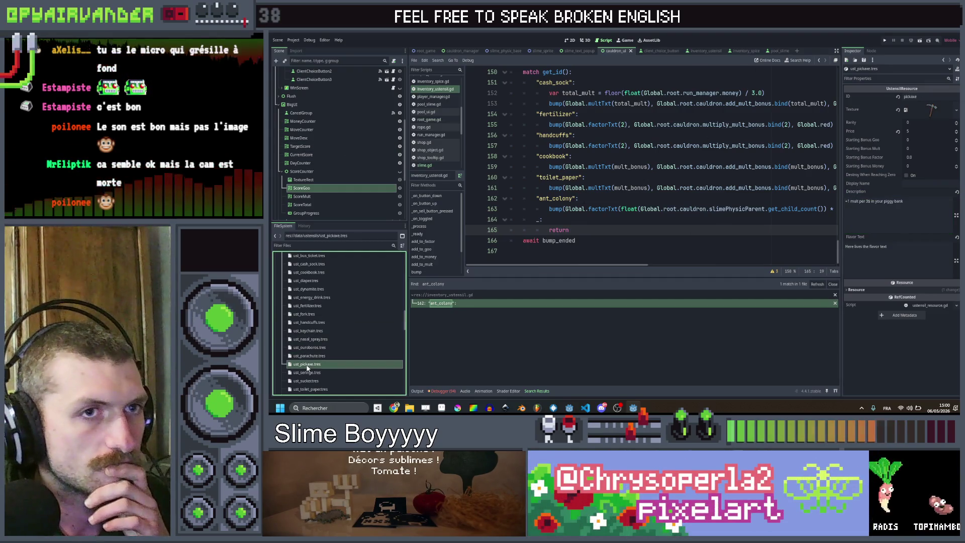
Name the pickaxe utensil 'Pickaxe' with description 'Rocks can be selected and merged', then open ust_seringe.tres.
{"action": "left_click", "coordinate": [929, 184]}
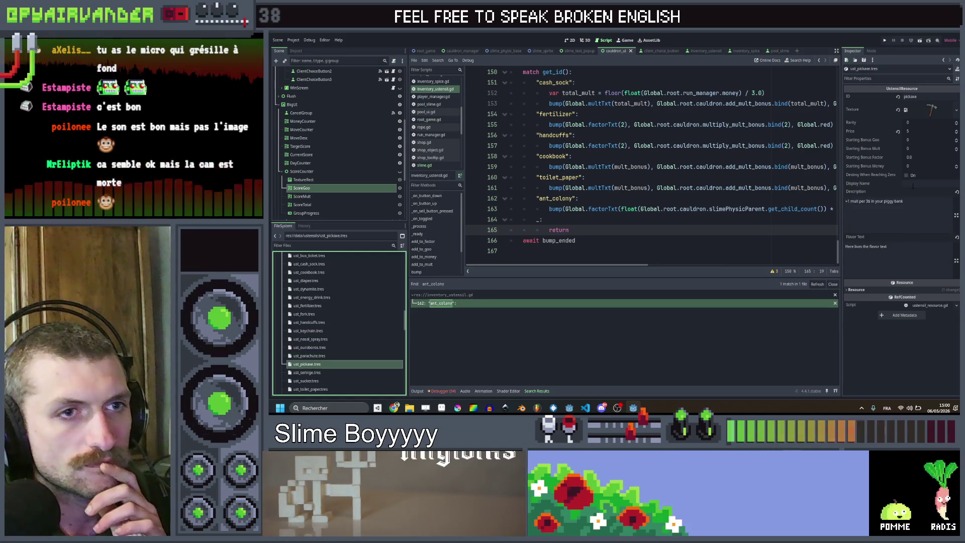
{"action": "type", "text": "Pickaxe"}
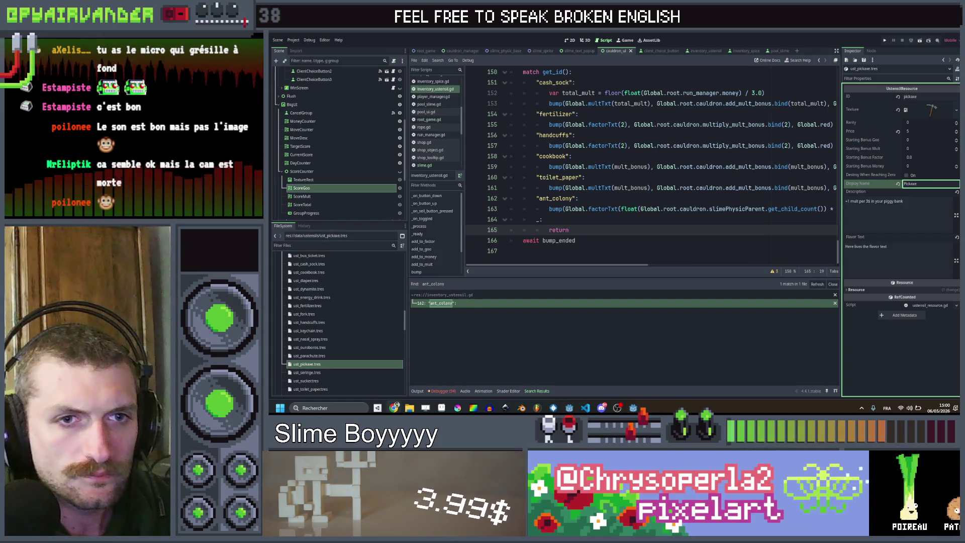
{"action": "left_click", "coordinate": [909, 215]}
{"action": "key", "text": "ctrl+a"}
{"action": "type", "text": "Rocks can be merged"}
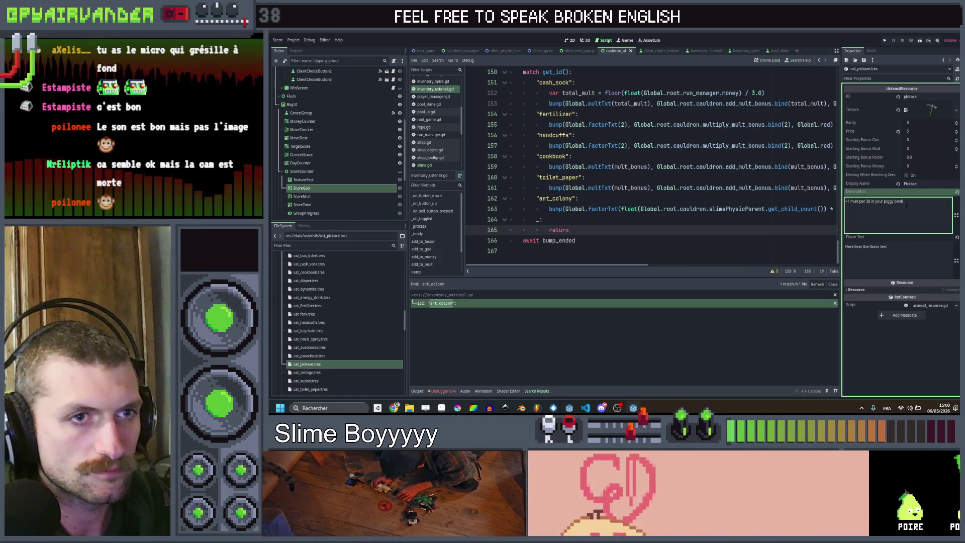
{"action": "key", "text": "Return"}
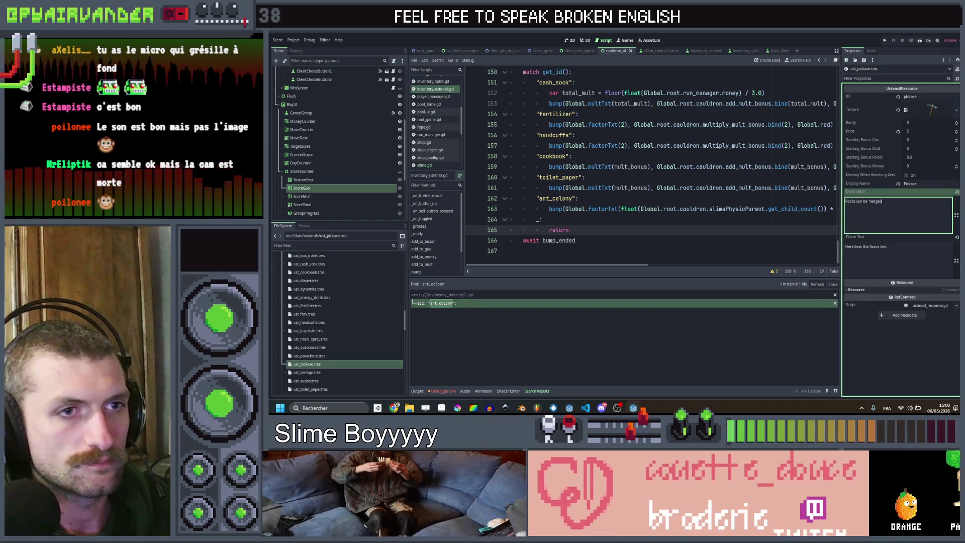
{"action": "type", "text": "selected "}
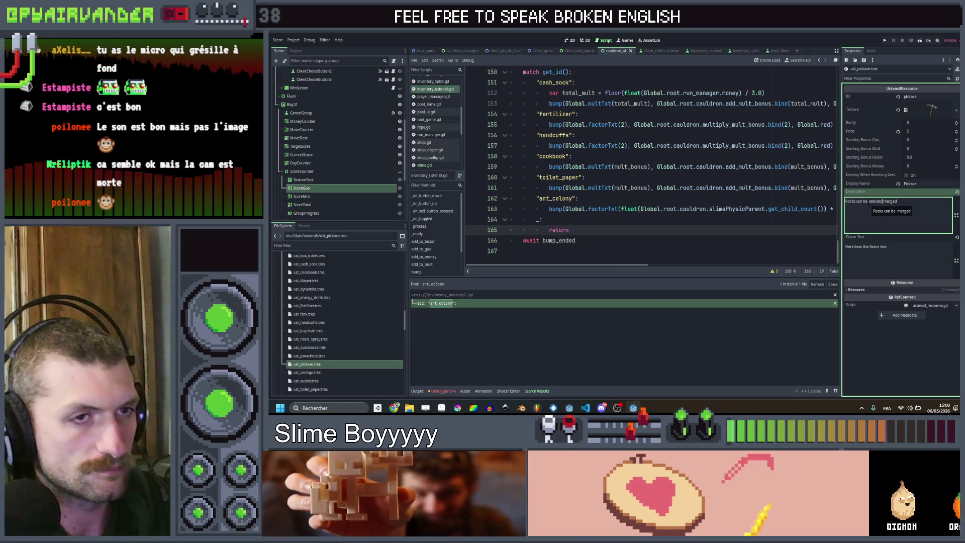
{"action": "type", "text": "and"}
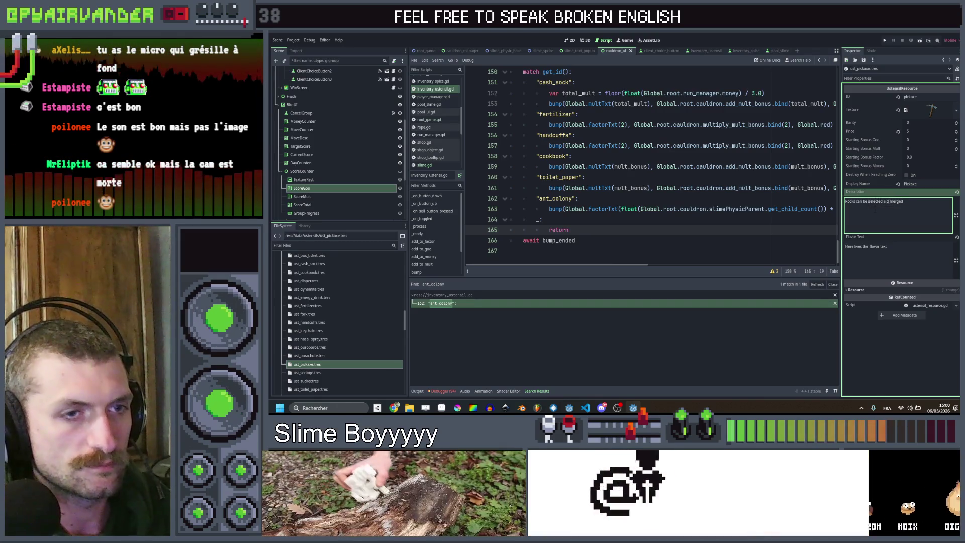
{"action": "left_click", "coordinate": [905, 201]}
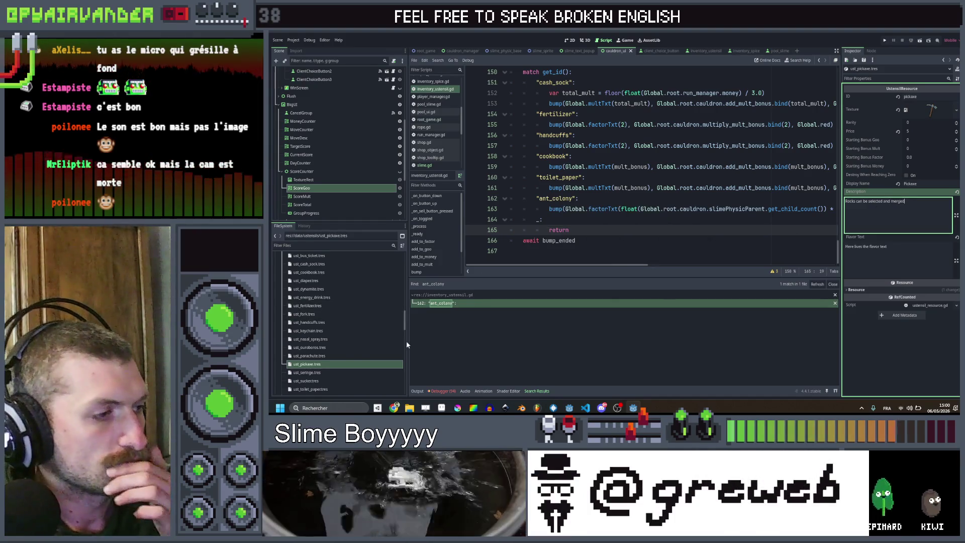
{"action": "left_click", "coordinate": [336, 374]}
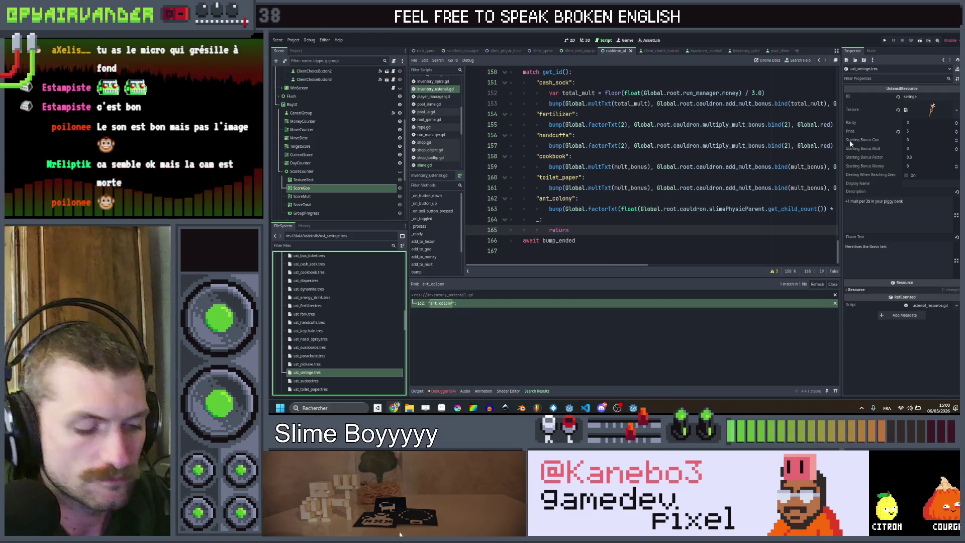
Set the seringe's Display Name to 'Seringe' with its blood-slime +2 mult description, then open ust_sucker.tres.
{"action": "left_click", "coordinate": [899, 211]}
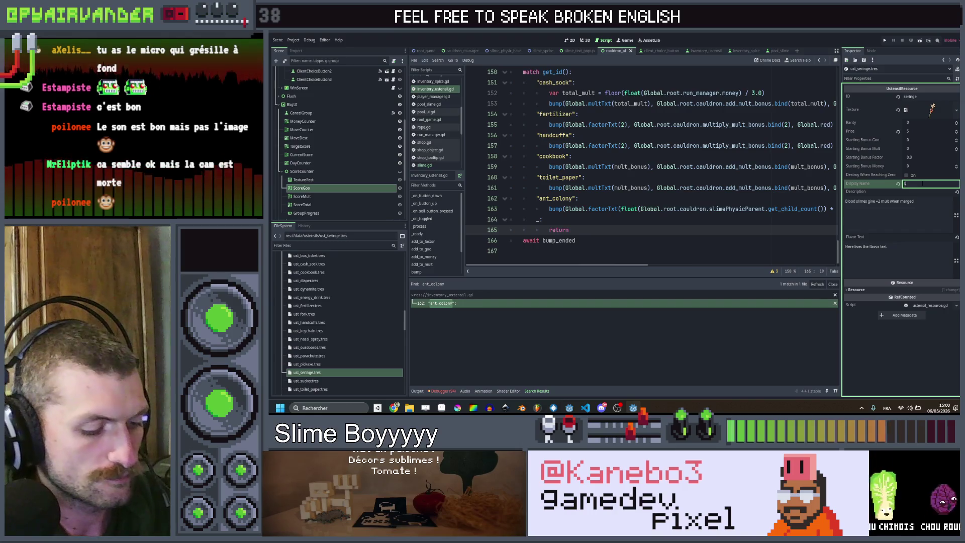
{"action": "type", "text": "eringe"}
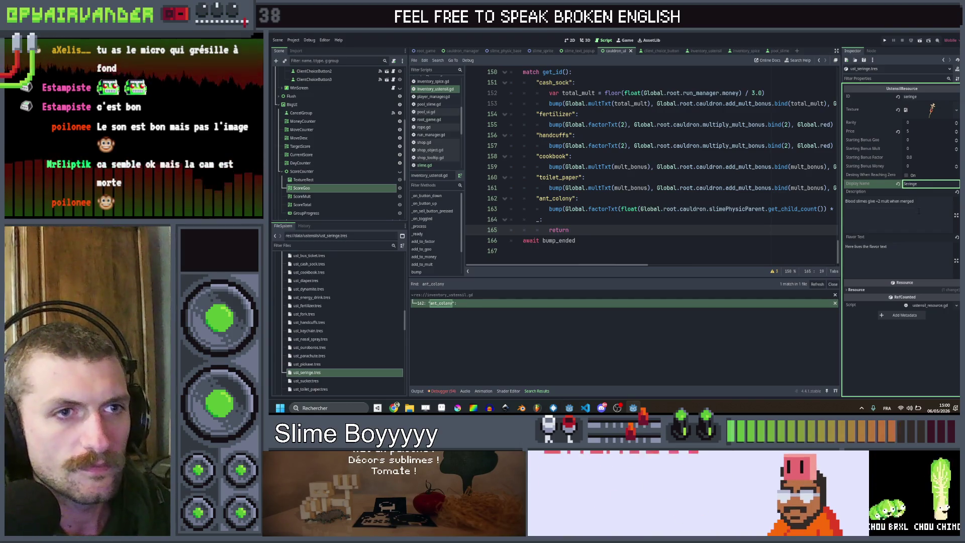
{"action": "left_click", "coordinate": [918, 211]}
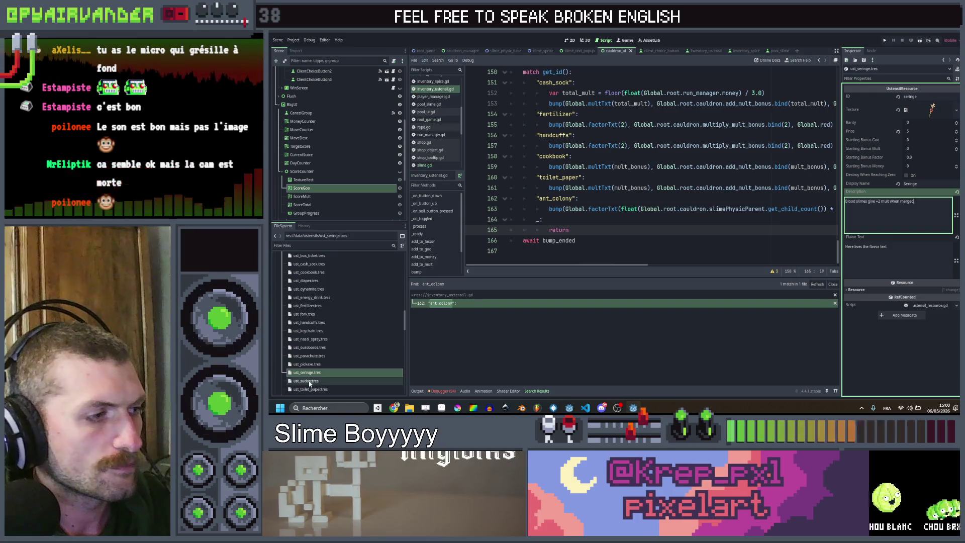
{"action": "left_click", "coordinate": [308, 381]}
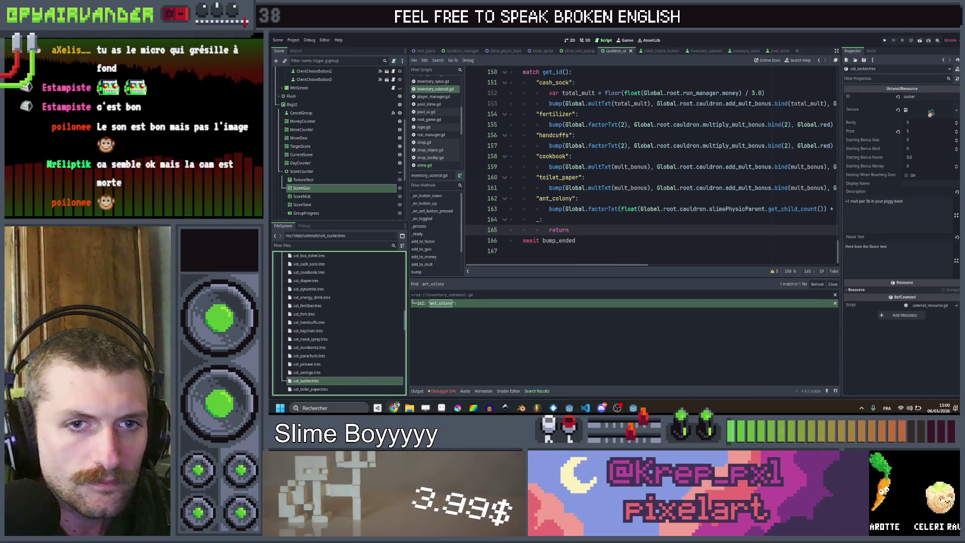
Paste the sucker's new description: '+2$ if your line contains 3 or more lvl 1 slimes'.
{"action": "left_click", "coordinate": [939, 185]}
{"action": "key", "text": "ctrl+z"}
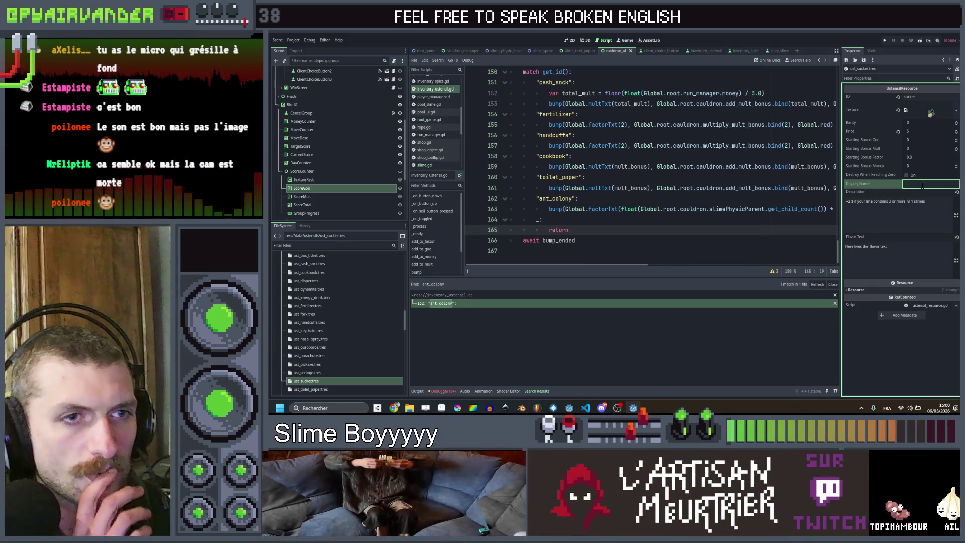
{"action": "left_click", "coordinate": [849, 202]}
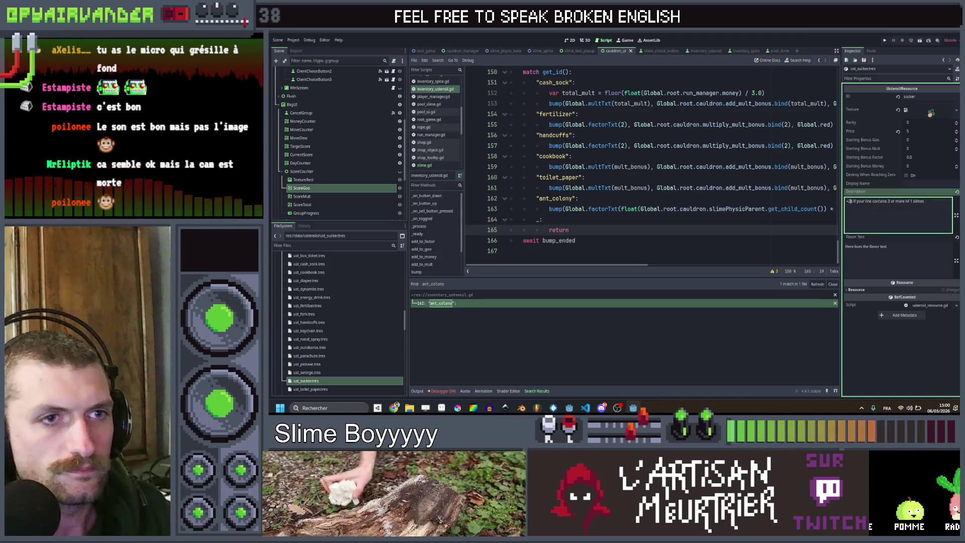
{"action": "left_click", "coordinate": [923, 201]}
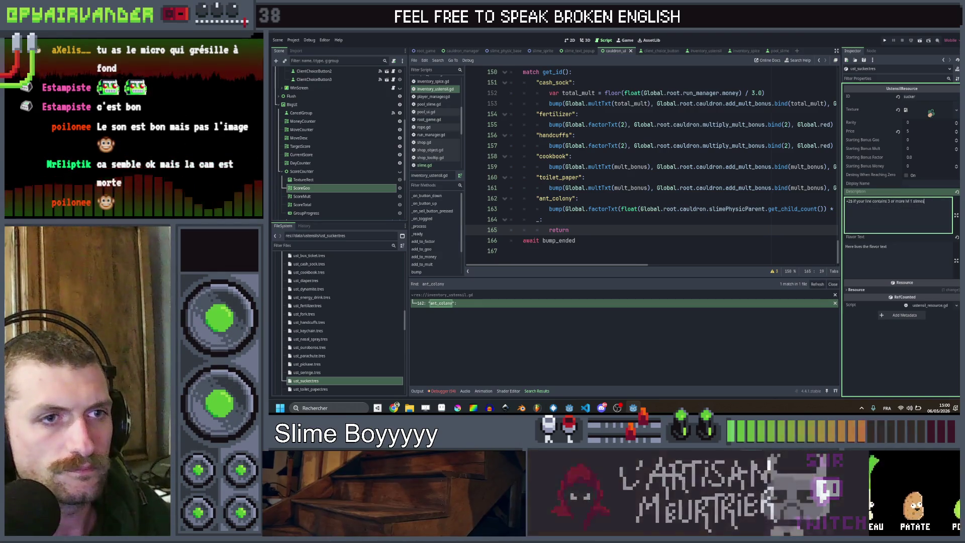
{"action": "left_click", "coordinate": [849, 201]}
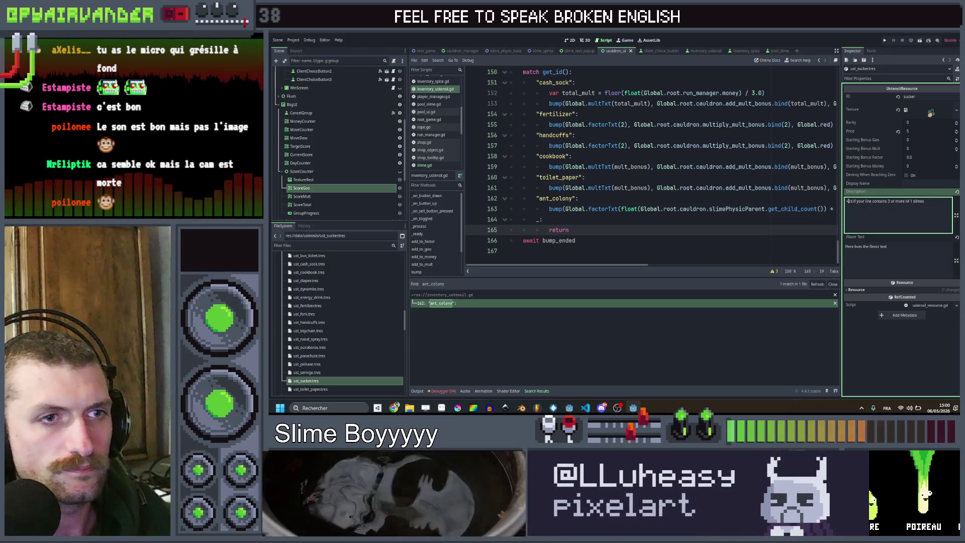
{"action": "left_click", "coordinate": [929, 200]}
{"action": "key", "text": "ctrl+v"}
{"action": "key", "text": "ctrl+z"}
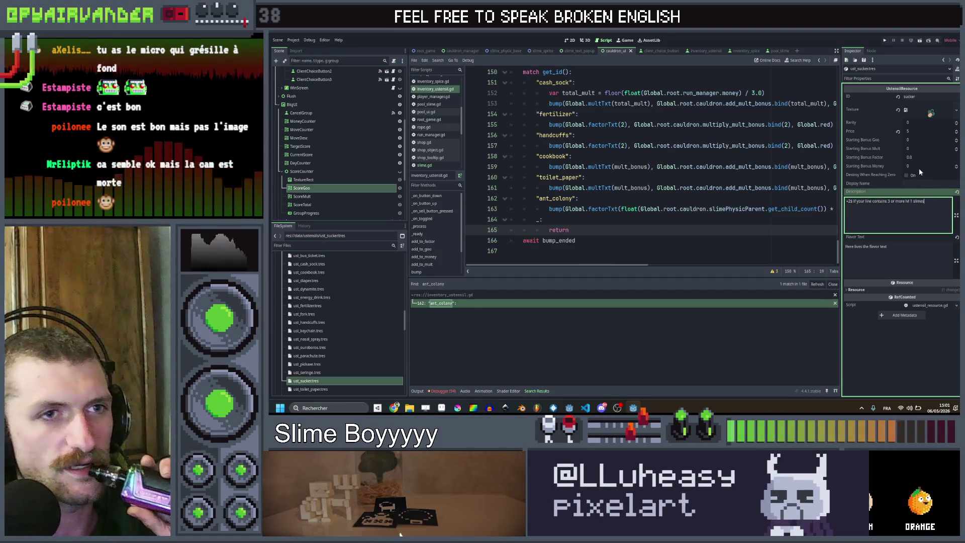
Open Find in Files from the script editor for a project-wide search.
{"action": "left_click", "coordinate": [931, 184]}
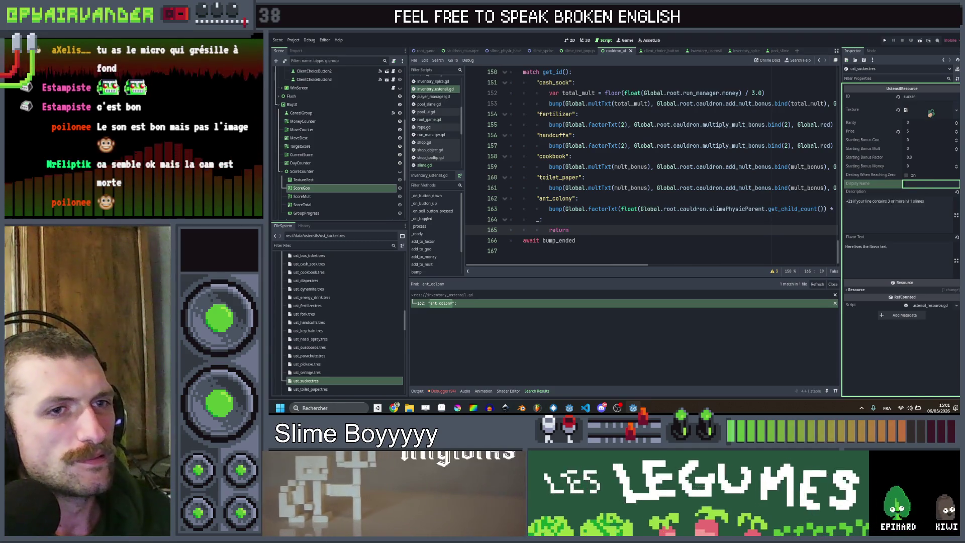
{"action": "left_click", "coordinate": [715, 209]}
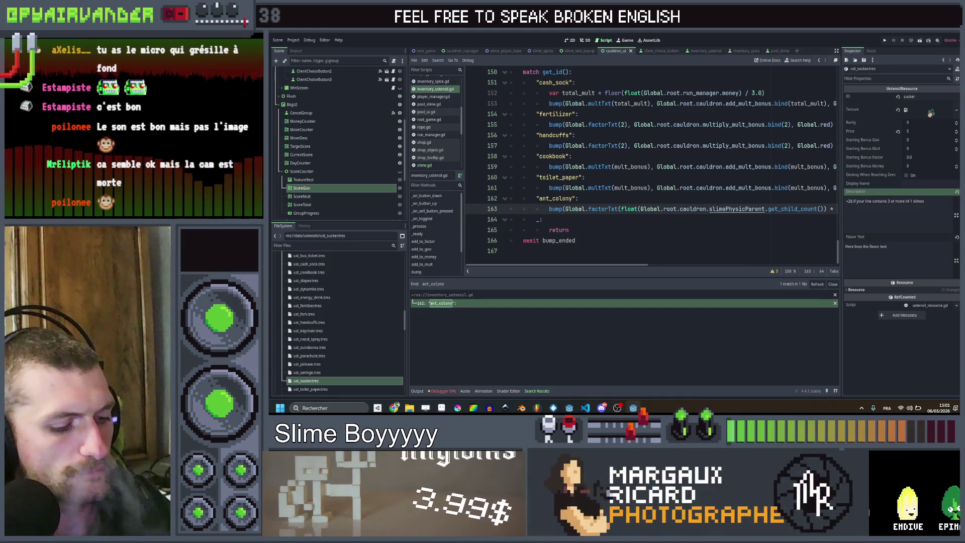
{"action": "key", "text": "ctrl+shift+f"}
Search the project for 'sucker' and change the line 159 threshold in cauldron_manager.gd to 6.
{"action": "type", "text": "sucker"}
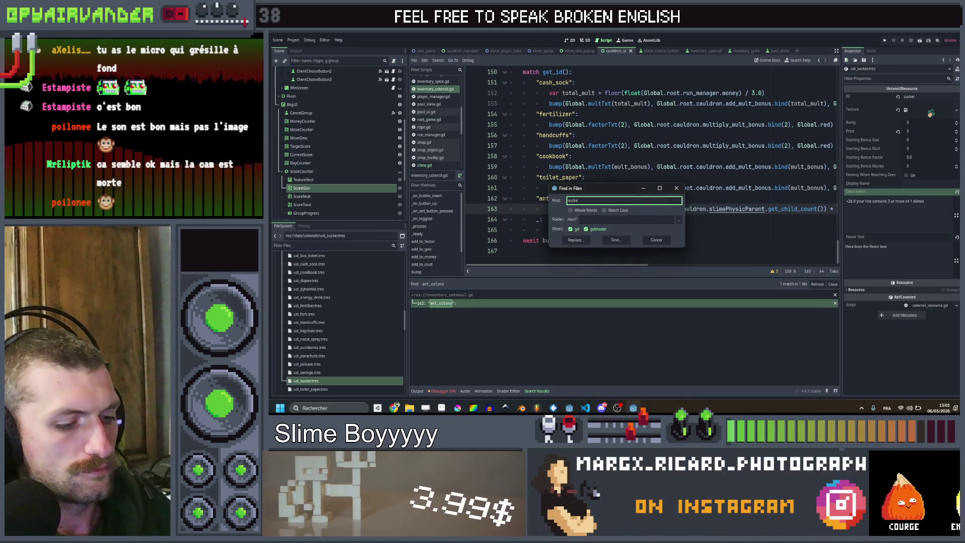
{"action": "key", "text": "Return"}
{"action": "left_click", "coordinate": [502, 303]}
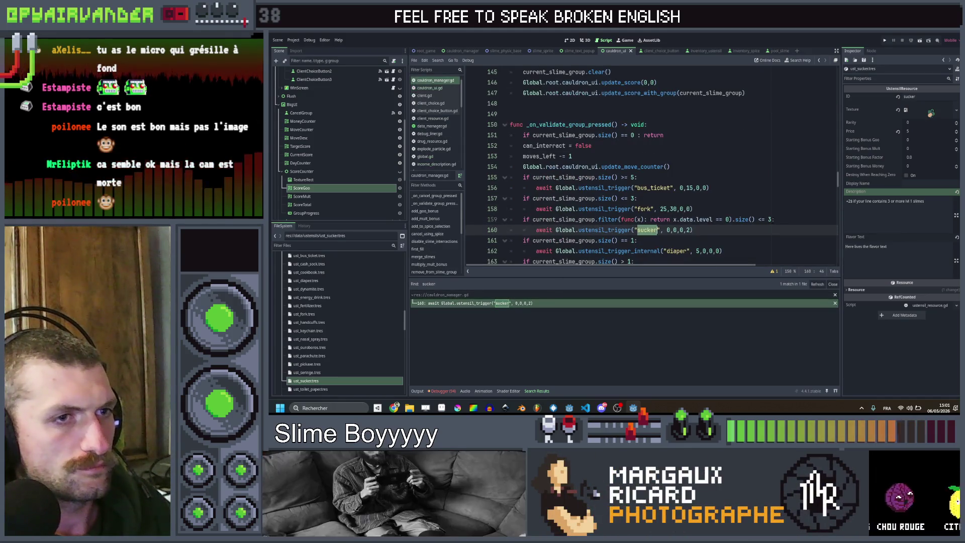
{"action": "left_click", "coordinate": [770, 219]}
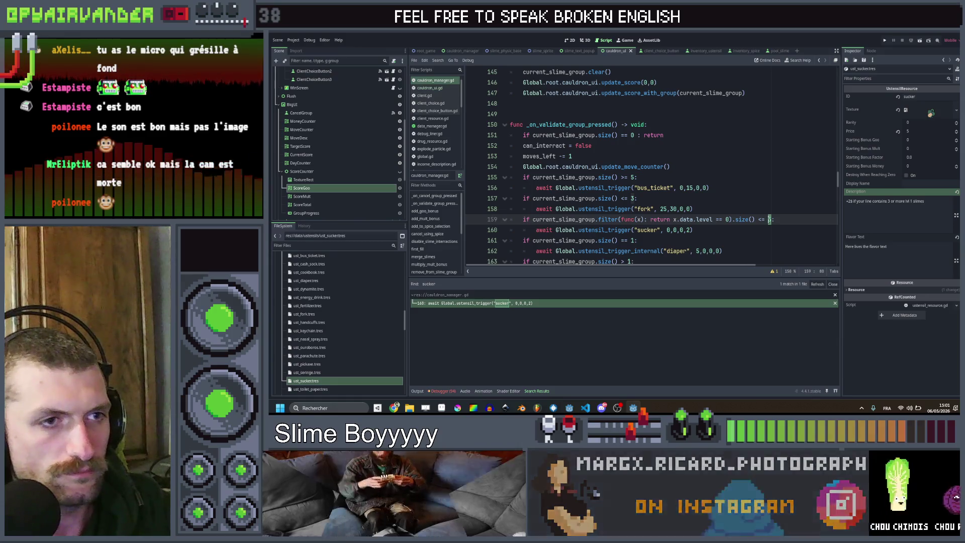
{"action": "type", "text": "6"}
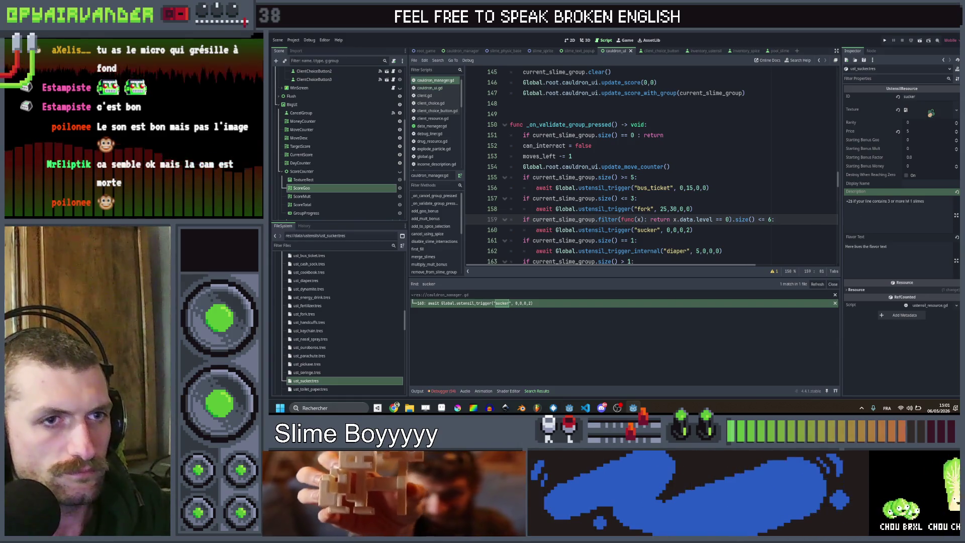
Change the sucker description's slime count to 6, save the script, and name it 'Sucker'.
{"action": "double_click", "coordinate": [887, 201]}
{"action": "type", "text": "6"}
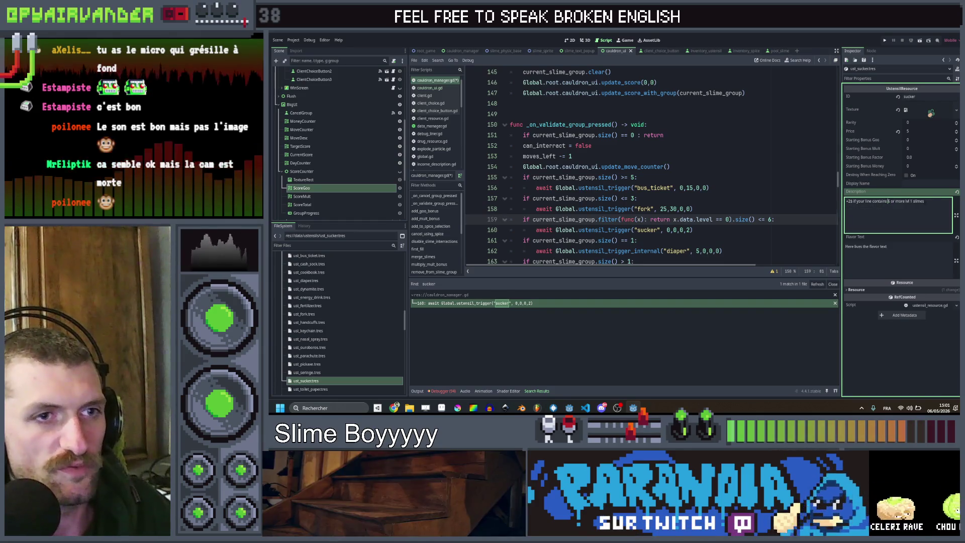
{"action": "key", "text": "ctrl+s"}
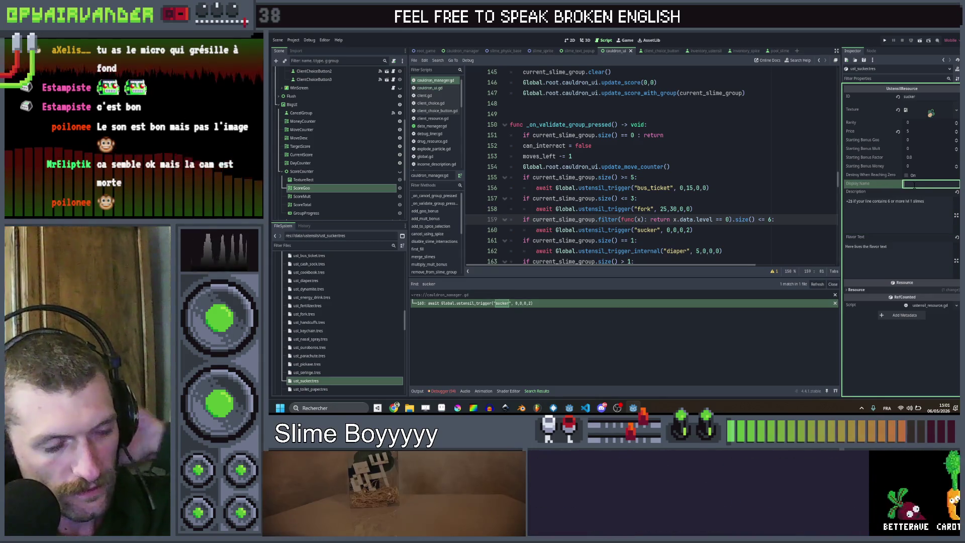
{"action": "type", "text": "Su"}
{"action": "key", "text": "Tab"}
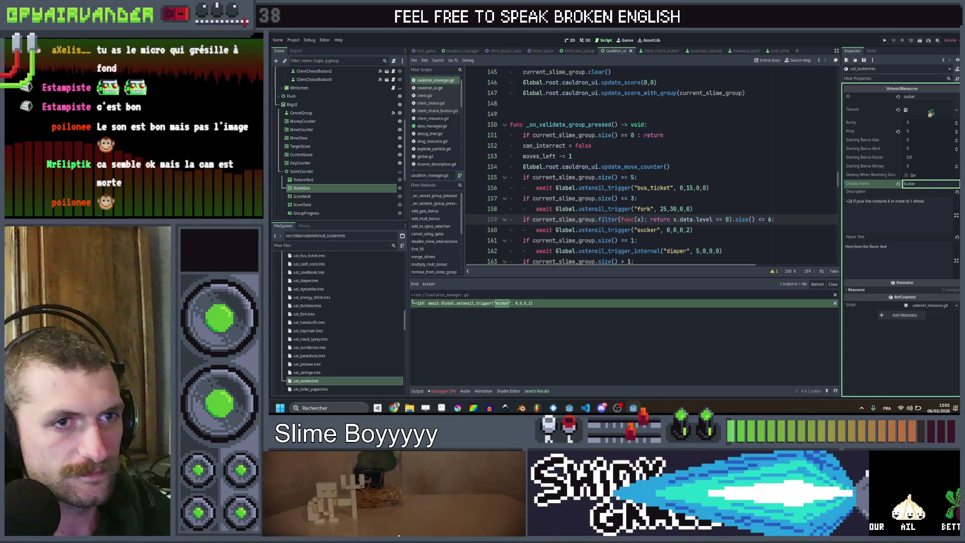
Open the toilet paper utensil and set its Display Name to 'Toilet Paper'.
{"action": "left_click", "coordinate": [321, 389]}
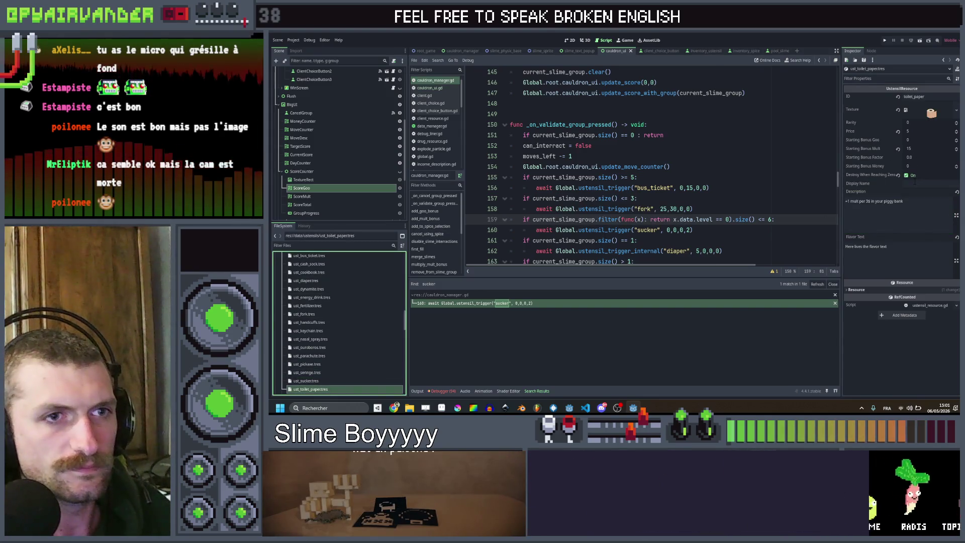
{"action": "left_click", "coordinate": [914, 183]}
{"action": "type", "text": "Toilet P"}
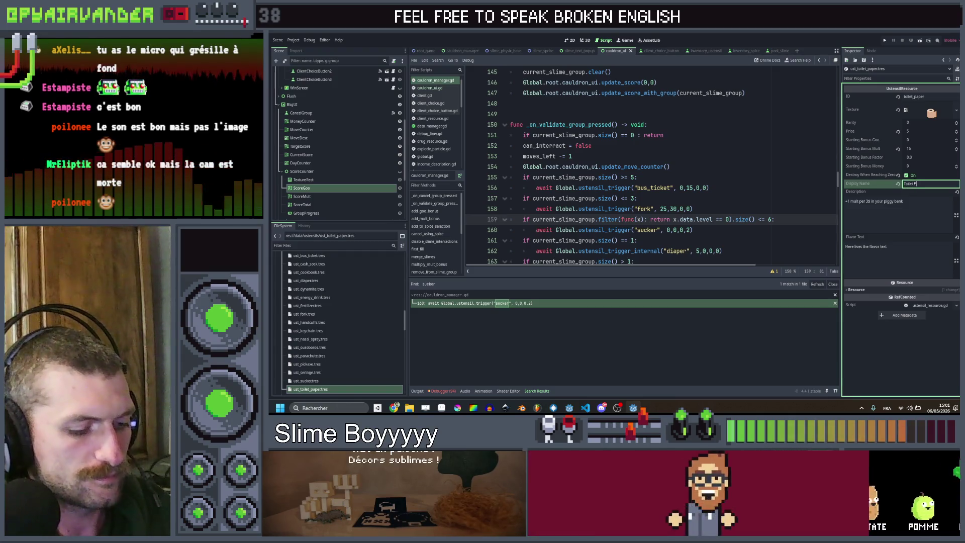
{"action": "type", "text": "aper"}
Reword the toilet paper description to '+15 mult, -3 mult per end of shift', then open ust_tummy_juice.tres.
{"action": "left_click", "coordinate": [911, 198]}
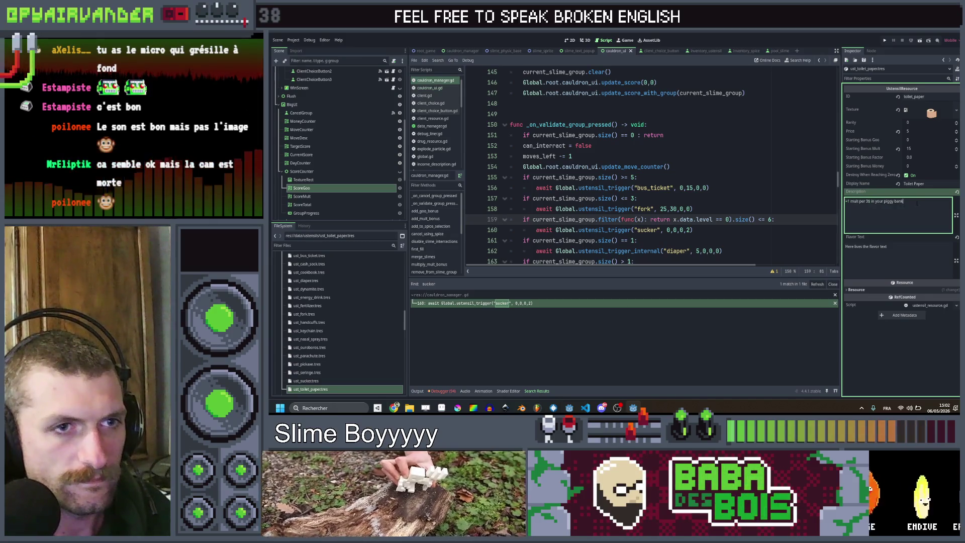
{"action": "key", "text": "ctrl+z"}
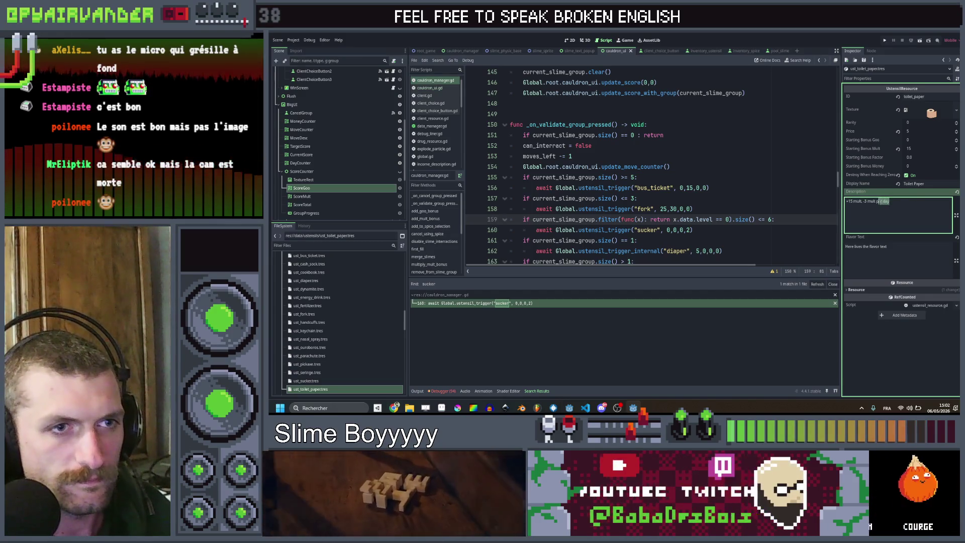
{"action": "key", "text": "BackSpace"}
{"action": "key", "text": "BackSpace"}
{"action": "key", "text": "BackSpace"}
{"action": "type", "text": "er day"}
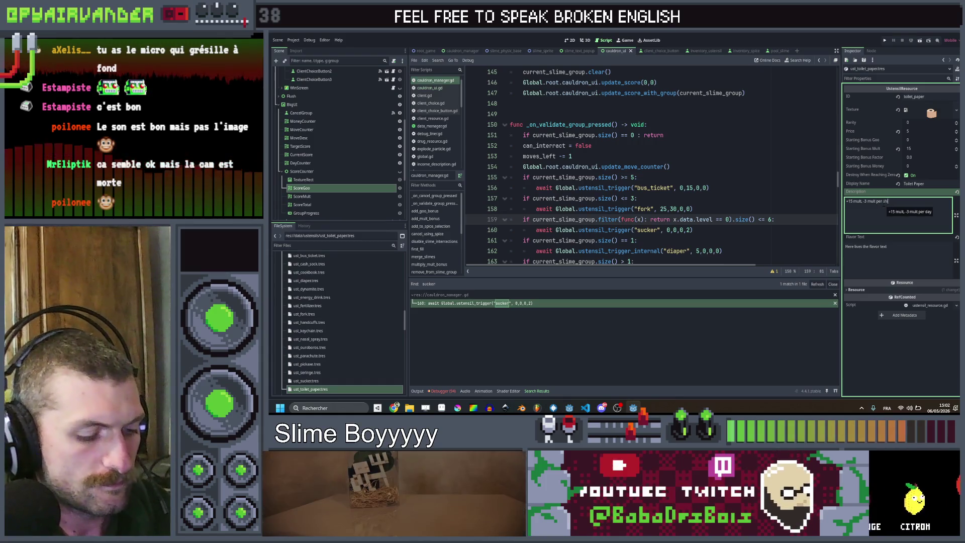
{"action": "type", "text": "shift"}
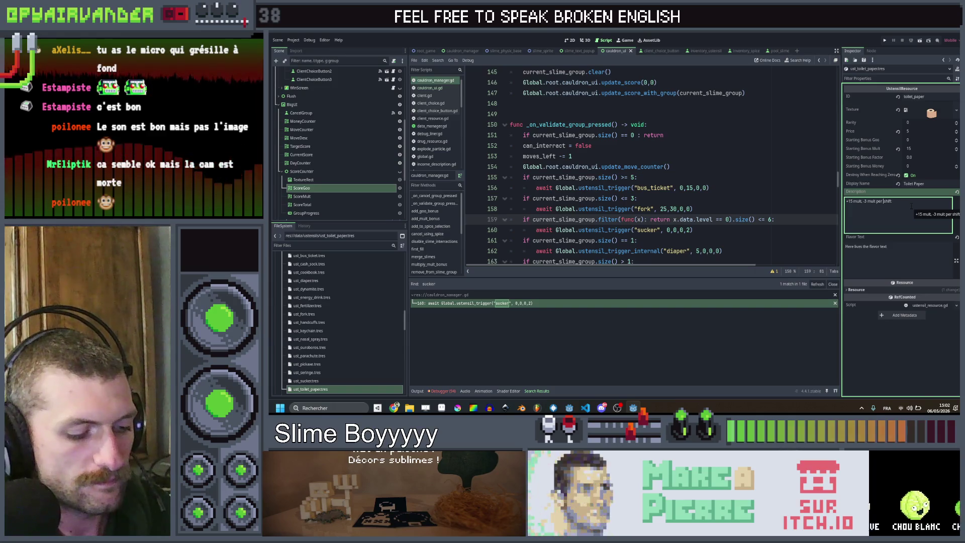
{"action": "type", "text": " end o"}
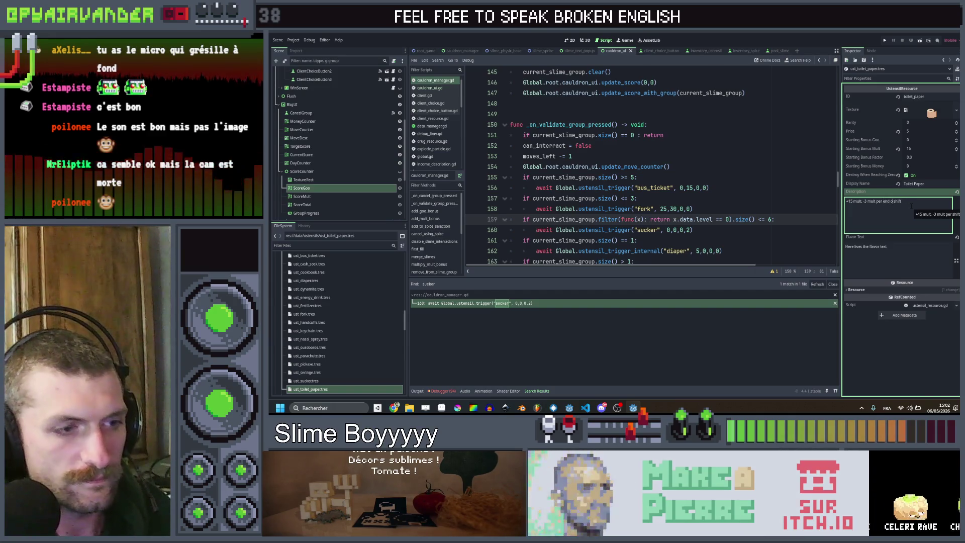
{"action": "type", "text": "f"}
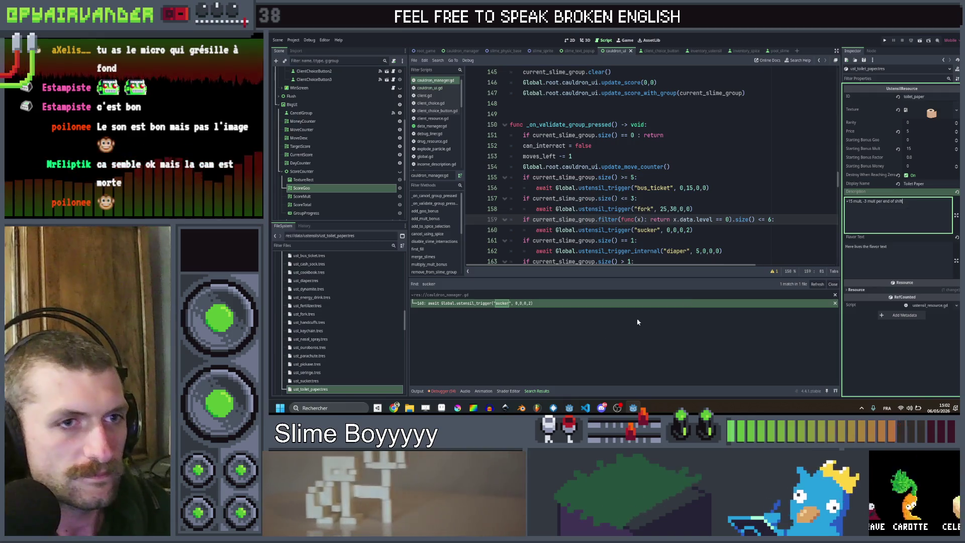
{"action": "scroll", "coordinate": [365, 355], "scroll_direction": "down", "scroll_amount": 1}
{"action": "left_click", "coordinate": [326, 380]}
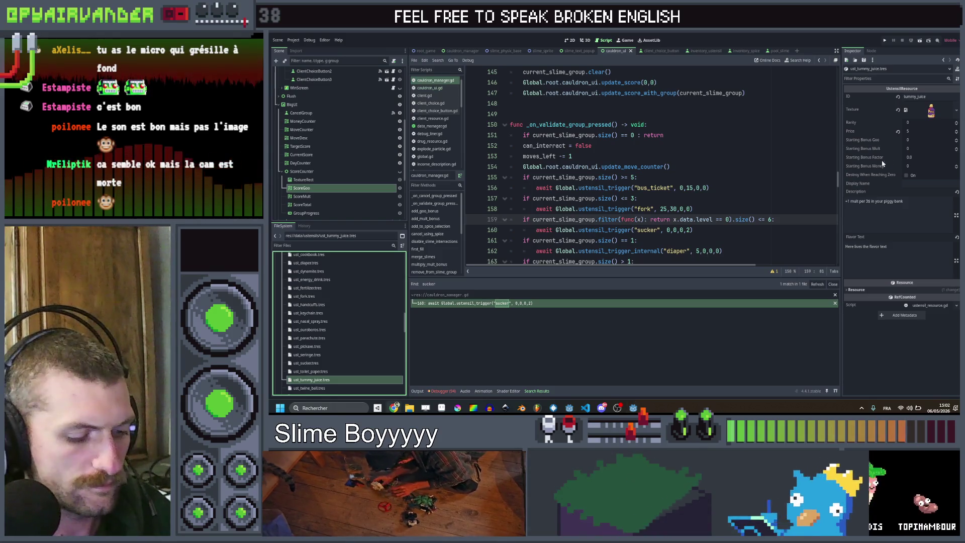
Replace the tummy juice description with the bile slimes +2 mult when merged text.
{"action": "left_click", "coordinate": [889, 201]}
{"action": "key", "text": "ctrl+a"}
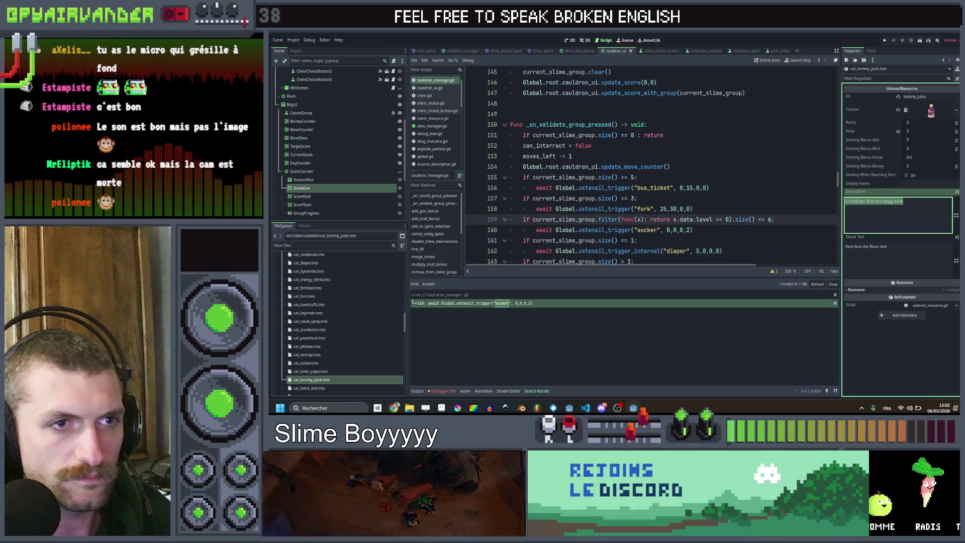
{"action": "type", "text": "Bile slimes give +2 mult when merged"}
{"action": "left_click", "coordinate": [921, 183]}
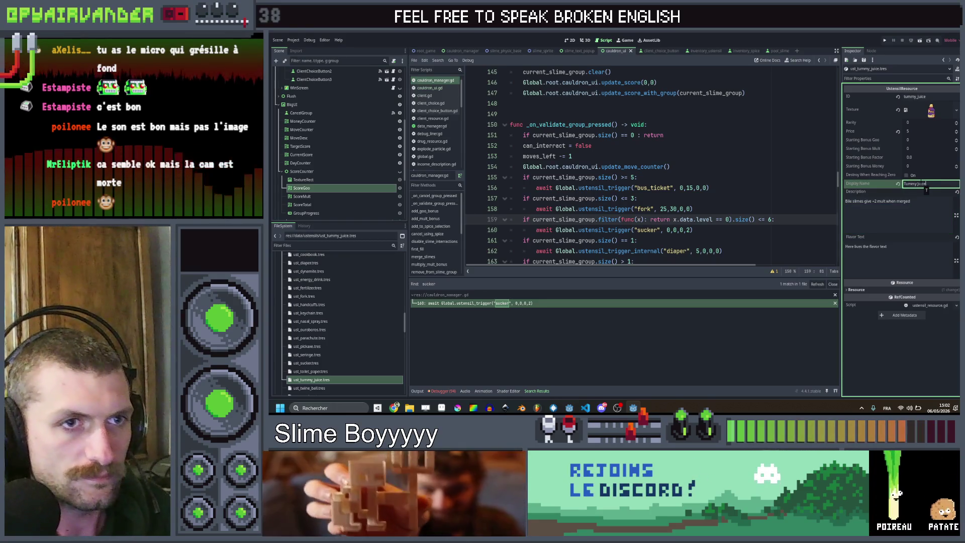
Open the twine ball utensil and set its Display Name to 'Twine Ball'.
{"action": "left_click", "coordinate": [310, 388]}
{"action": "left_click", "coordinate": [947, 183]}
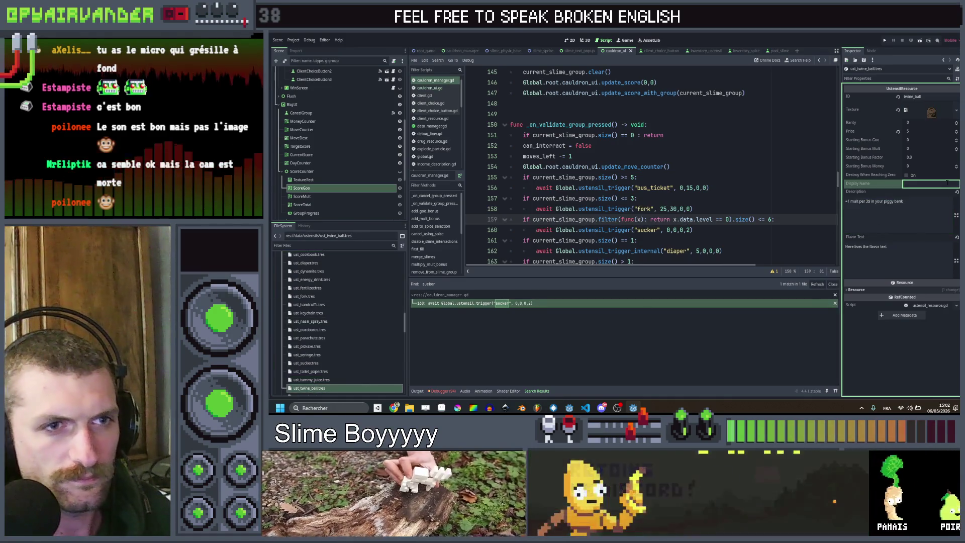
{"action": "type", "text": "Twine B"}
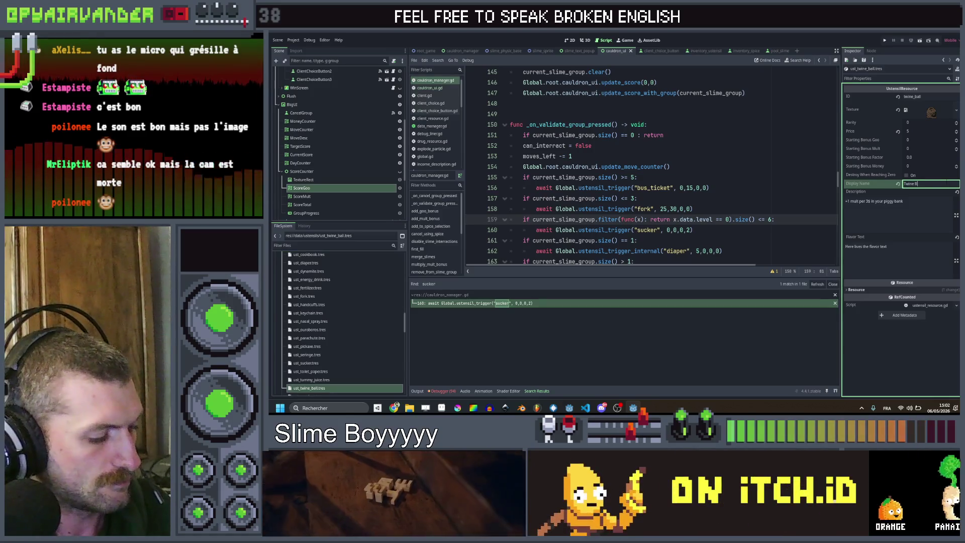
{"action": "type", "text": "all"}
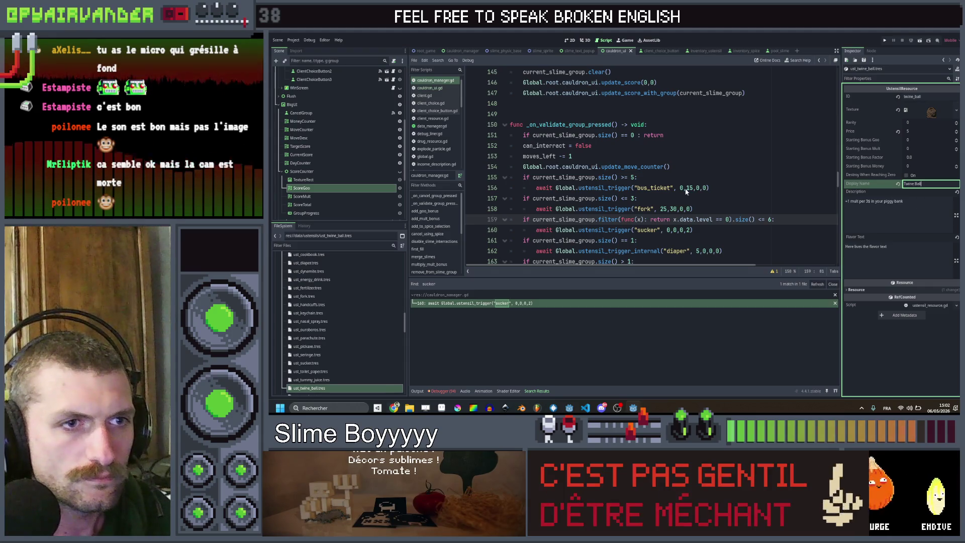
{"action": "key", "text": "Tab"}
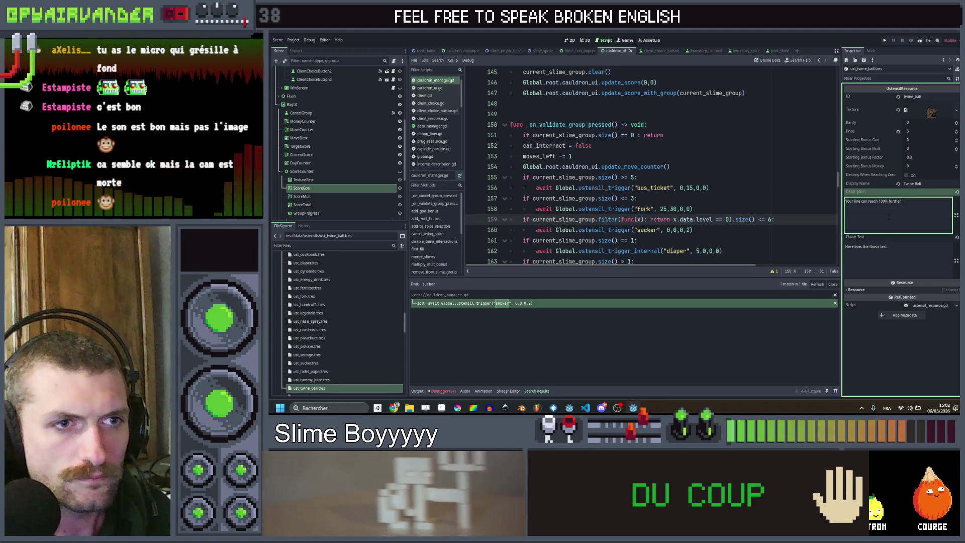
Open the uranium utensil resource and start editing its display name.
{"action": "scroll", "coordinate": [325, 361], "scroll_direction": "down", "scroll_amount": 2}
{"action": "left_click", "coordinate": [324, 361]}
{"action": "left_click", "coordinate": [921, 184]}
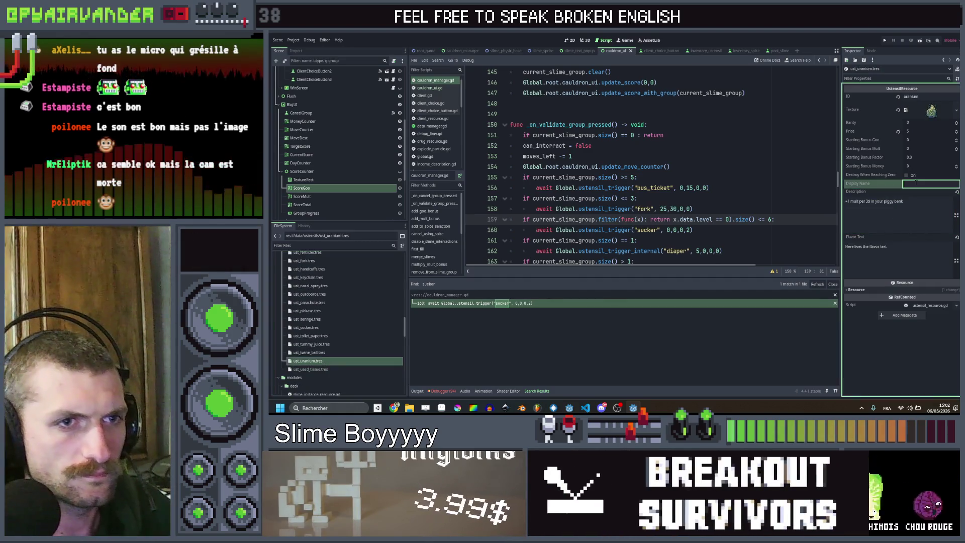
Name the uranium utensil 'Uranium Ore' with description 'Slimes explodes at lvl 4'.
{"action": "type", "text": "Uranium"}
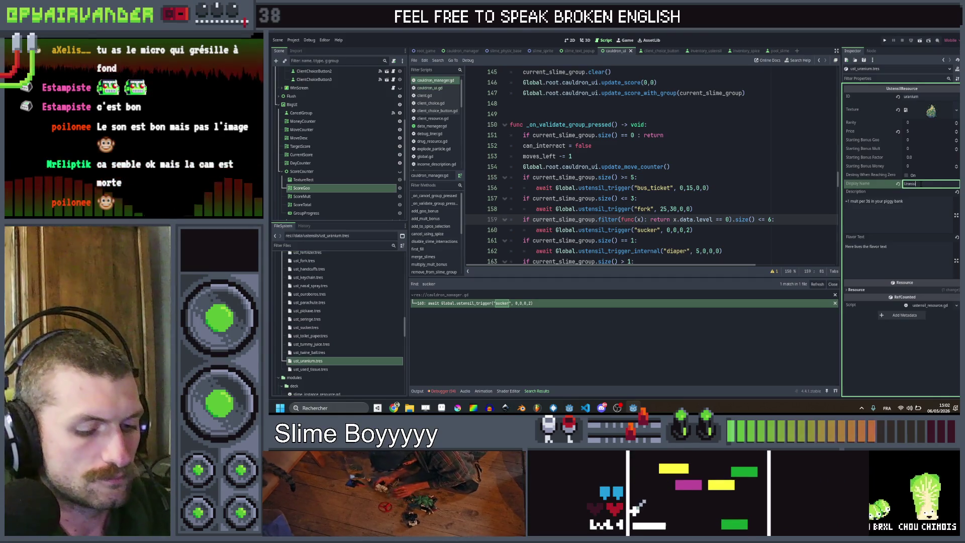
{"action": "type", "text": " Ore"}
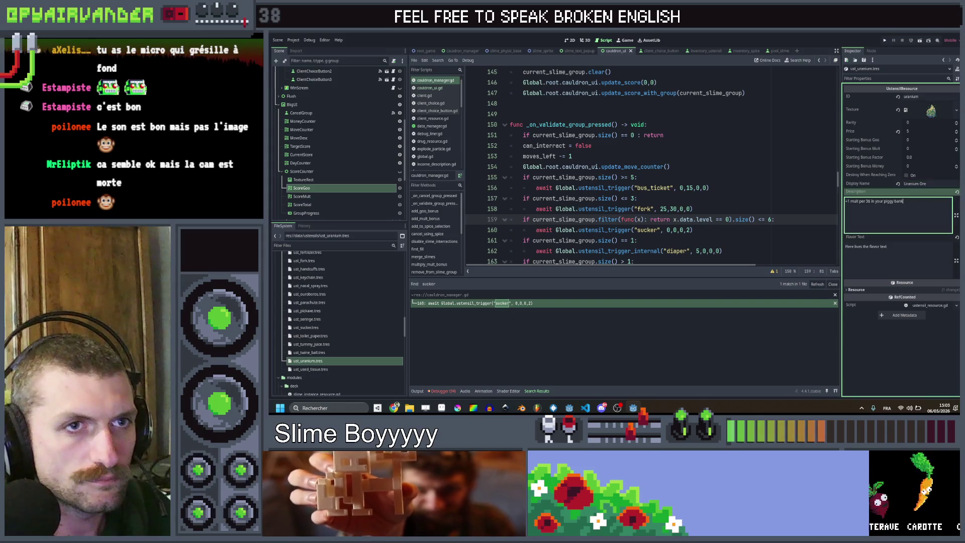
{"action": "key", "text": "ctrl+a"}
{"action": "type", "text": "Slimes explodes at lvl 4"}
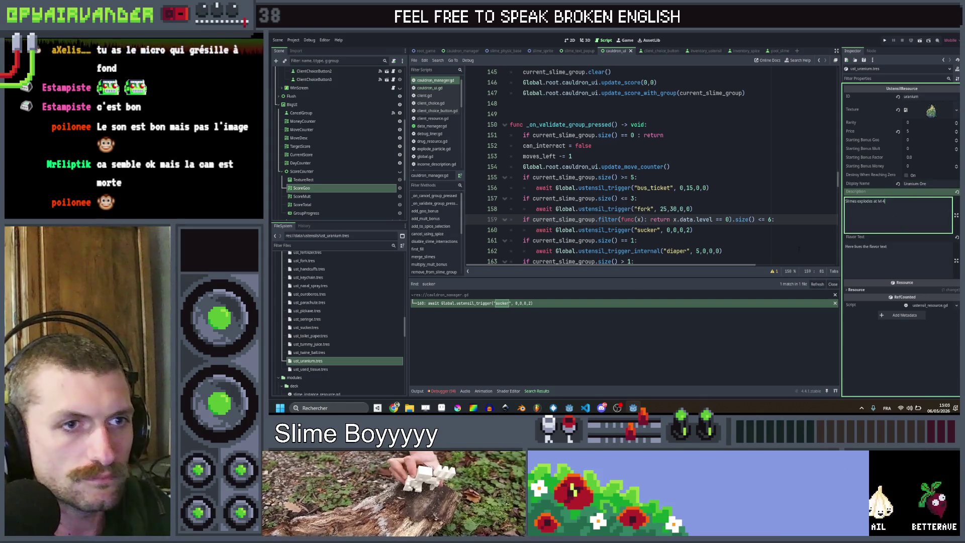
Name the tissue utensil 'Used Tissue', described 'Snot slimes give +15 goo when merged', and save.
{"action": "left_click", "coordinate": [310, 369]}
{"action": "left_click", "coordinate": [919, 184]}
{"action": "type", "text": "Tissue Paper"}
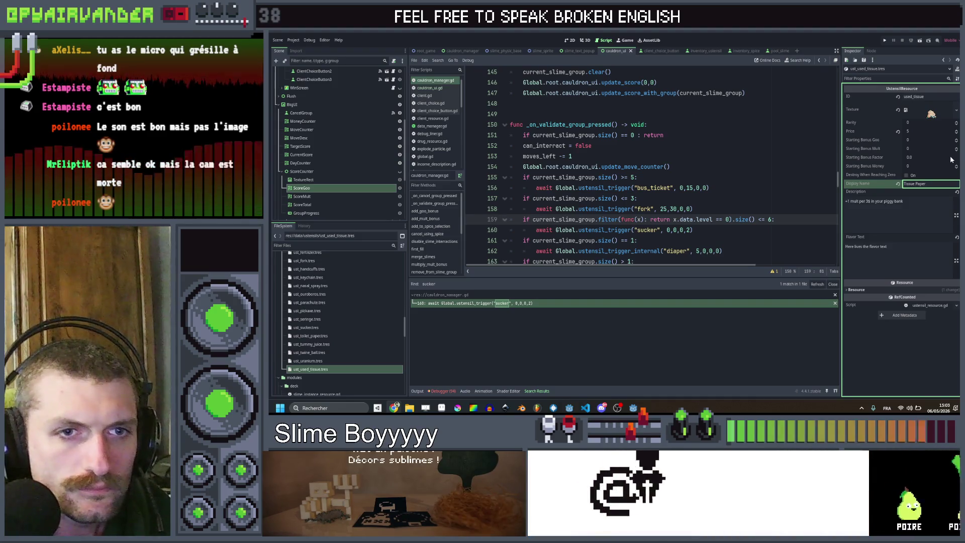
{"action": "left_click", "coordinate": [923, 201]}
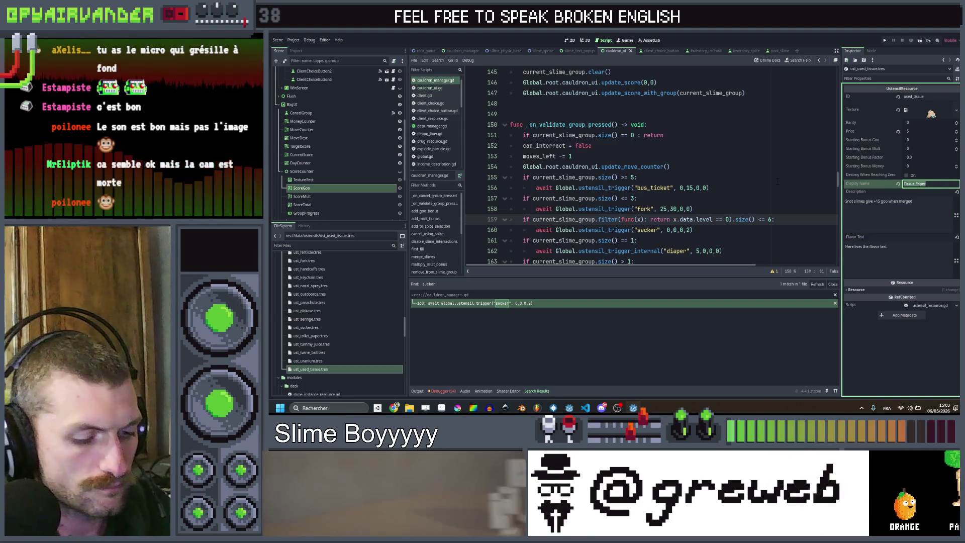
{"action": "type", "text": "Used T"}
{"action": "key", "text": "BackSpace"}
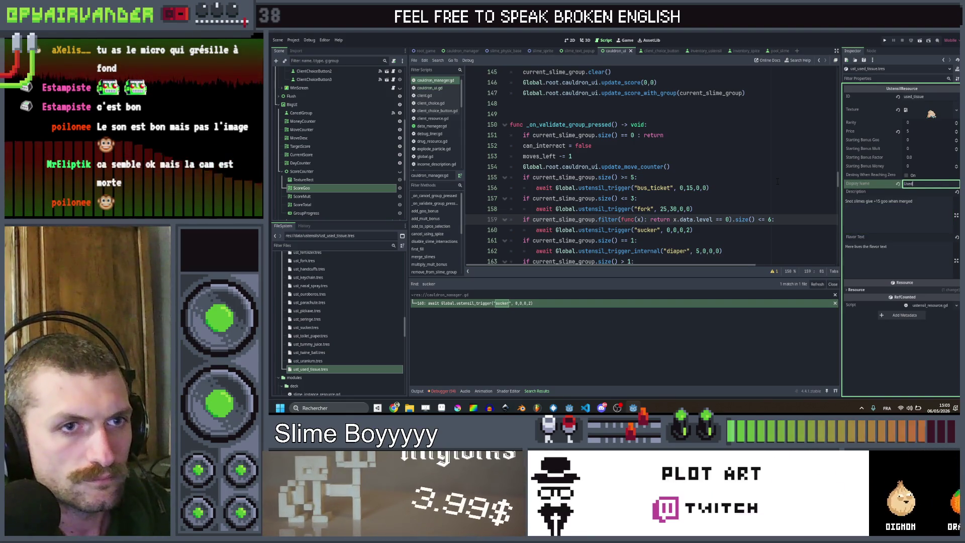
{"action": "type", "text": "Tissue"}
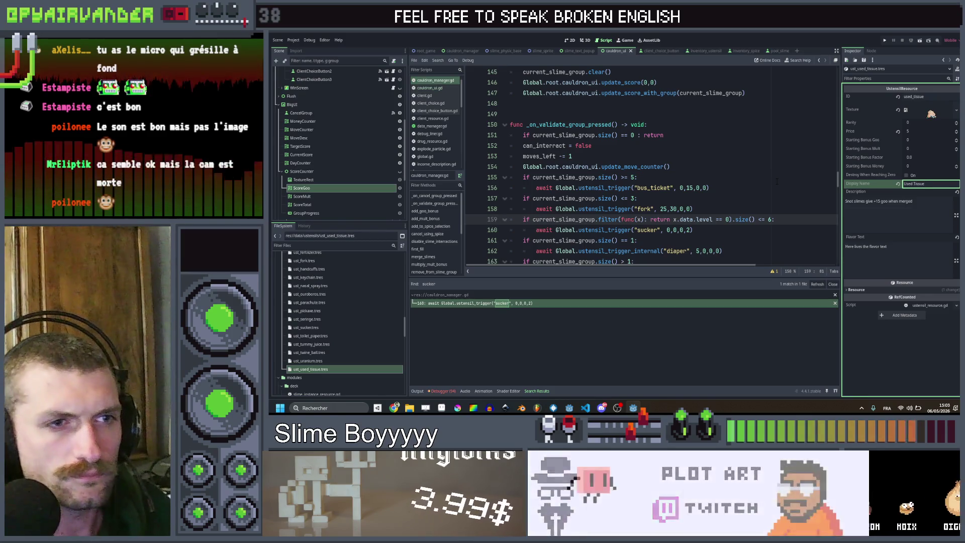
{"action": "left_click", "coordinate": [892, 218]}
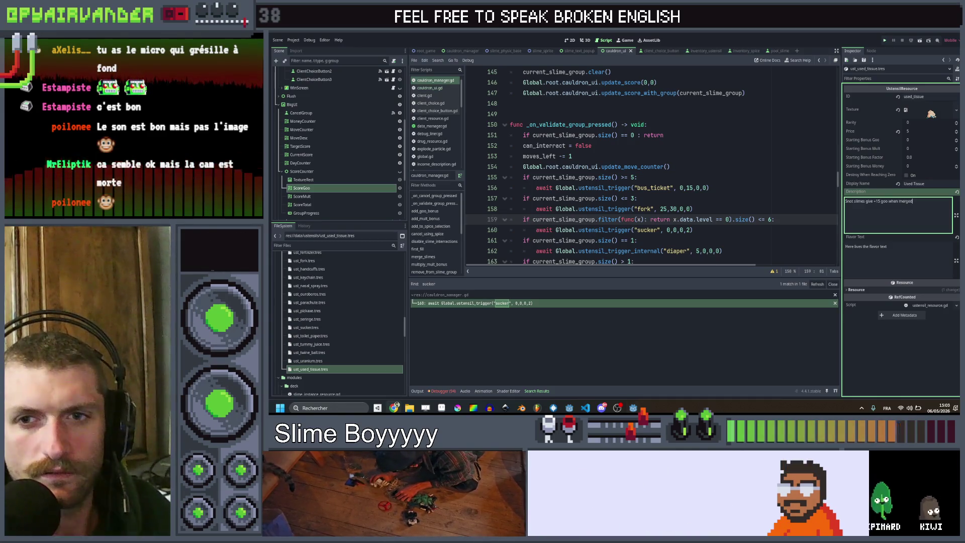
{"action": "key", "text": "ctrl+s"}
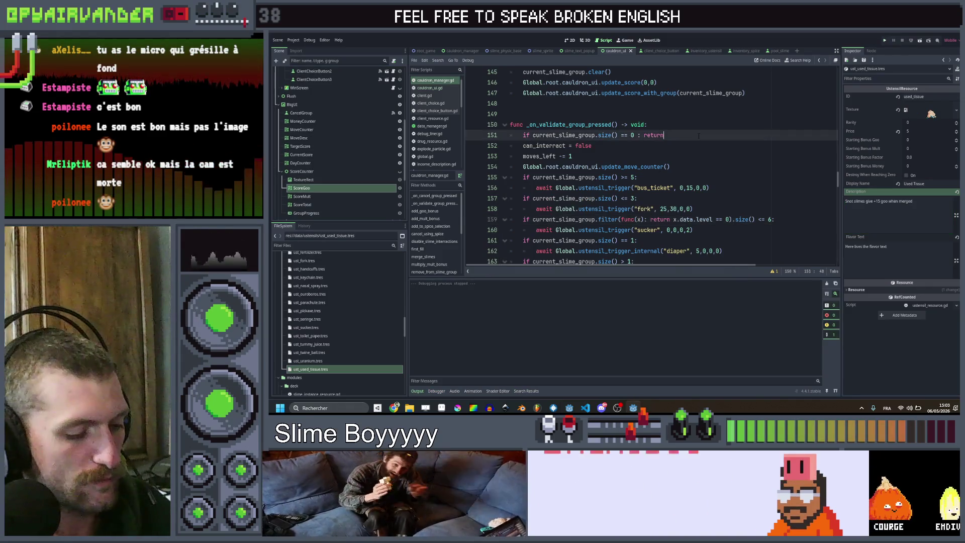
Search all scripts for 'money' and open the money variable in run_manager.gd.
{"action": "left_click", "coordinate": [693, 134]}
{"action": "left_click", "coordinate": [695, 149]}
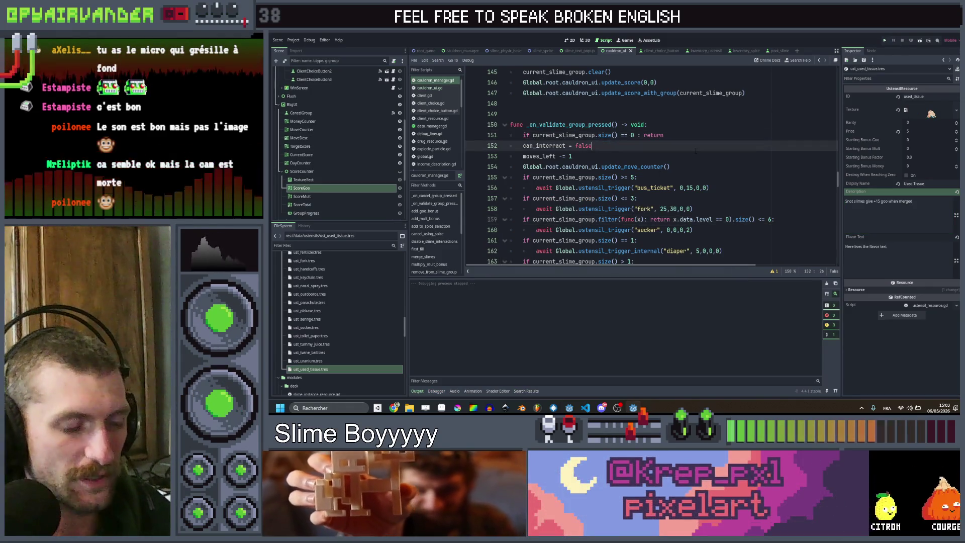
{"action": "key", "text": "ctrl+shift+f"}
{"action": "type", "text": "money"}
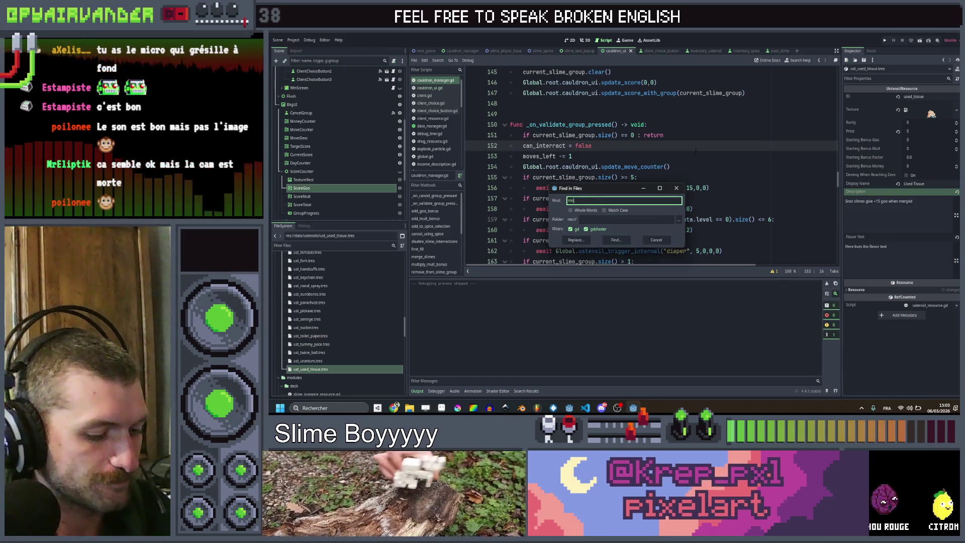
{"action": "key", "text": "Return"}
{"action": "scroll", "coordinate": [543, 318], "scroll_direction": "down", "scroll_amount": 4}
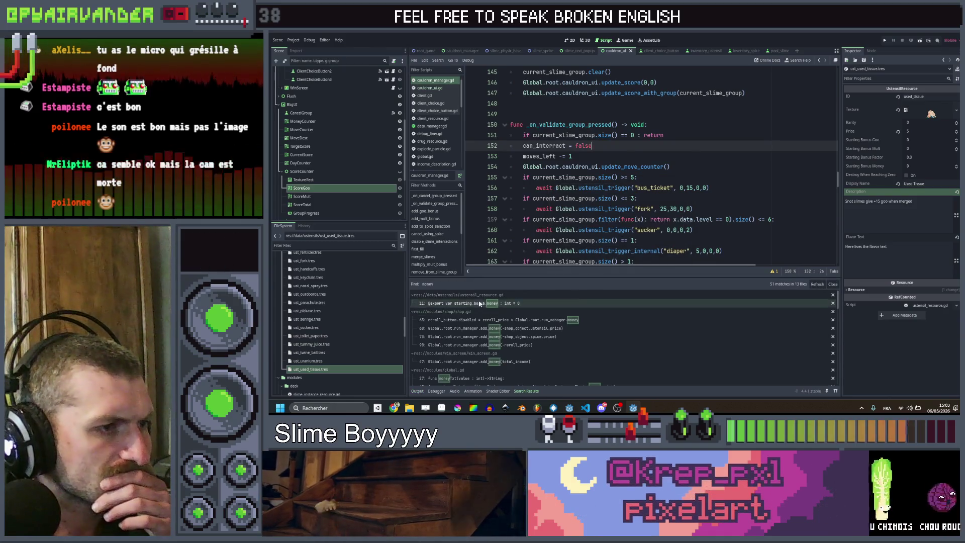
{"action": "scroll", "coordinate": [491, 315], "scroll_direction": "down", "scroll_amount": 6}
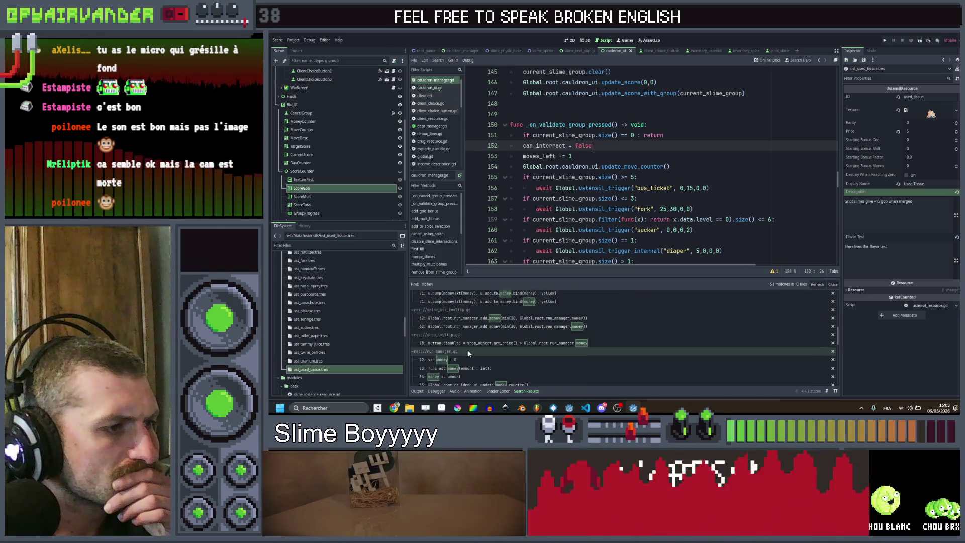
{"action": "left_click", "coordinate": [462, 359]}
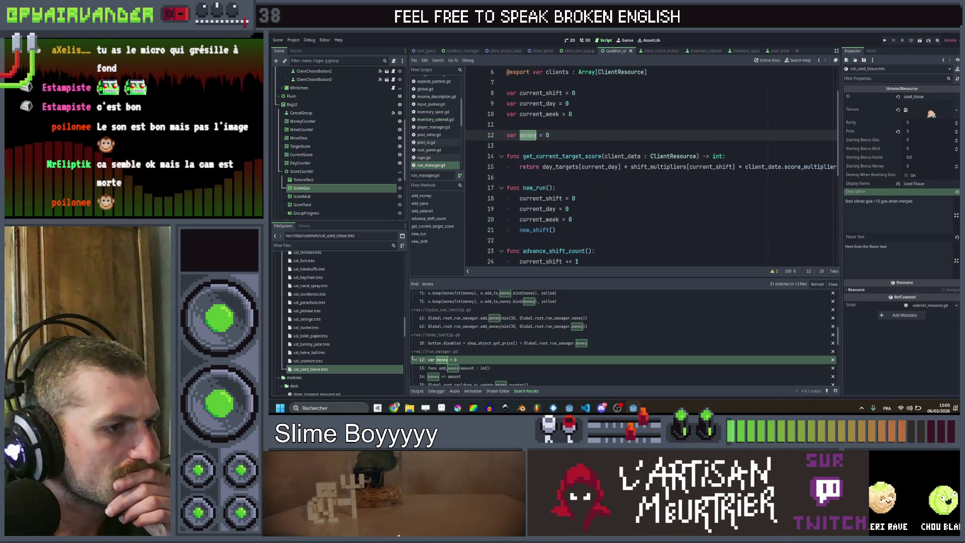
Open the money match at cauldron_manager.gd line 51, then save and launch the game.
{"action": "scroll", "coordinate": [526, 340], "scroll_direction": "down", "scroll_amount": 4}
{"action": "scroll", "coordinate": [502, 339], "scroll_direction": "down", "scroll_amount": 6}
{"action": "scroll", "coordinate": [501, 342], "scroll_direction": "down", "scroll_amount": 5}
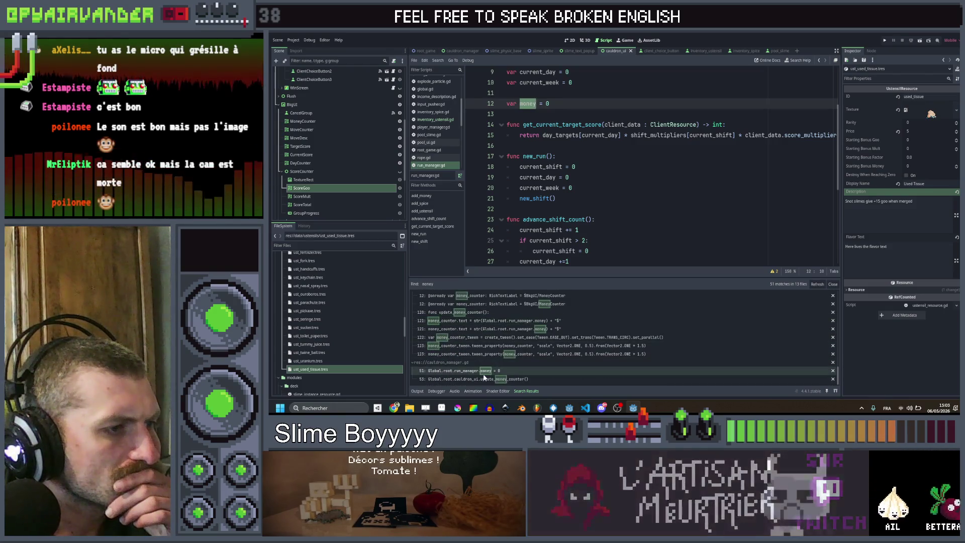
{"action": "left_click", "coordinate": [483, 372]}
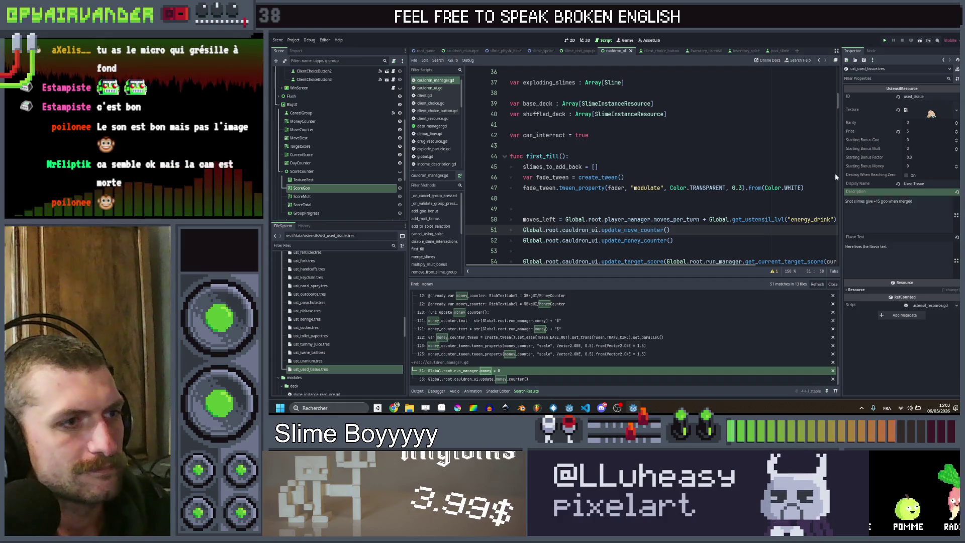
{"action": "key", "text": "ctrl+s"}
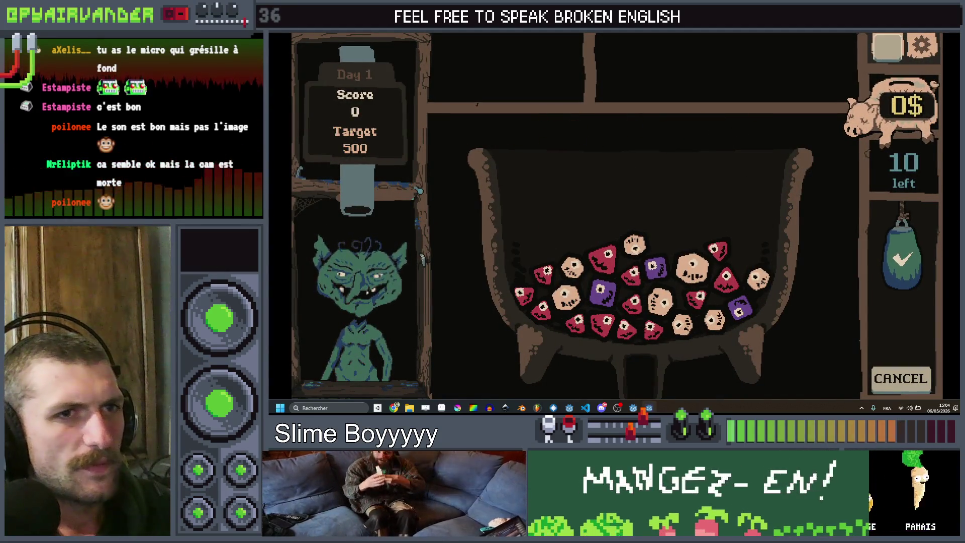
Stop the running game and switch to the RootGame scene.
{"action": "key", "text": "F8"}
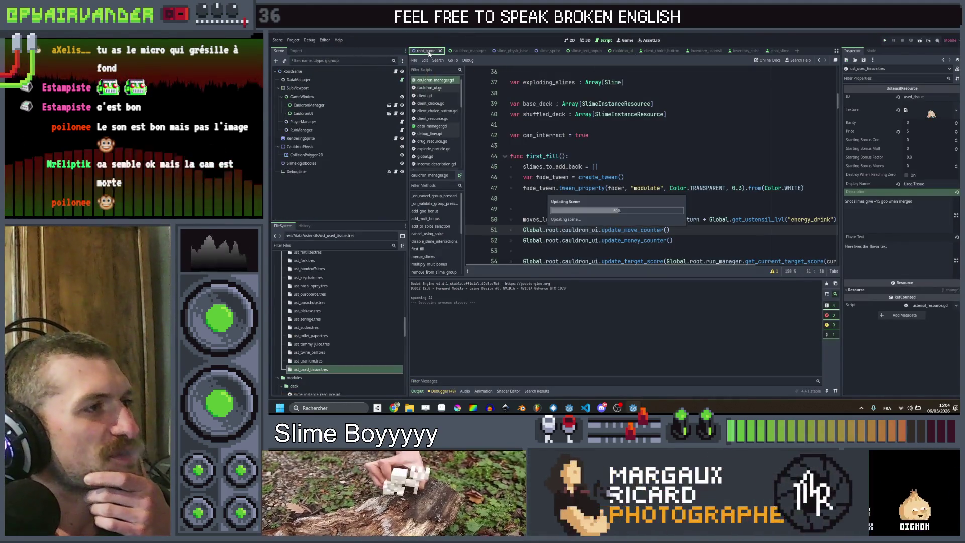
{"action": "left_click", "coordinate": [346, 137]}
Resize PlayerManager's Deck to 13 and fill the new slots with slime instances.
{"action": "left_click", "coordinate": [346, 123]}
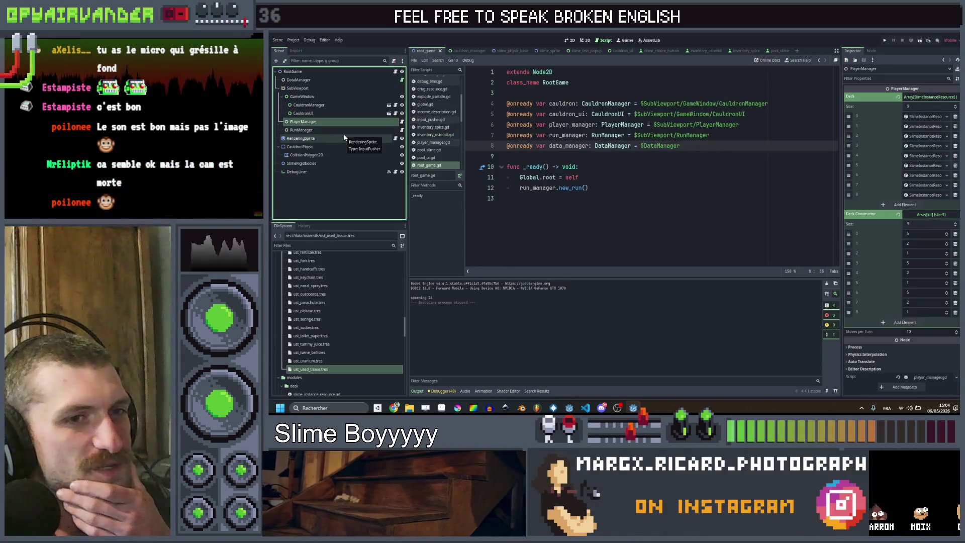
{"action": "type", "text": "12"}
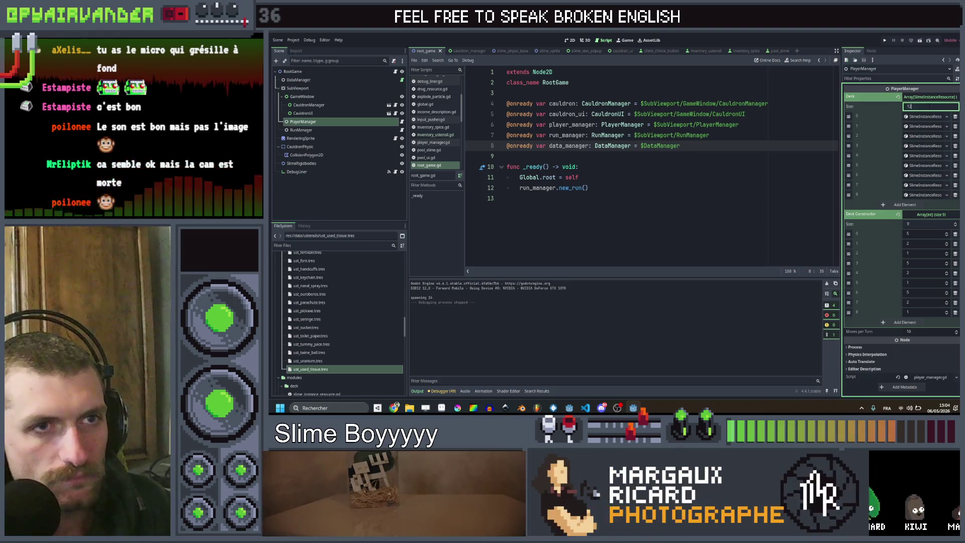
{"action": "key", "text": "Return"}
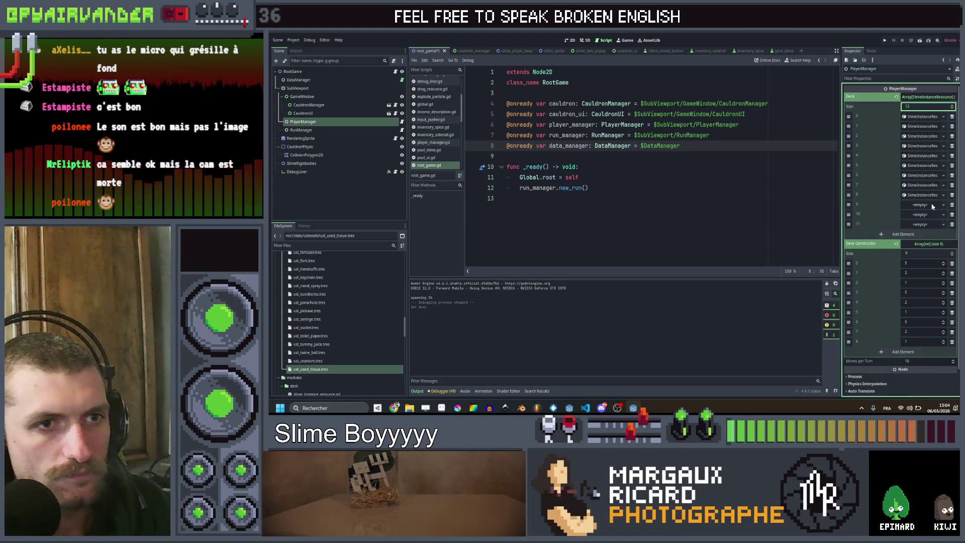
{"action": "left_click", "coordinate": [934, 219]}
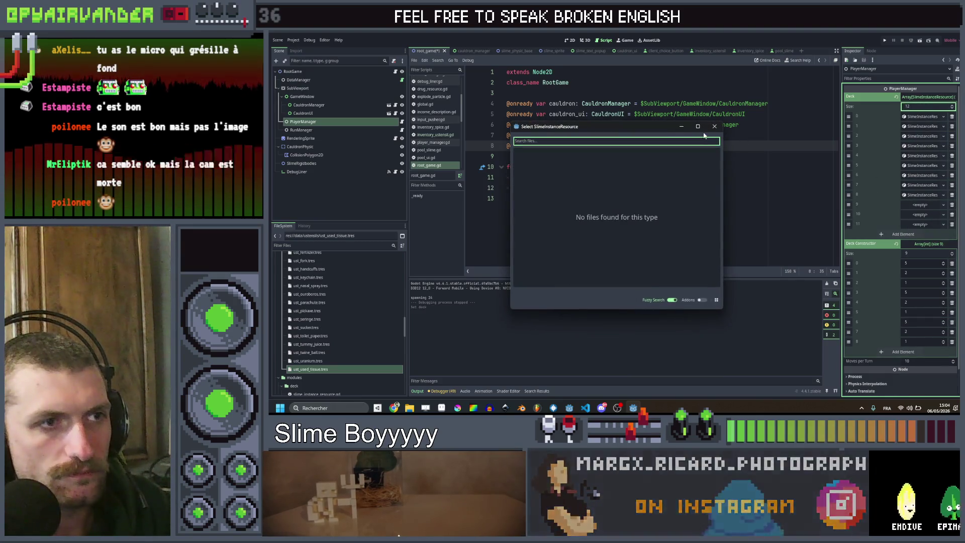
{"action": "key", "text": "Escape"}
{"action": "left_click", "coordinate": [929, 107]}
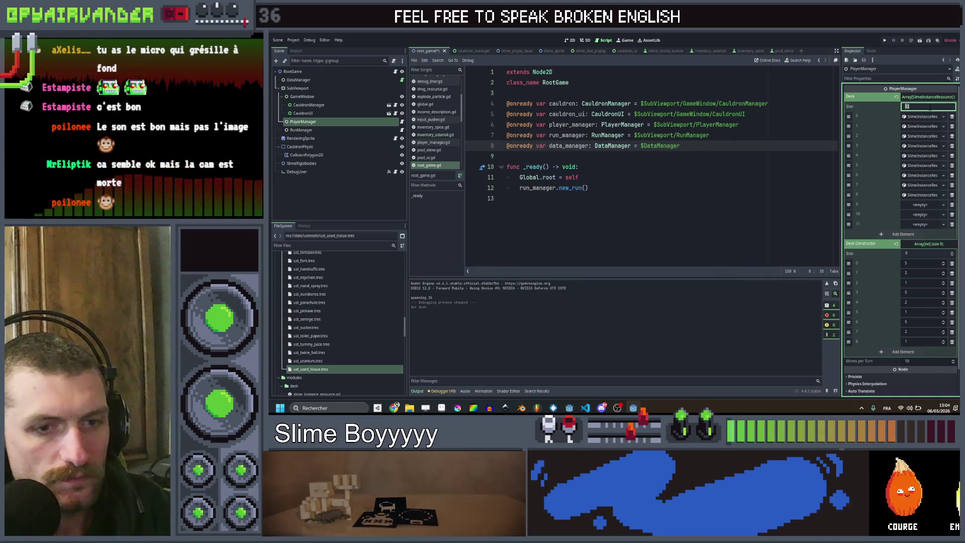
{"action": "type", "text": "13"}
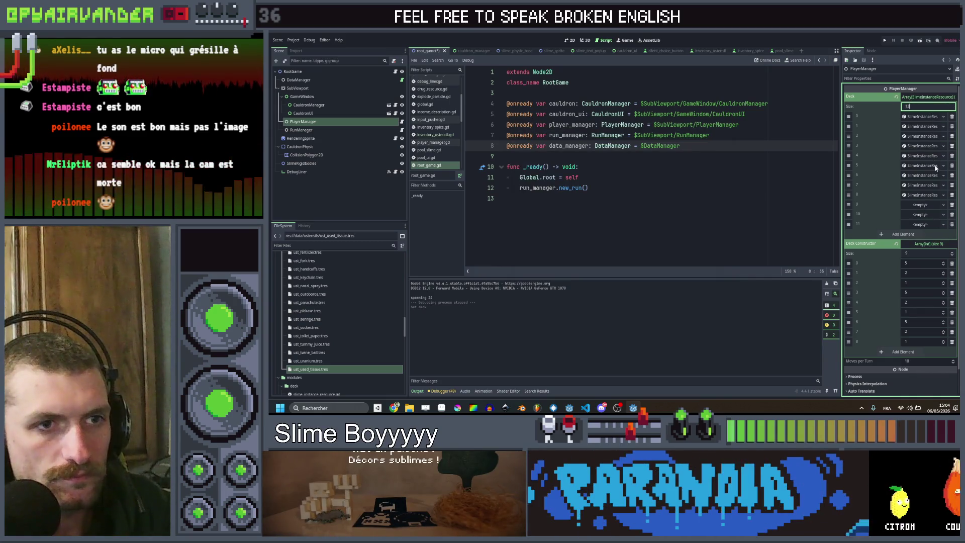
{"action": "key", "text": "Return"}
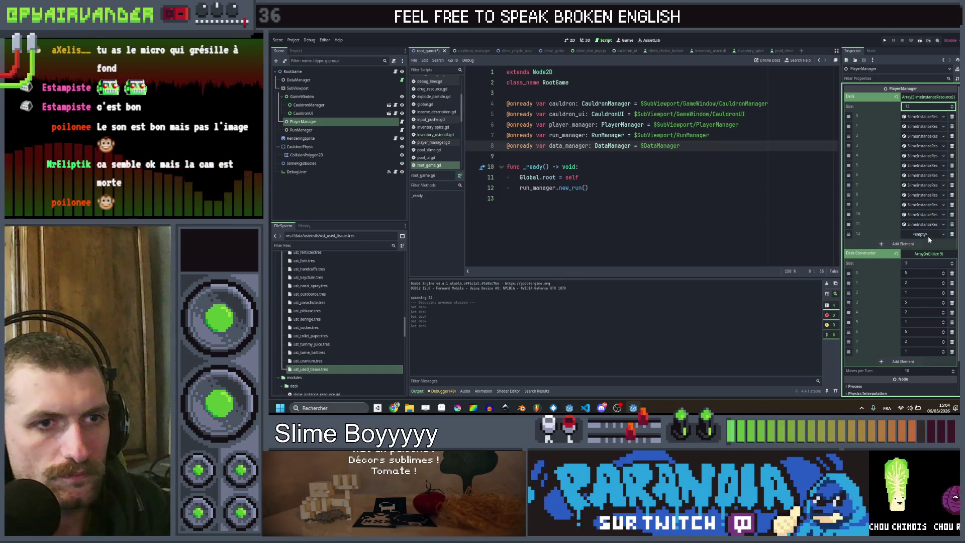
{"action": "key", "text": "ctrl+v"}
Extend the Deck Constructor to 13 entries and fill in values for elements 9–12.
{"action": "left_click", "coordinate": [919, 263]}
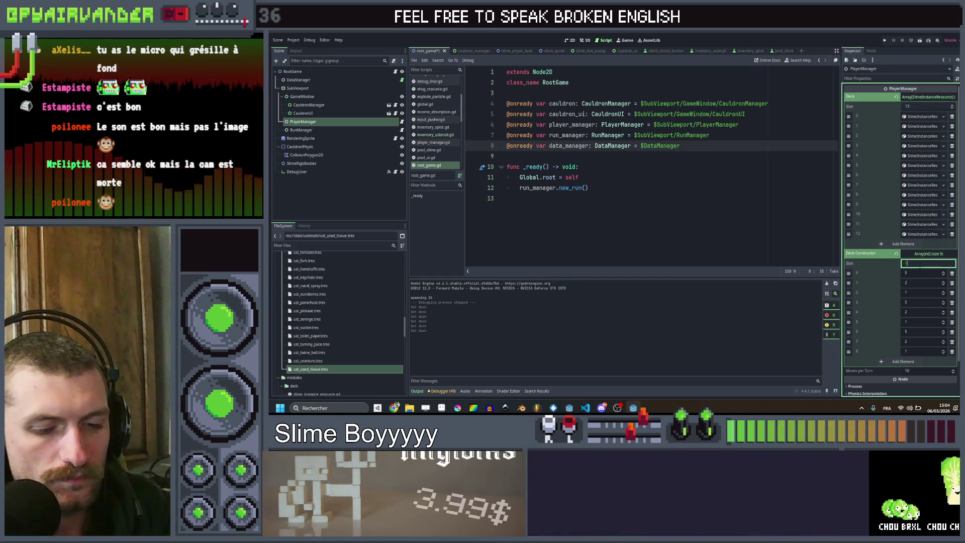
{"action": "type", "text": "2"}
{"action": "key", "text": "Return"}
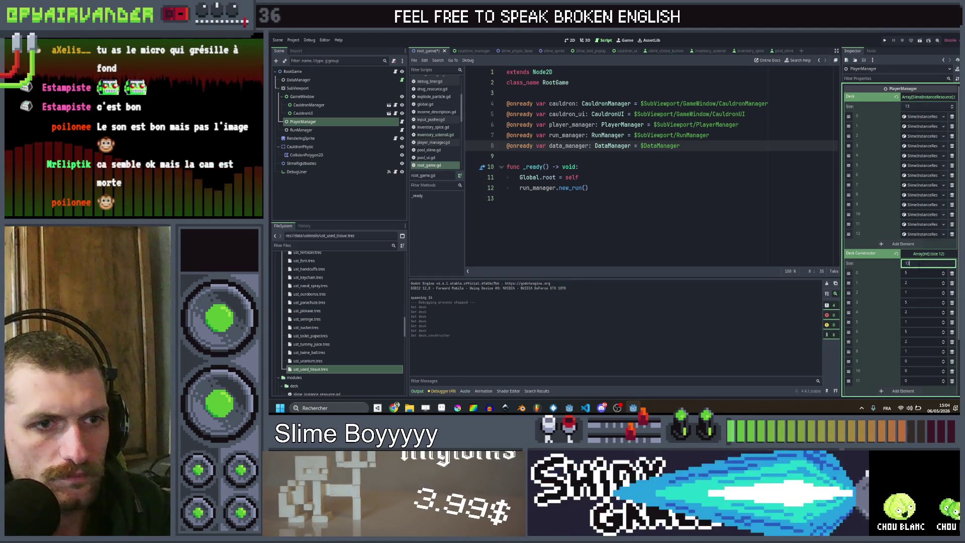
{"action": "type", "text": "3"}
{"action": "key", "text": "Return"}
{"action": "scroll", "coordinate": [911, 286], "scroll_direction": "down", "scroll_amount": 3}
{"action": "left_click", "coordinate": [910, 286]}
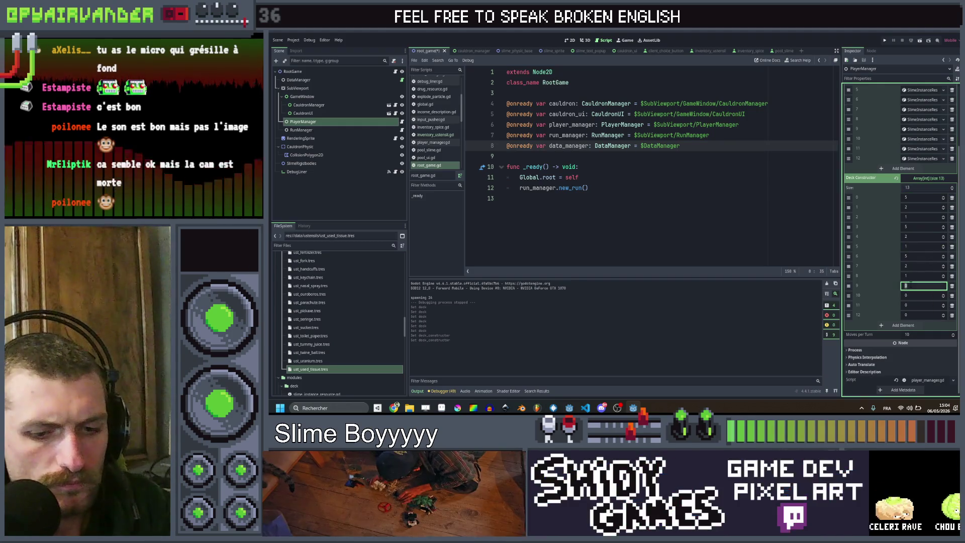
{"action": "left_click", "coordinate": [915, 295]}
{"action": "type", "text": "2"}
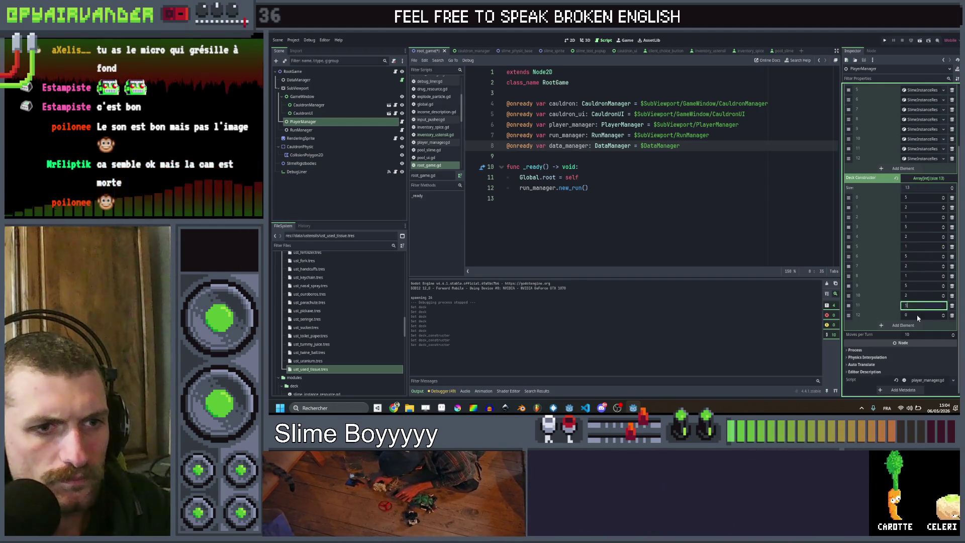
{"action": "left_click", "coordinate": [916, 315]}
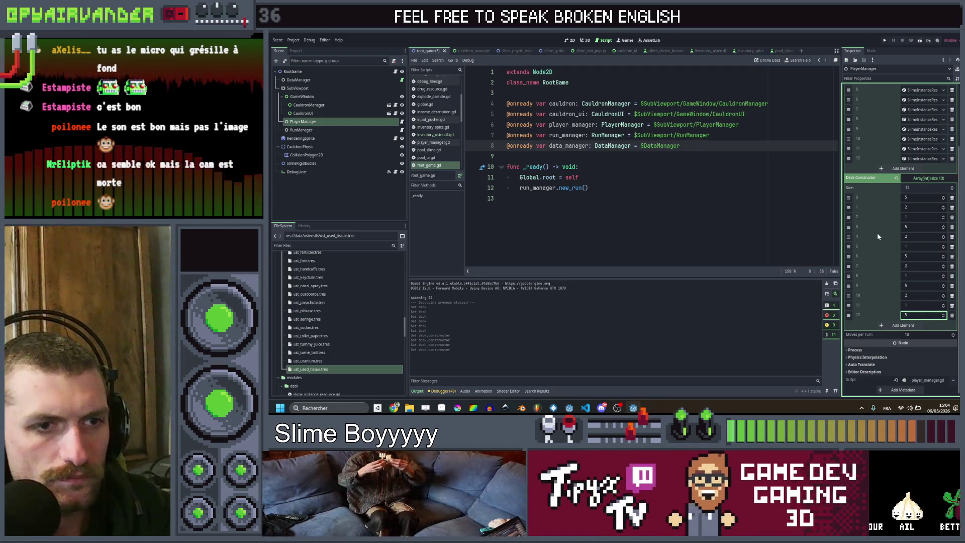
Give deck element 9 the slime_snot type and change element 0 to slime_bile.
{"action": "scroll", "coordinate": [876, 233], "scroll_direction": "up", "scroll_amount": 3}
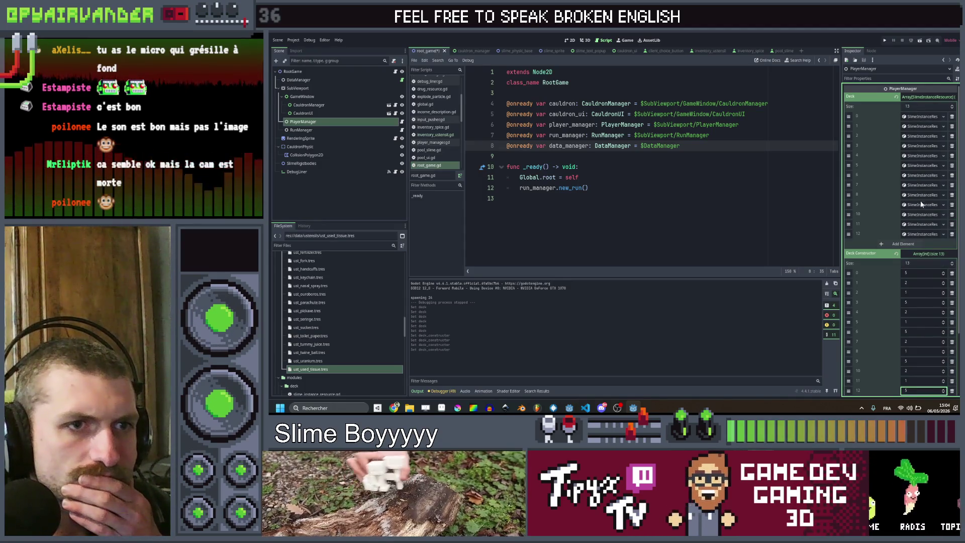
{"action": "left_click", "coordinate": [921, 204]}
{"action": "left_click", "coordinate": [920, 215]}
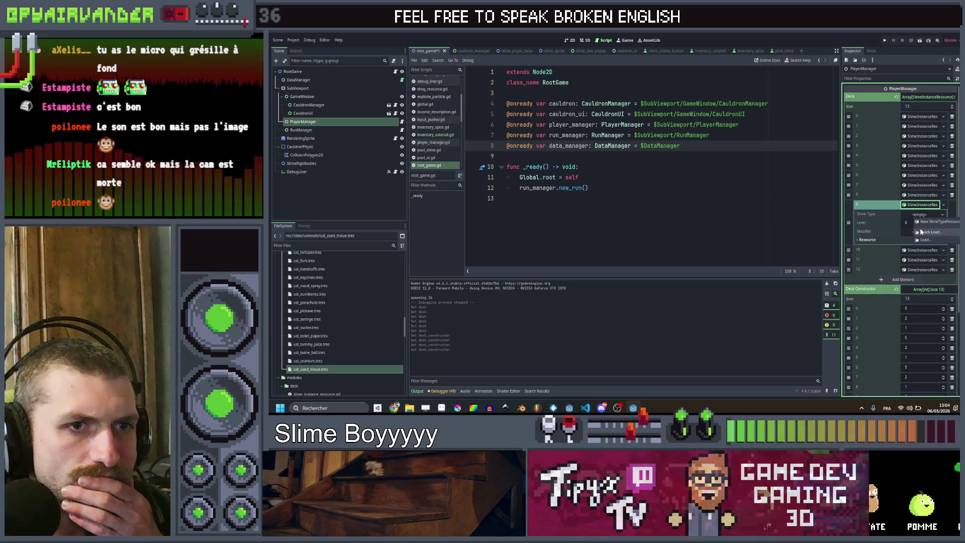
{"action": "left_click", "coordinate": [922, 231]}
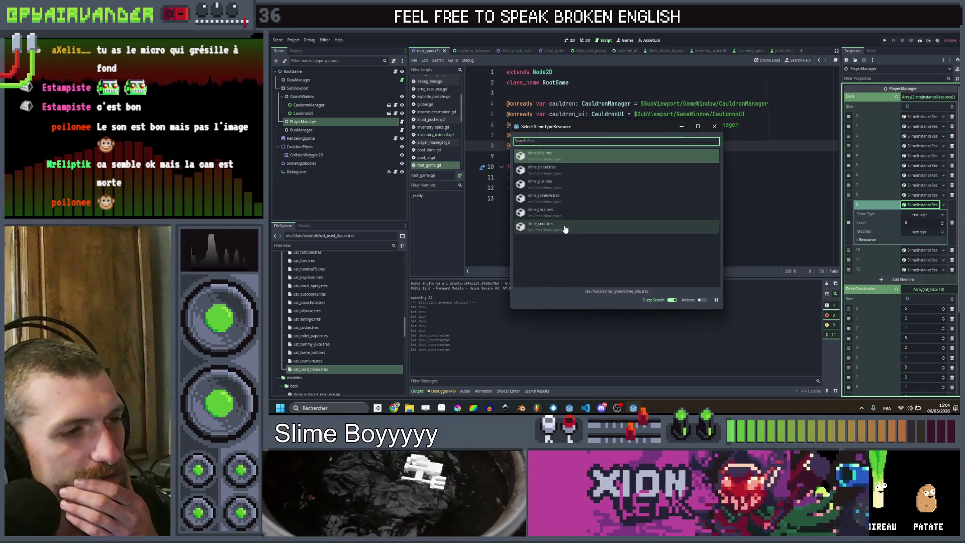
{"action": "left_click", "coordinate": [565, 228]}
{"action": "left_click", "coordinate": [916, 194]}
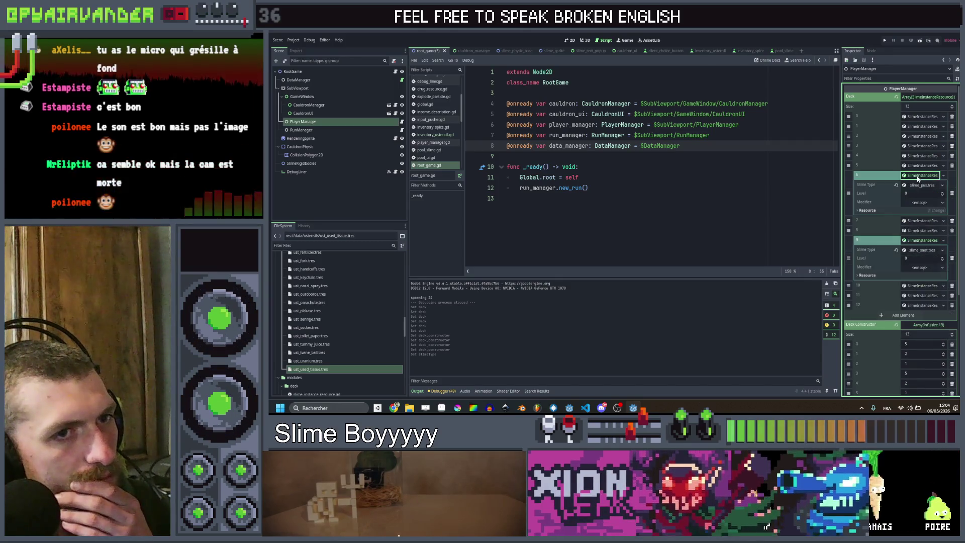
{"action": "left_click", "coordinate": [921, 187]}
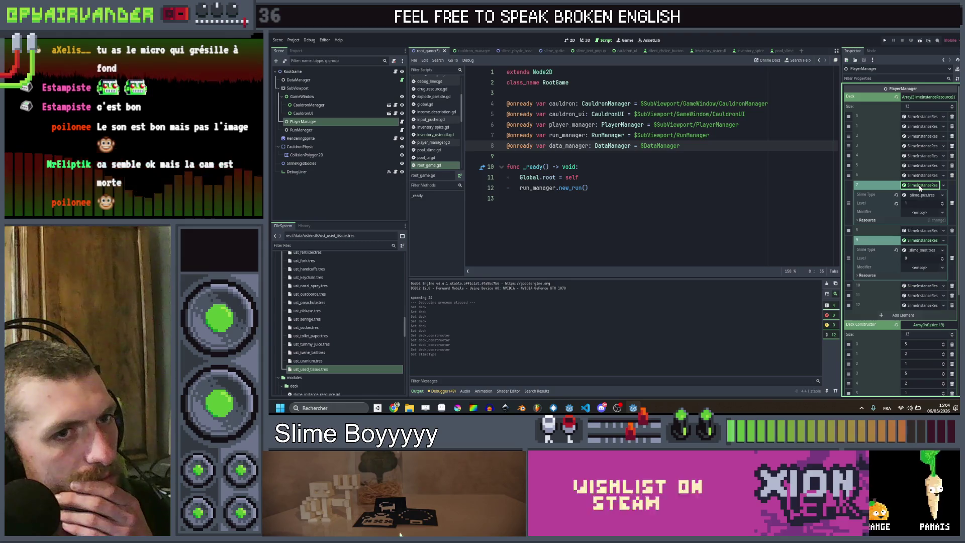
{"action": "left_click", "coordinate": [919, 156]}
{"action": "left_click", "coordinate": [918, 157]}
{"action": "left_click", "coordinate": [918, 118]}
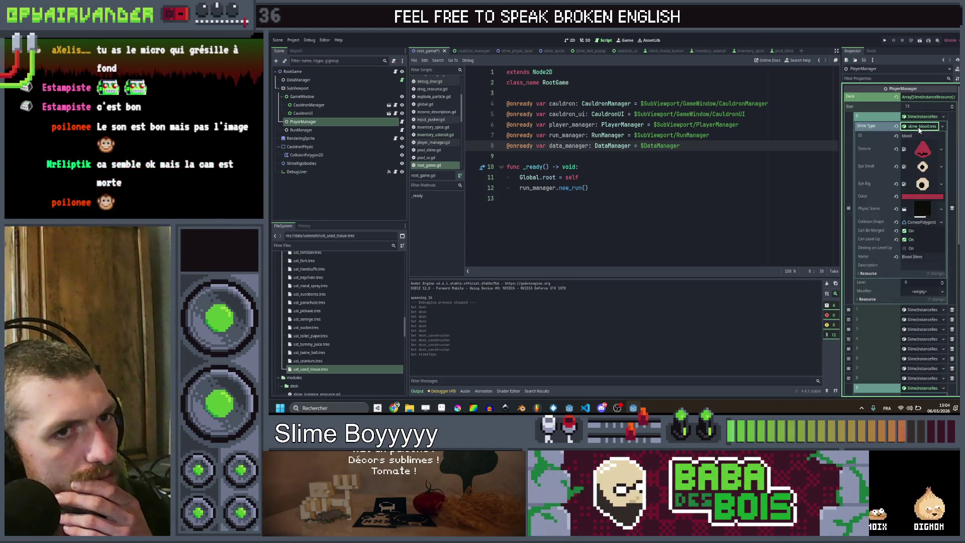
{"action": "left_click", "coordinate": [942, 126]}
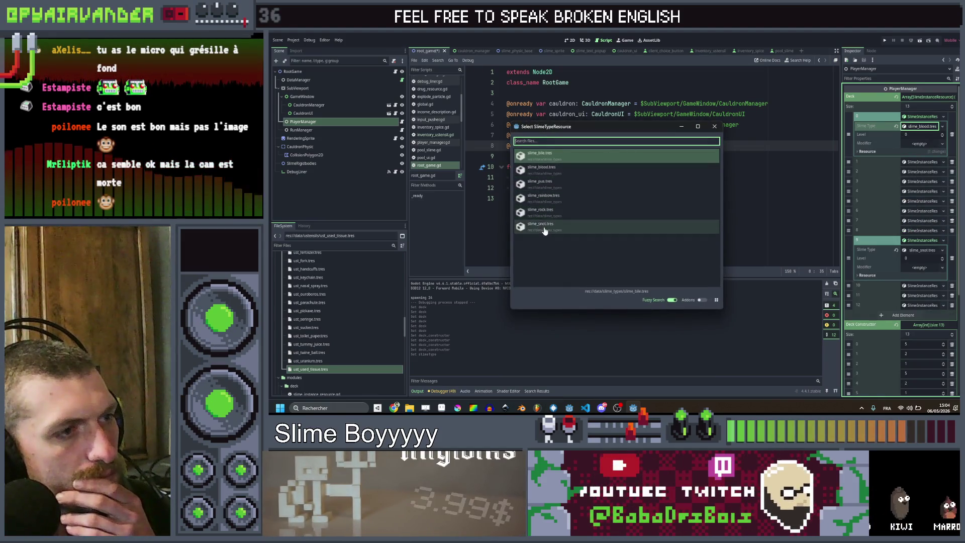
{"action": "left_click", "coordinate": [549, 161]}
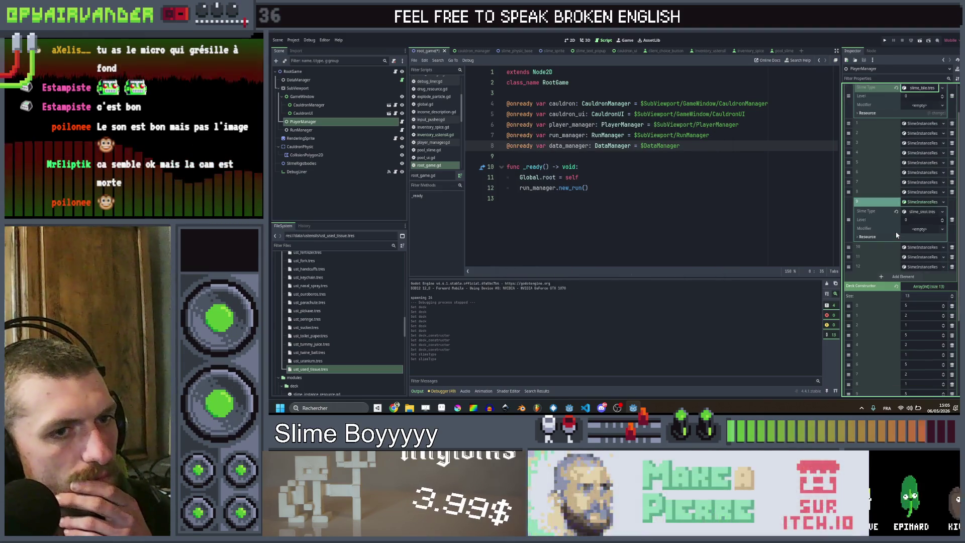
Assign slime_snot.tres as the slime type for deck elements 10 and 11.
{"action": "left_click", "coordinate": [922, 247]}
{"action": "left_click", "coordinate": [919, 257]}
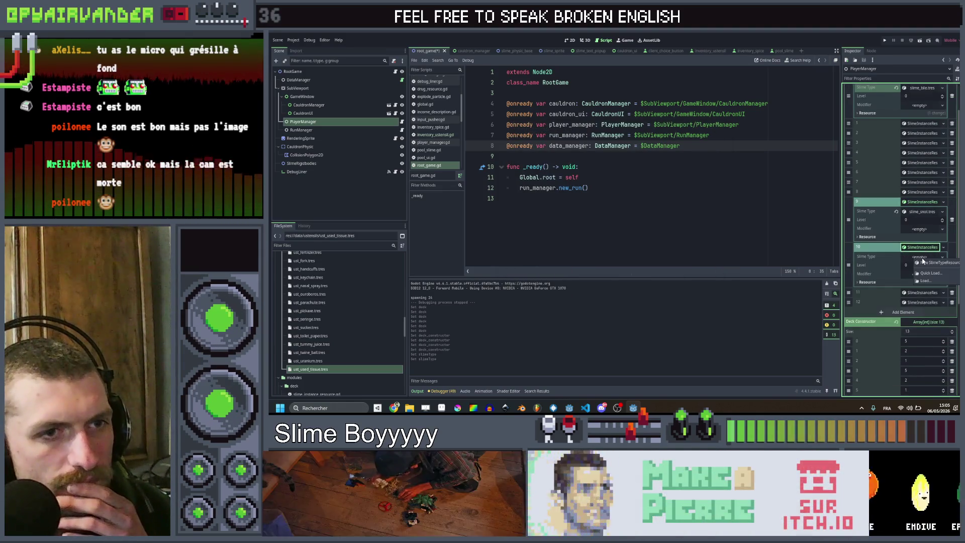
{"action": "left_click", "coordinate": [923, 272]}
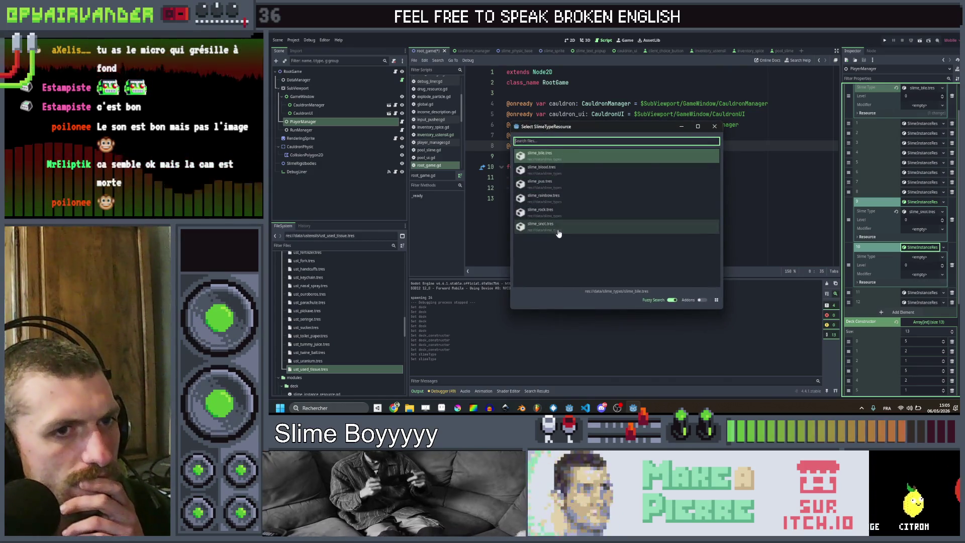
{"action": "left_click", "coordinate": [559, 228]}
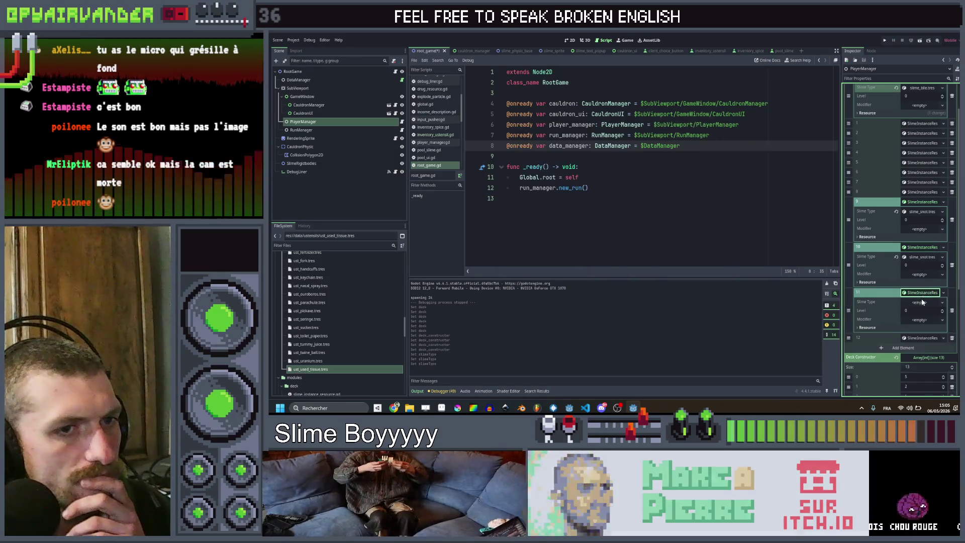
{"action": "left_click", "coordinate": [921, 301]}
{"action": "left_click", "coordinate": [924, 317]}
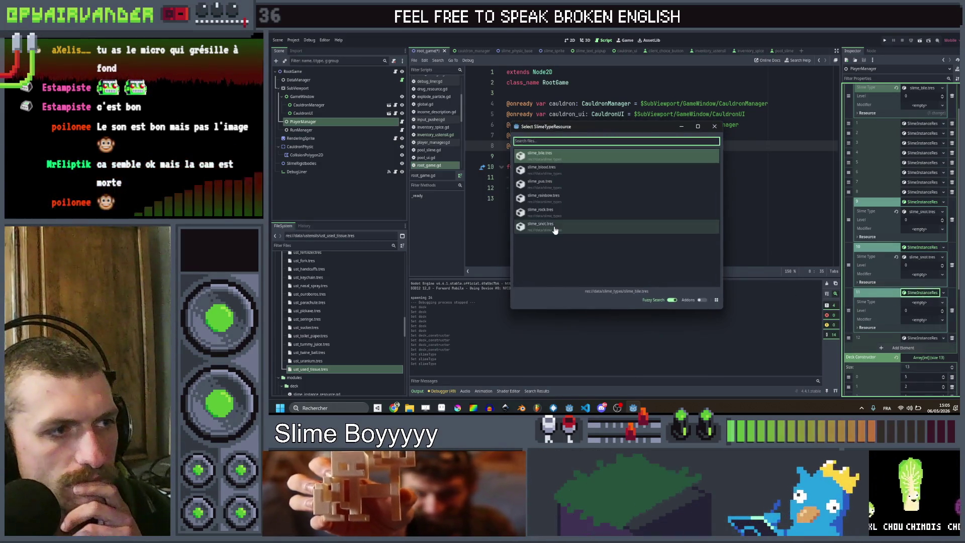
{"action": "left_click", "coordinate": [555, 227]}
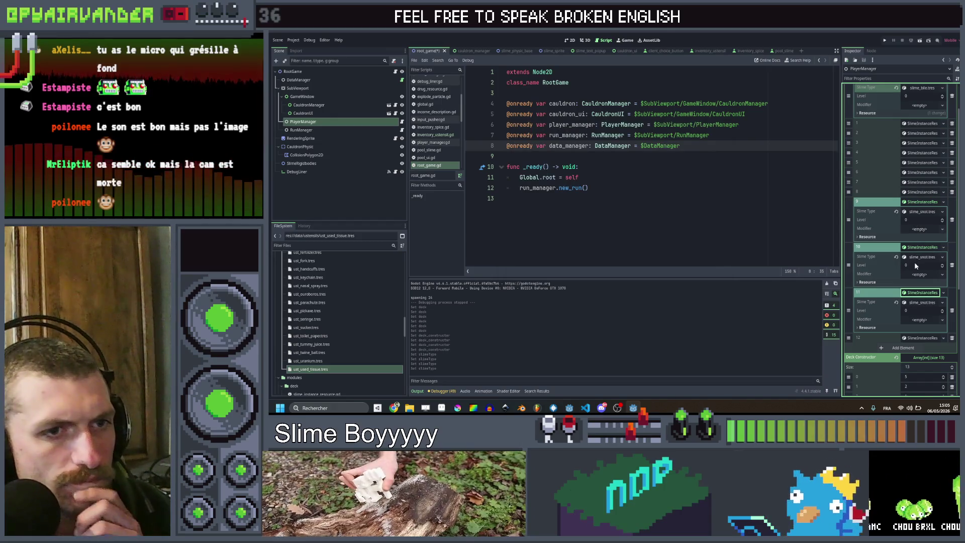
Set elements 10 and 11 to levels 1 and 2, give element 12 slime_rock, and run.
{"action": "left_click", "coordinate": [915, 266]}
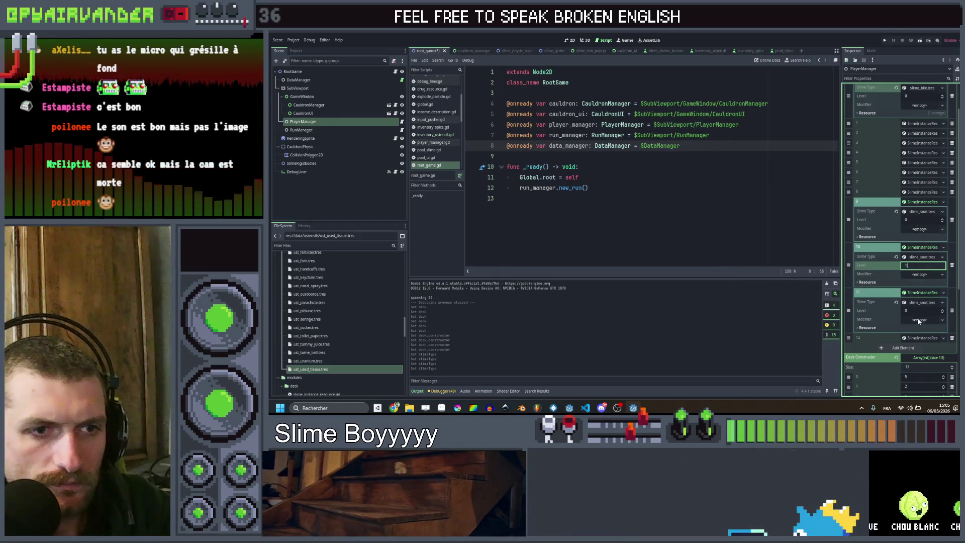
{"action": "left_click", "coordinate": [920, 311]}
{"action": "type", "text": "2"}
{"action": "left_click", "coordinate": [922, 339]}
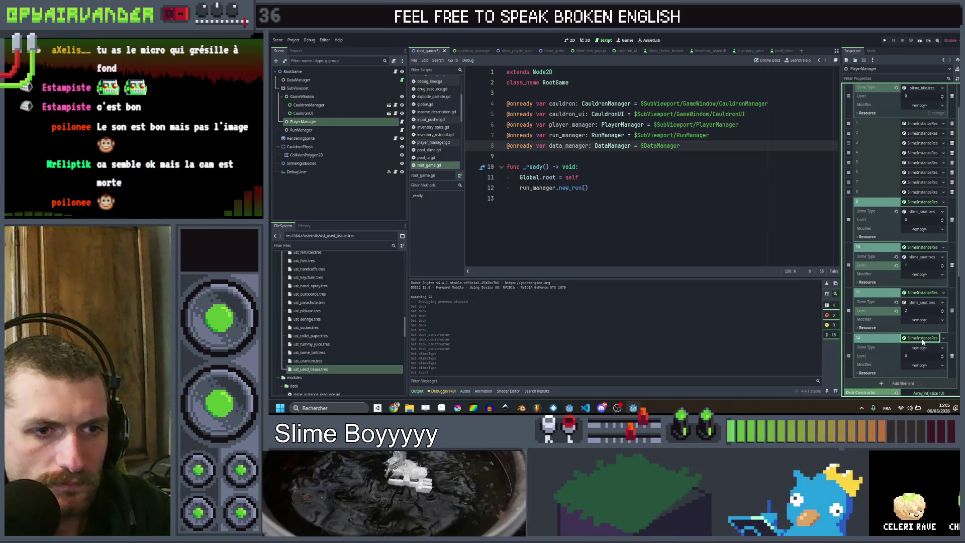
{"action": "left_click", "coordinate": [918, 348]}
{"action": "left_click", "coordinate": [930, 366]}
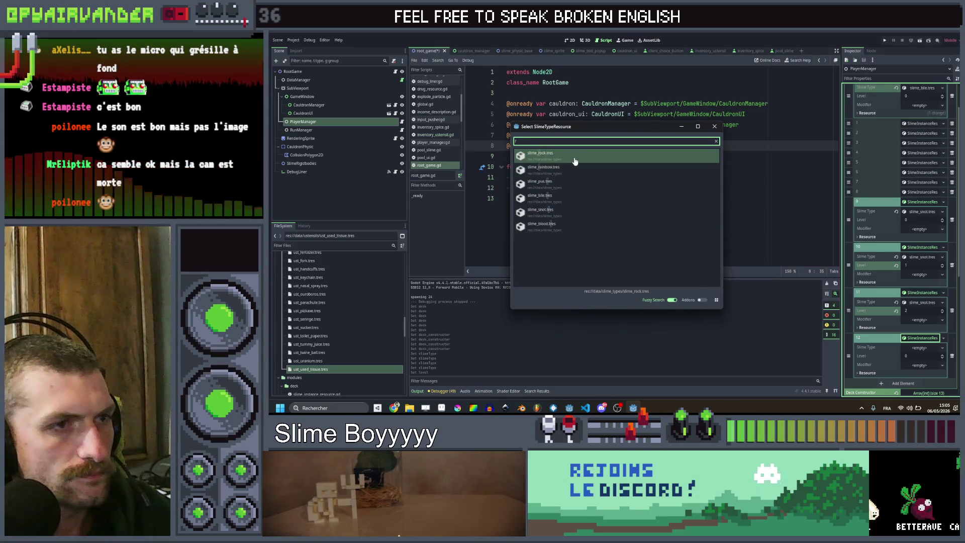
{"action": "key", "text": "Return"}
{"action": "key", "text": "Return"}
{"action": "scroll", "coordinate": [921, 352], "scroll_direction": "down", "scroll_amount": 5}
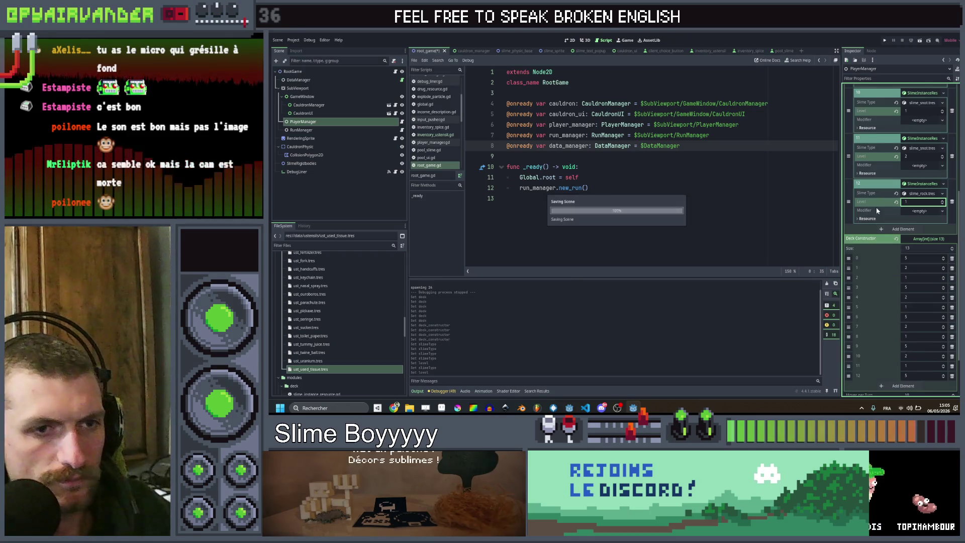
{"action": "scroll", "coordinate": [883, 196], "scroll_direction": "up", "scroll_amount": 5}
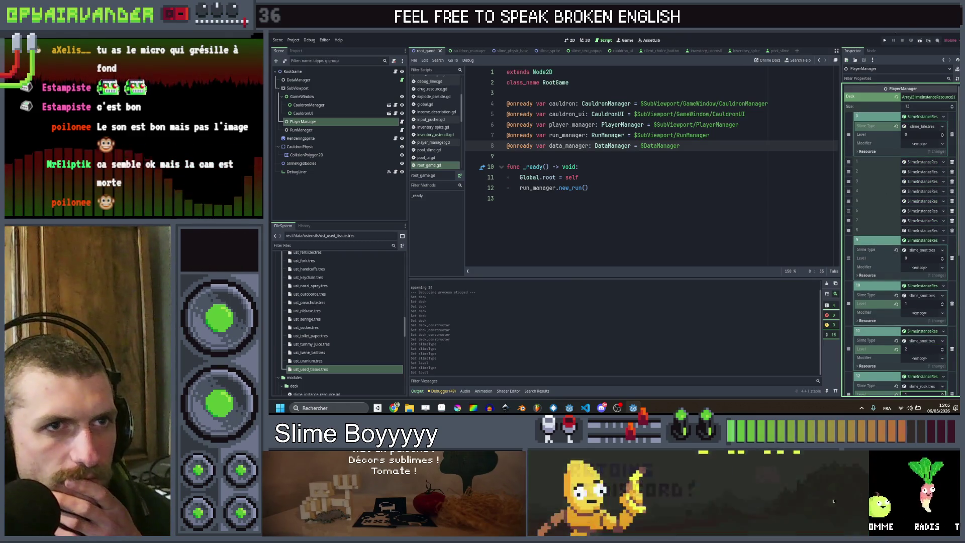
{"action": "left_click", "coordinate": [884, 41]}
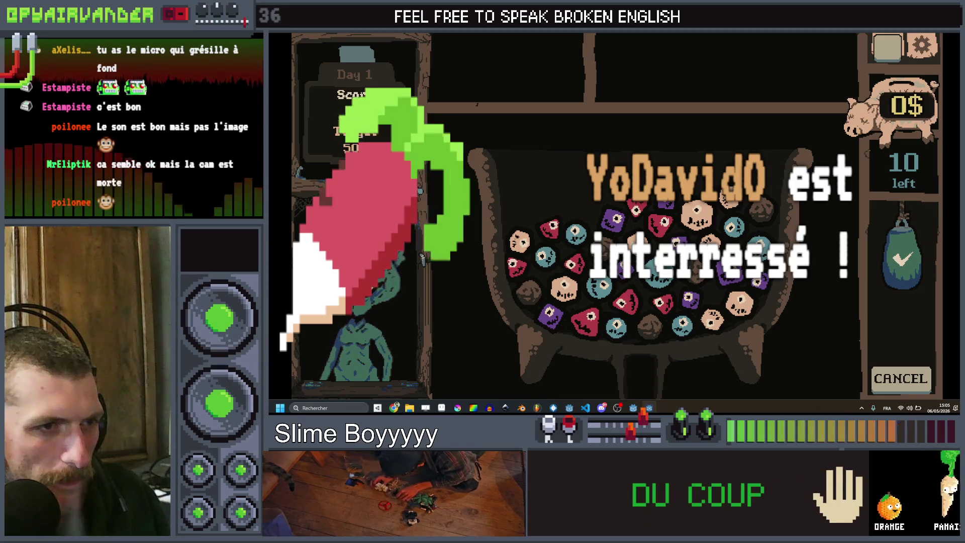
Score a red slime chain, then chain three purple slimes and two tan slimes.
{"action": "mouse_move", "coordinate": [585, 321]}
{"action": "left_mouse_down"}
{"action": "mouse_move", "coordinate": [623, 303]}
{"action": "mouse_move", "coordinate": [662, 301]}
{"action": "left_mouse_up"}
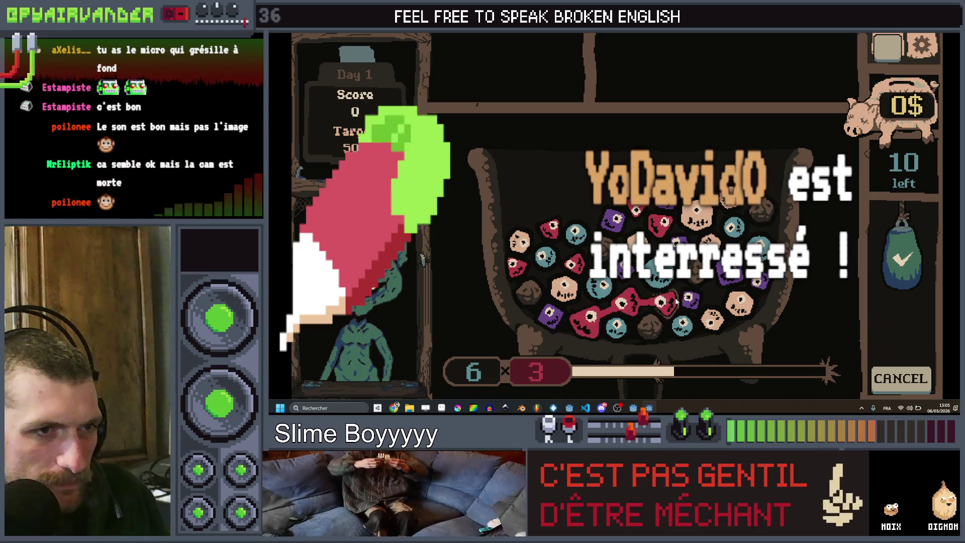
{"action": "left_click", "coordinate": [902, 348]}
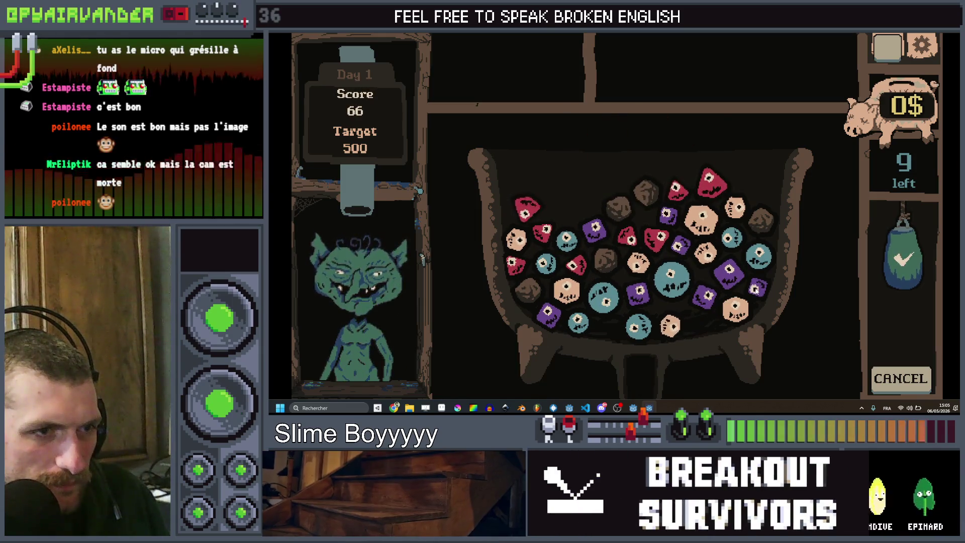
{"action": "mouse_move", "coordinate": [756, 294]}
{"action": "left_mouse_down"}
{"action": "mouse_move", "coordinate": [728, 271]}
{"action": "mouse_move", "coordinate": [706, 297]}
{"action": "left_mouse_up"}
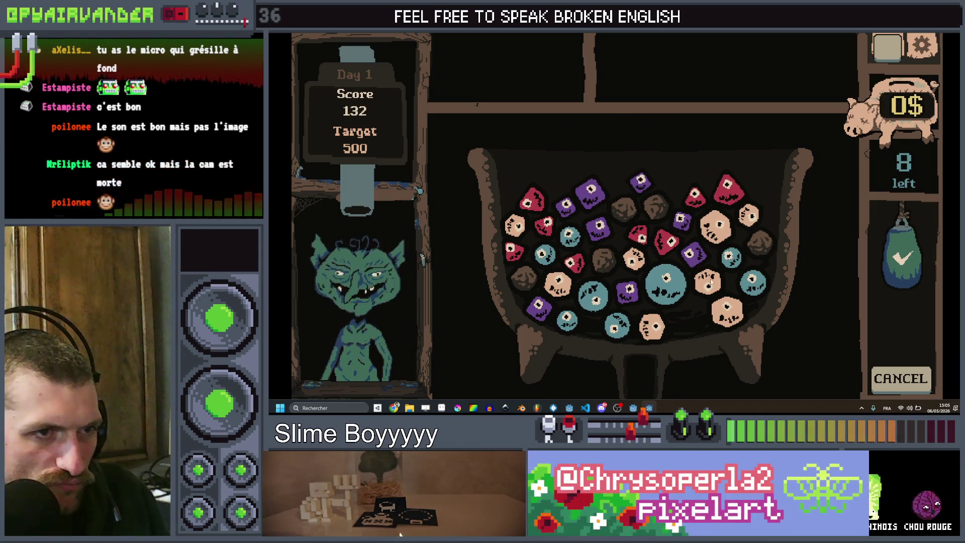
{"action": "left_click_drag", "start_coordinate": [713, 284], "coordinate": [718, 291]}
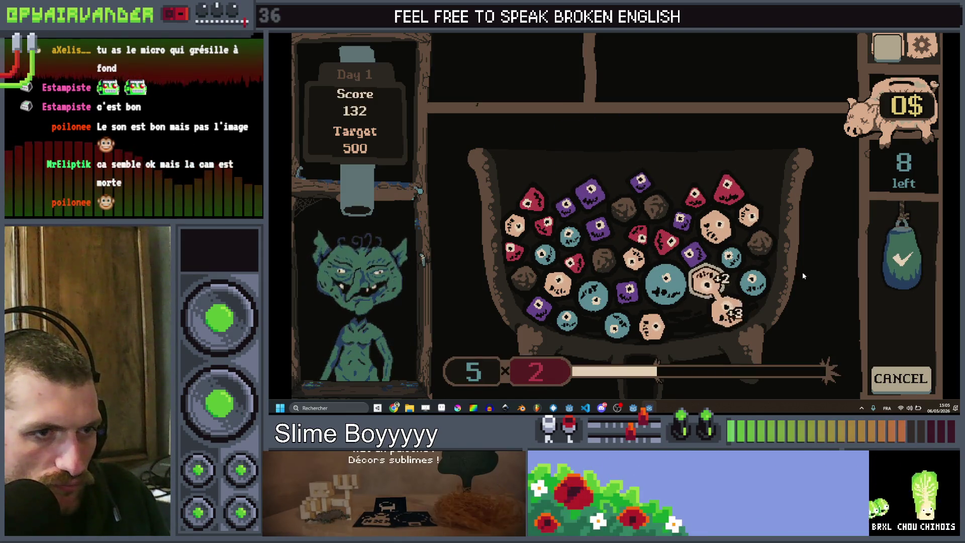
{"action": "left_click_drag", "start_coordinate": [773, 279], "coordinate": [774, 281]}
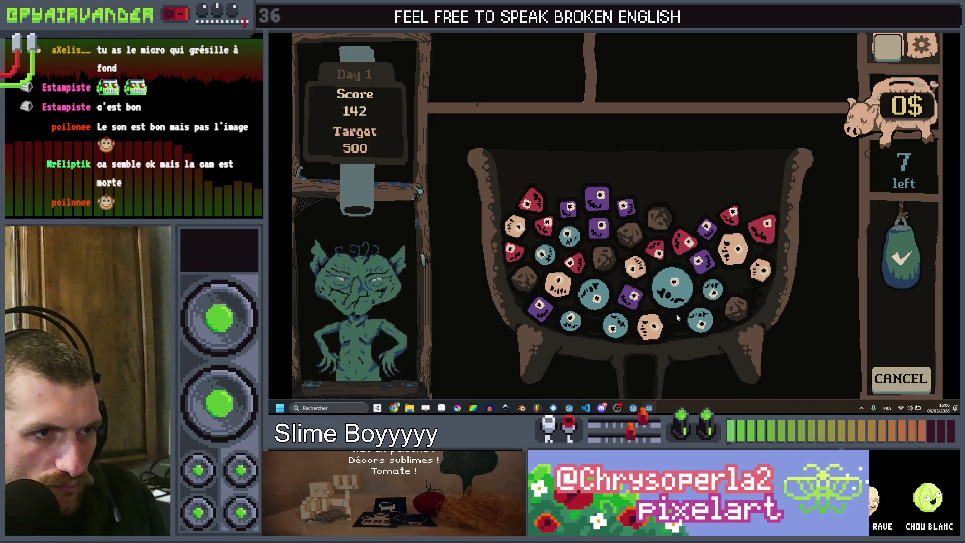
Score purple and teal chains until 522 beats the 500 target, then collect the reward.
{"action": "mouse_move", "coordinate": [626, 206]}
{"action": "left_mouse_down"}
{"action": "mouse_move", "coordinate": [563, 213]}
{"action": "mouse_move", "coordinate": [597, 235]}
{"action": "left_mouse_up"}
{"action": "left_click_drag", "start_coordinate": [882, 330], "coordinate": [881, 332]}
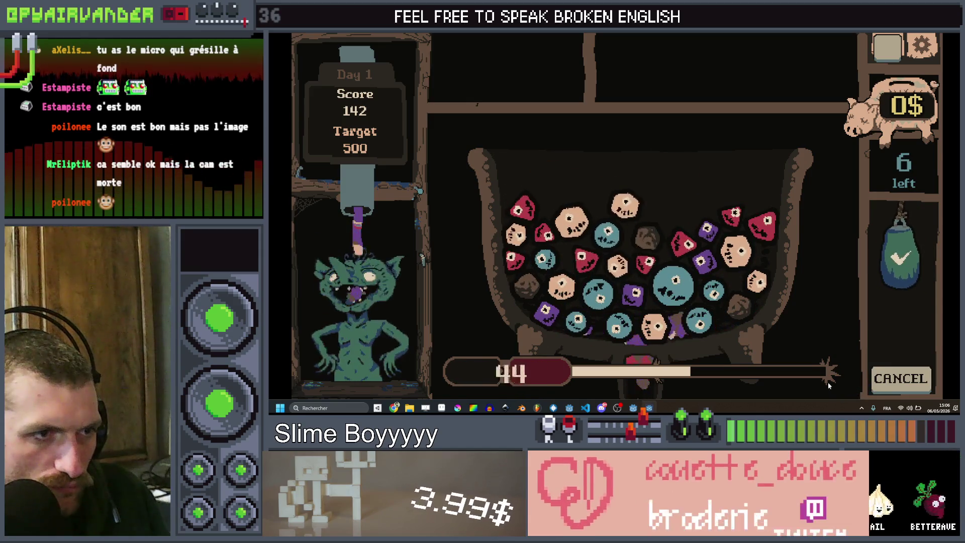
{"action": "mouse_move", "coordinate": [577, 320]}
{"action": "left_mouse_down"}
{"action": "mouse_move", "coordinate": [591, 302]}
{"action": "mouse_move", "coordinate": [619, 326]}
{"action": "left_mouse_up"}
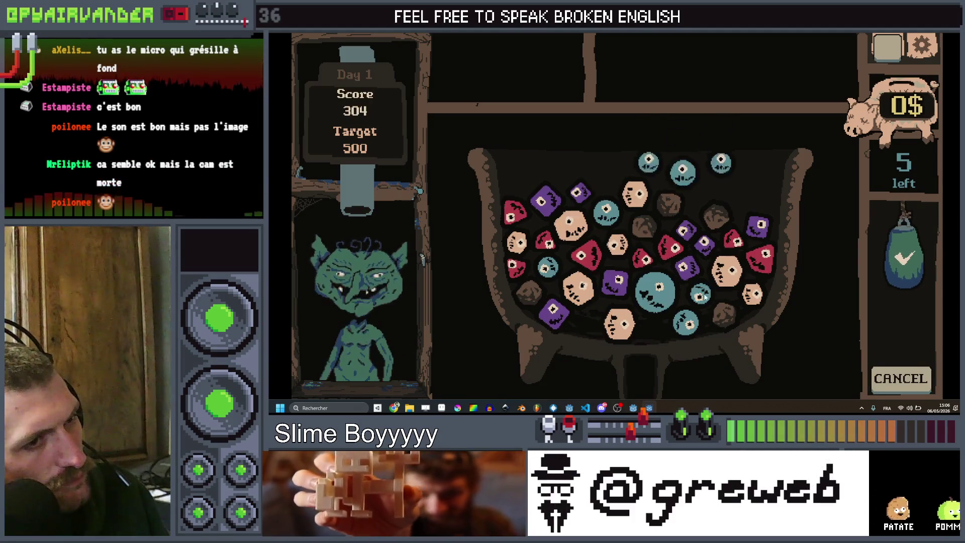
{"action": "left_click", "coordinate": [656, 300]}
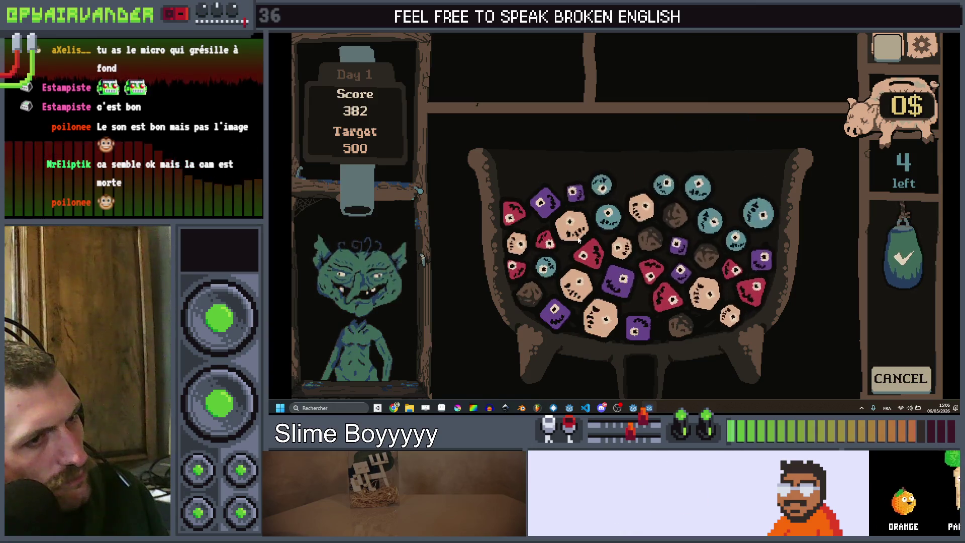
{"action": "left_click", "coordinate": [660, 188]}
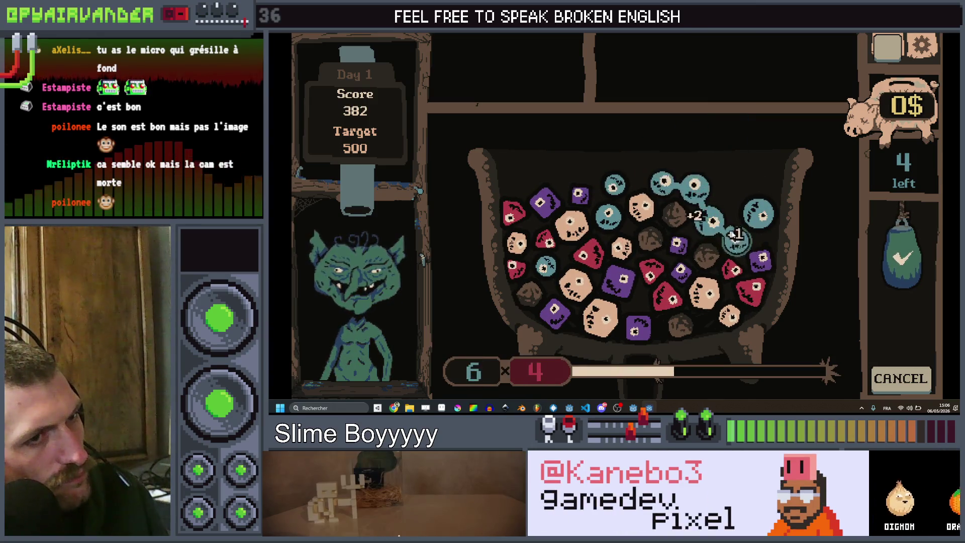
{"action": "left_click_drag", "start_coordinate": [735, 236], "coordinate": [759, 212]}
{"action": "left_click_drag", "start_coordinate": [875, 377], "coordinate": [875, 377]}
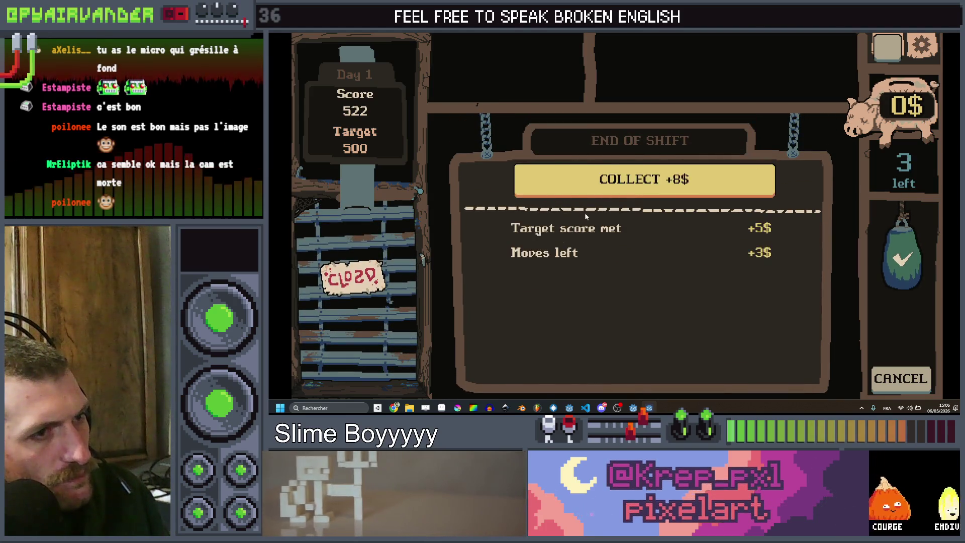
{"action": "left_click", "coordinate": [607, 186]}
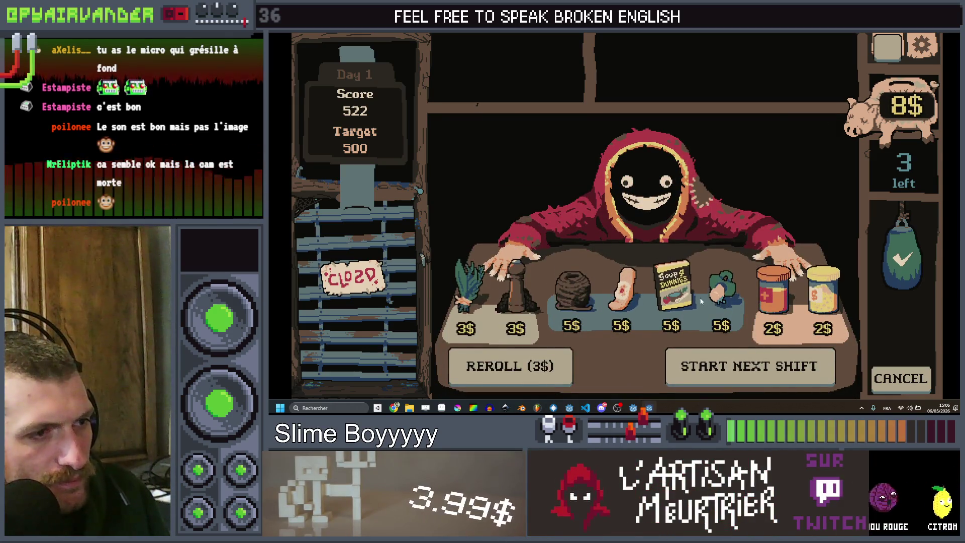
Buy the Cookbook from the shop for 5$.
{"action": "left_click", "coordinate": [723, 297]}
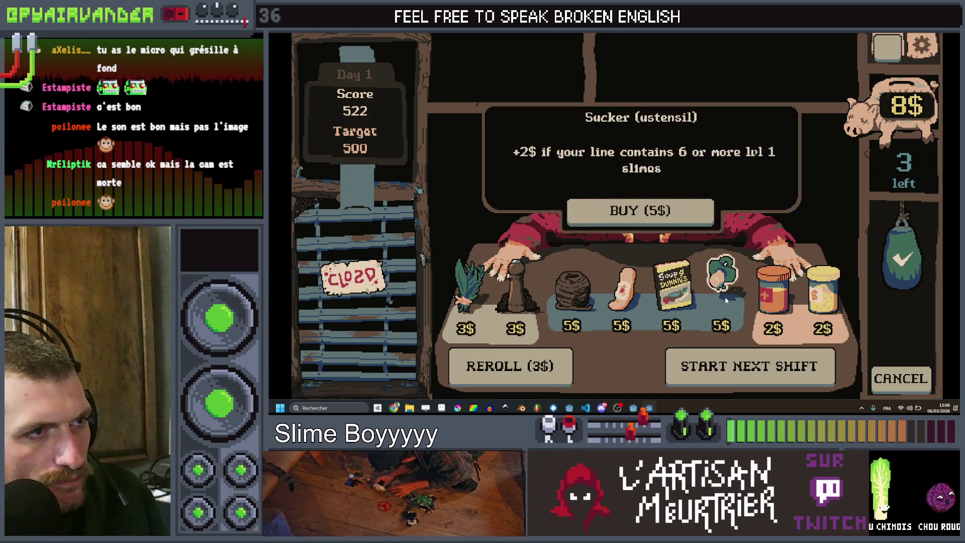
{"action": "left_click", "coordinate": [679, 299]}
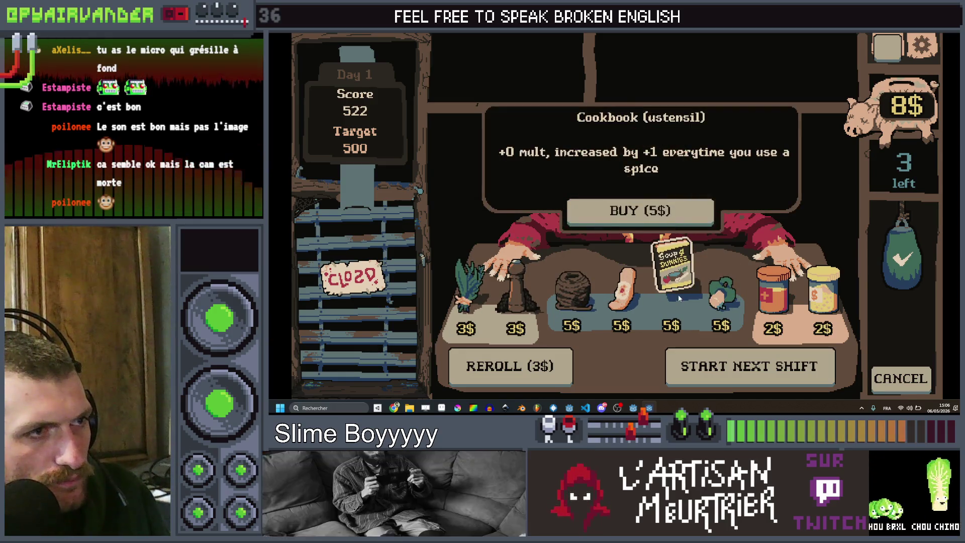
{"action": "left_click", "coordinate": [676, 212]}
Buy the Herb Bouquet for 3$ and book the Very hungry goblin for the next shift.
{"action": "left_click", "coordinate": [515, 291]}
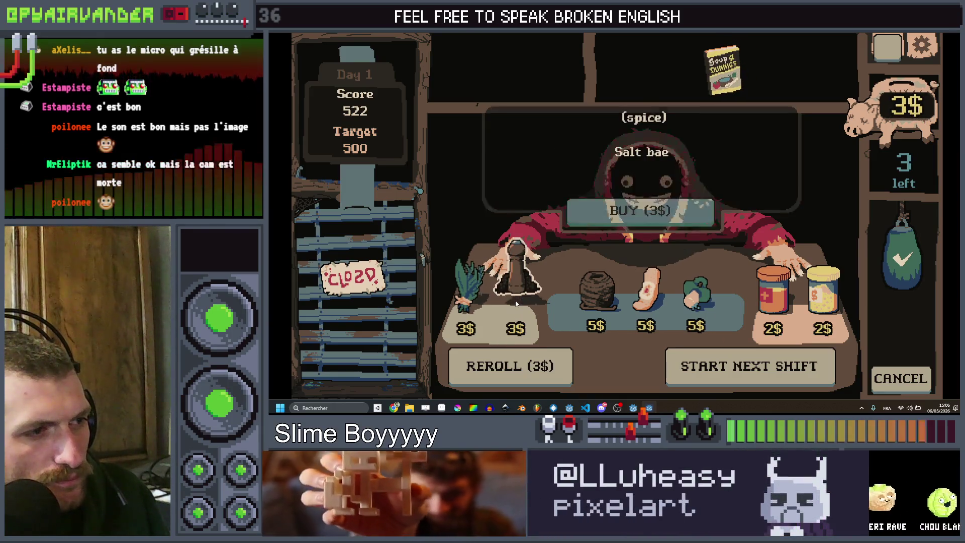
{"action": "left_click", "coordinate": [464, 300]}
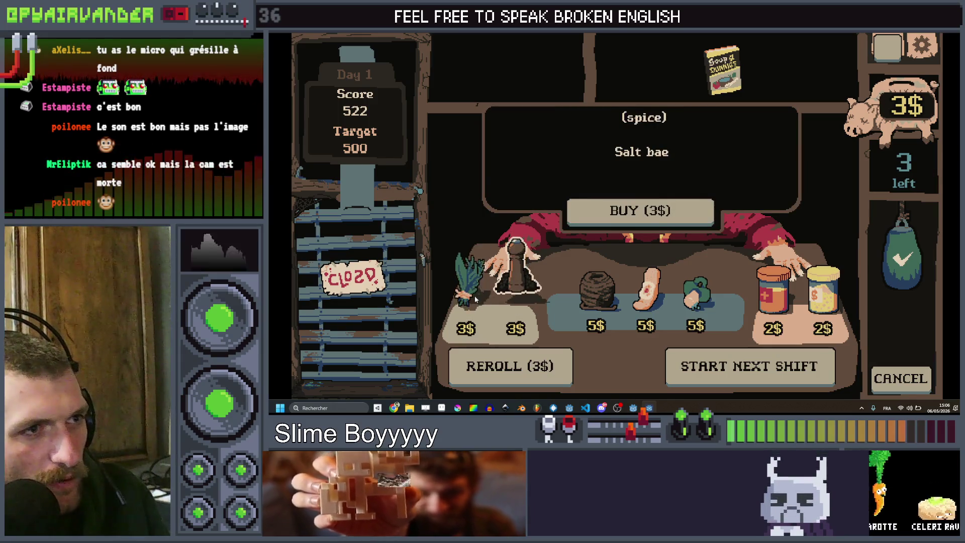
{"action": "left_click", "coordinate": [609, 218]}
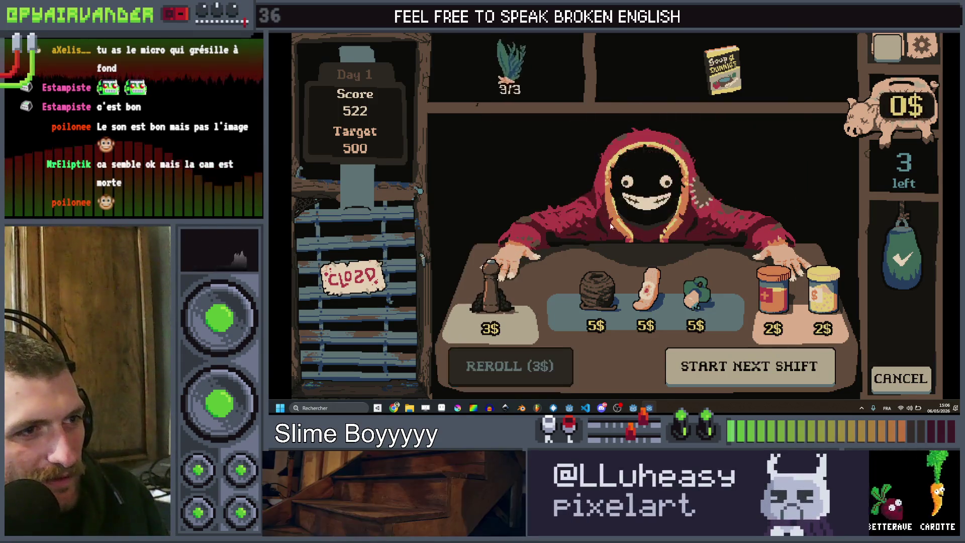
{"action": "left_click", "coordinate": [742, 371]}
{"action": "left_click", "coordinate": [599, 192]}
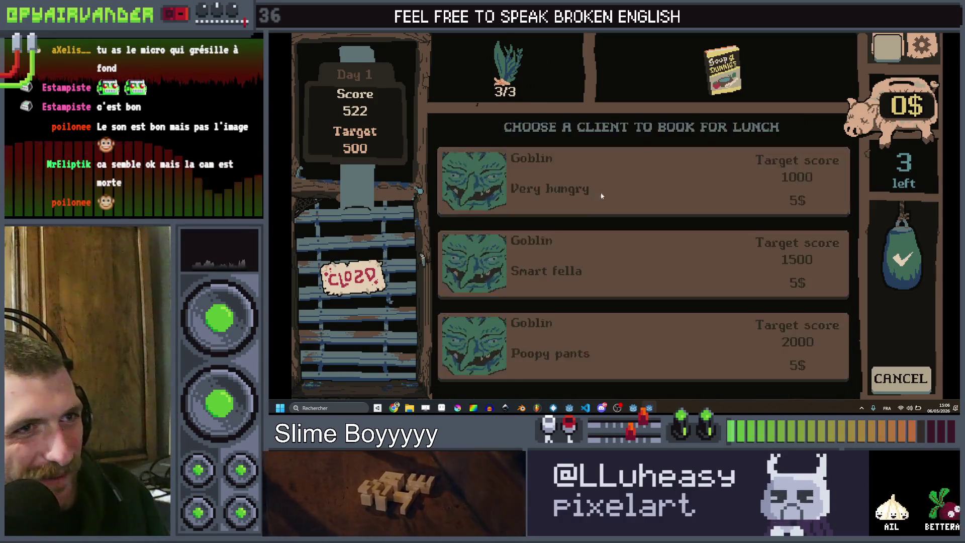
Use the Herb Bouquet twice, adding five random slimes to the cauldron each time.
{"action": "left_click", "coordinate": [513, 79]}
{"action": "left_click", "coordinate": [506, 114]}
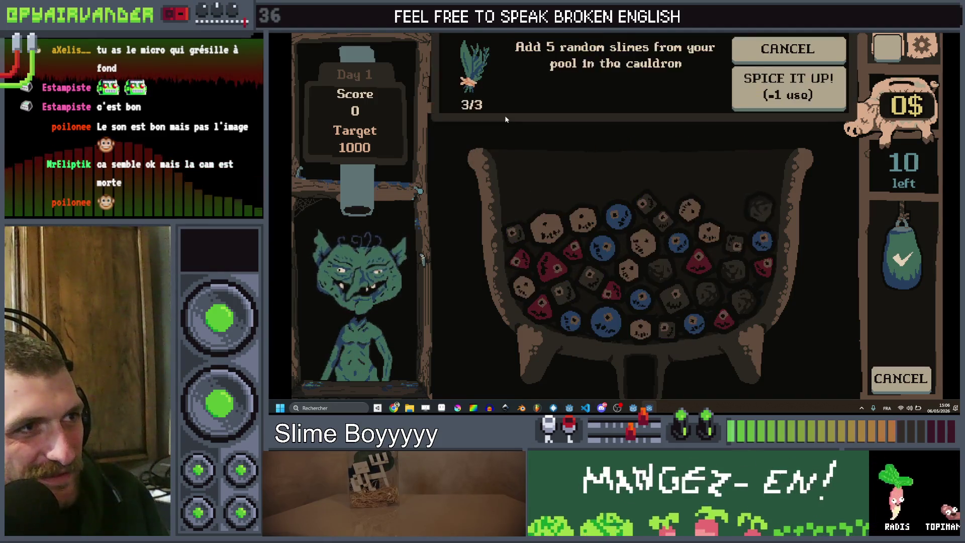
{"action": "left_click", "coordinate": [783, 95]}
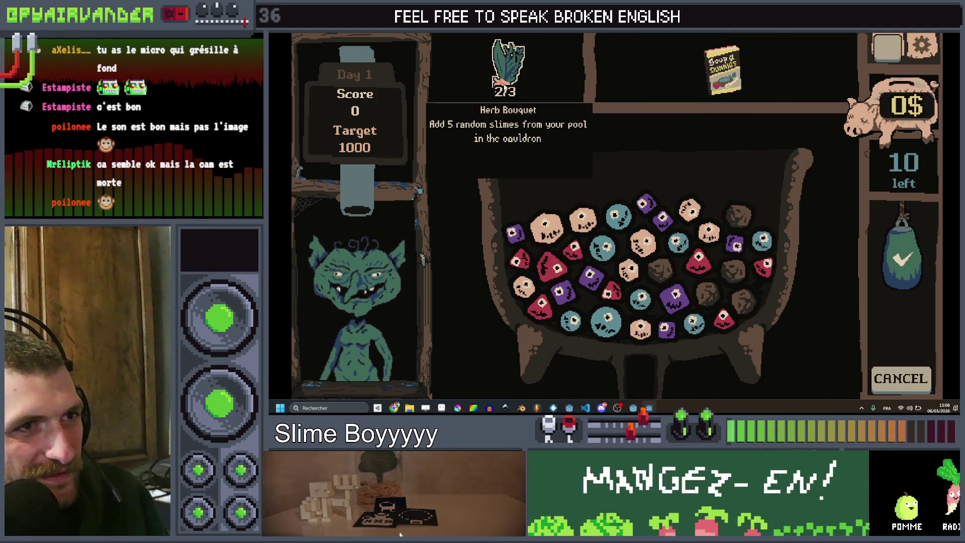
{"action": "left_click", "coordinate": [729, 76]}
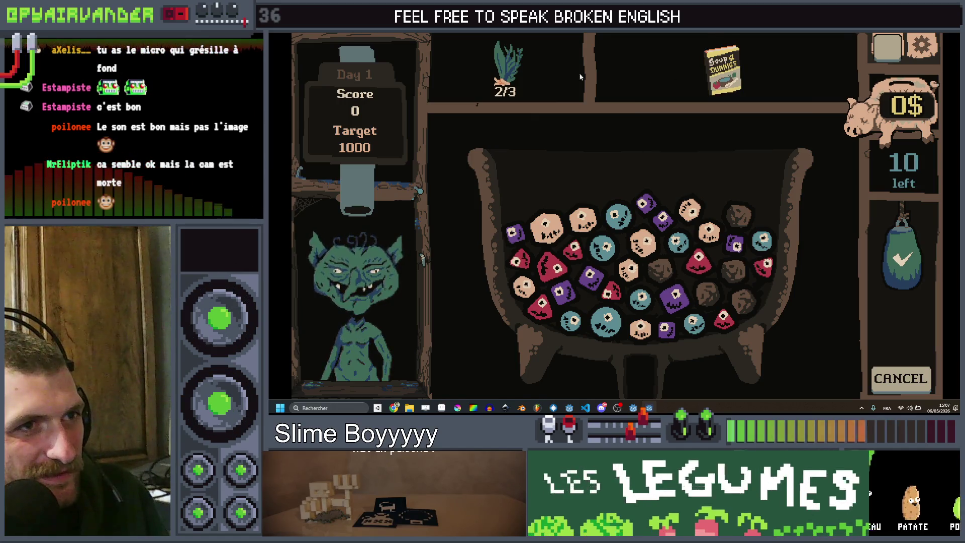
{"action": "left_click", "coordinate": [524, 79]}
{"action": "left_click", "coordinate": [492, 112]}
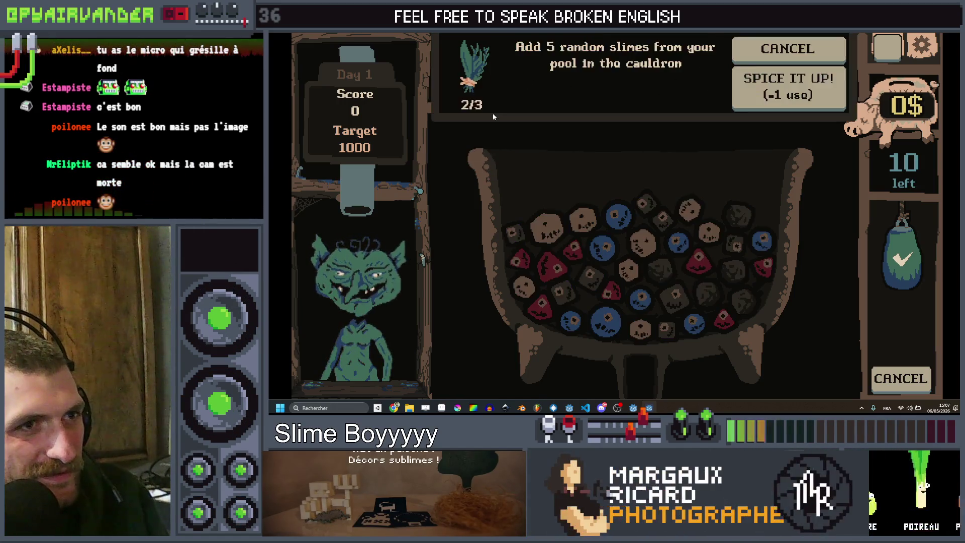
{"action": "left_click", "coordinate": [769, 89]}
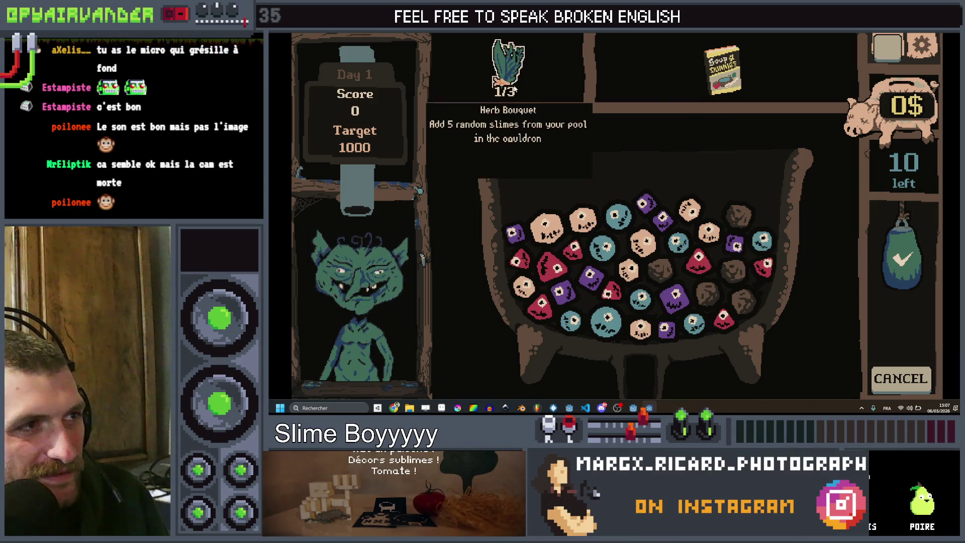
Spend the last Herb Bouquet charge, then chain five red slimes and score them.
{"action": "left_click", "coordinate": [521, 115]}
{"action": "left_click", "coordinate": [770, 88]}
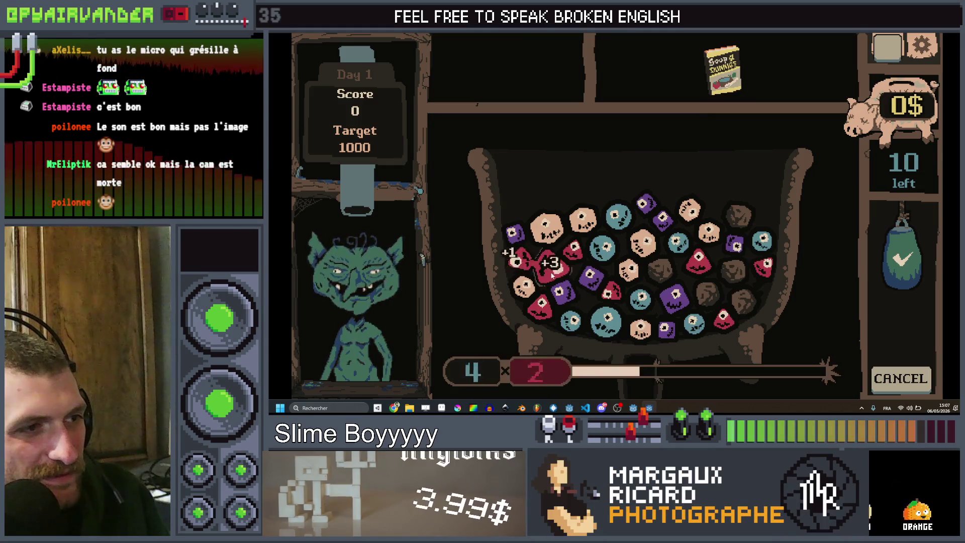
{"action": "left_click_drag", "start_coordinate": [551, 274], "coordinate": [572, 252]}
{"action": "left_click", "coordinate": [896, 253]}
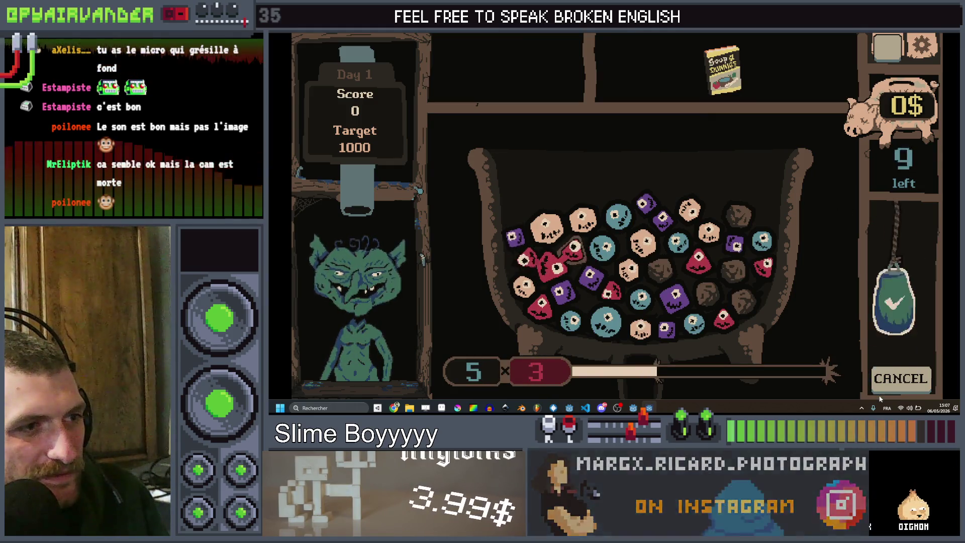